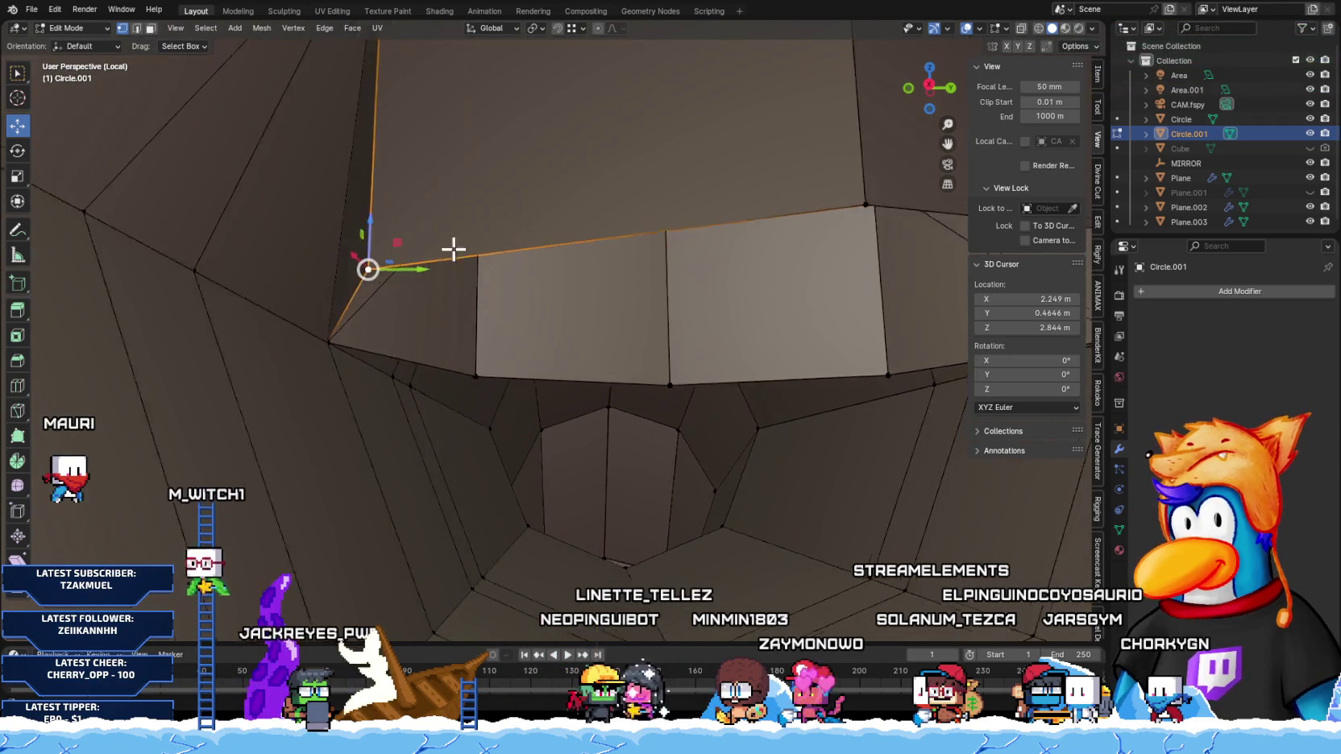
# Step: Delete the first three stray vertices around the Circle.001 pipe junction
pyautogui.press('x')
pyautogui.click(398, 336)
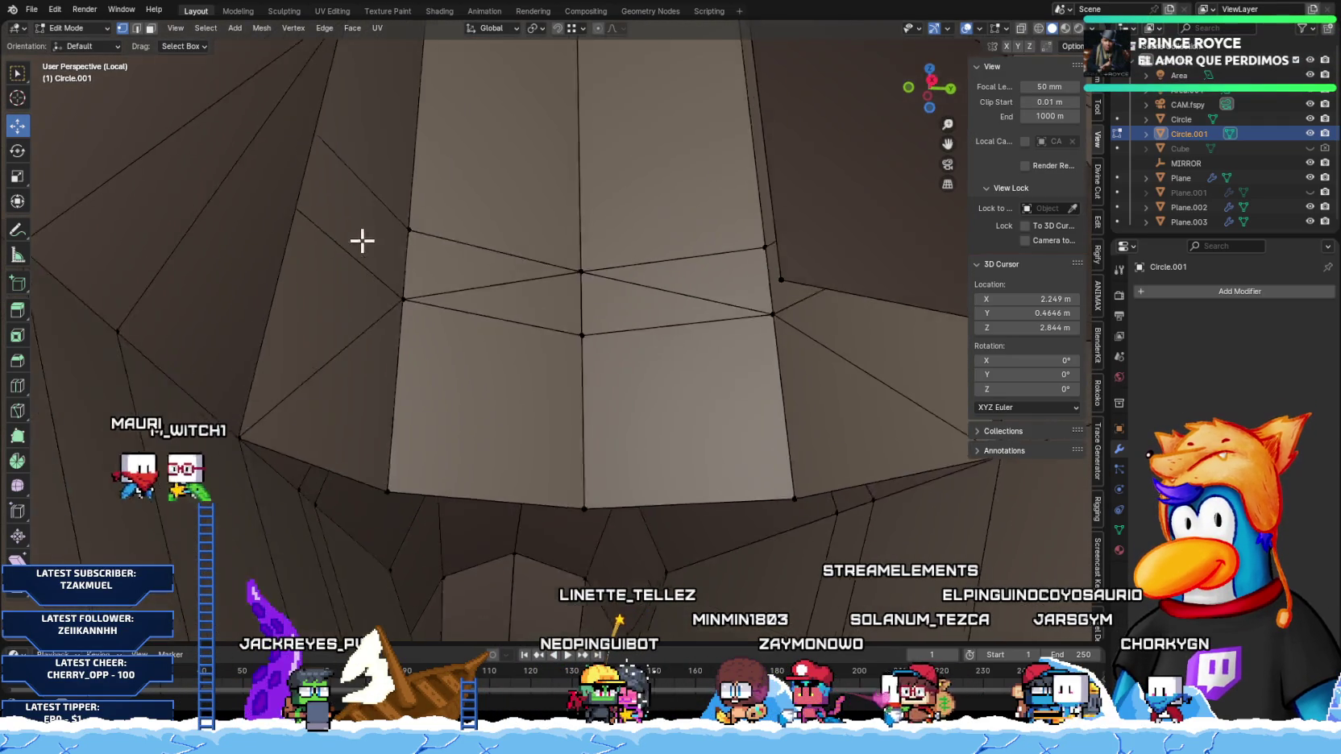
pyautogui.press('x')
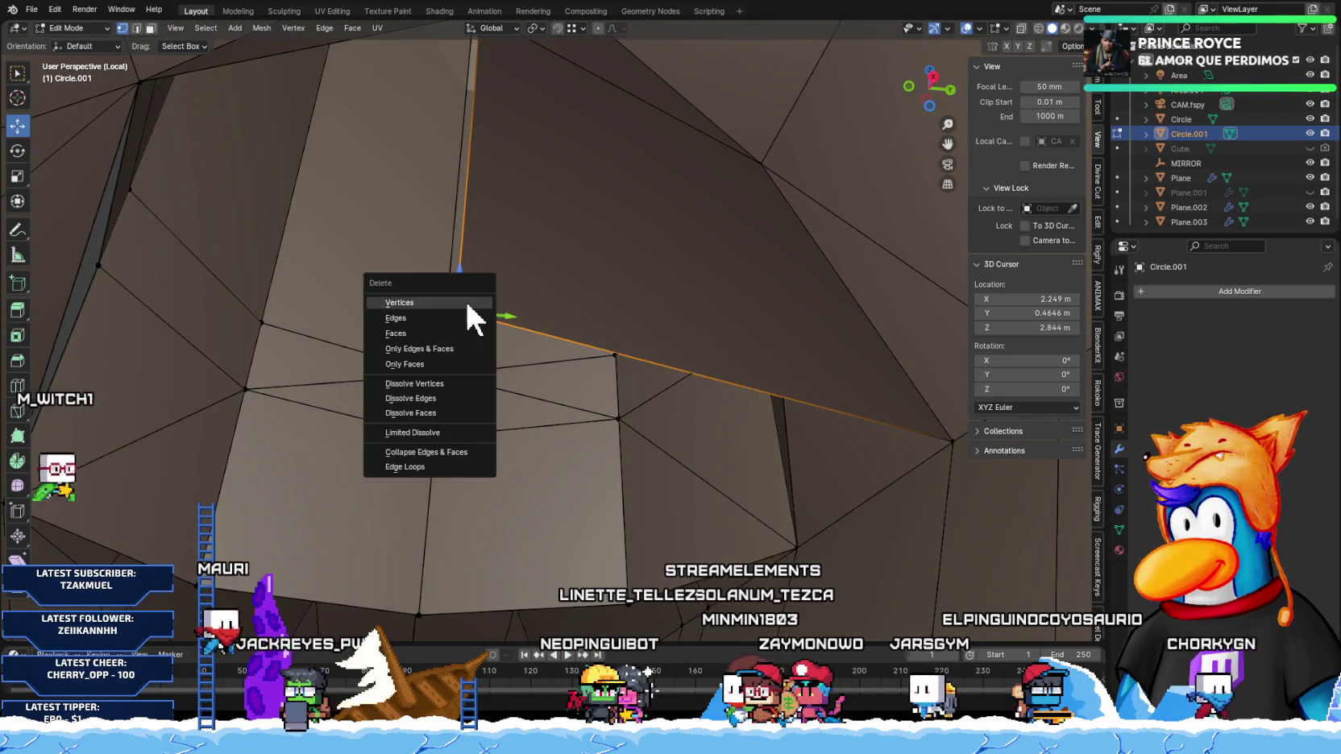
pyautogui.click(464, 302)
pyautogui.press('x')
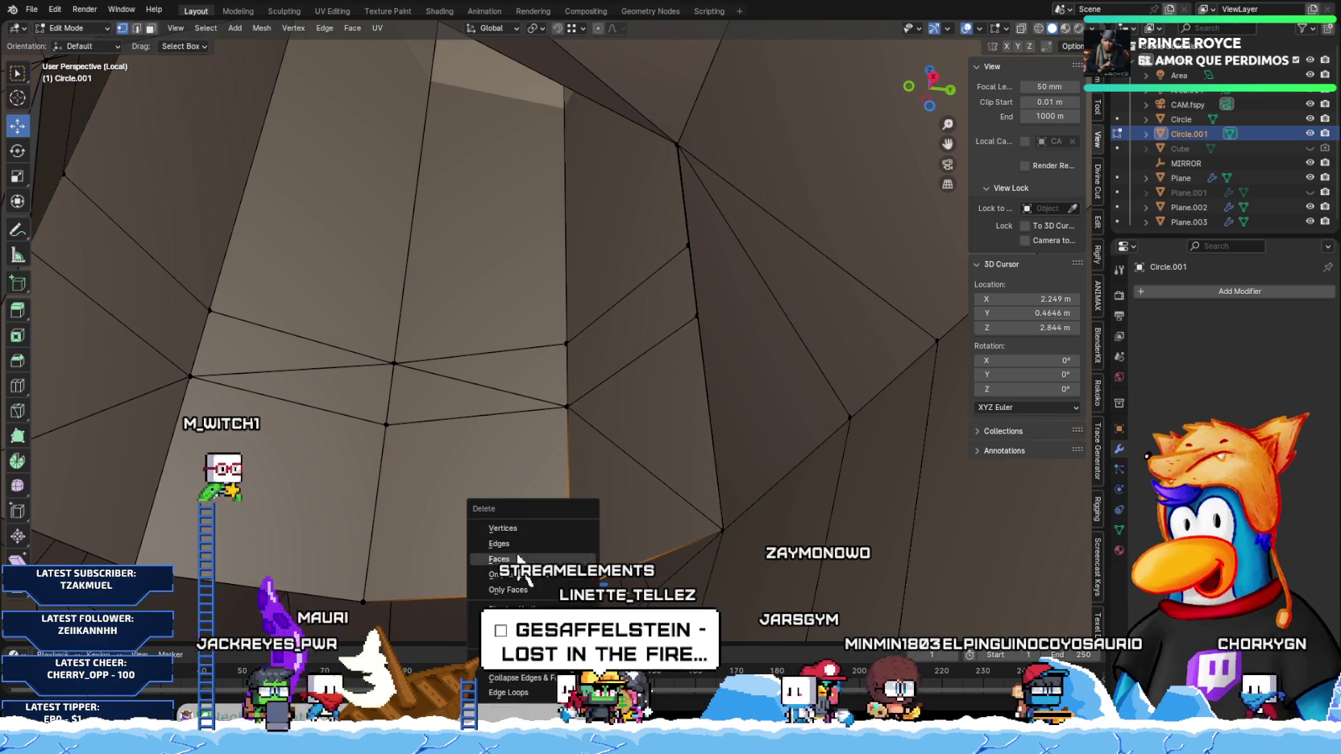
pyautogui.press('Escape')
pyautogui.press('x')
pyautogui.click(520, 525)
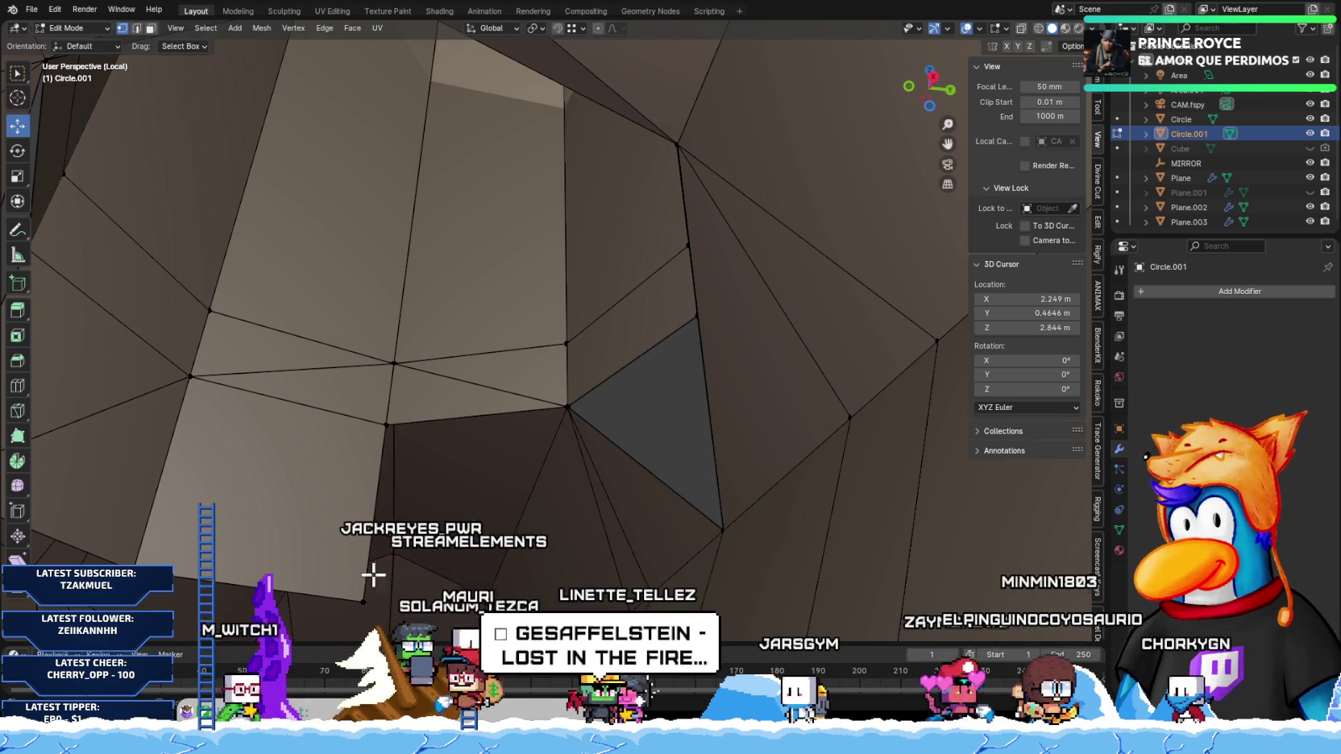
# Step: Delete a fourth stray vertex, then orbit out to view the junction from farther away
pyautogui.press('x')
pyautogui.press('Escape')
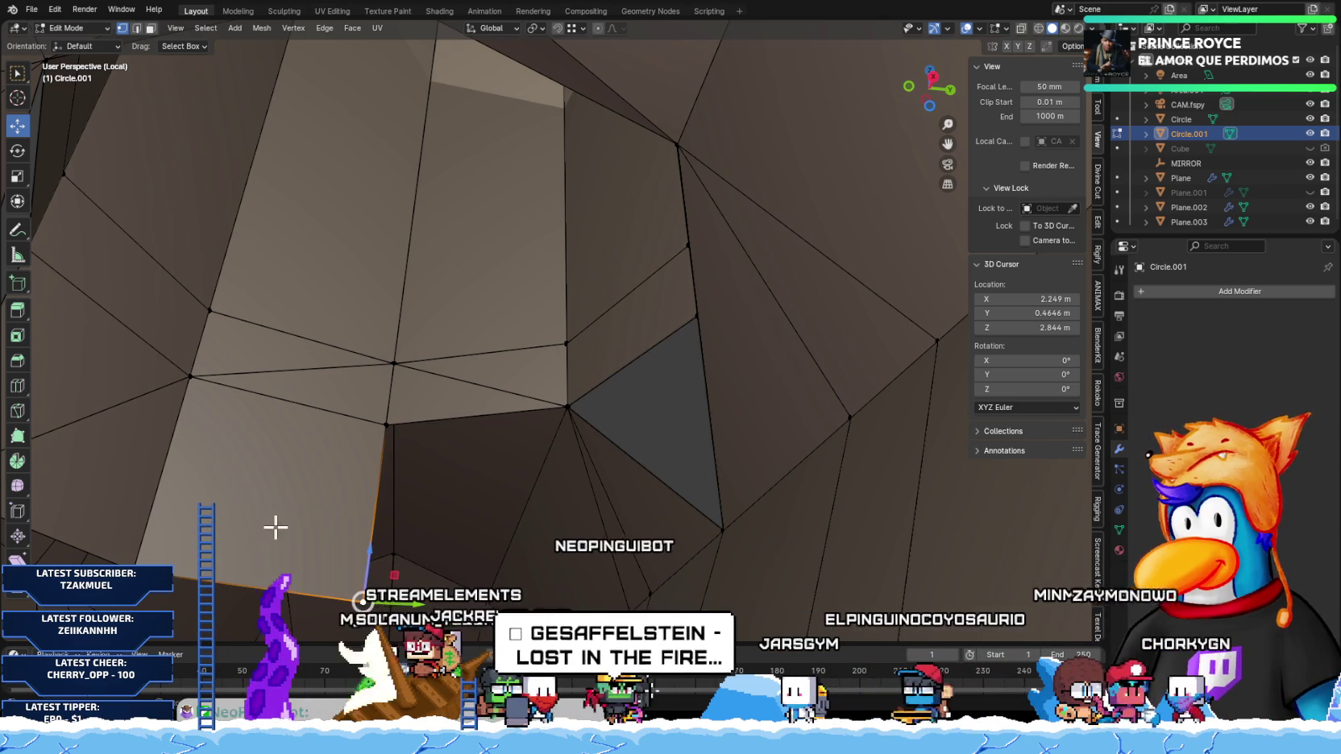
pyautogui.press('x')
pyautogui.click(120, 528)
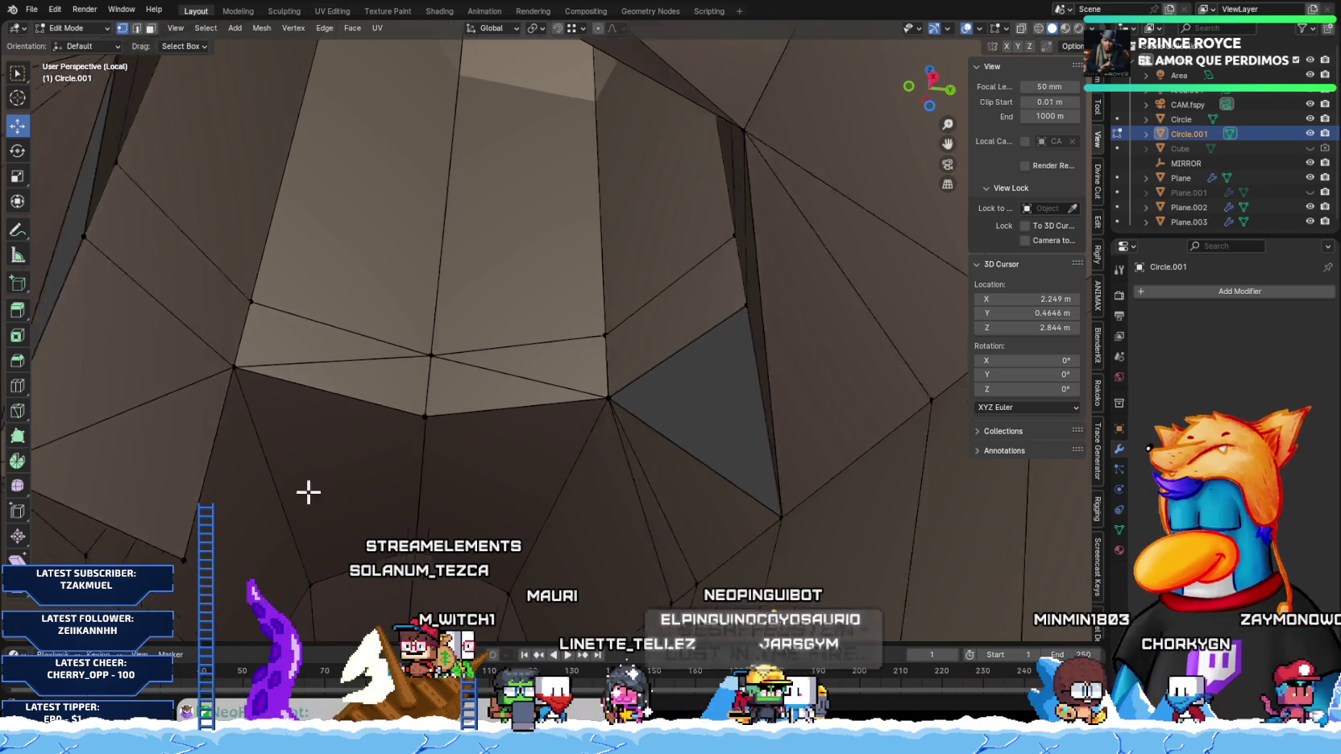
pyautogui.moveTo(121, 534); pyautogui.dragTo(251, 559, button='middle')
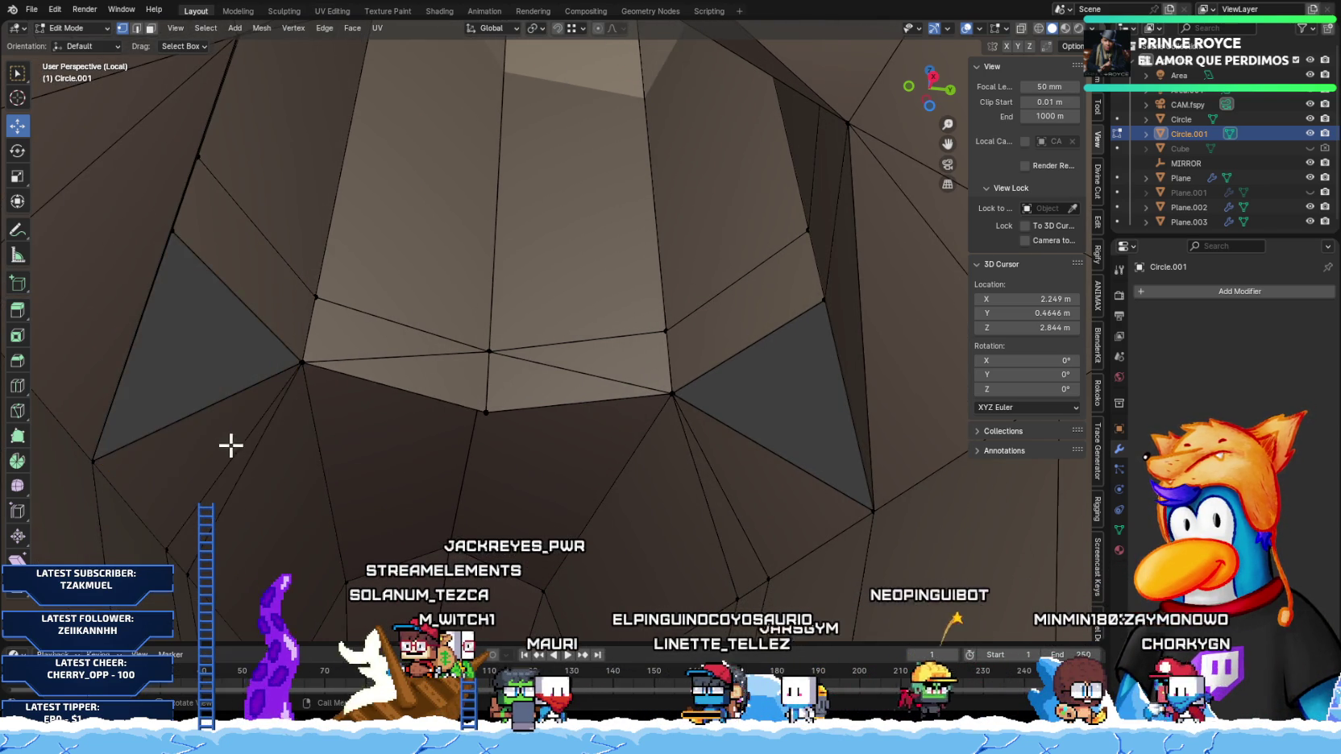
pyautogui.scroll(5, 227, 444)
pyautogui.scroll(3, 216, 372)
pyautogui.moveTo(262, 365)
pyautogui.mouseDown(button='middle')
pyautogui.moveTo(406, 455)
pyautogui.moveTo(360, 416)
pyautogui.moveTo(542, 491)
pyautogui.moveTo(553, 562)
pyautogui.moveTo(498, 408)
pyautogui.moveTo(538, 434)
pyautogui.moveTo(479, 407)
pyautogui.mouseUp(button='middle')
# Step: Select the edge loops and triangle faces around the notch, frame them, and orbit to inspect
pyautogui.keyDown('alt'); pyautogui.click(477, 412); pyautogui.keyUp('alt')
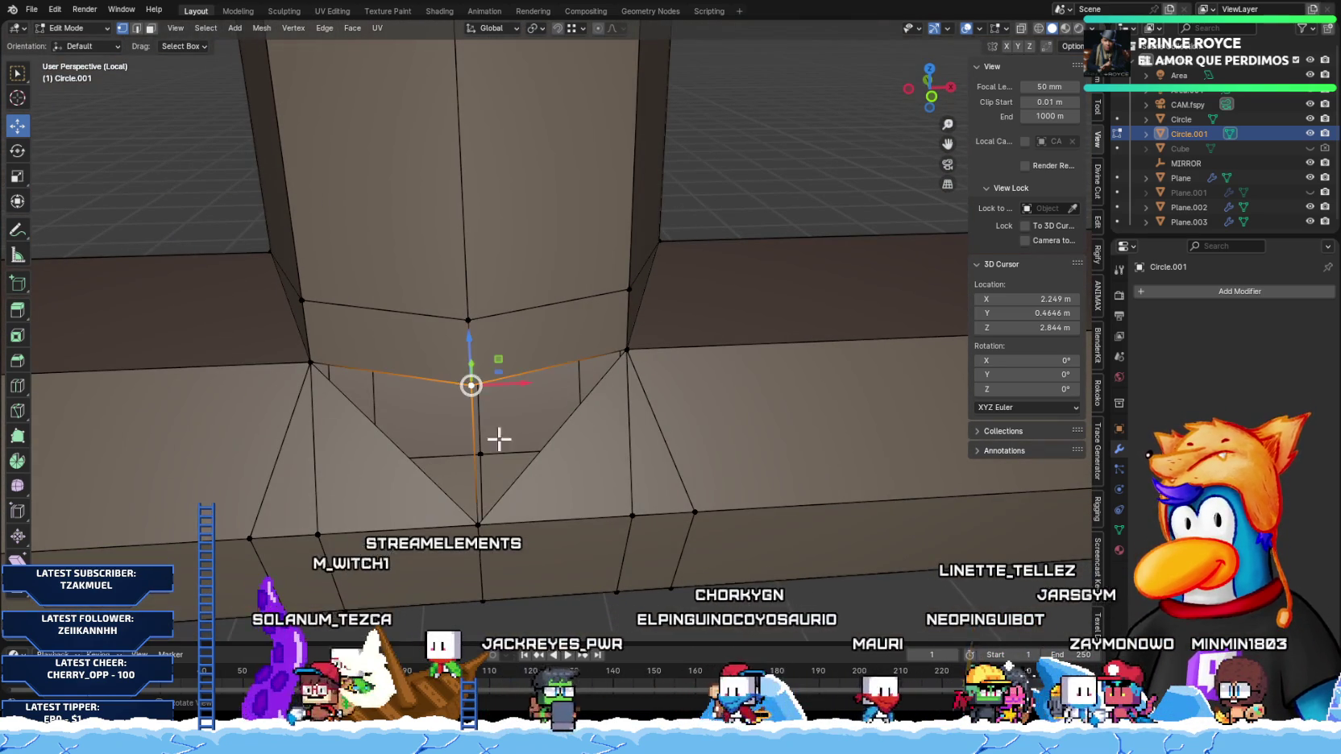
pyautogui.click(514, 368)
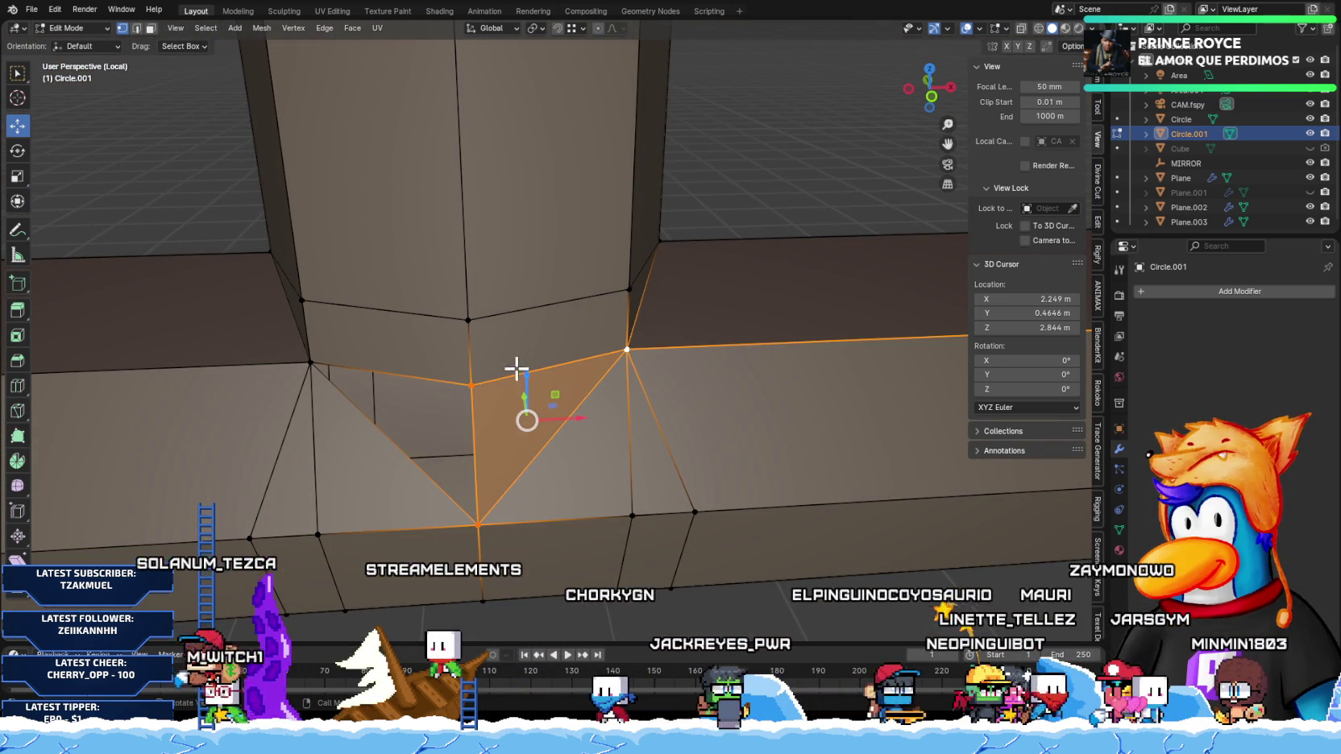
pyautogui.keyDown('alt'); pyautogui.click(355, 387); pyautogui.keyUp('alt')
pyautogui.keyDown('alt'); pyautogui.click(362, 410); pyautogui.keyUp('alt')
pyautogui.keyDown('shift'); pyautogui.click(482, 532); pyautogui.keyUp('shift')
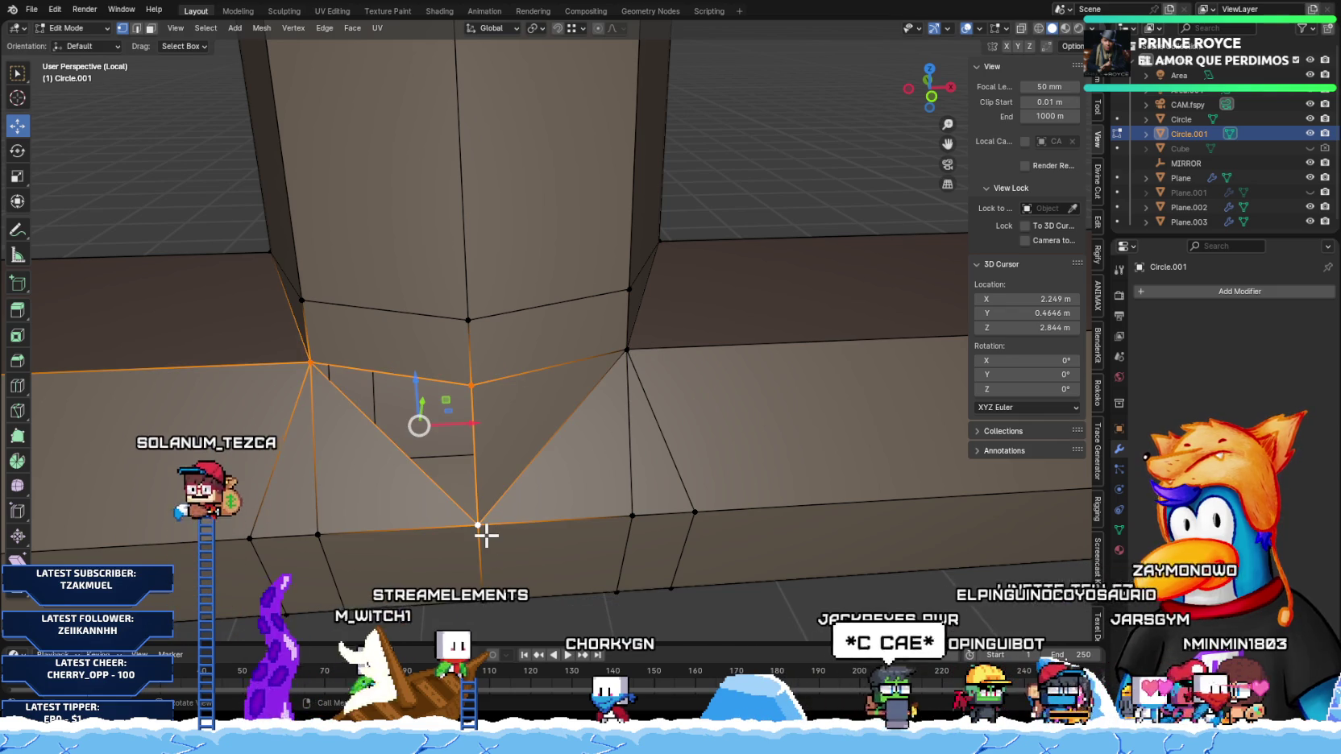
pyautogui.press('KP_Decimal')
pyautogui.moveTo(484, 532)
pyautogui.mouseDown(button='middle')
pyautogui.moveTo(323, 362)
pyautogui.moveTo(639, 341)
pyautogui.moveTo(443, 452)
pyautogui.moveTo(419, 423)
pyautogui.moveTo(444, 448)
pyautogui.moveTo(401, 458)
pyautogui.moveTo(311, 357)
pyautogui.mouseUp(button='middle')
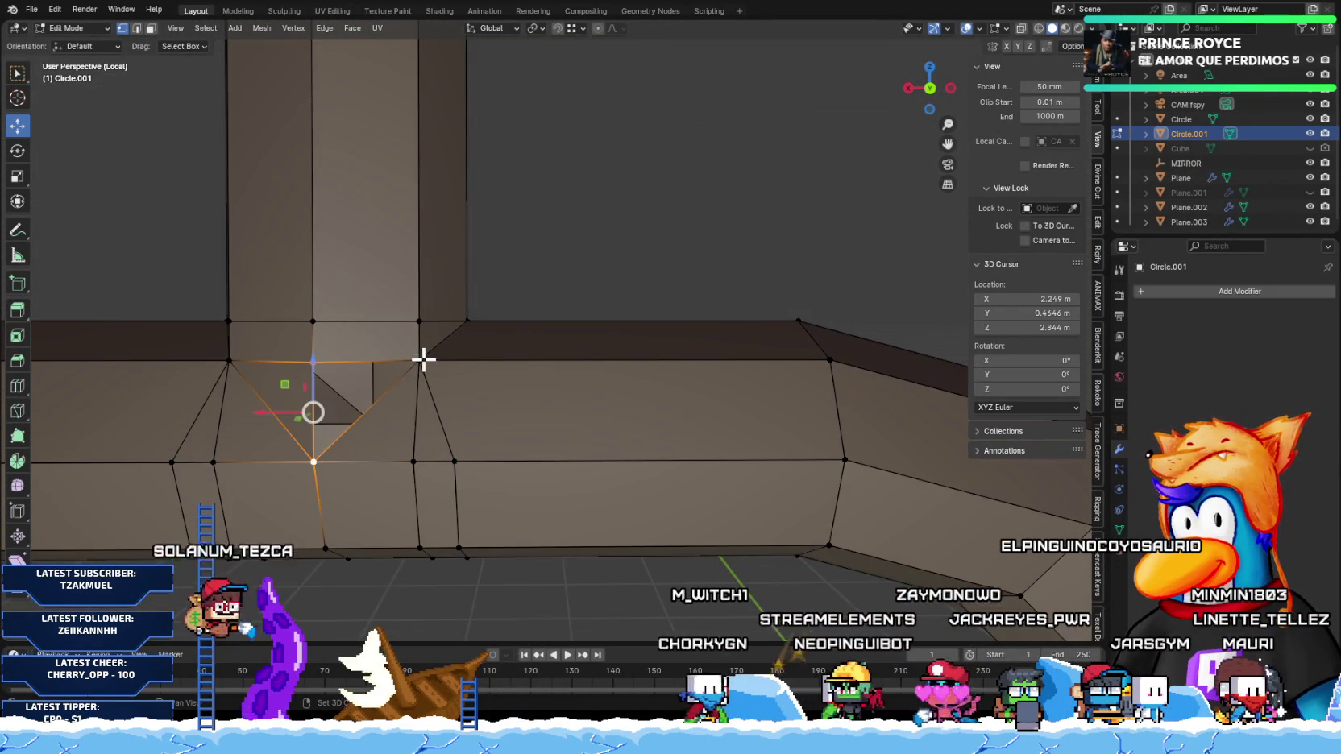
# Step: Check the notch corner vertex, then merge the whole mesh by distance
pyautogui.click(519, 419)
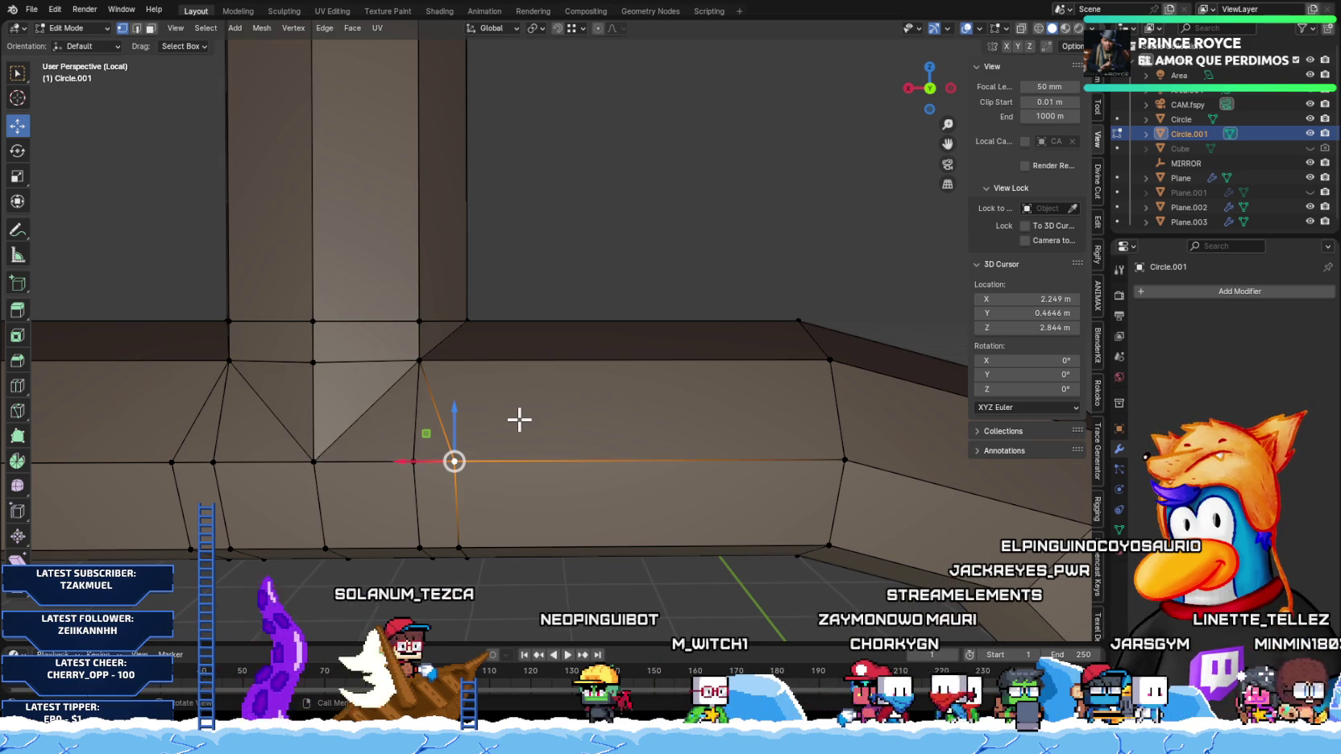
pyautogui.moveTo(479, 413)
pyautogui.mouseDown(button='middle')
pyautogui.moveTo(494, 353)
pyautogui.moveTo(539, 360)
pyautogui.moveTo(631, 338)
pyautogui.moveTo(560, 384)
pyautogui.mouseUp(button='middle')
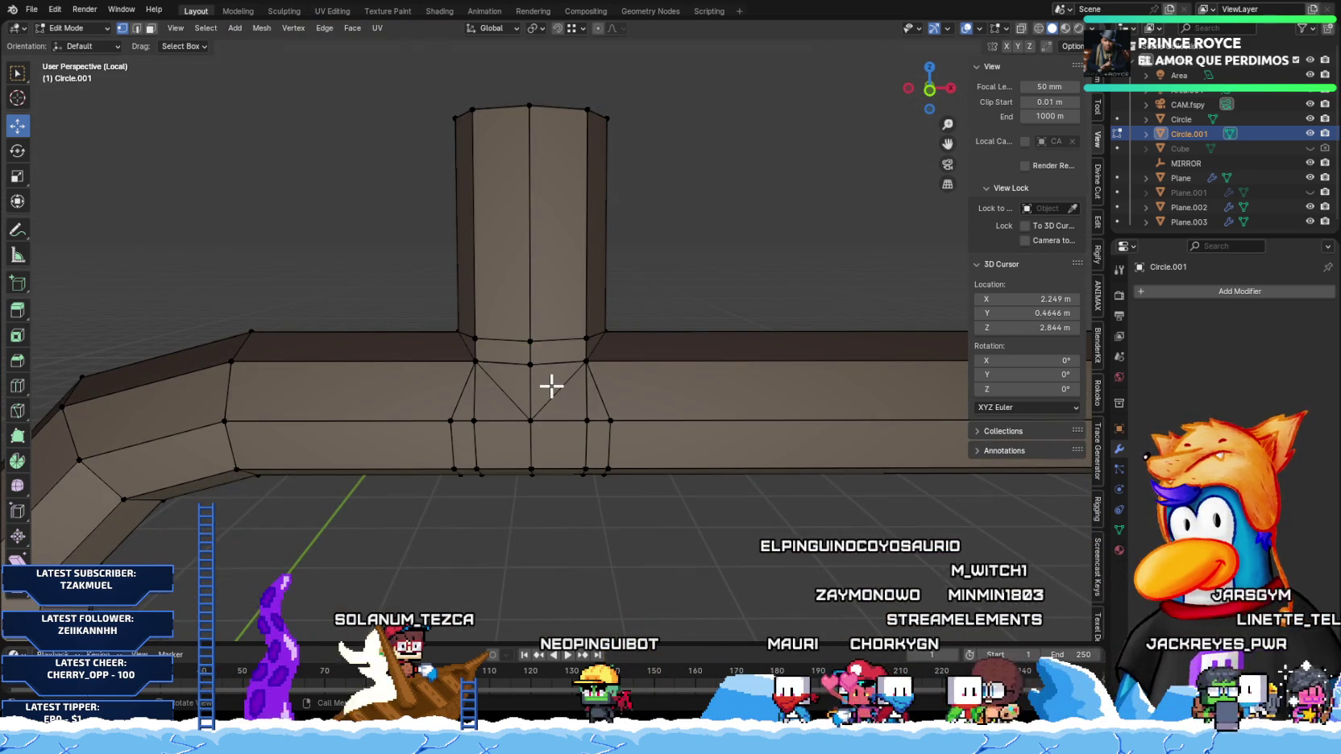
pyautogui.press('a')
pyautogui.press('m')
pyautogui.click(550, 386)
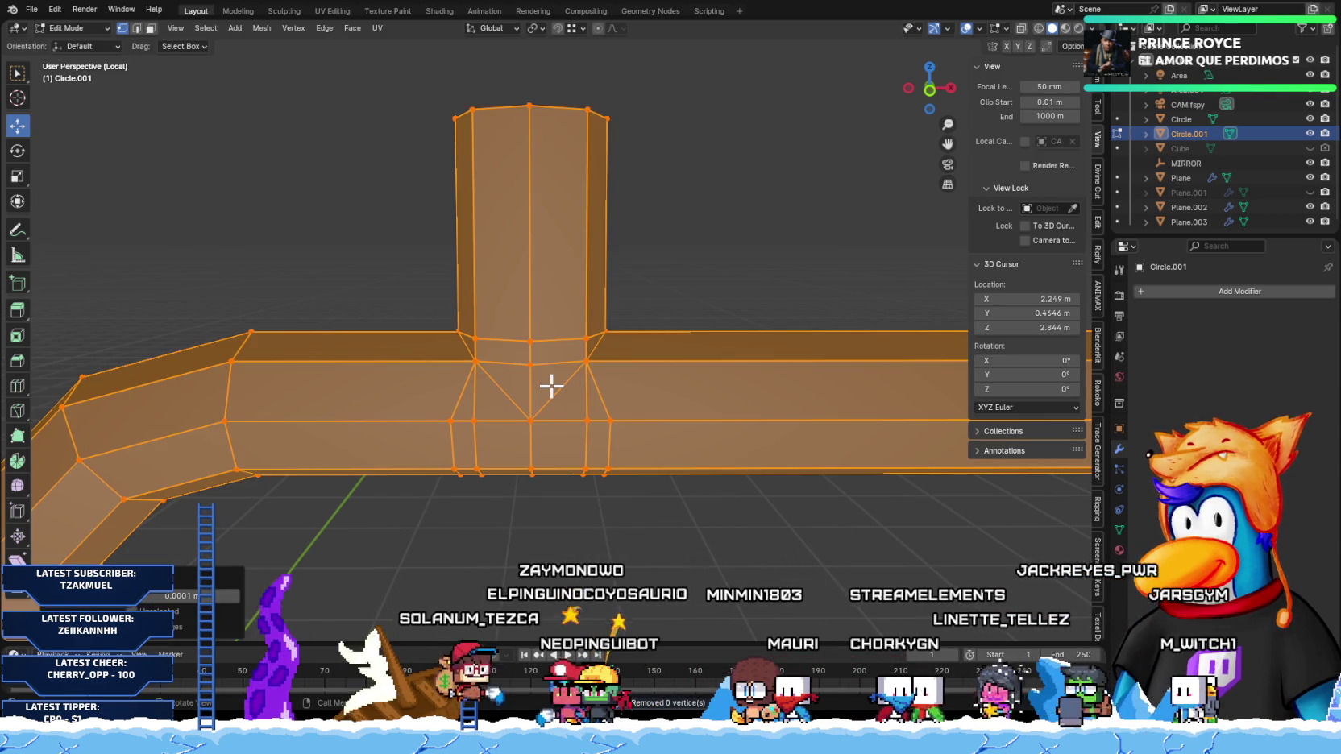
# Step: Select the top junction vertex, orbit around it, and switch to Front Orthographic view
pyautogui.click(551, 385)
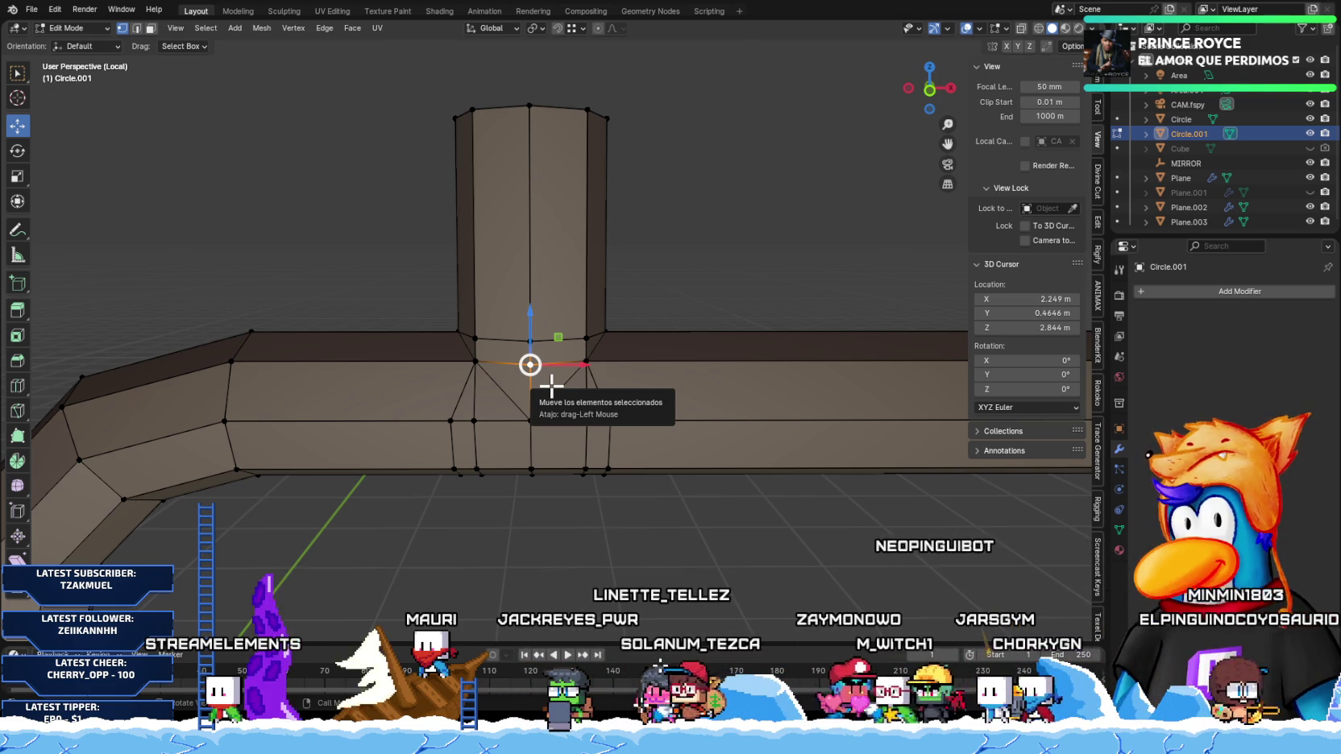
pyautogui.scroll(2, 532, 393)
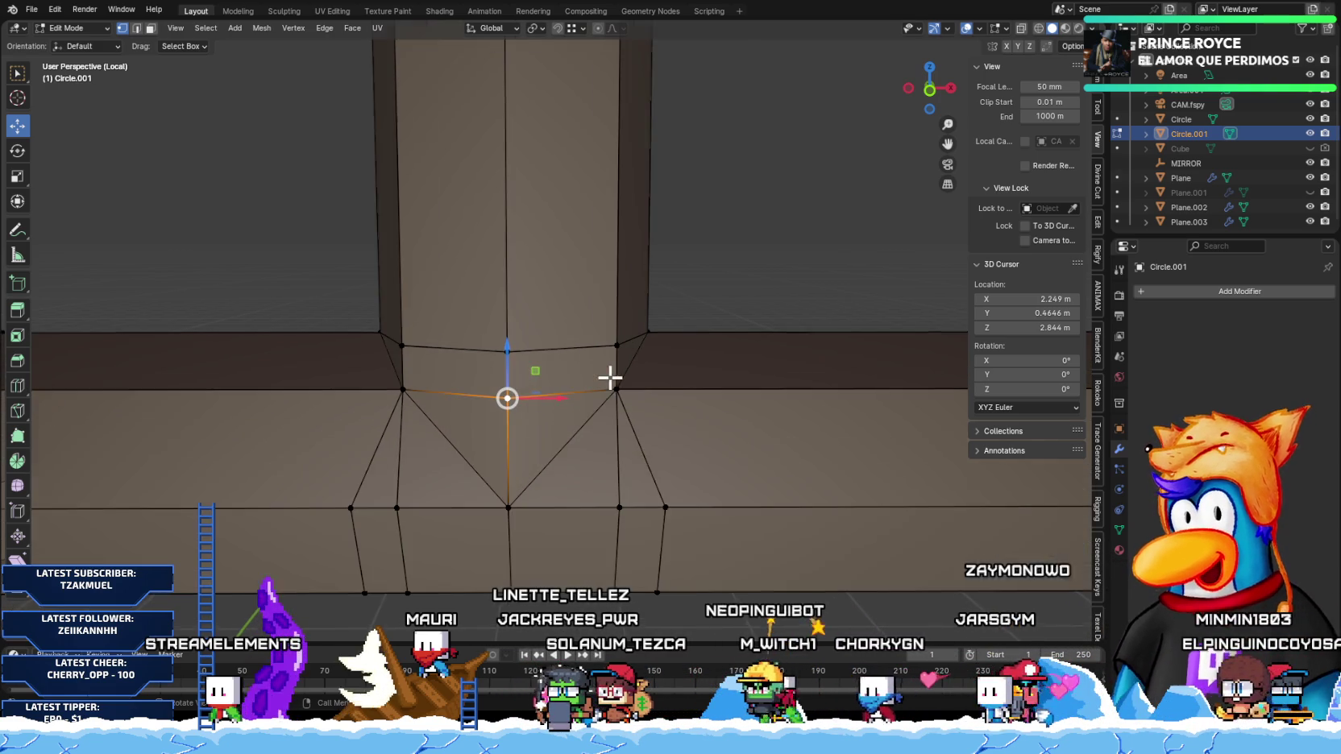
pyautogui.scroll(1, 611, 380)
pyautogui.scroll(1, 665, 398)
pyautogui.moveTo(559, 416); pyautogui.dragTo(484, 451, button='middle')
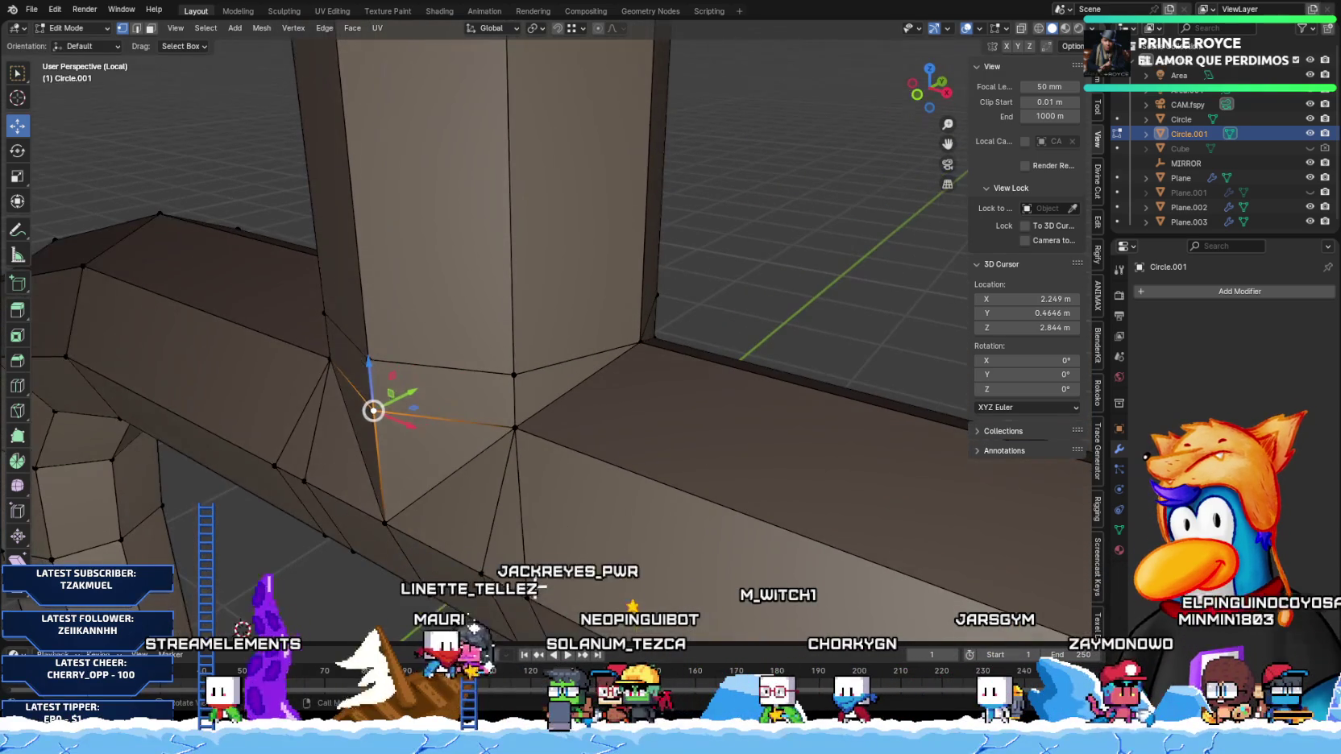
pyautogui.moveTo(613, 398)
pyautogui.mouseDown(button='middle')
pyautogui.moveTo(653, 482)
pyautogui.moveTo(587, 536)
pyautogui.mouseUp(button='middle')
pyautogui.press('KP_1')
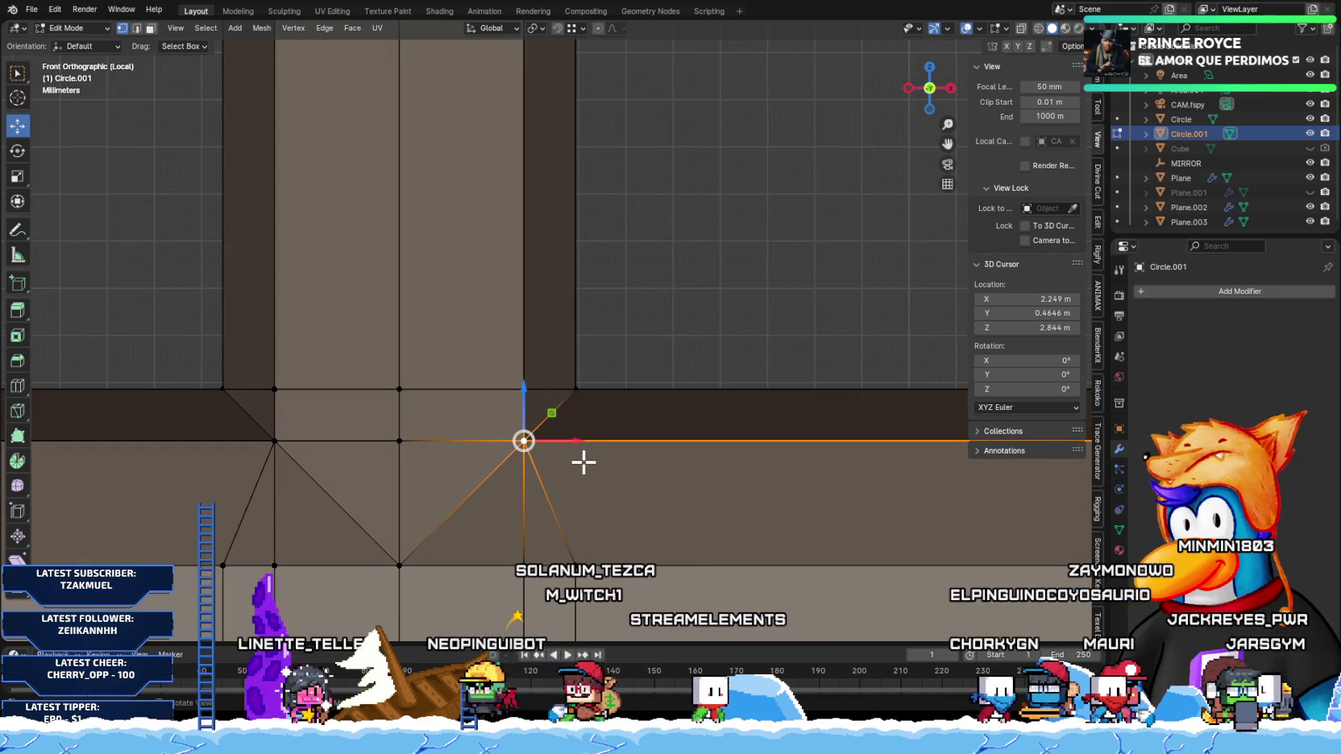
# Step: Undo the extra edge loop, returning to the two right-edge vertices
pyautogui.scroll(-5, 584, 463)
pyautogui.scroll(3, 583, 465)
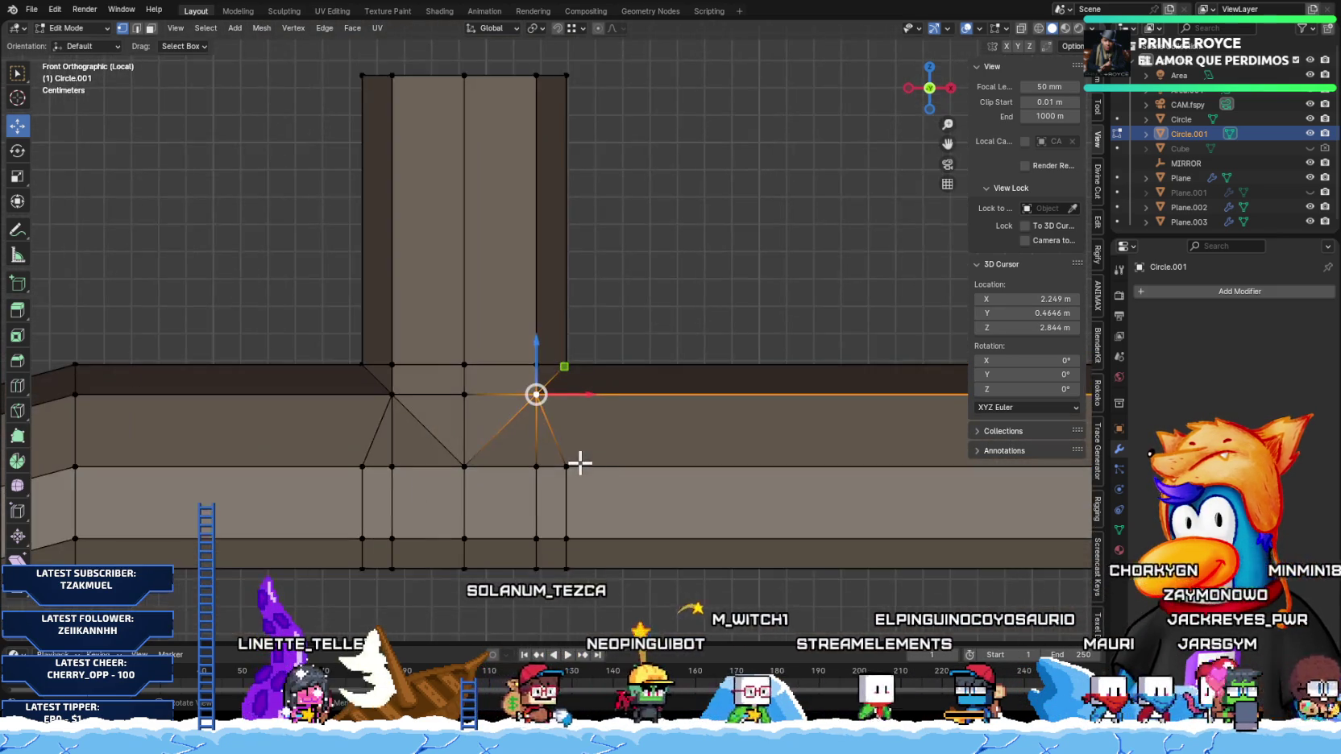
pyautogui.scroll(2, 579, 466)
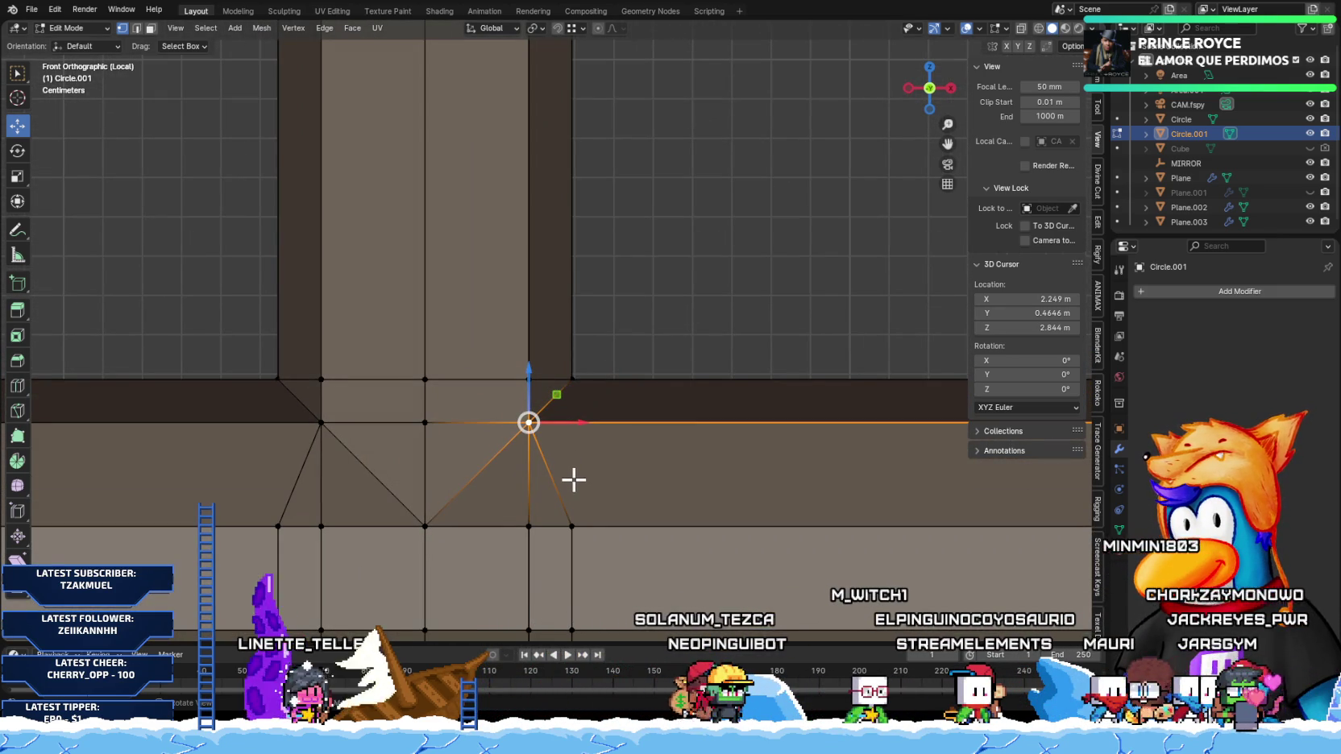
pyautogui.scroll(-2, 572, 474)
pyautogui.scroll(-2, 594, 394)
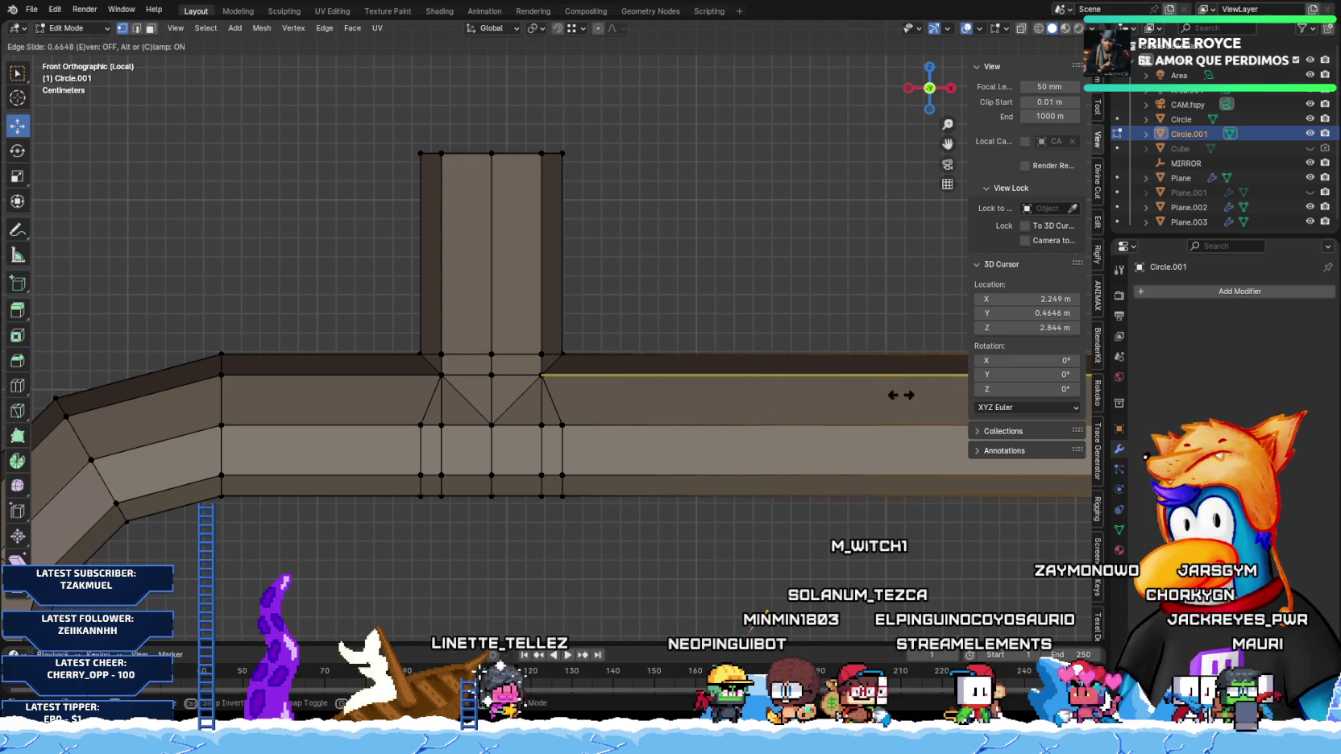
pyautogui.click(76, 405)
pyautogui.hotkey('ctrl', 'z')
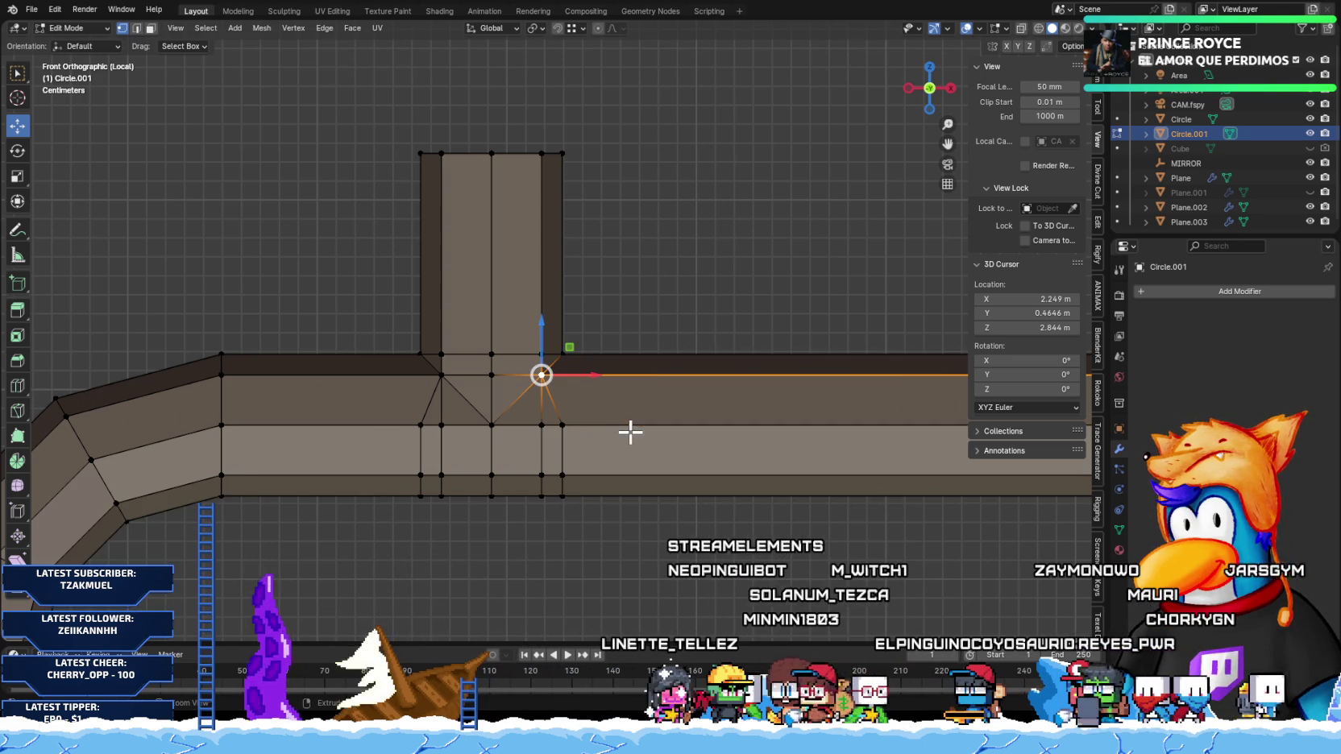
pyautogui.hotkey('ctrl', 'z')
pyautogui.scroll(4, 564, 375)
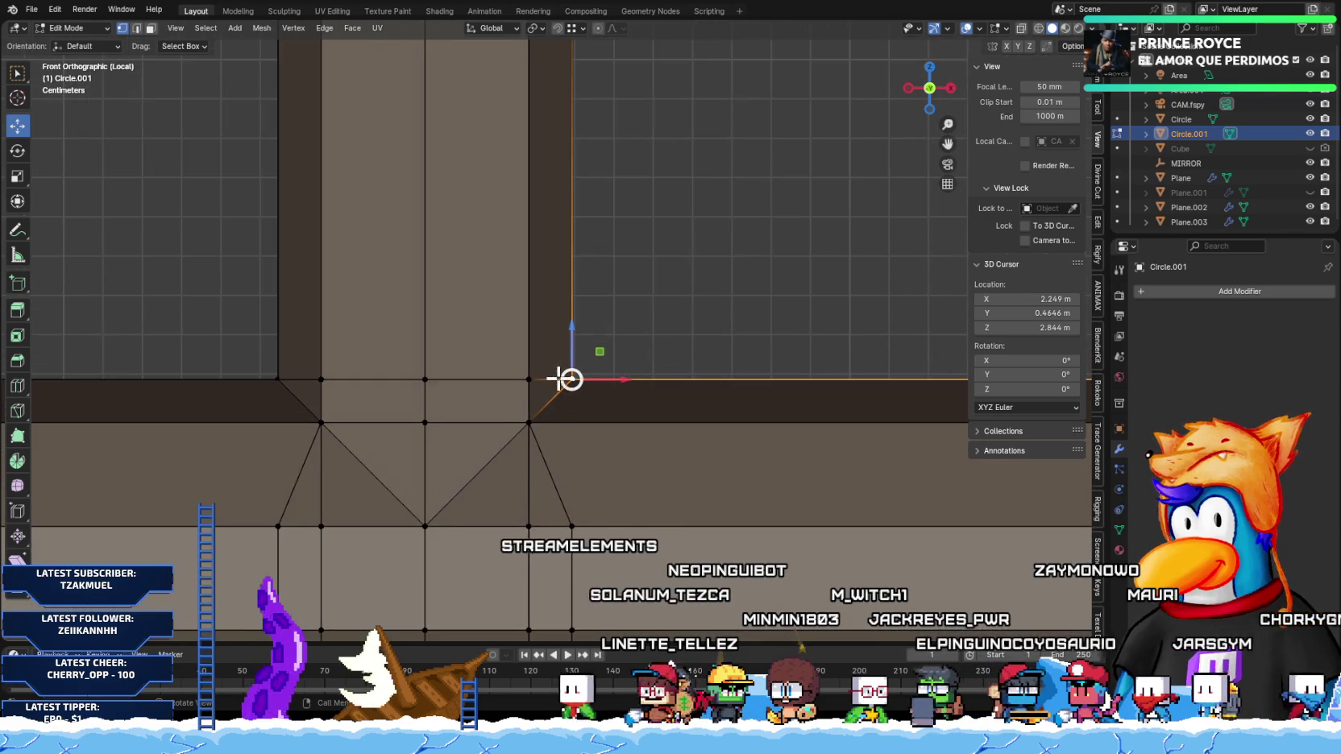
pyautogui.scroll(1, 568, 379)
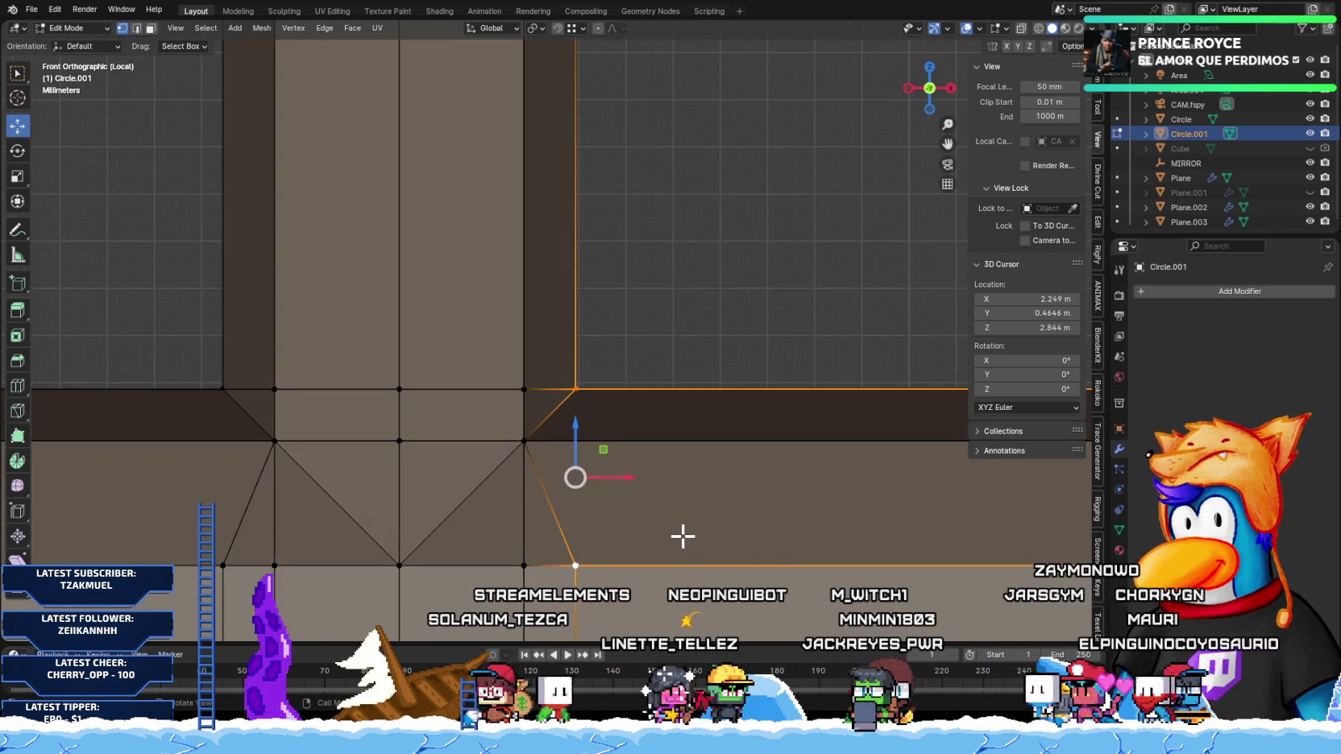
# Step: Move two corner vertices along X to line up with the vertical pipe's sides
pyautogui.press('g')
pyautogui.press('x')
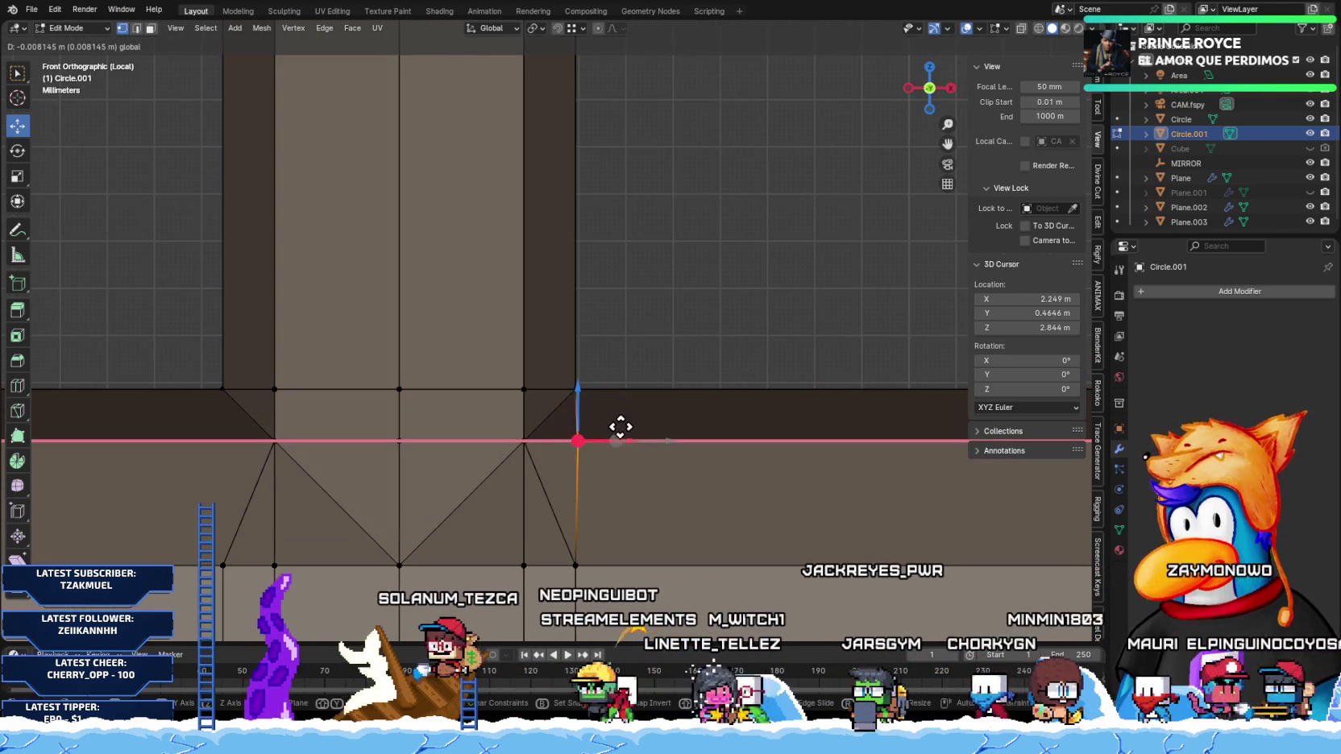
pyautogui.click(572, 389)
pyautogui.moveTo(556, 500)
pyautogui.keyDown('shift'); pyautogui.mouseDown(button='middle')
pyautogui.moveTo(644, 439)
pyautogui.moveTo(750, 431)
pyautogui.mouseUp(button='middle'); pyautogui.keyUp('shift')
pyautogui.click(570, 380)
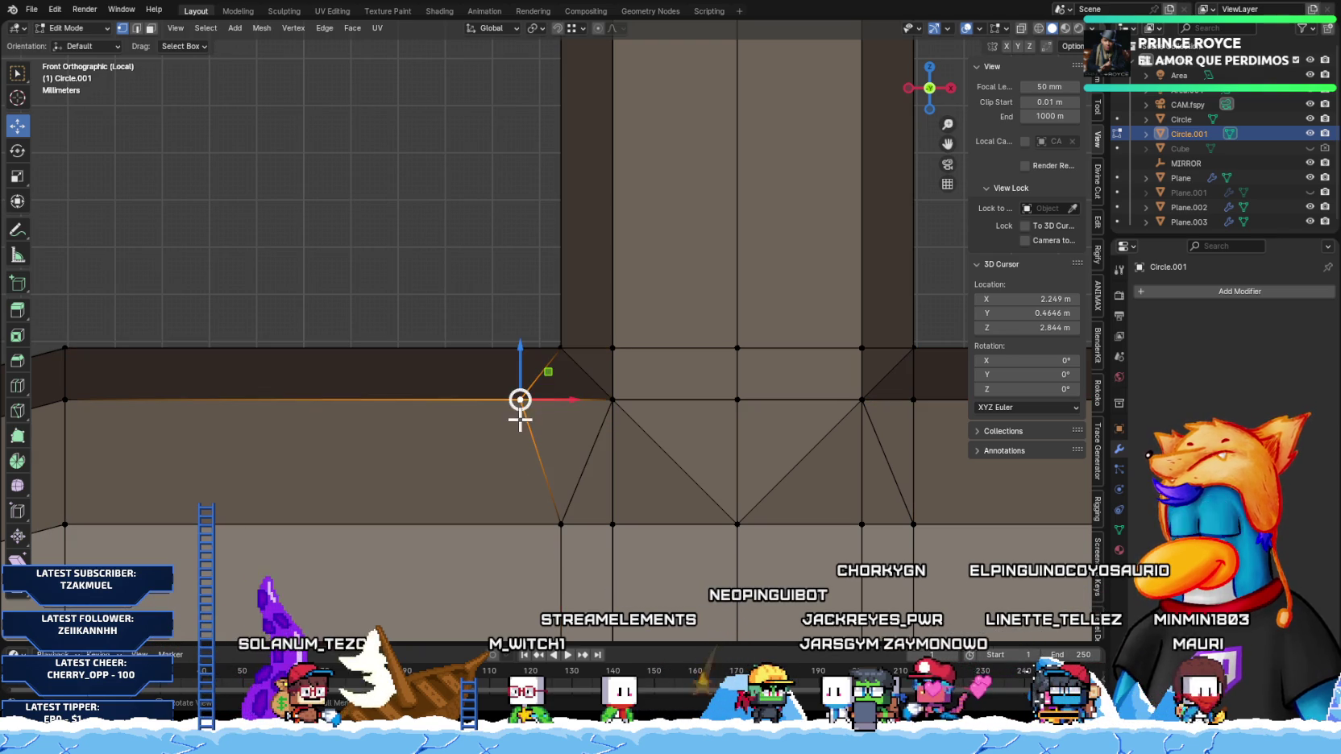
pyautogui.click(560, 352)
# Step: Return to front view, select the right-hand corner vertex, and check it in perspective
pyautogui.scroll(-1, 574, 454)
pyautogui.moveTo(664, 488)
pyautogui.keyDown('shift'); pyautogui.mouseDown(button='middle')
pyautogui.moveTo(613, 499)
pyautogui.moveTo(644, 440)
pyautogui.mouseUp(button='middle'); pyautogui.keyUp('shift')
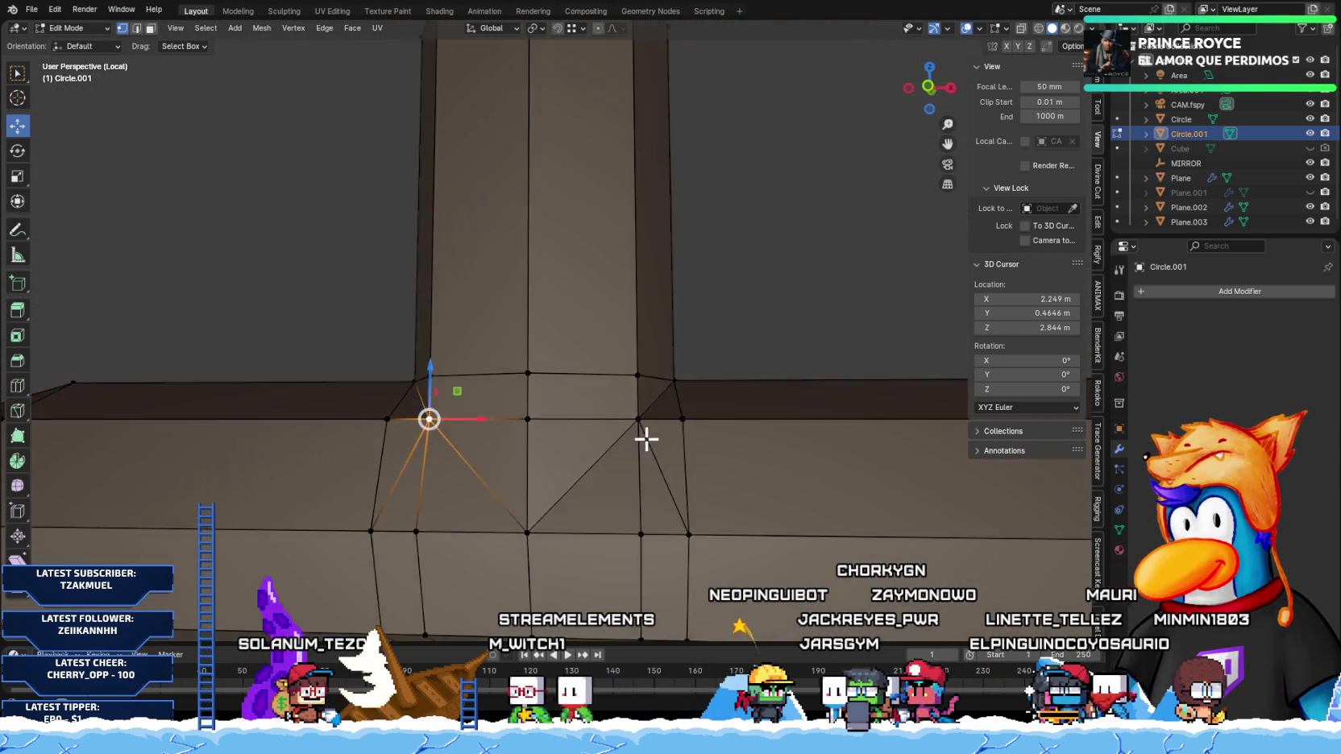
pyautogui.press('KP_1')
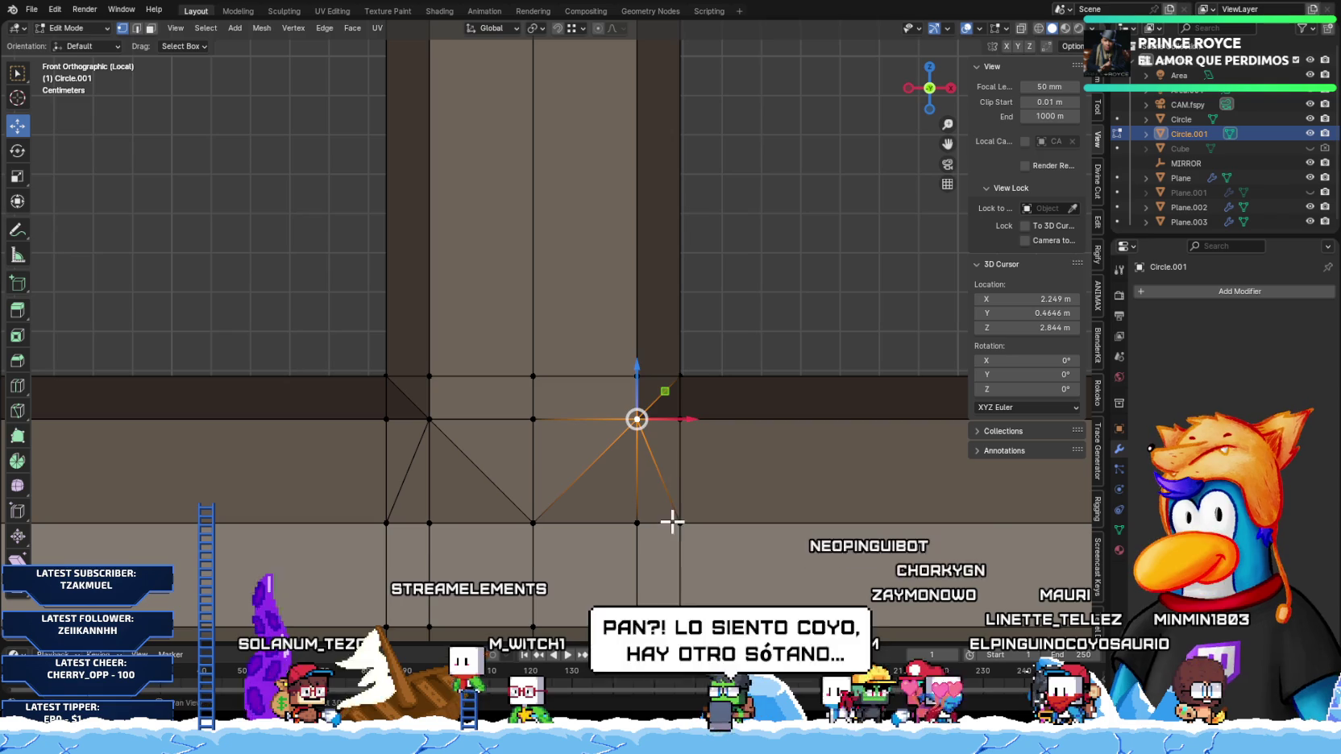
pyautogui.click(637, 523)
pyautogui.scroll(-2, 556, 548)
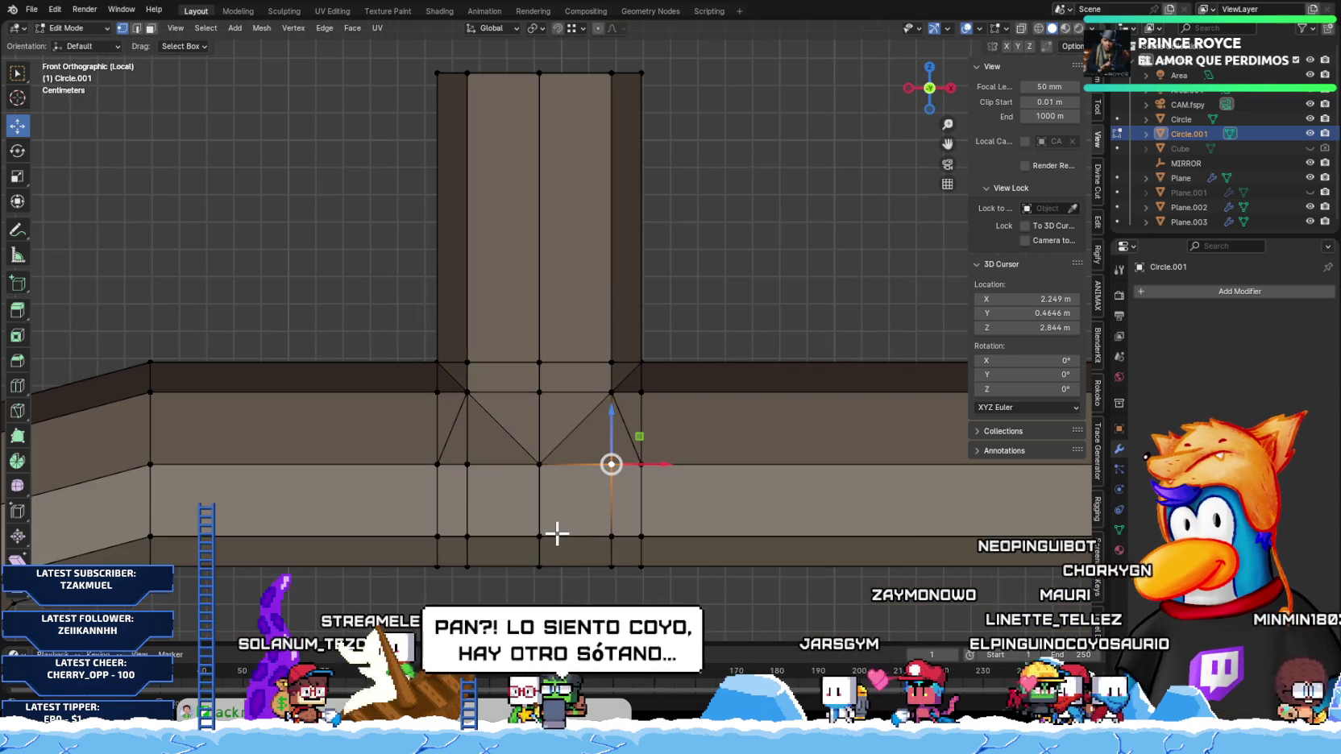
pyautogui.moveTo(643, 527)
pyautogui.mouseDown(button='middle')
pyautogui.moveTo(553, 455)
pyautogui.moveTo(568, 478)
pyautogui.moveTo(511, 488)
pyautogui.moveTo(509, 446)
pyautogui.moveTo(561, 432)
pyautogui.moveTo(601, 454)
pyautogui.moveTo(621, 435)
pyautogui.moveTo(600, 465)
pyautogui.moveTo(567, 443)
pyautogui.mouseUp(button='middle')
# Step: Center the T-junction in front orthographic view and select the diagonal's corner vertex
pyautogui.press('KP_1')
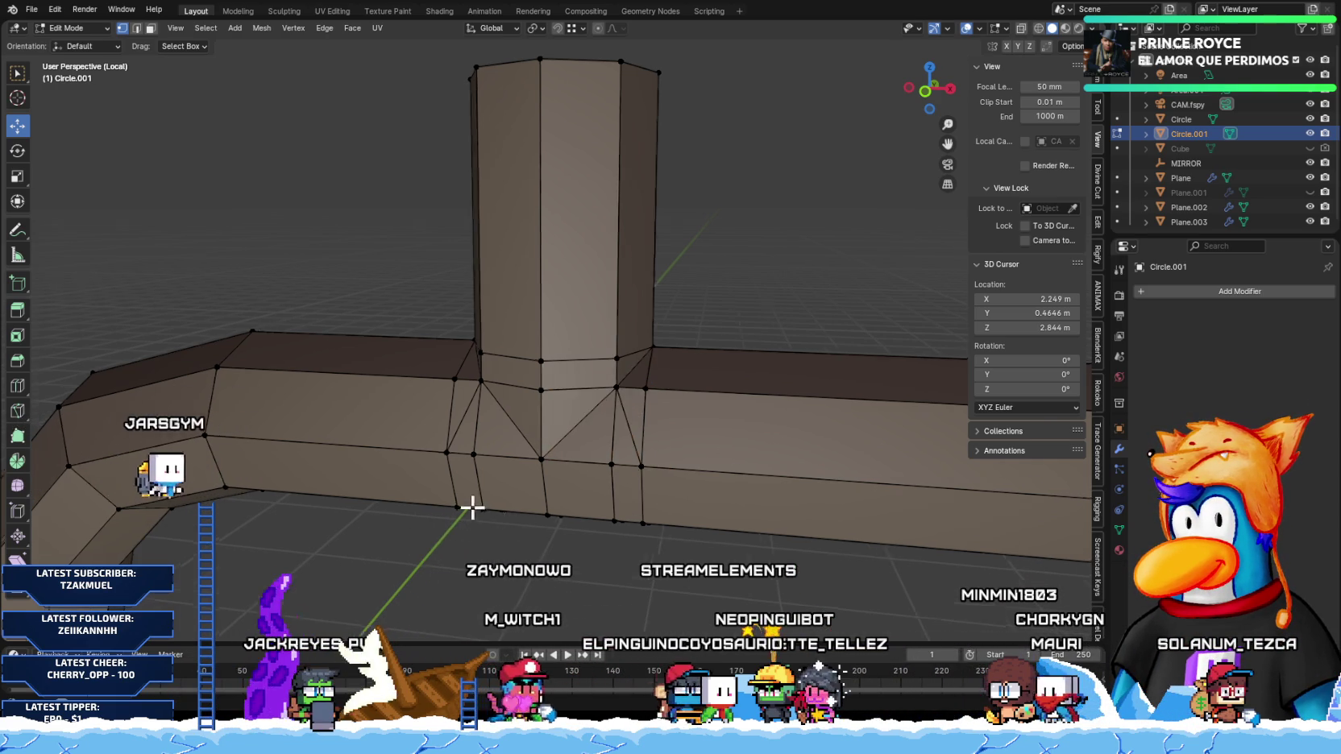
pyautogui.press('KP_1')
pyautogui.scroll(2, 488, 477)
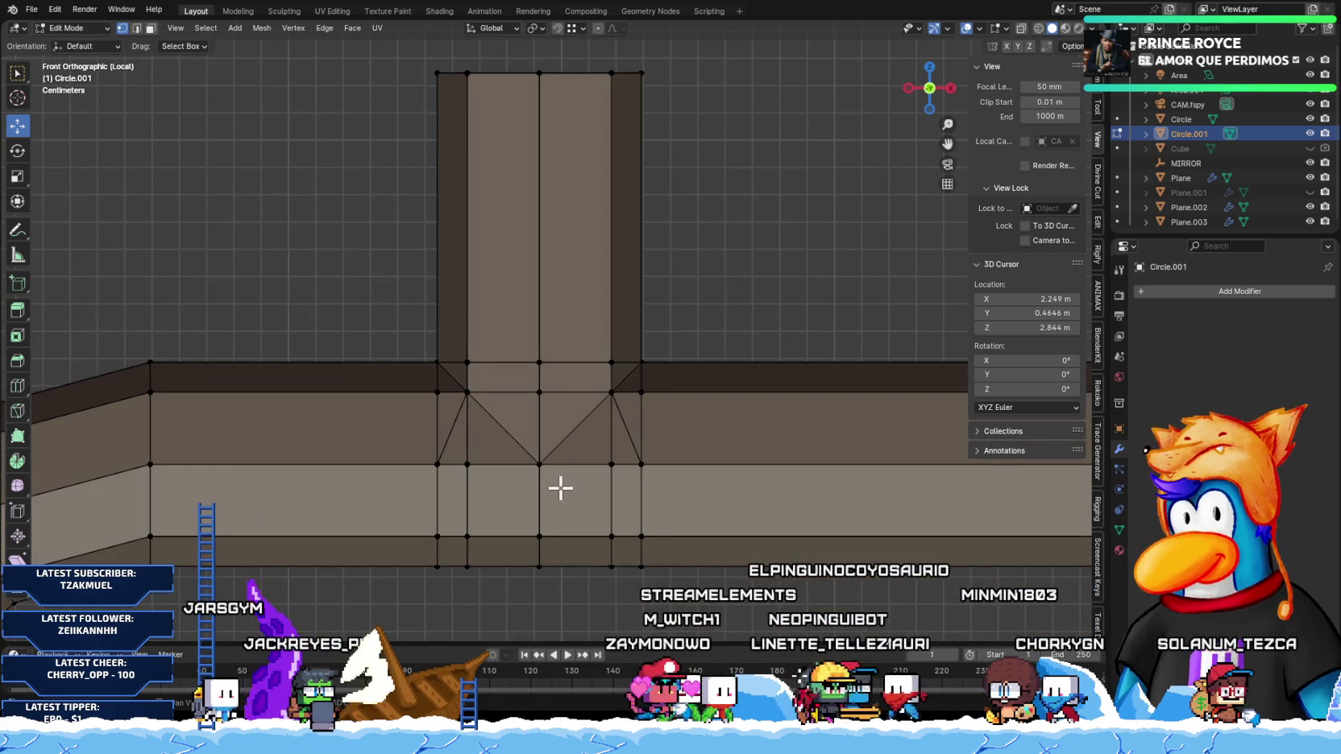
pyautogui.keyDown('shift'); pyautogui.moveTo(527, 489); pyautogui.dragTo(583, 505, button='middle'); pyautogui.keyUp('shift')
pyautogui.scroll(1, 584, 504)
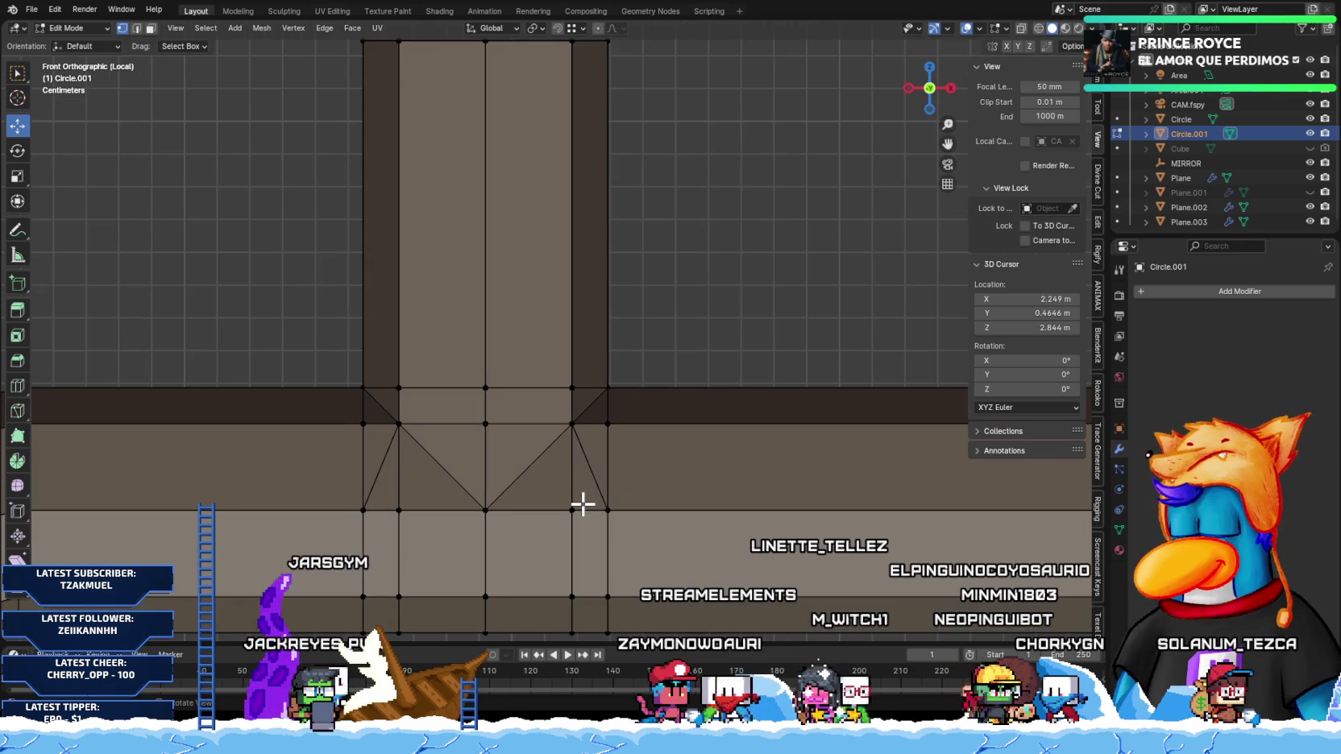
pyautogui.keyDown('shift'); pyautogui.click(579, 427); pyautogui.keyUp('shift')
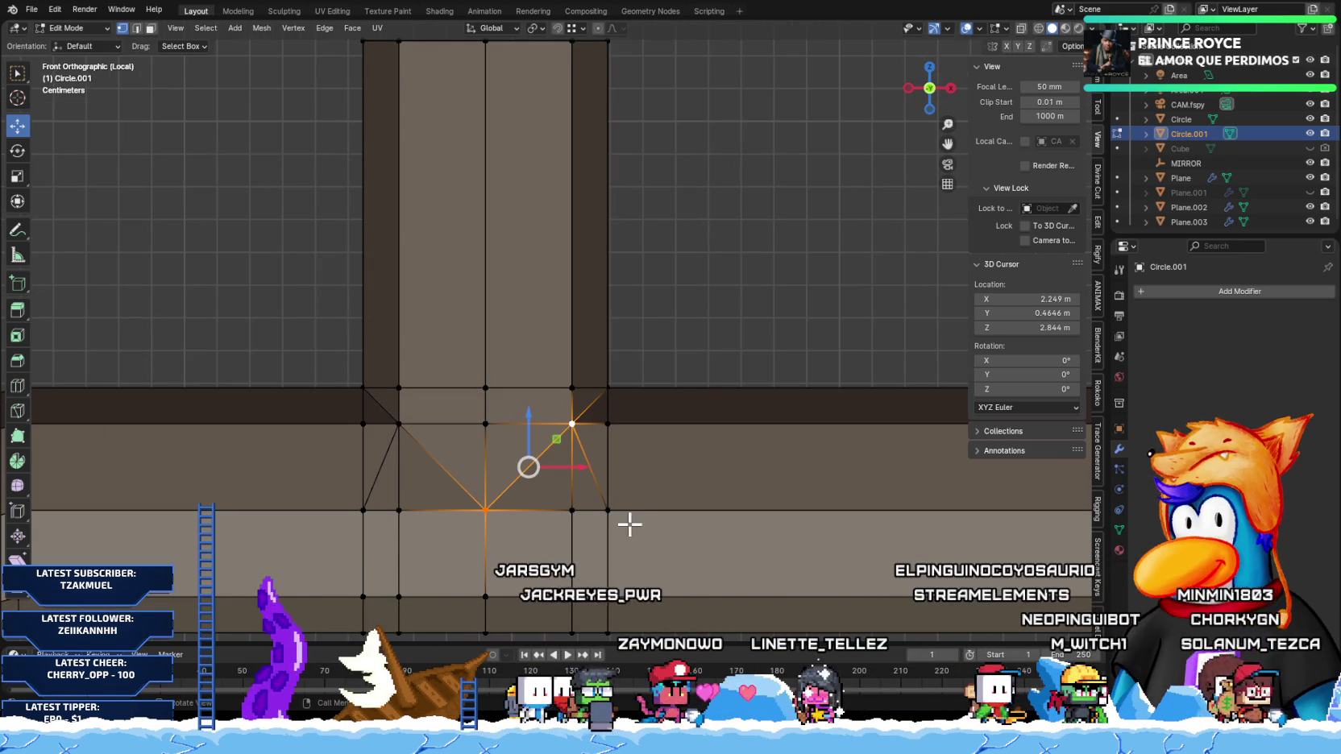
pyautogui.click(609, 510)
pyautogui.click(572, 510)
pyautogui.scroll(-1, 577, 531)
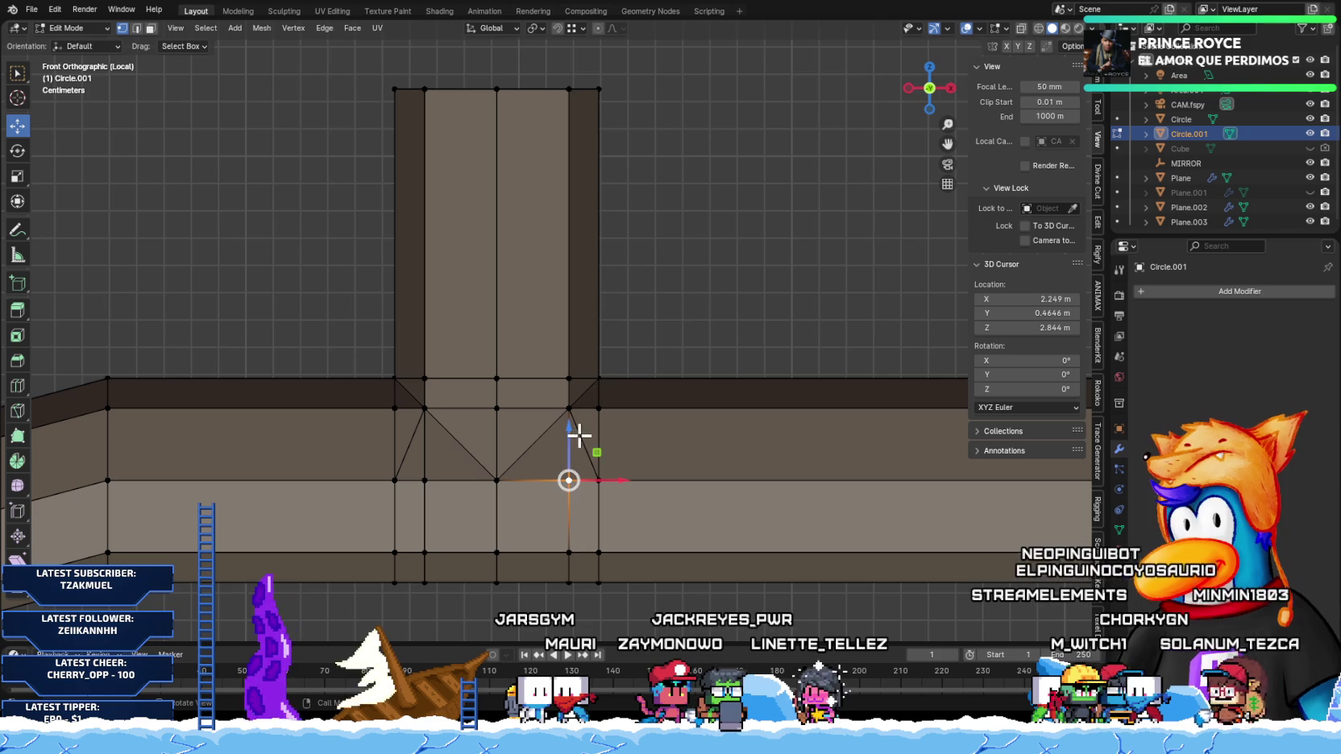
# Step: Dissolve the other diagonal vertex and select the upper vertex on the junction's right
pyautogui.press('x')
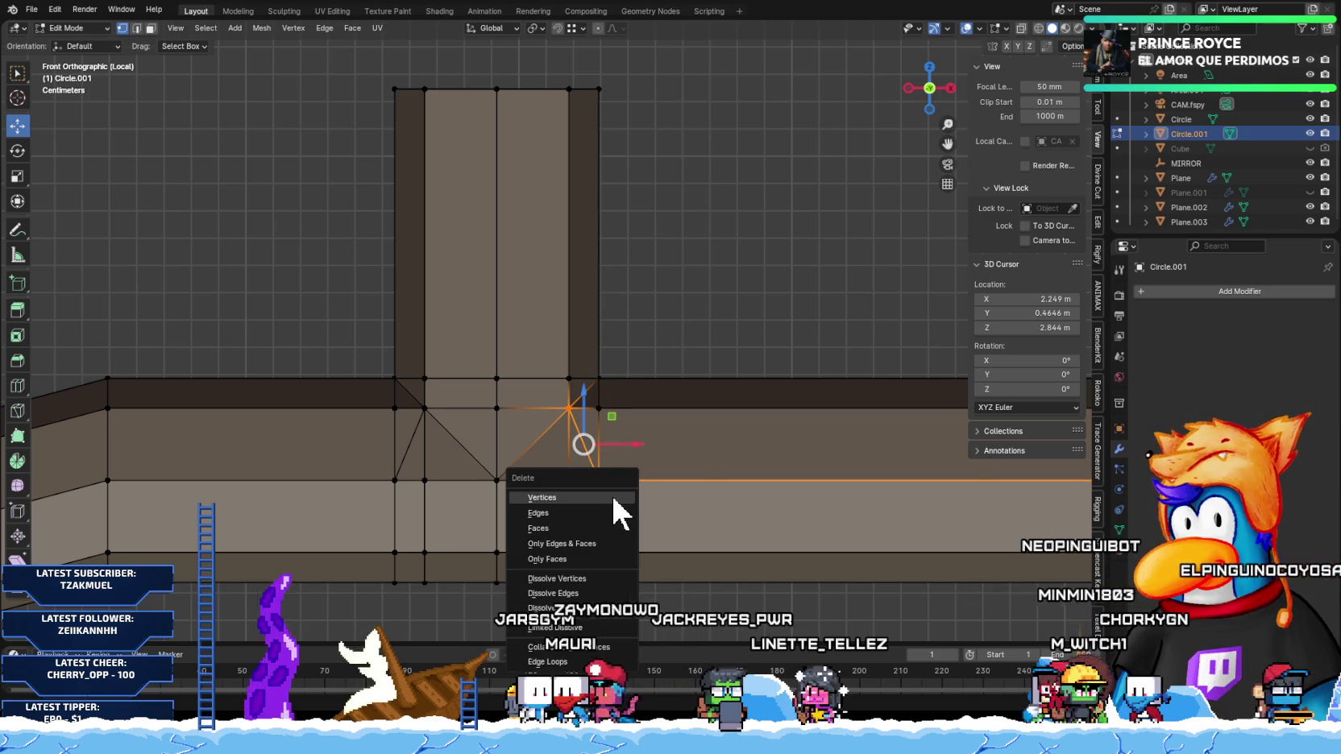
pyautogui.press('Escape')
pyautogui.click(425, 409)
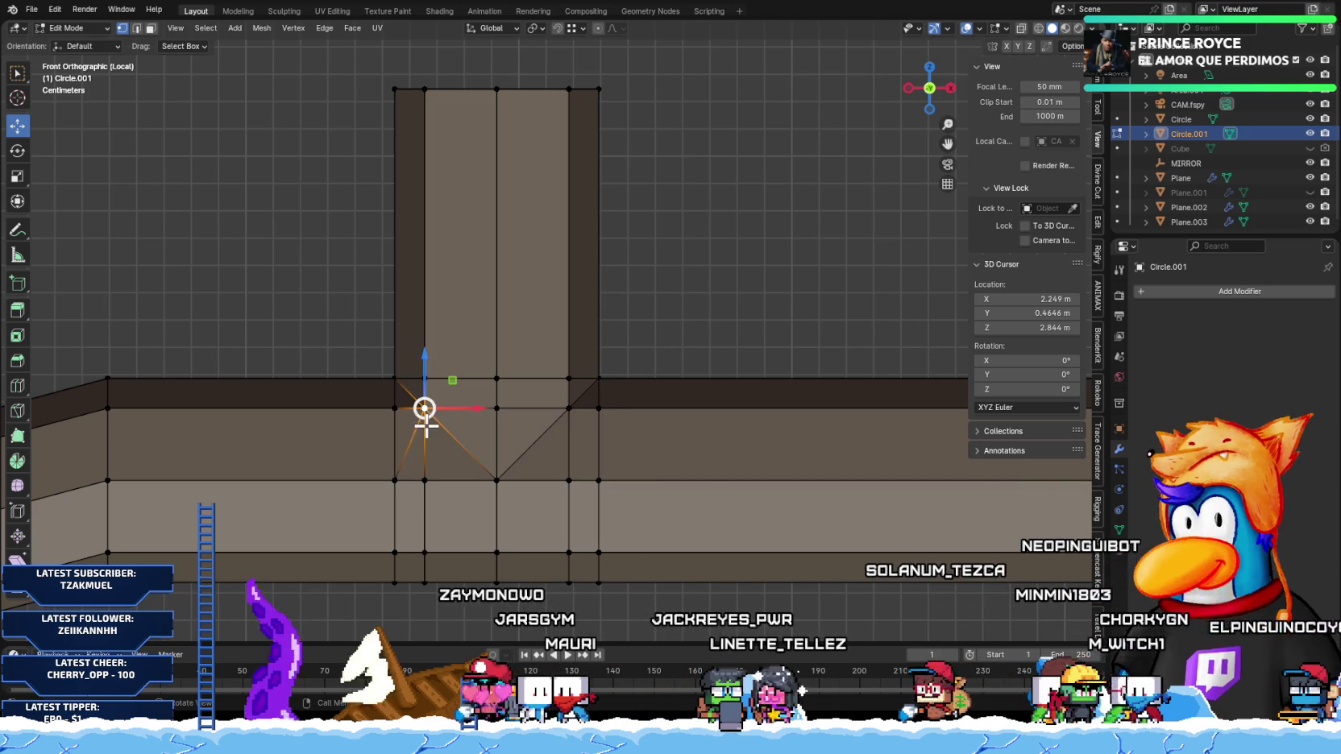
pyautogui.press('x')
pyautogui.click(401, 474)
pyautogui.moveTo(556, 433)
pyautogui.mouseDown(button='middle')
pyautogui.moveTo(478, 464)
pyautogui.moveTo(528, 437)
pyautogui.moveTo(568, 472)
pyautogui.mouseUp(button='middle')
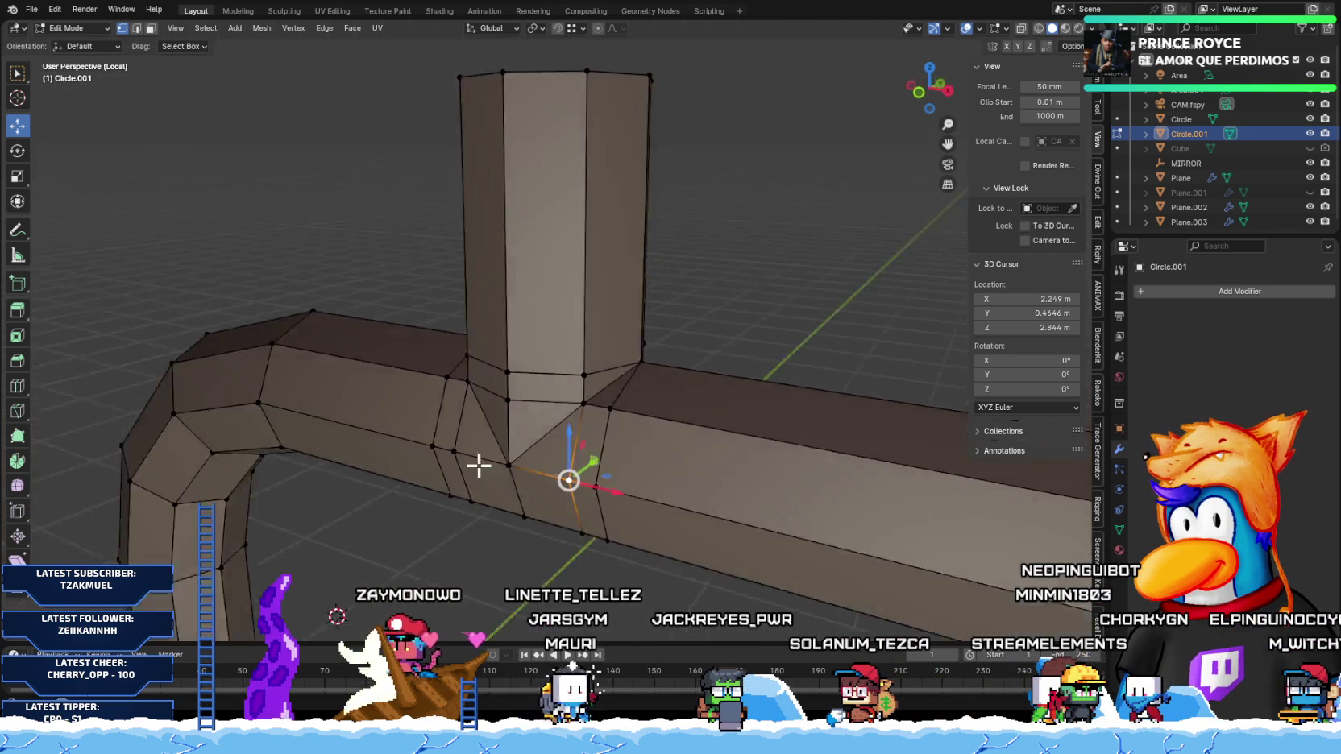
pyautogui.scroll(1, 583, 469)
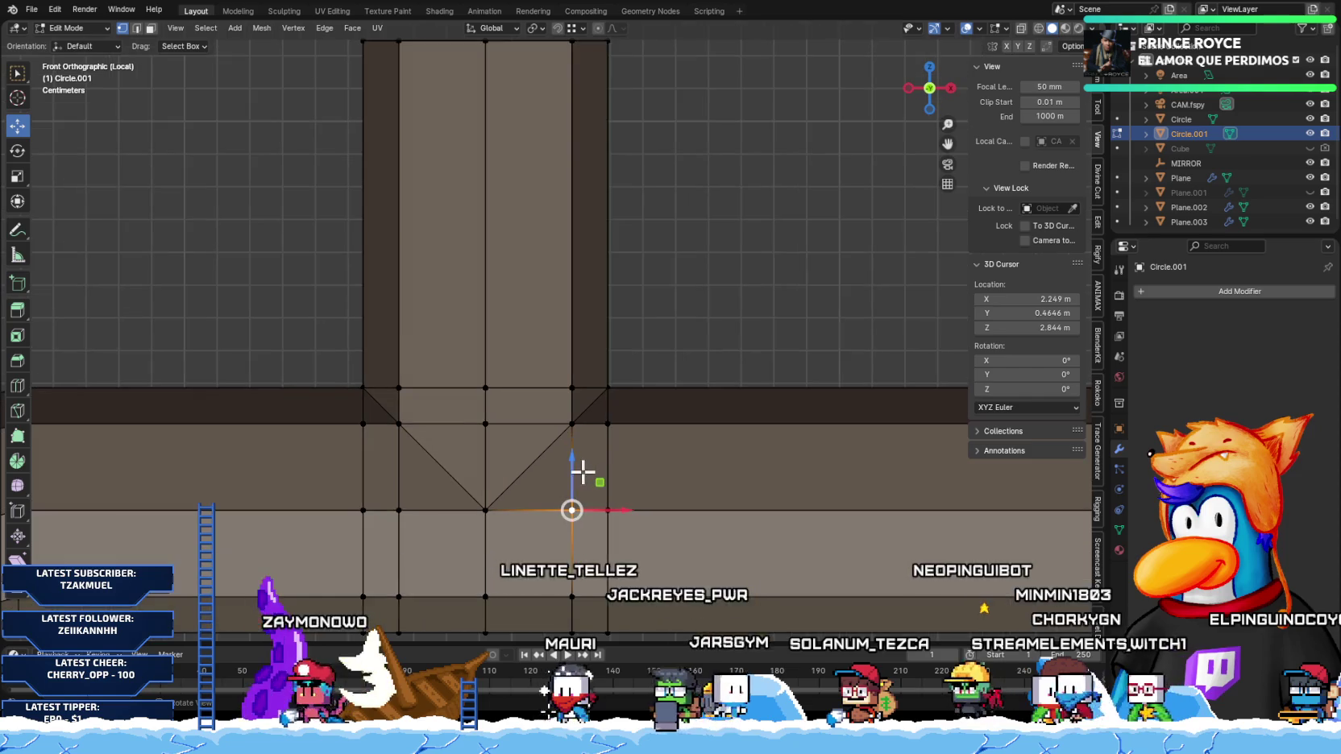
pyautogui.scroll(2, 579, 465)
pyautogui.click(575, 444)
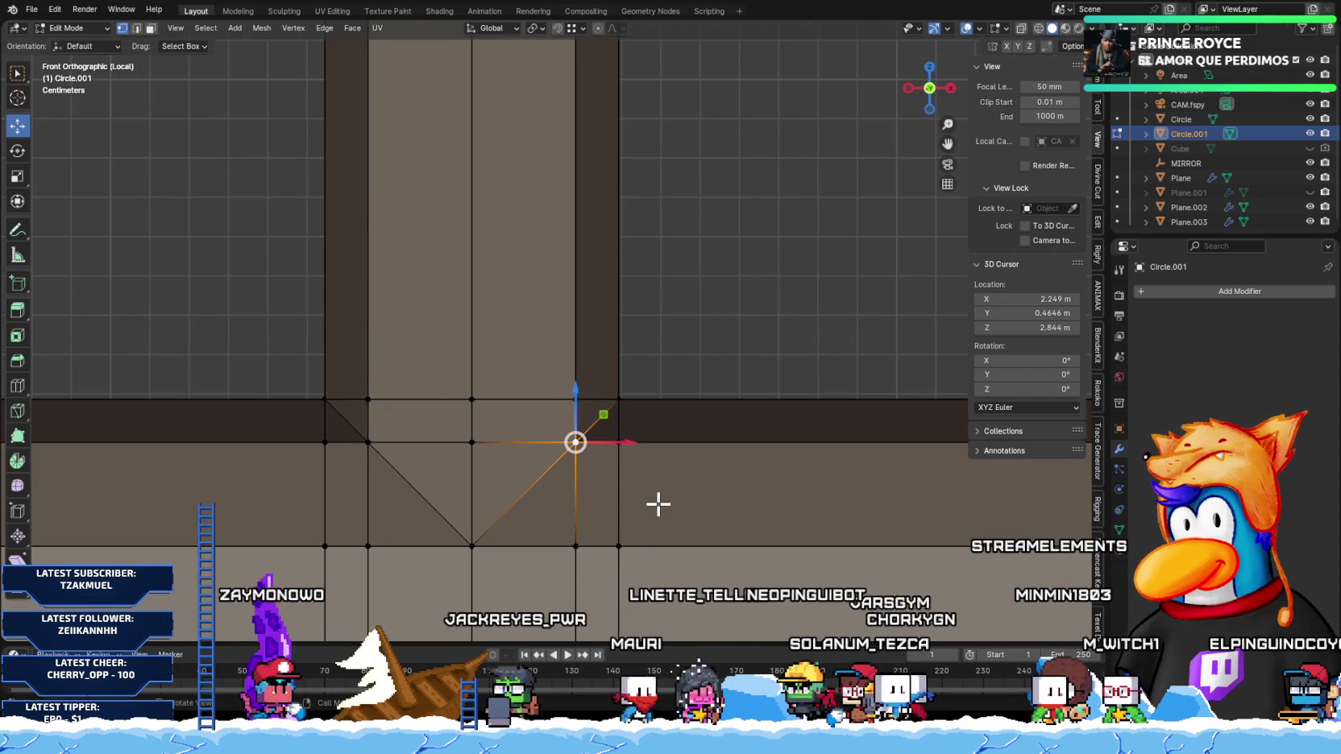
pyautogui.scroll(-1, 641, 505)
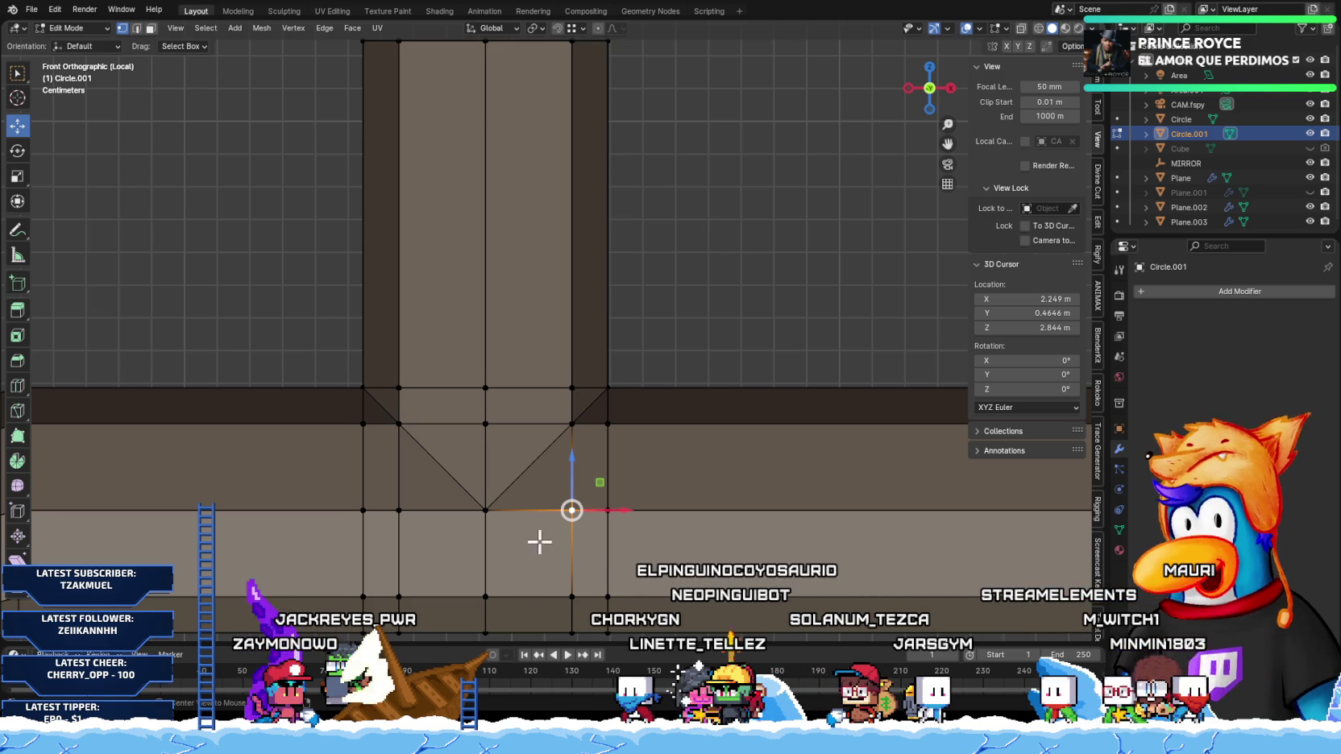
# Step: In X-ray, slide that vertex onto the pillar's edge line and merge by distance
pyautogui.hotkey('alt', 'z')
pyautogui.hotkey('alt', 'z')
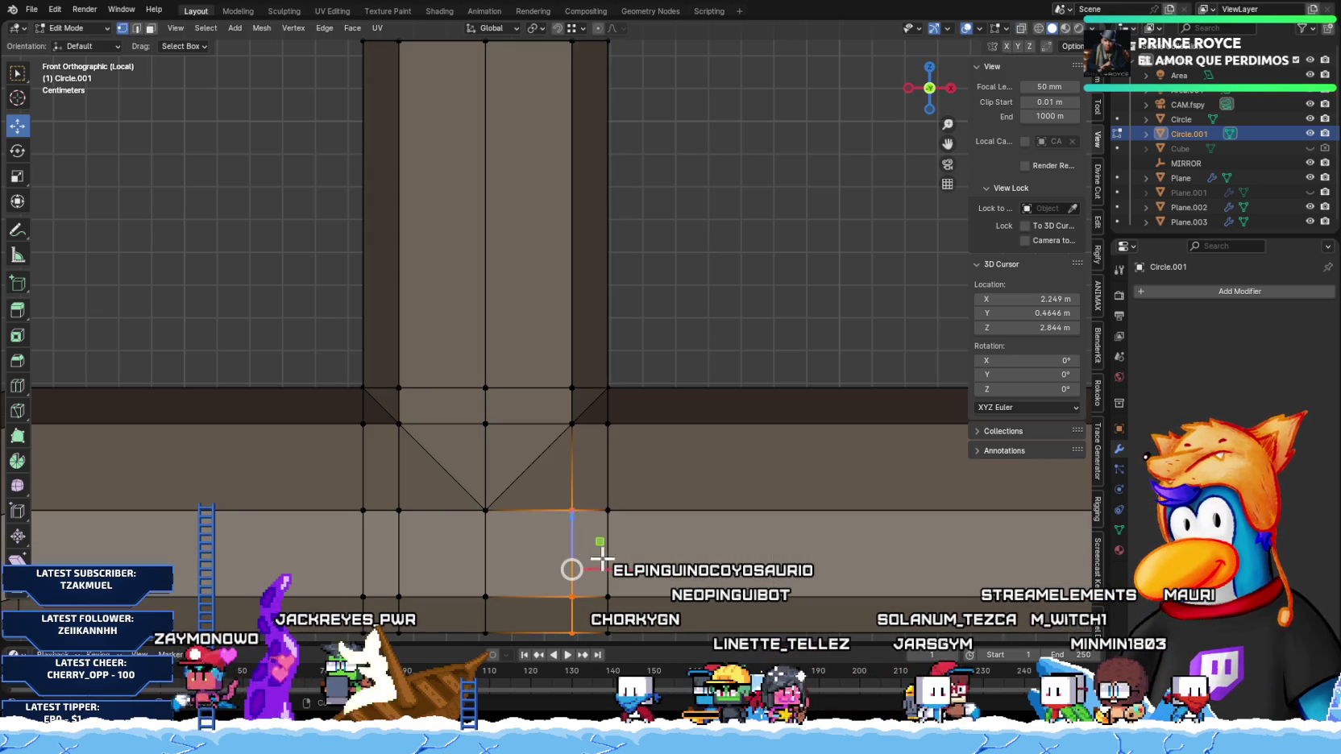
pyautogui.moveTo(596, 548); pyautogui.dragTo(656, 535)
pyautogui.press('a')
pyautogui.press('m')
pyautogui.click(654, 536)
# Step: Nudge the left vertex column slightly left along X and merge duplicates by distance
pyautogui.hotkey('alt', 'a')
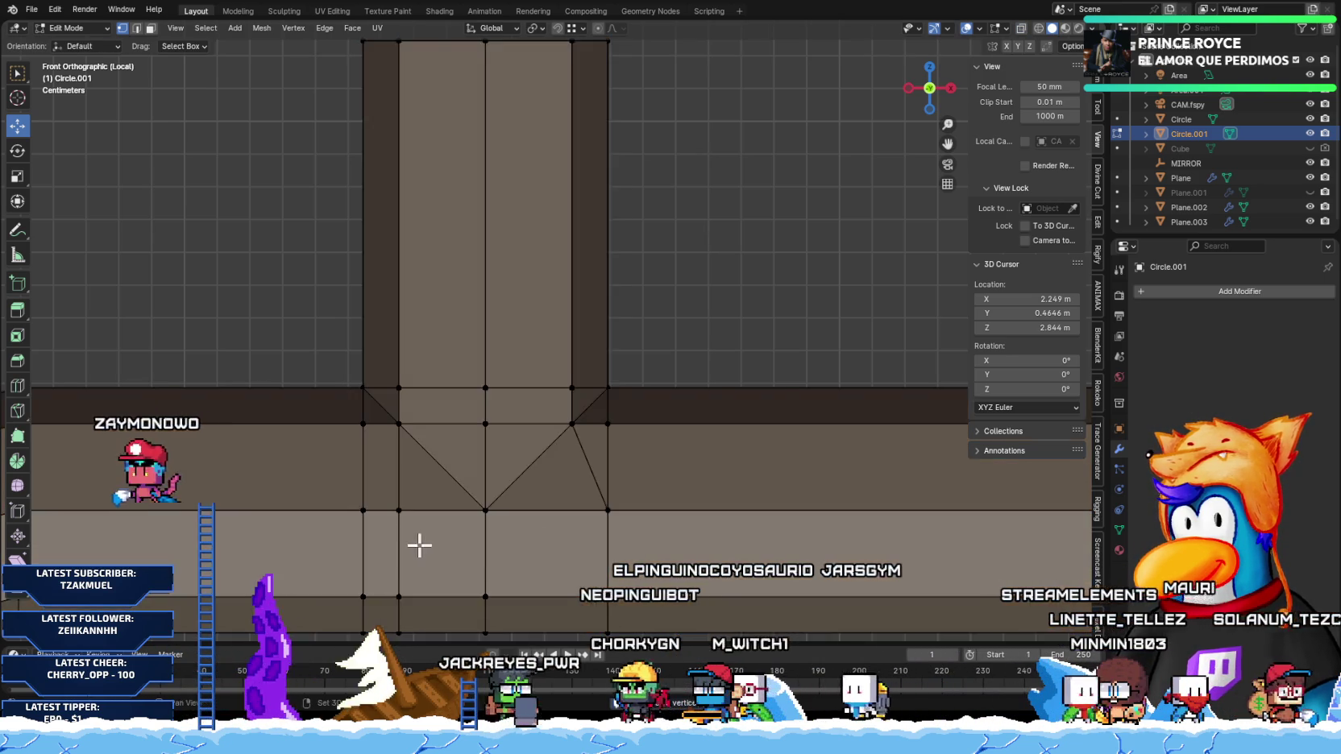
pyautogui.keyDown('shift'); pyautogui.moveTo(419, 545); pyautogui.dragTo(514, 482, button='middle'); pyautogui.keyUp('shift')
pyautogui.moveTo(505, 444); pyautogui.dragTo(532, 583)
pyautogui.hotkey('alt', 'z')
pyautogui.press('g')
pyautogui.press('x')
pyautogui.click(497, 475)
pyautogui.press('a')
pyautogui.press('m')
pyautogui.click(508, 496)
# Step: Dissolve two extra junction vertices
pyautogui.click(716, 462)
pyautogui.keyDown('shift'); pyautogui.moveTo(650, 471); pyautogui.dragTo(615, 499, button='middle'); pyautogui.keyUp('shift')
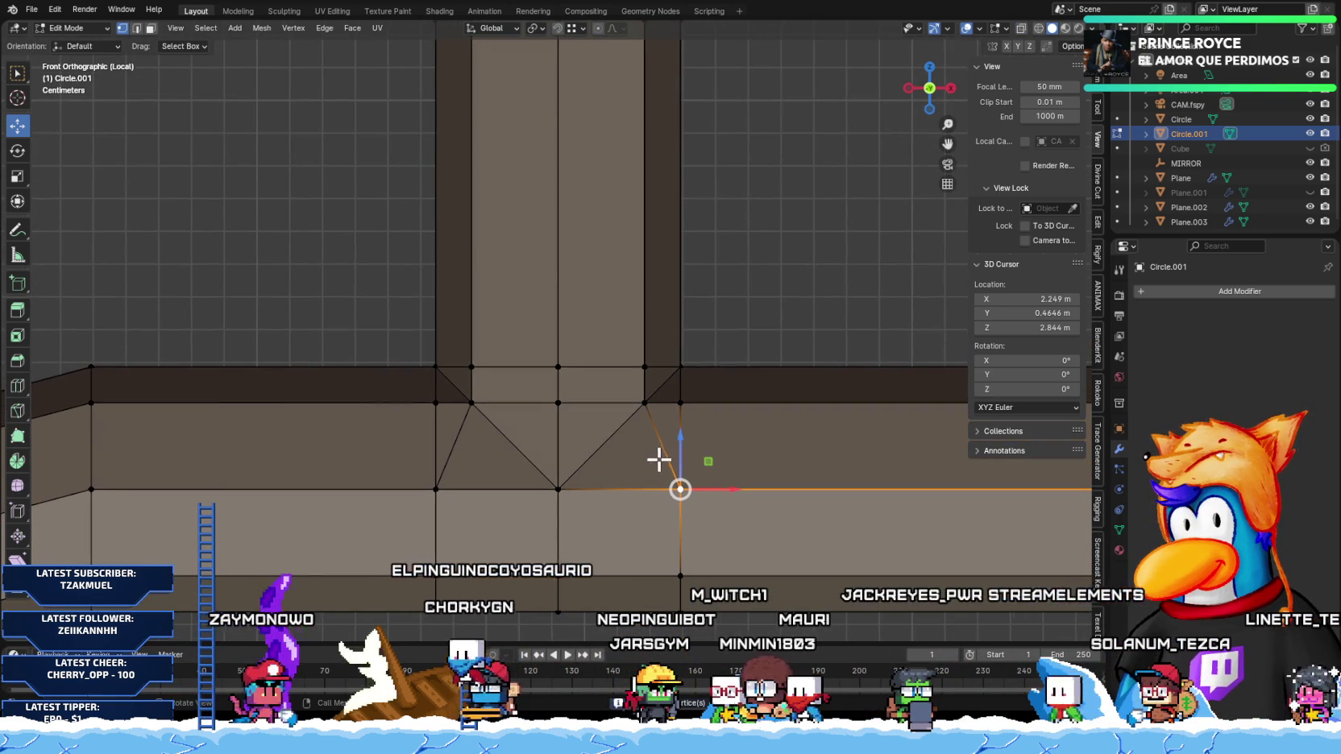
pyautogui.keyDown('shift'); pyautogui.moveTo(657, 457); pyautogui.dragTo(501, 444, button='middle'); pyautogui.keyUp('shift')
pyautogui.press('x')
pyautogui.click(560, 516)
pyautogui.keyDown('shift'); pyautogui.moveTo(394, 472); pyautogui.dragTo(560, 483, button='middle'); pyautogui.keyUp('shift')
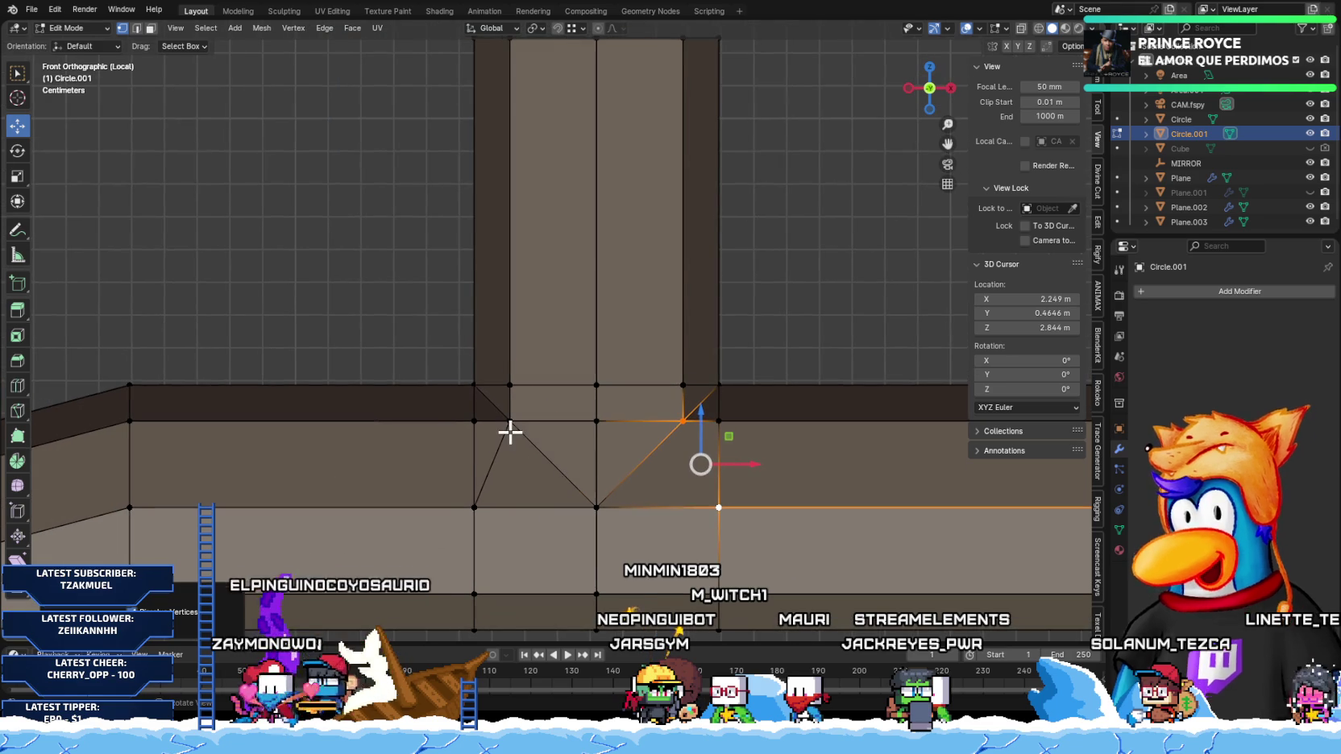
pyautogui.press('x')
pyautogui.click(503, 515)
pyautogui.scroll(-4, 661, 467)
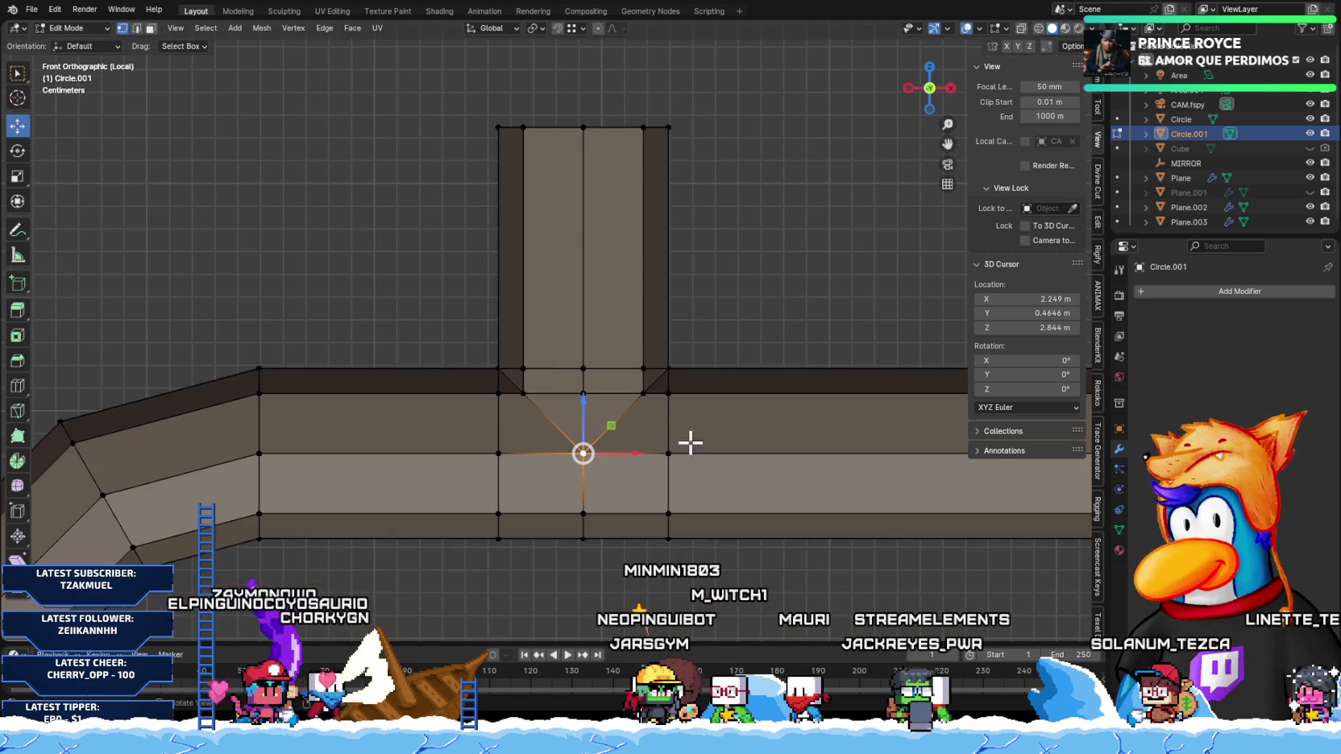
pyautogui.scroll(3, 669, 435)
pyautogui.scroll(2, 563, 428)
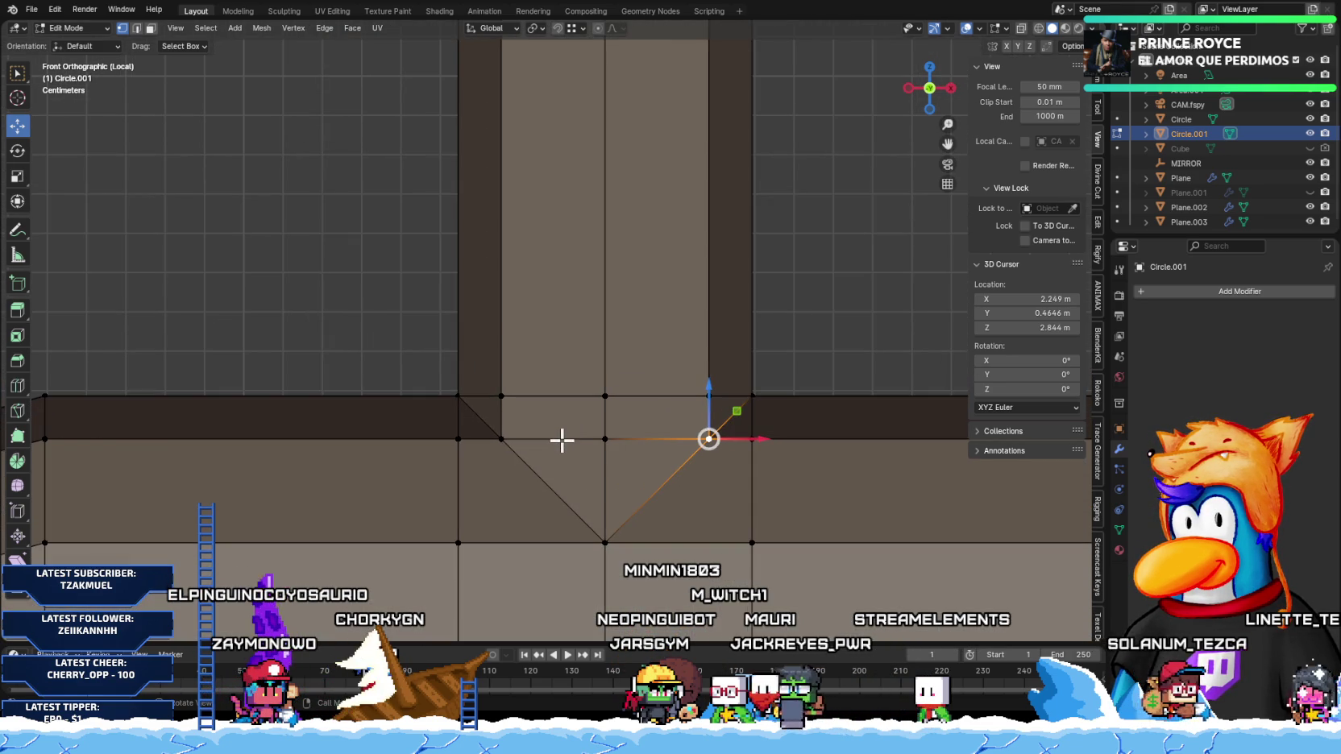
pyautogui.scroll(-2, 572, 441)
# Step: Fill the triangle below the pillar's front base vertex with a face
pyautogui.moveTo(678, 438)
pyautogui.mouseDown(button='middle')
pyautogui.moveTo(577, 486)
pyautogui.moveTo(637, 499)
pyautogui.moveTo(652, 455)
pyautogui.moveTo(742, 410)
pyautogui.moveTo(627, 499)
pyautogui.moveTo(580, 473)
pyautogui.moveTo(649, 464)
pyautogui.moveTo(522, 492)
pyautogui.moveTo(644, 503)
pyautogui.moveTo(680, 455)
pyautogui.moveTo(602, 503)
pyautogui.moveTo(617, 469)
pyautogui.moveTo(588, 467)
pyautogui.mouseUp(button='middle')
pyautogui.click(586, 467)
pyautogui.moveTo(593, 479); pyautogui.dragTo(639, 504, button='middle')
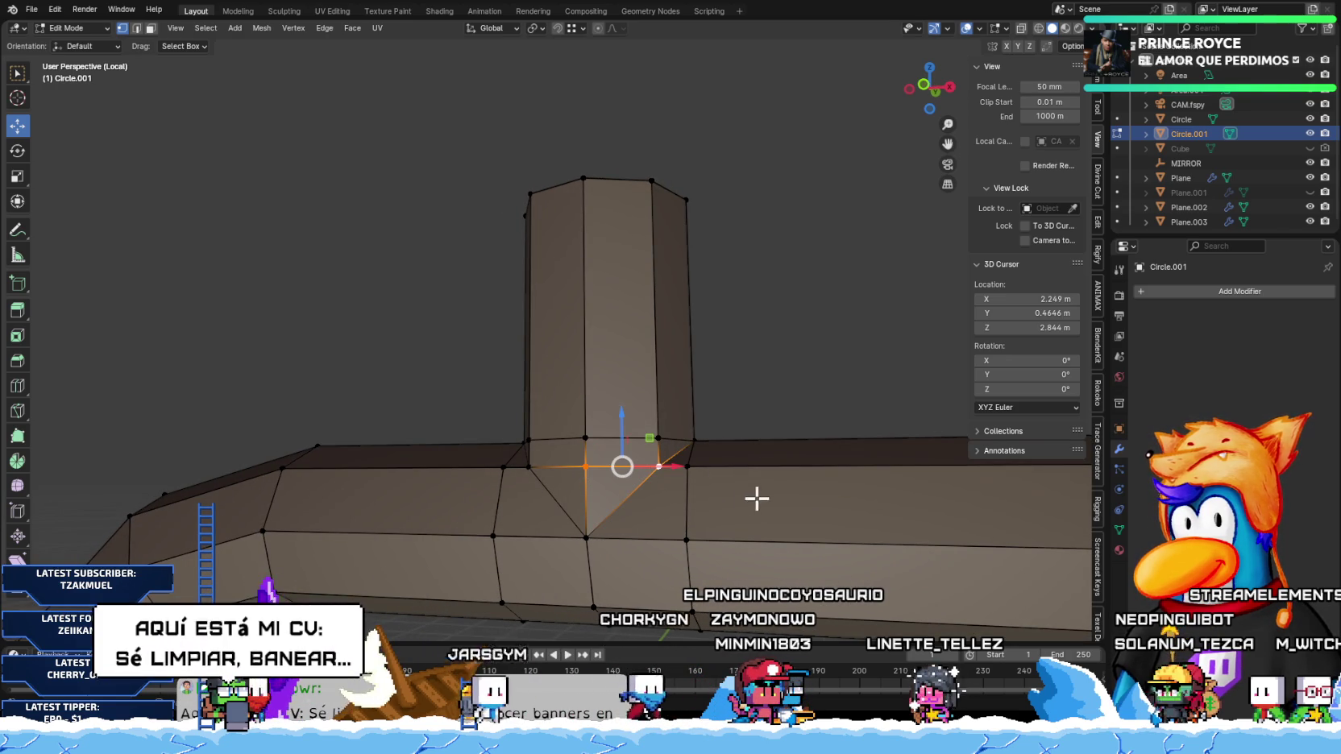
pyautogui.rightClick(612, 471)
pyautogui.click(602, 474)
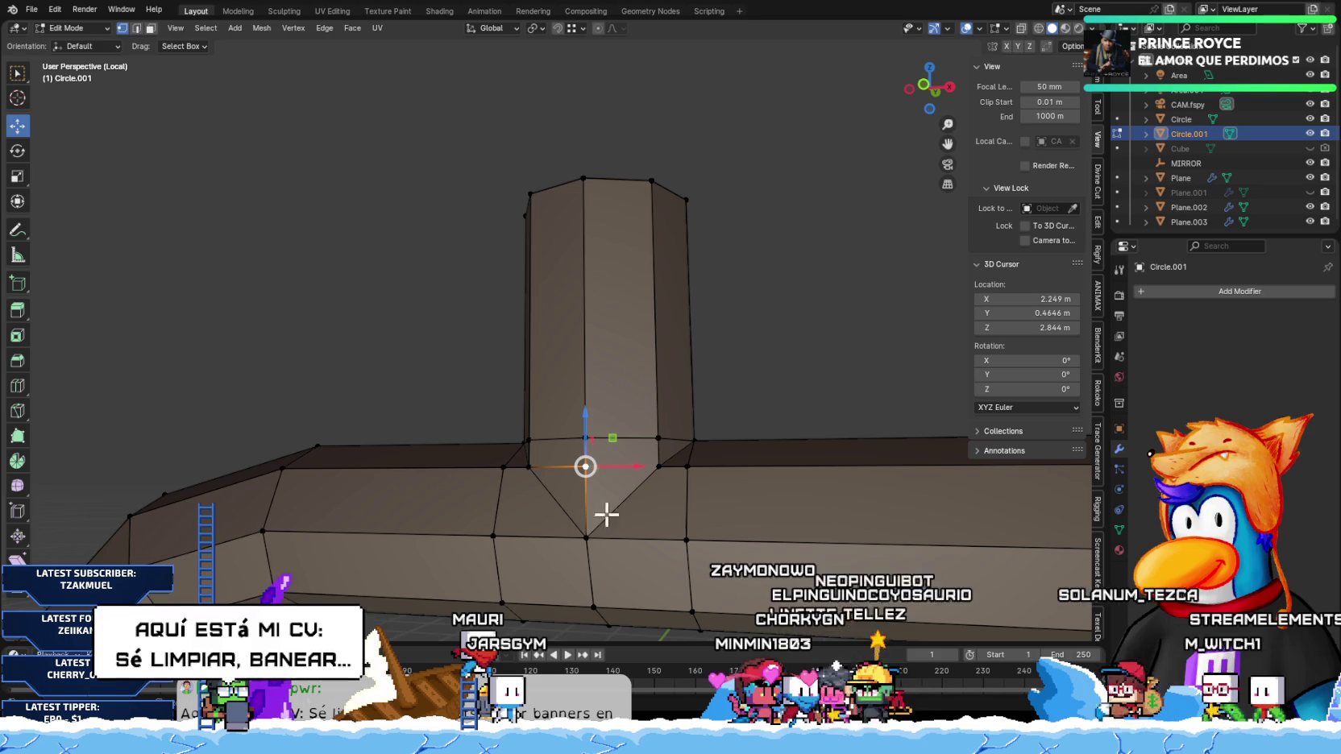
# Step: Connect the pillar's front and left base vertices with an edge
pyautogui.moveTo(563, 485); pyautogui.dragTo(608, 486, button='middle')
pyautogui.keyDown('shift'); pyautogui.click(510, 469); pyautogui.keyUp('shift')
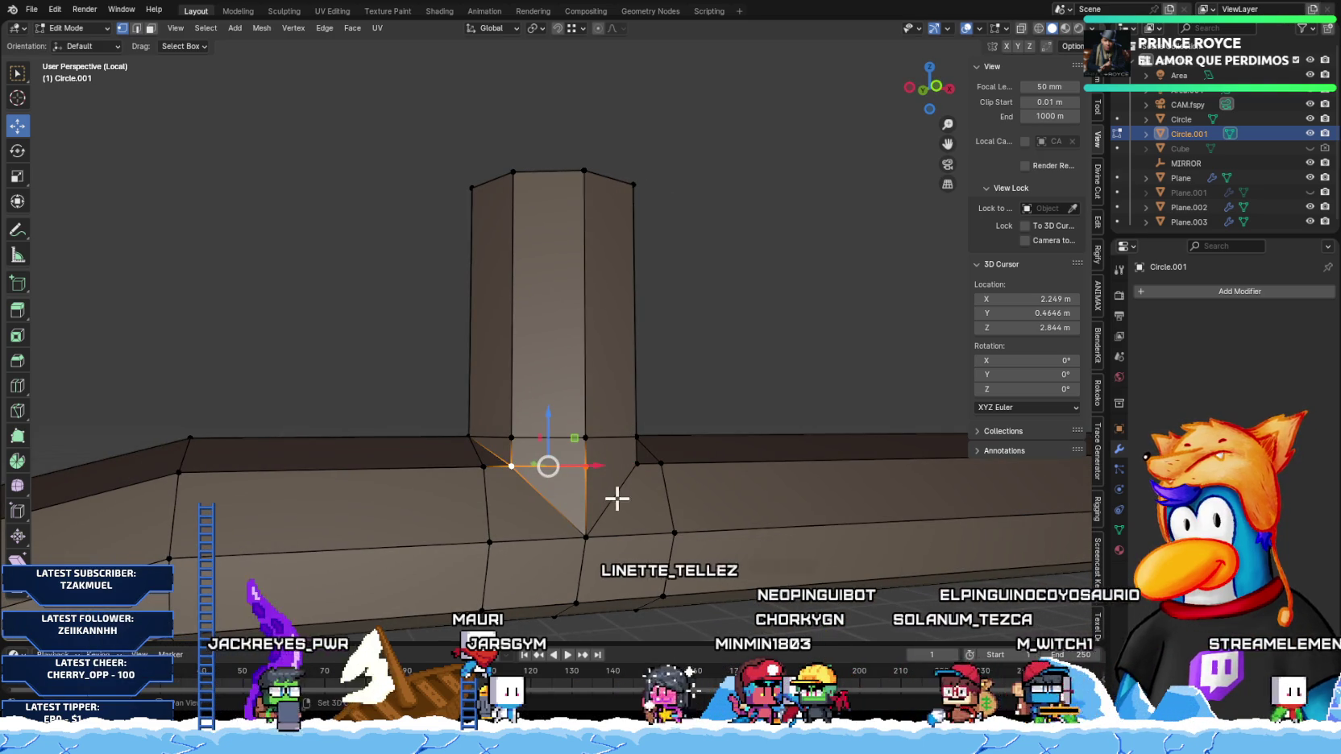
pyautogui.rightClick(582, 503)
pyautogui.click(587, 514)
pyautogui.moveTo(652, 503)
pyautogui.mouseDown(button='middle')
pyautogui.moveTo(466, 508)
pyautogui.moveTo(486, 503)
pyautogui.moveTo(503, 520)
pyautogui.moveTo(718, 500)
pyautogui.moveTo(747, 468)
pyautogui.moveTo(563, 508)
pyautogui.moveTo(676, 497)
pyautogui.moveTo(683, 530)
pyautogui.moveTo(798, 489)
pyautogui.mouseUp(button='middle')
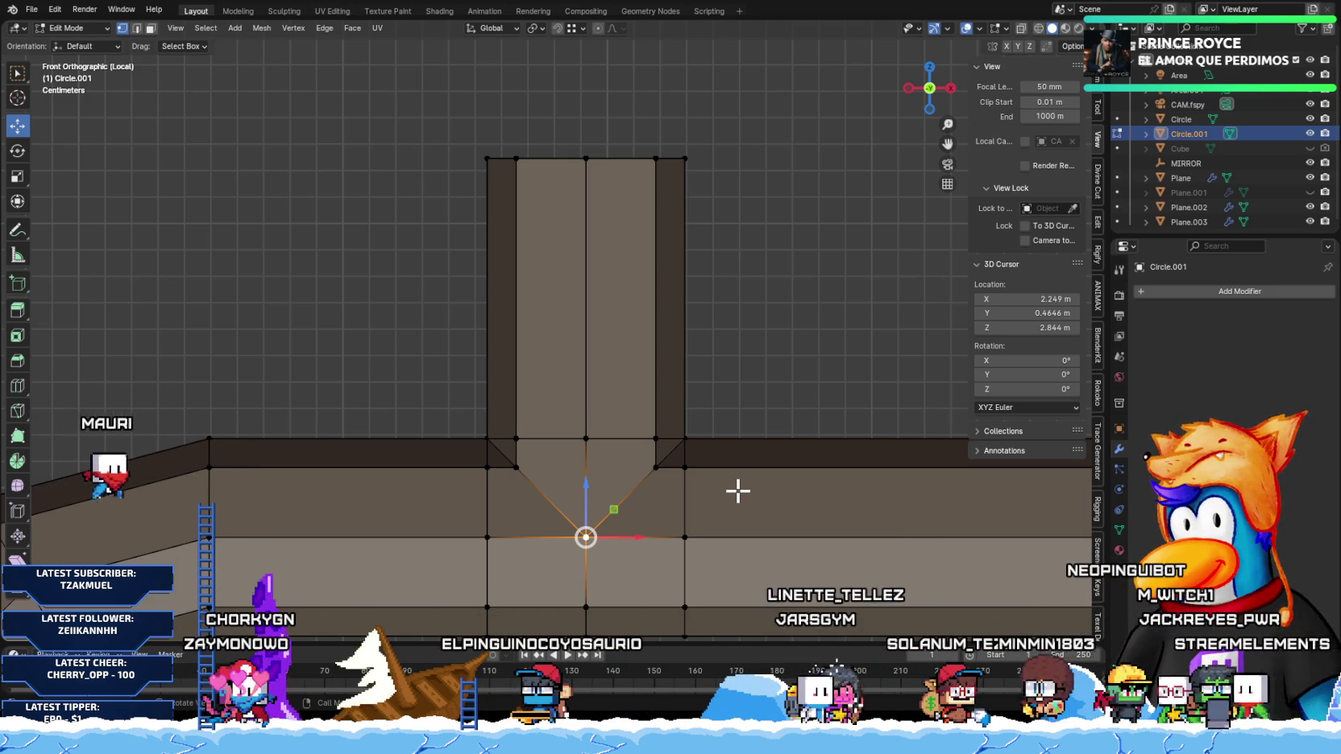
# Step: Clear the selection and view the pillar from the front, then at an angle
pyautogui.moveTo(666, 472)
pyautogui.mouseDown(button='middle')
pyautogui.moveTo(572, 516)
pyautogui.moveTo(757, 476)
pyautogui.moveTo(739, 371)
pyautogui.moveTo(697, 547)
pyautogui.moveTo(753, 553)
pyautogui.mouseUp(button='middle')
pyautogui.click(744, 410)
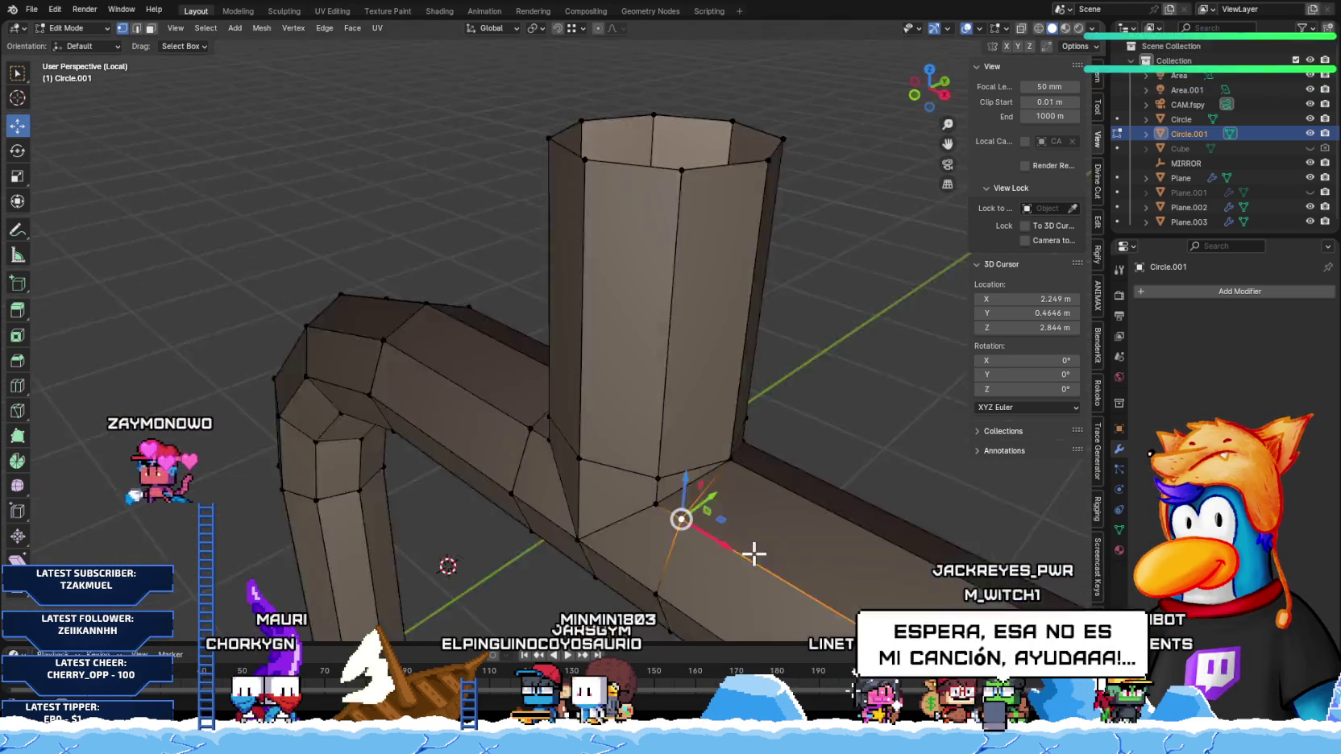
pyautogui.press('KP_1')
pyautogui.scroll(2, 693, 528)
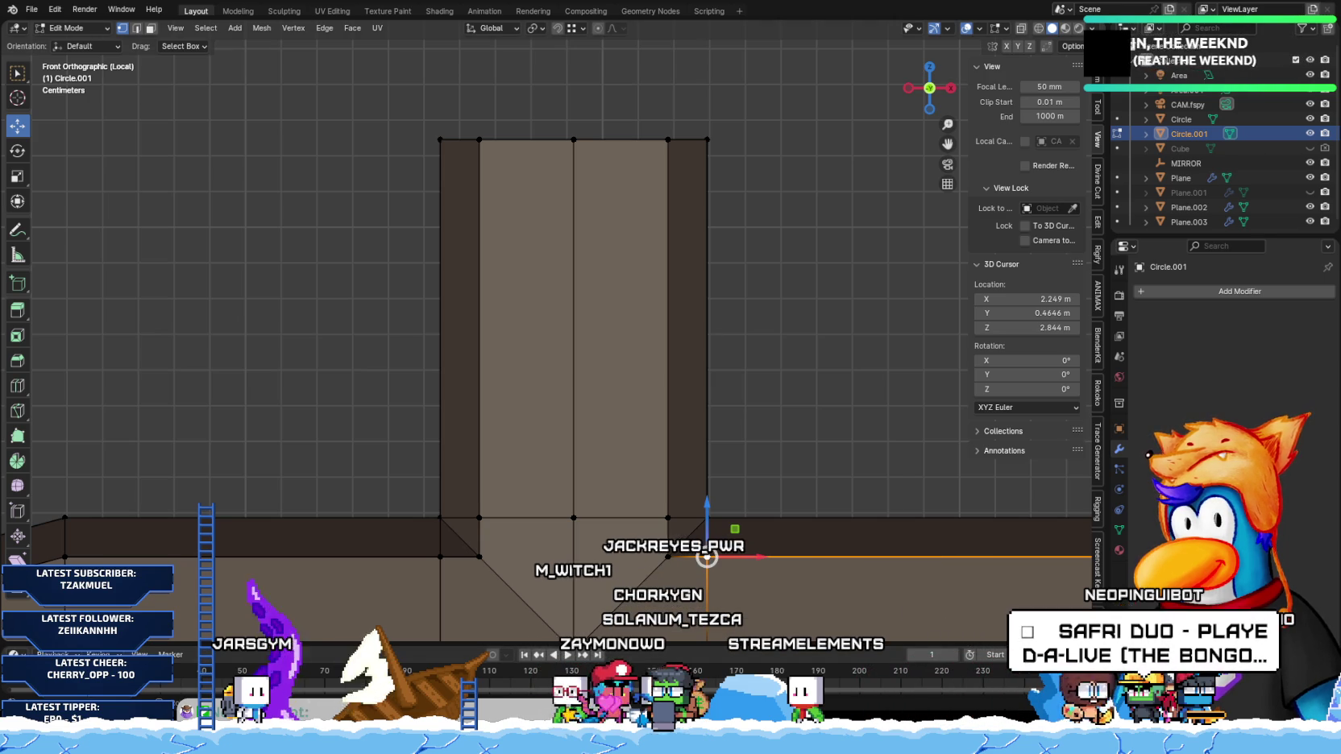
pyautogui.moveTo(630, 514); pyautogui.dragTo(640, 499, button='middle')
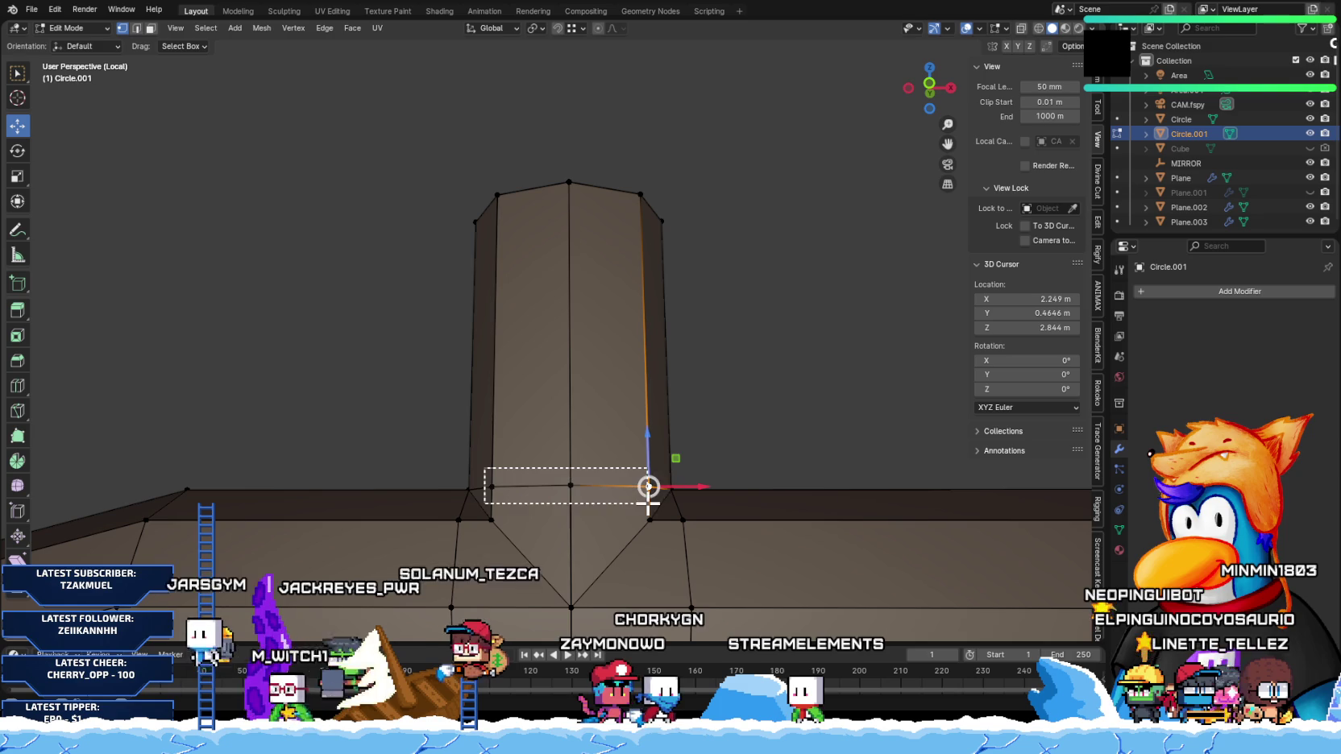
# Step: Move the pillar's bottom edges vertically and merge by distance, removing 2 duplicate vertices
pyautogui.moveTo(648, 486); pyautogui.dragTo(649, 486)
pyautogui.press('g')
pyautogui.press('z')
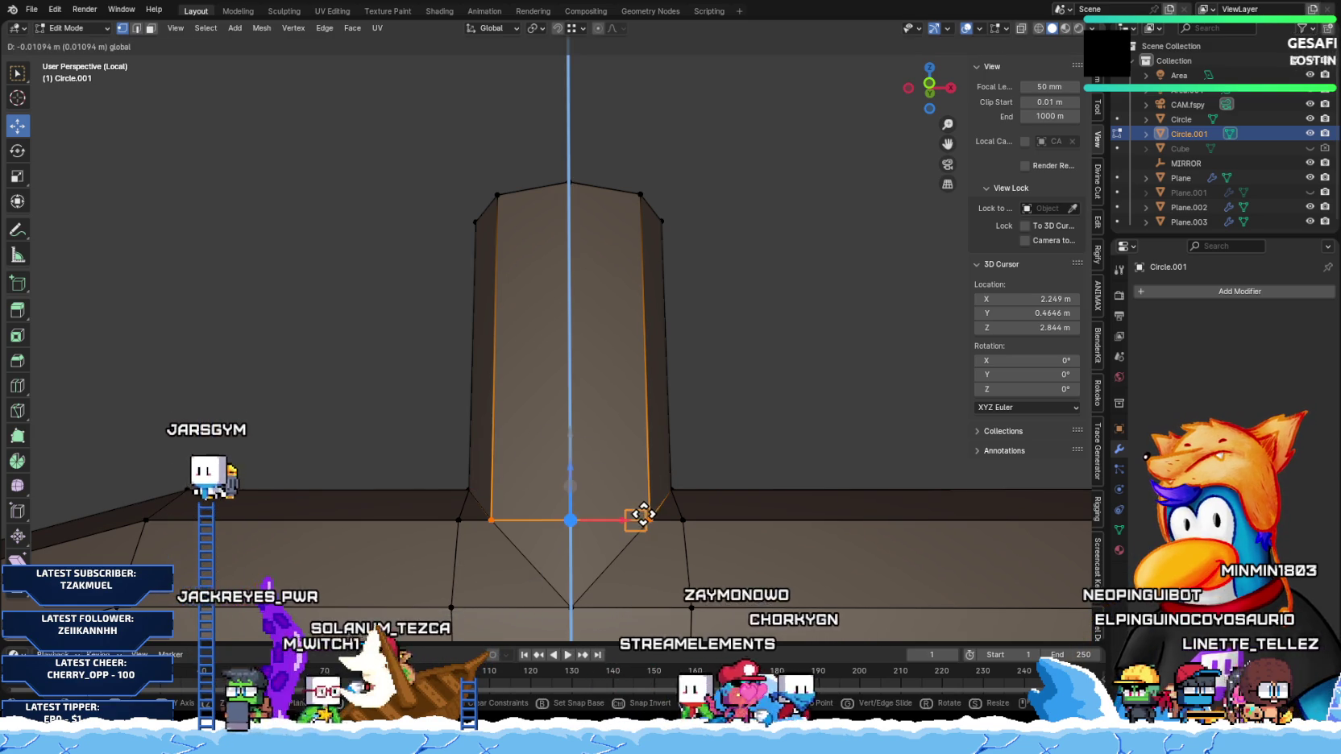
pyautogui.rightClick(643, 514)
pyautogui.press('a')
pyautogui.press('m')
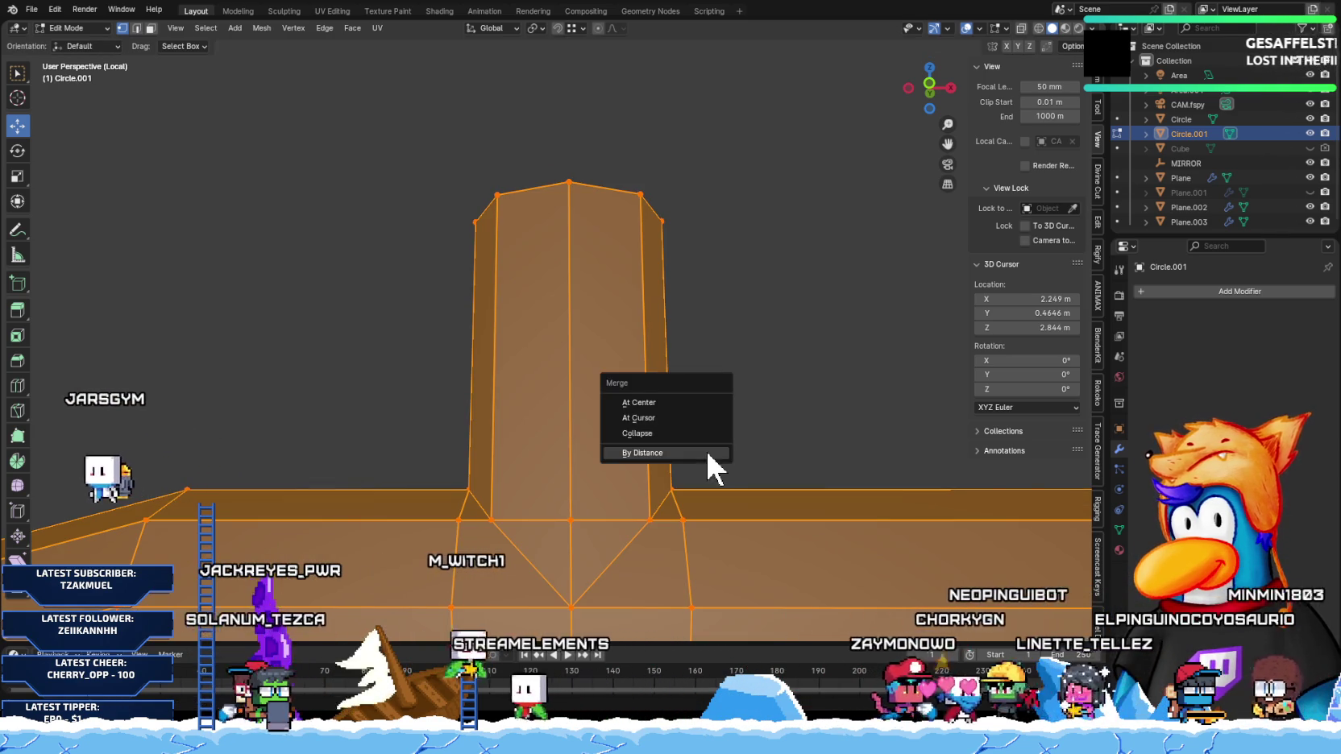
pyautogui.click(693, 452)
pyautogui.click(672, 486)
pyautogui.press('KP_1')
pyautogui.moveTo(636, 519)
pyautogui.mouseDown(button='middle')
pyautogui.moveTo(650, 599)
pyautogui.moveTo(620, 608)
pyautogui.moveTo(599, 584)
pyautogui.moveTo(587, 590)
pyautogui.moveTo(622, 587)
pyautogui.moveTo(602, 597)
pyautogui.mouseUp(button='middle')
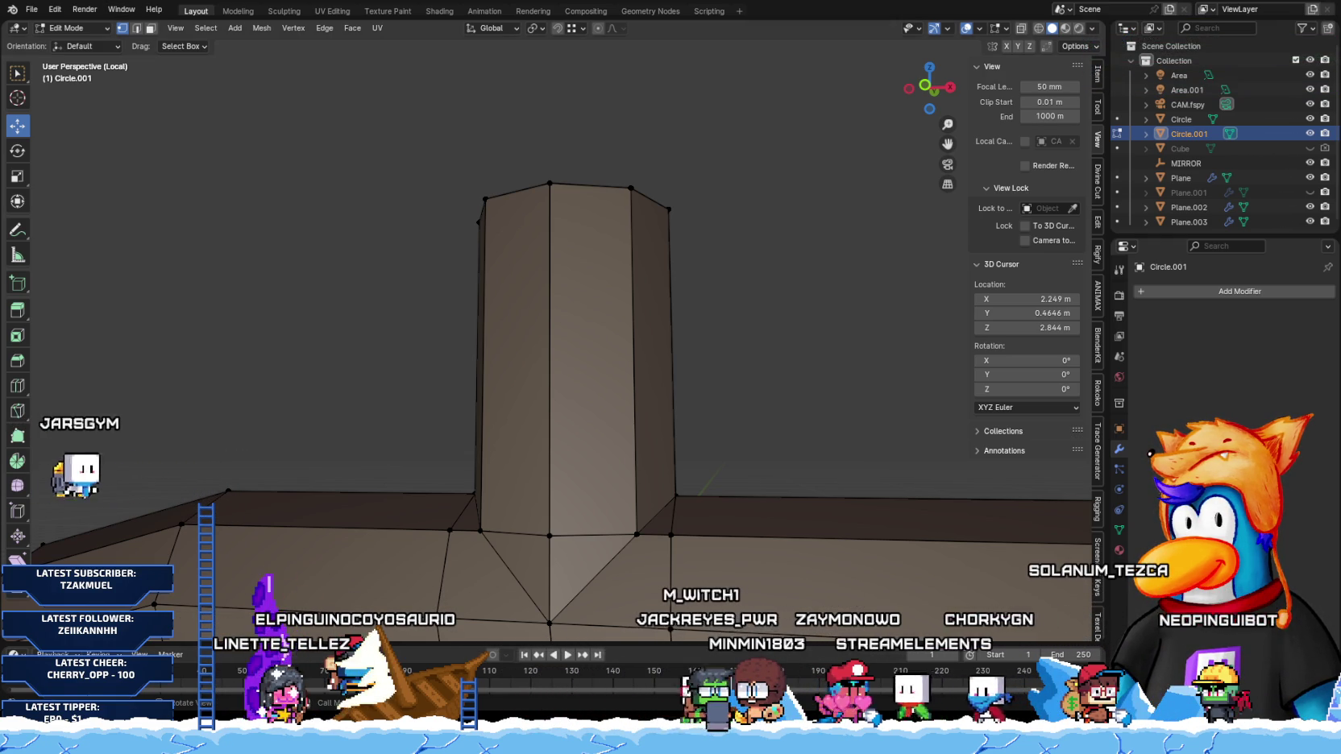
# Step: Slide the pillar's front base corner vertices left along the pipe
pyautogui.click(669, 535)
pyautogui.moveTo(706, 536); pyautogui.dragTo(483, 533)
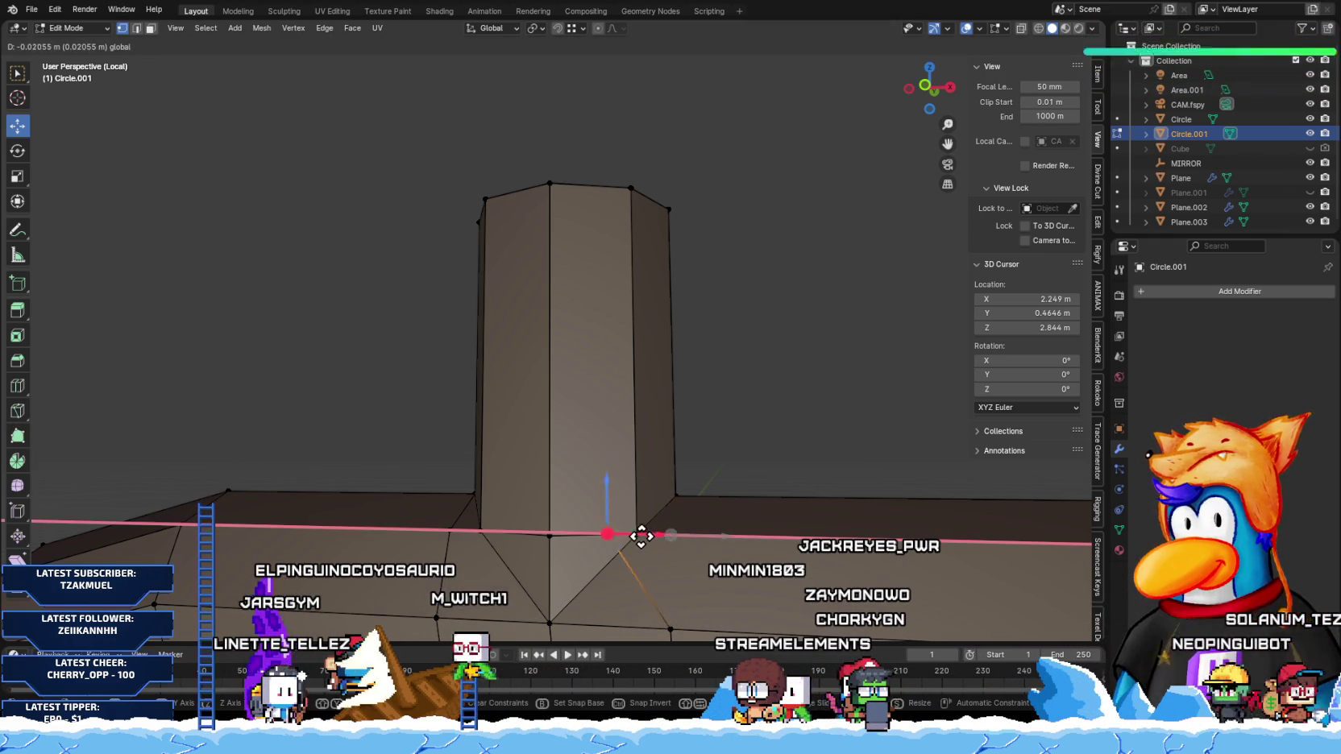
pyautogui.click(481, 532)
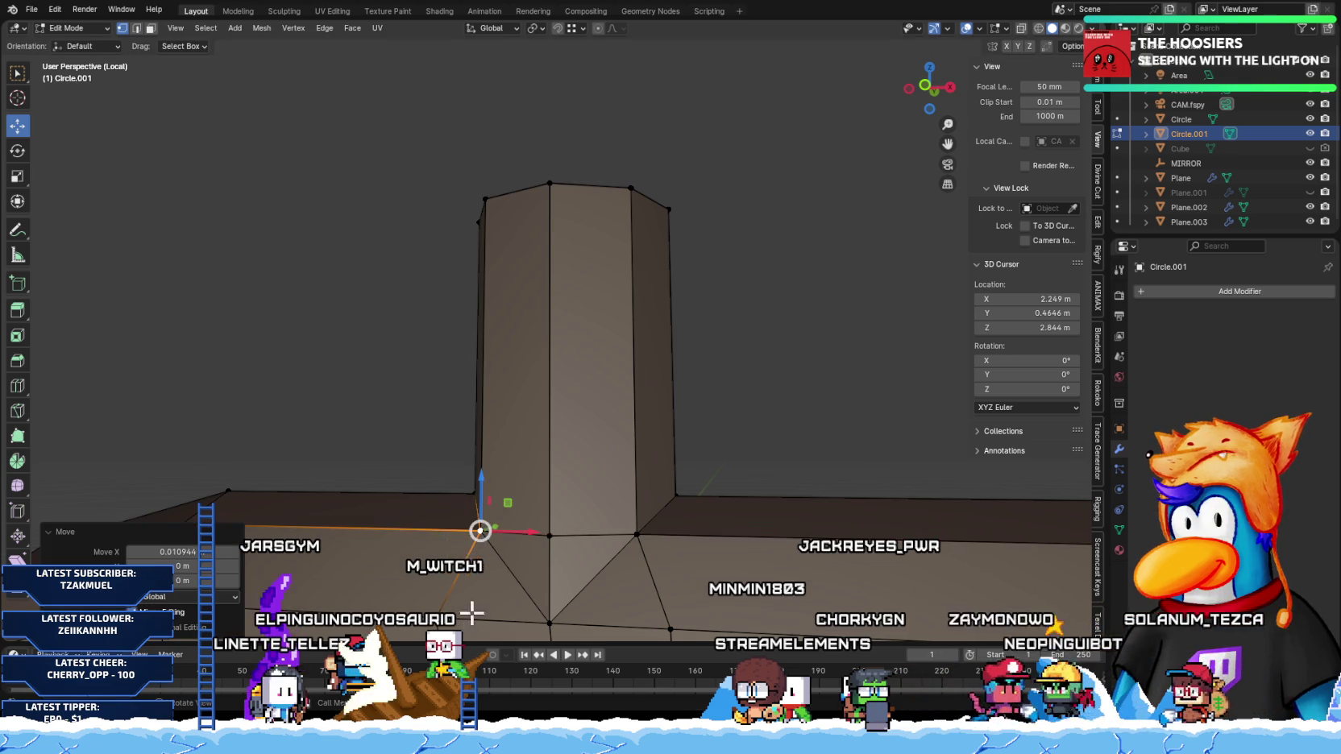
pyautogui.moveTo(481, 531); pyautogui.dragTo(509, 508, button='middle')
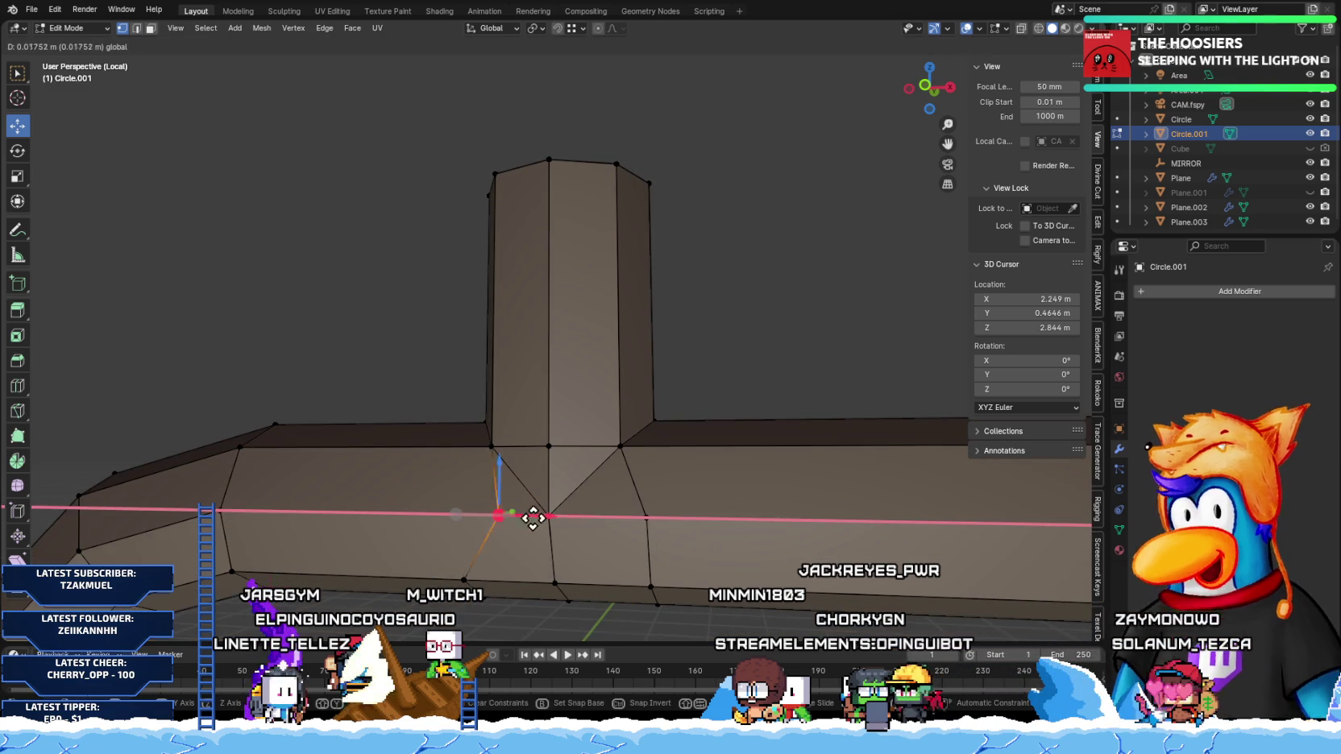
pyautogui.click(568, 518)
pyautogui.click(646, 517)
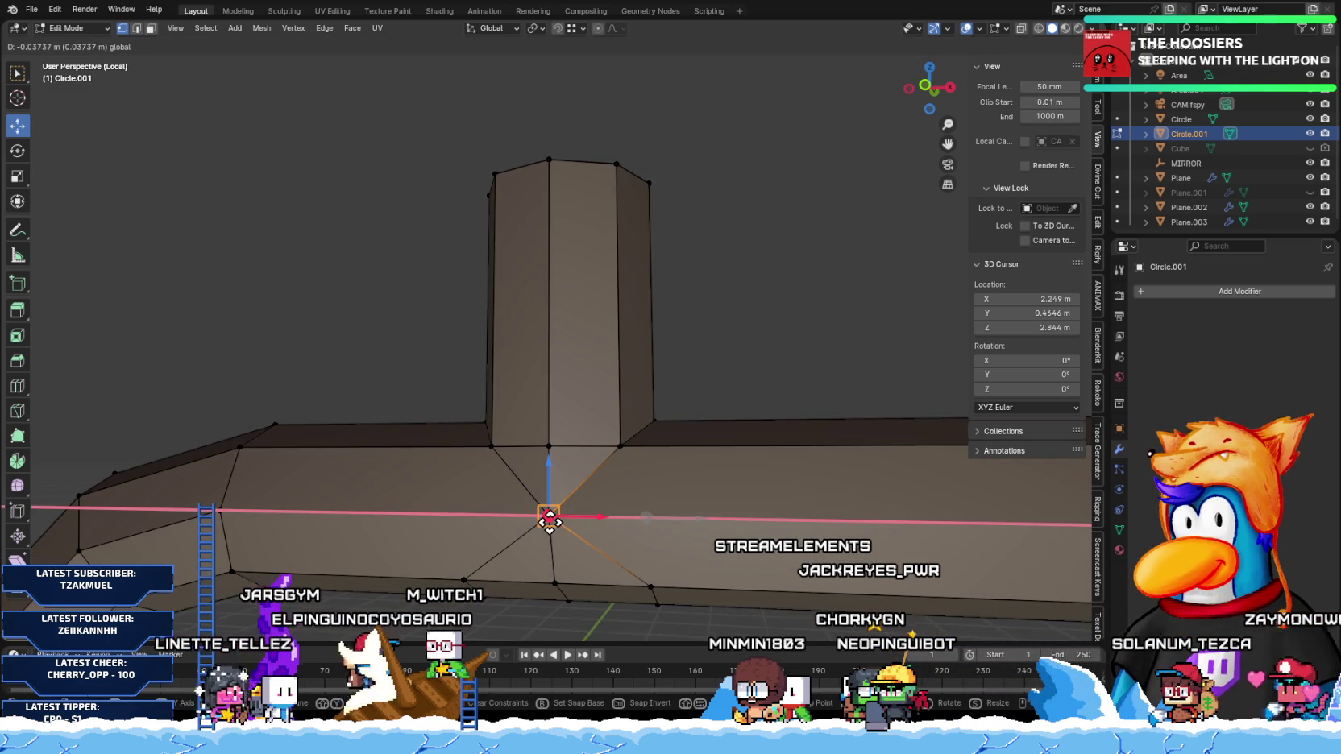
pyautogui.click(549, 521)
pyautogui.moveTo(595, 508); pyautogui.dragTo(502, 472, button='middle')
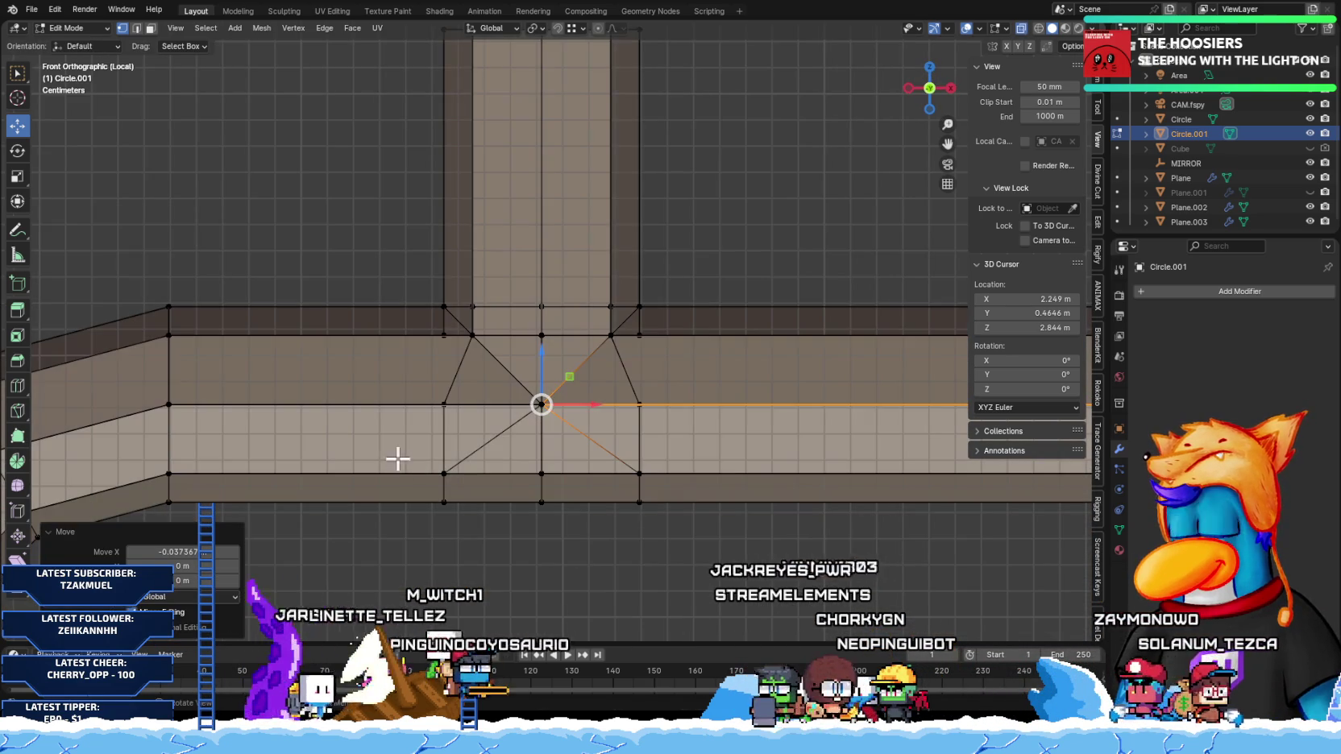
# Step: Line up the lower and left-middle junction vertices along X
pyautogui.moveTo(397, 458); pyautogui.dragTo(487, 564)
pyautogui.click(542, 473)
pyautogui.moveTo(628, 451)
pyautogui.mouseDown()
pyautogui.moveTo(698, 503)
pyautogui.moveTo(548, 479)
pyautogui.mouseUp()
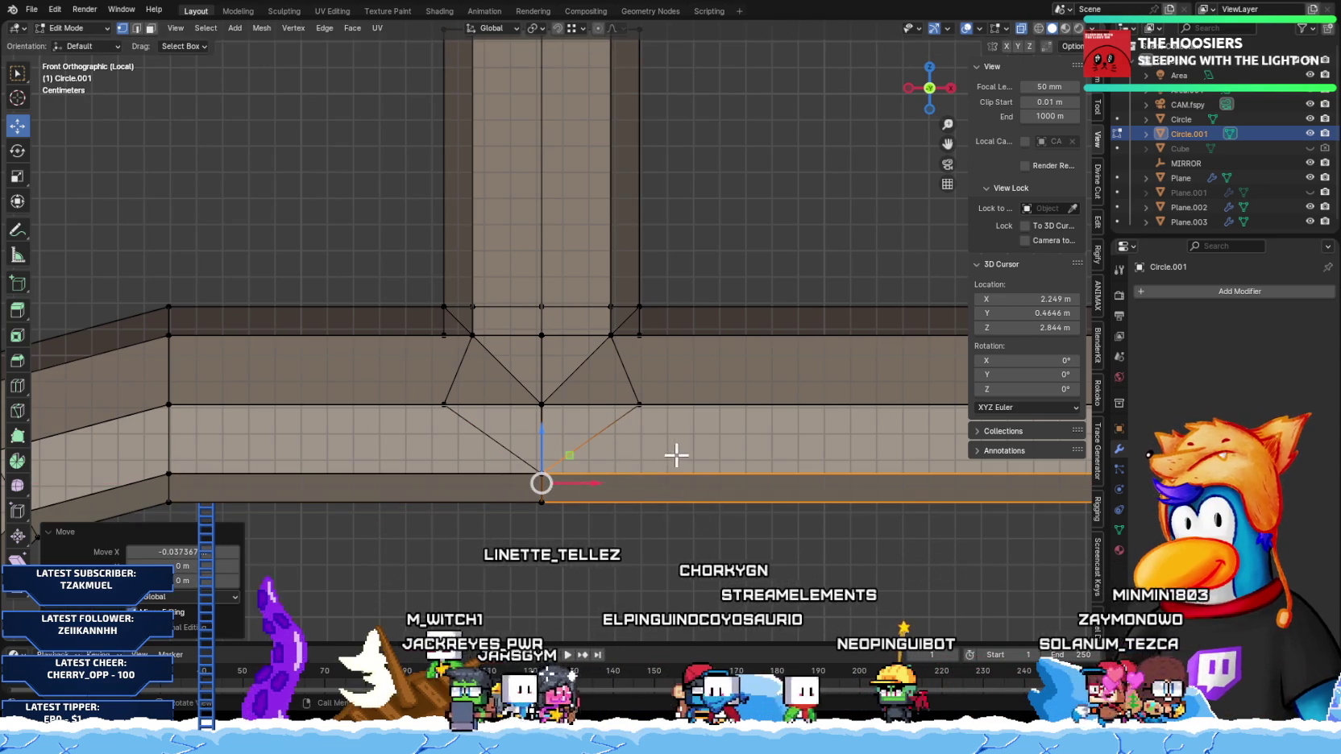
pyautogui.scroll(-3, 652, 428)
pyautogui.moveTo(718, 416); pyautogui.dragTo(427, 412, button='middle')
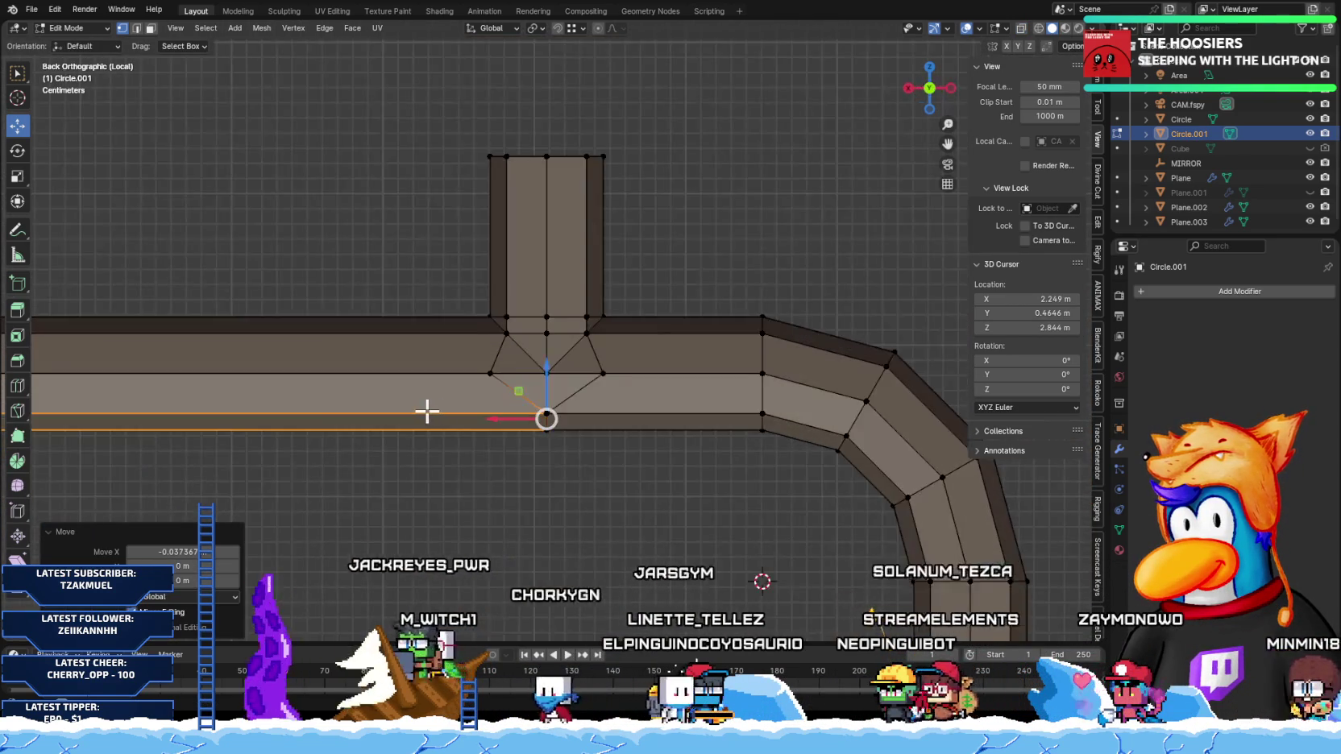
pyautogui.scroll(3, 431, 407)
pyautogui.click(443, 403)
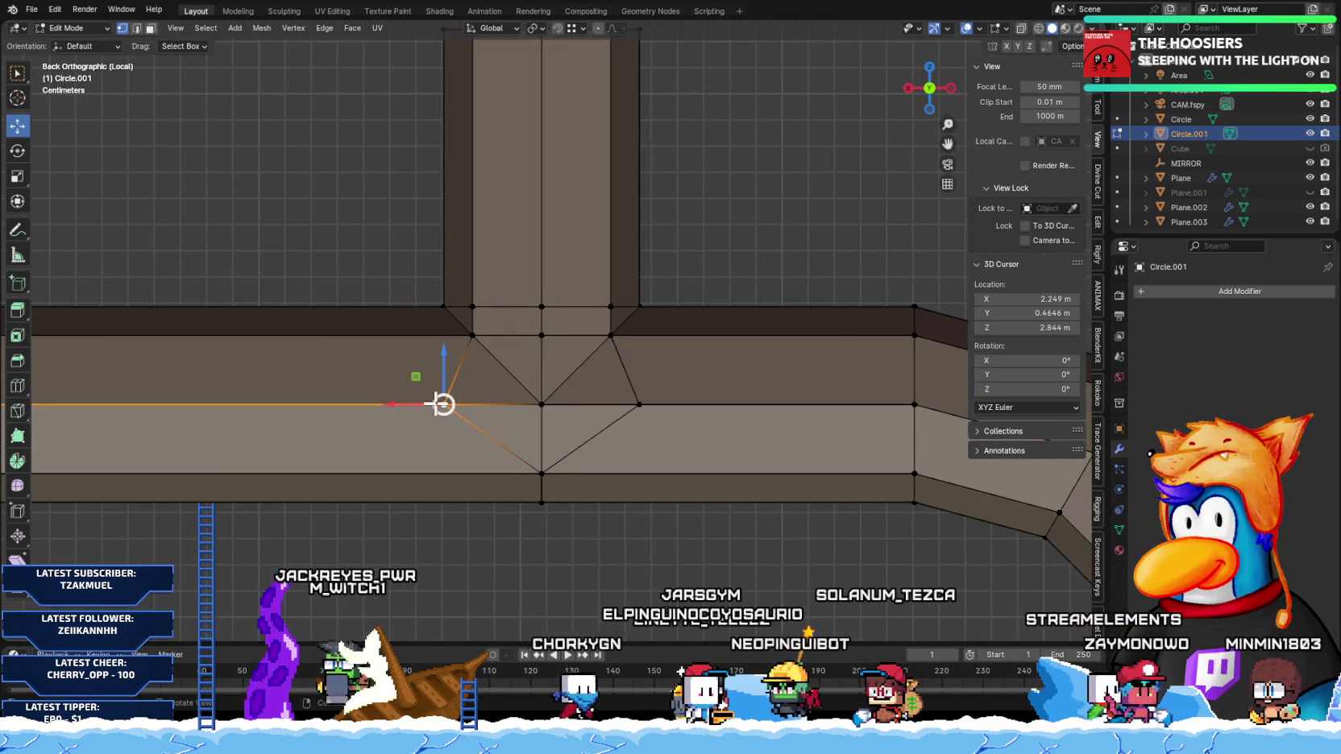
pyautogui.moveTo(442, 404); pyautogui.dragTo(514, 399)
pyautogui.click(534, 402)
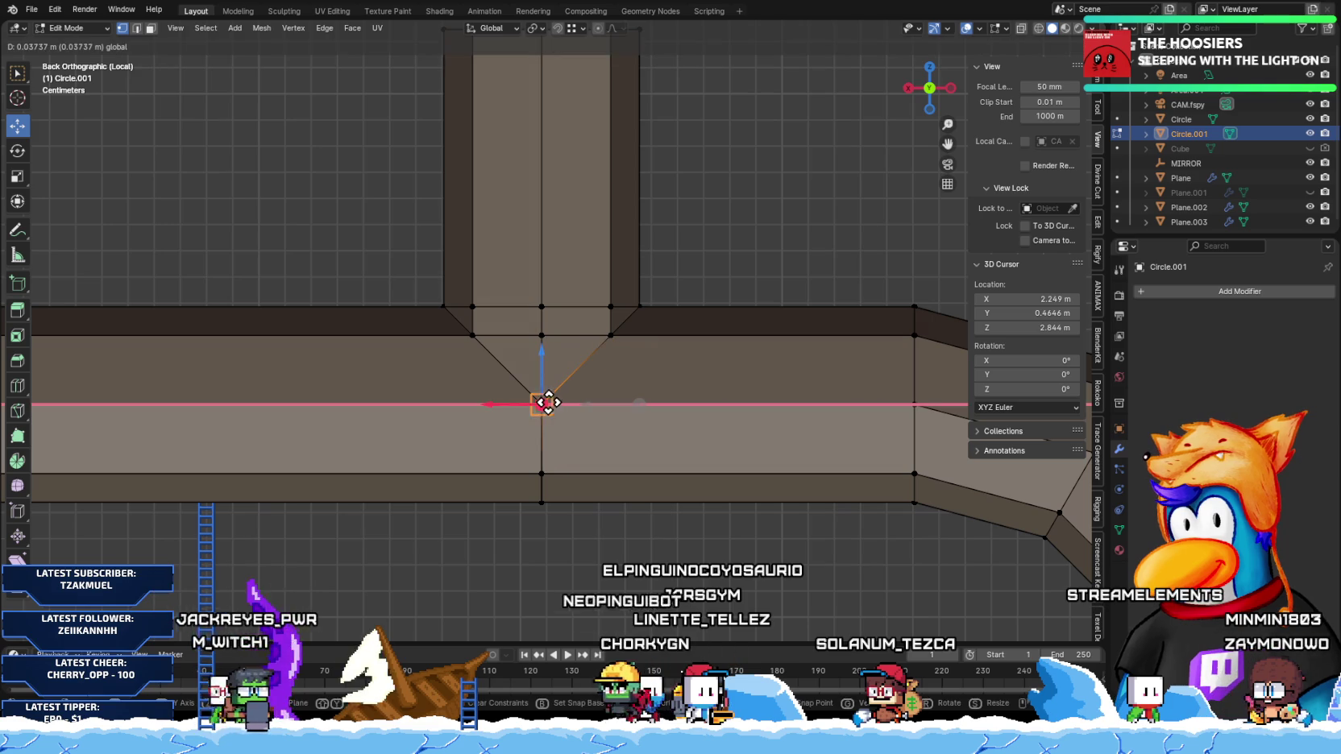
pyautogui.scroll(-4, 602, 362)
# Step: Merge the whole pipe mesh by distance, removing 12 vertices, and check from the front view
pyautogui.press('a')
pyautogui.press('m')
pyautogui.click(580, 380)
pyautogui.press('m')
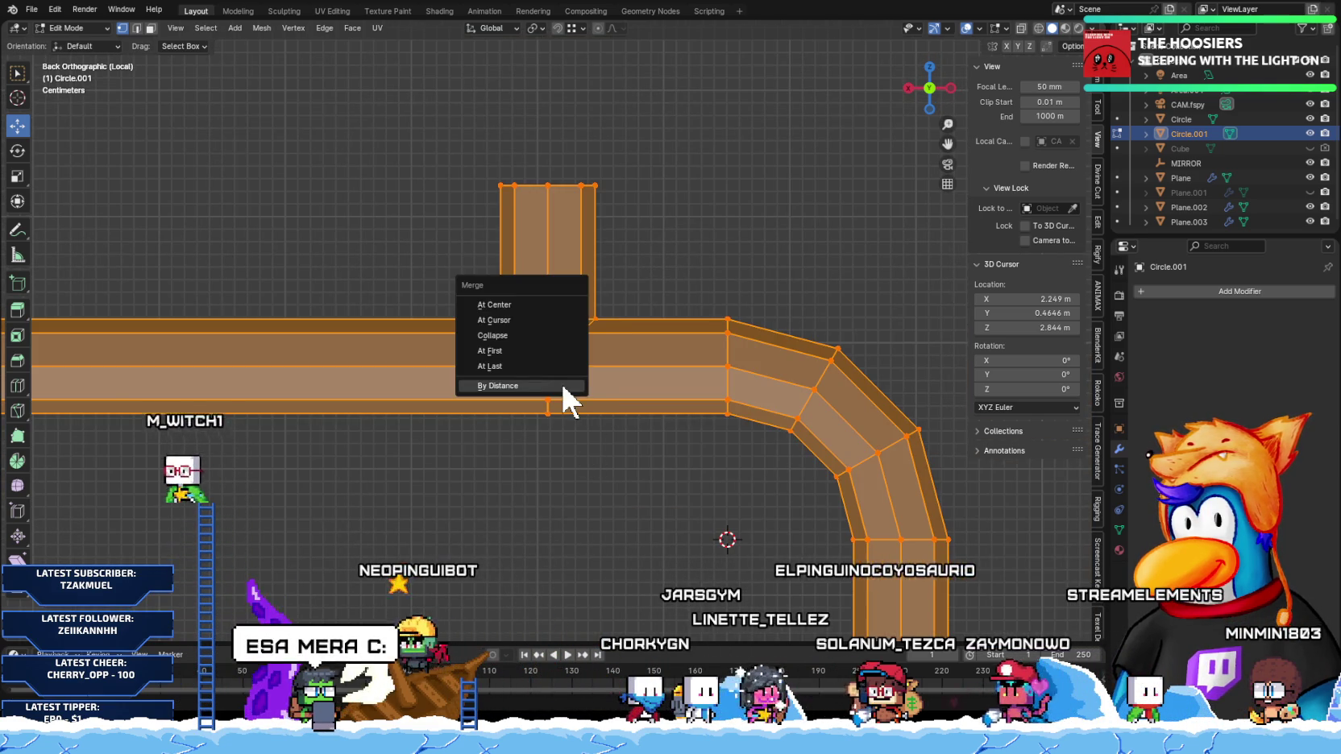
pyautogui.click(560, 385)
pyautogui.keyDown('alt'); pyautogui.click(415, 347); pyautogui.keyUp('alt')
pyautogui.moveTo(404, 347)
pyautogui.mouseDown(button='middle')
pyautogui.moveTo(571, 377)
pyautogui.moveTo(700, 351)
pyautogui.moveTo(864, 392)
pyautogui.mouseUp(button='middle')
pyautogui.press('KP_1')
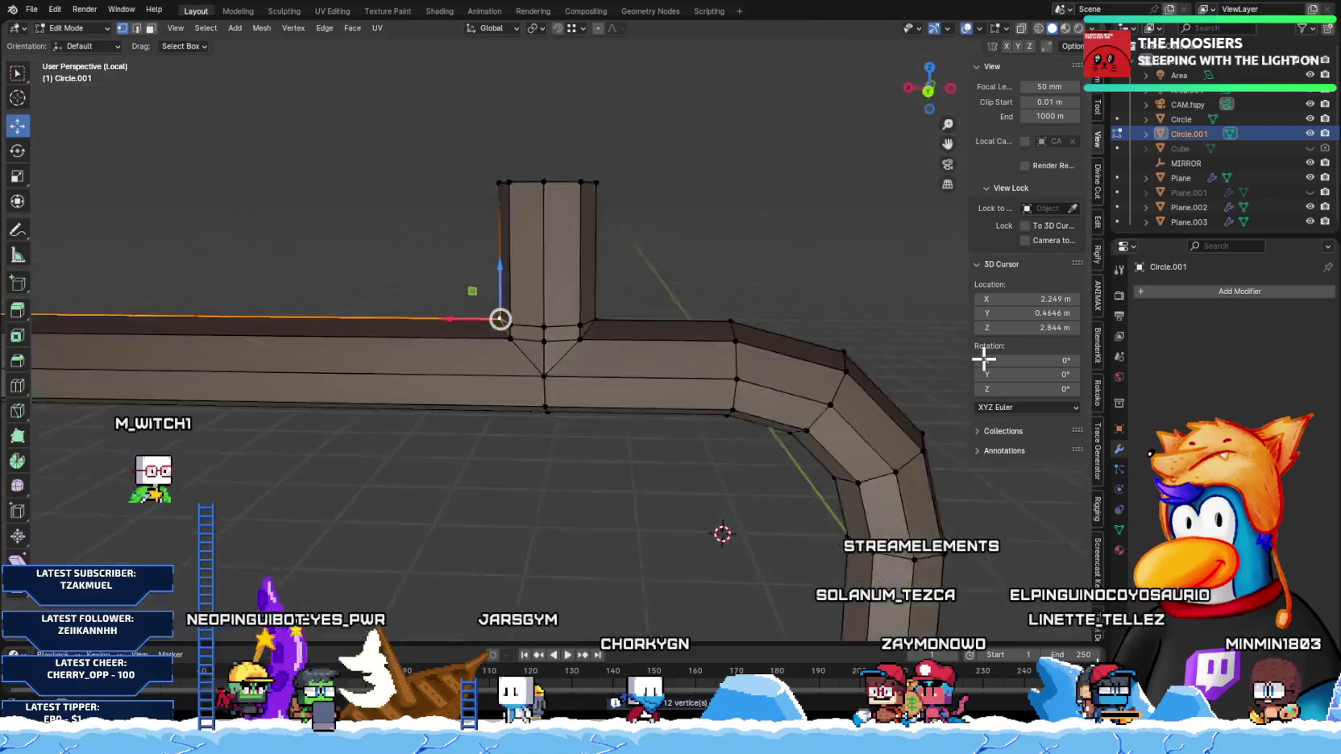
# Step: Add a loop cut across the upright pipe branch
pyautogui.moveTo(686, 341)
pyautogui.mouseDown(button='middle')
pyautogui.moveTo(766, 374)
pyautogui.moveTo(838, 374)
pyautogui.moveTo(718, 374)
pyautogui.mouseUp(button='middle')
pyautogui.press('KP_1')
pyautogui.scroll(2, 508, 395)
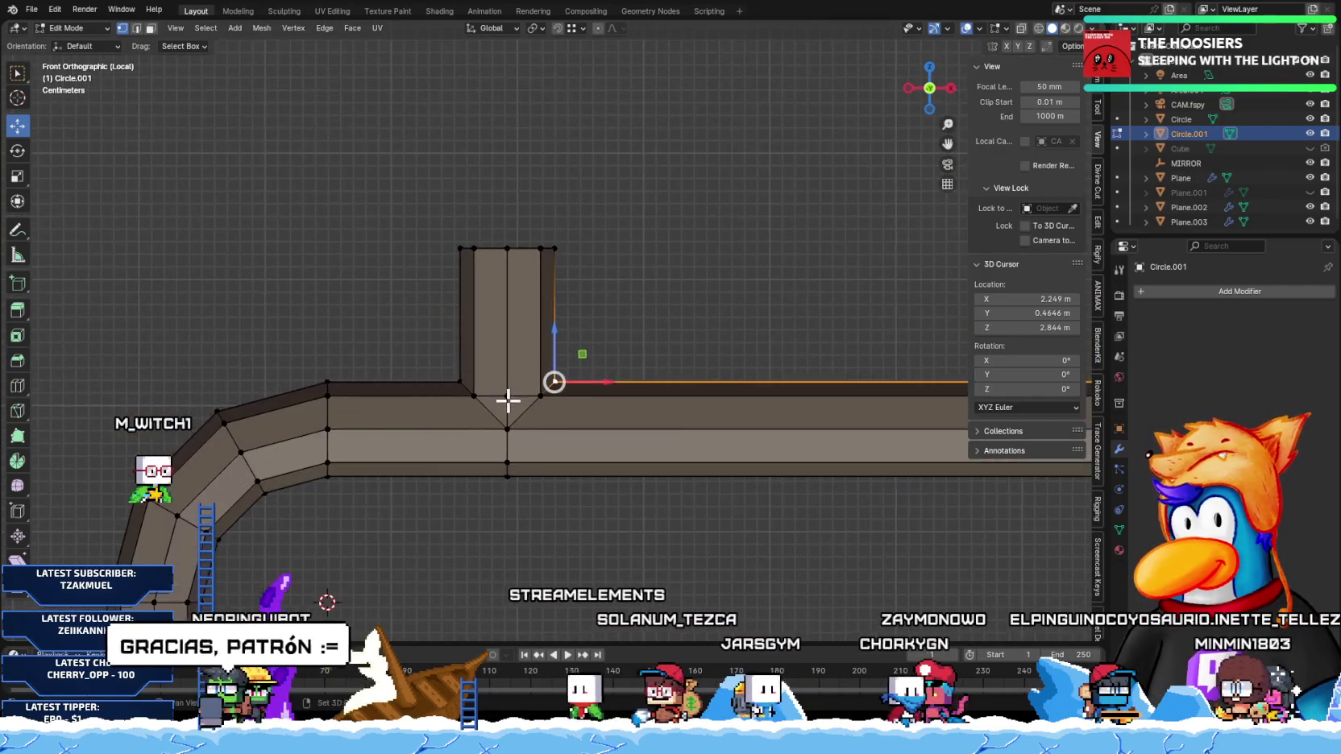
pyautogui.scroll(2, 404, 369)
pyautogui.moveTo(404, 368)
pyautogui.mouseDown(button='middle')
pyautogui.moveTo(614, 369)
pyautogui.moveTo(541, 344)
pyautogui.moveTo(380, 362)
pyautogui.moveTo(517, 364)
pyautogui.mouseUp(button='middle')
pyautogui.press('KP_1')
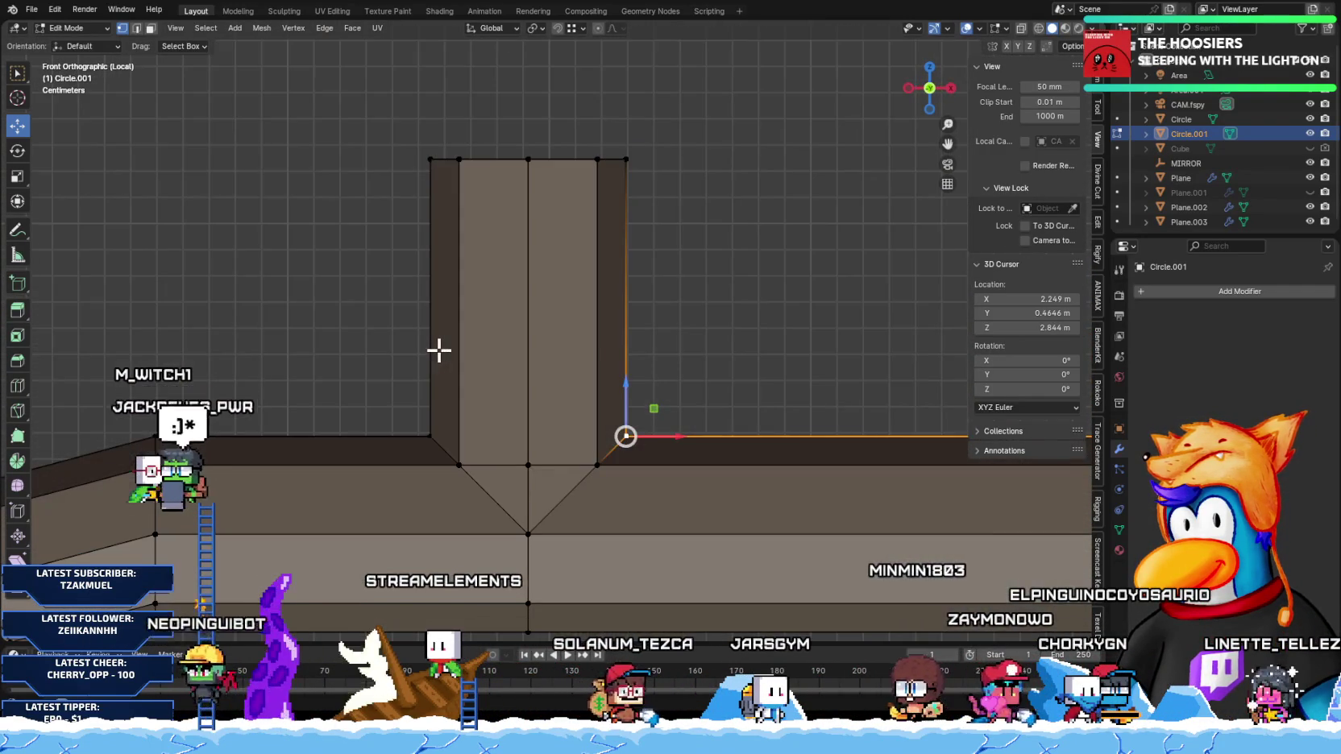
pyautogui.hotkey('ctrl', 'r')
pyautogui.click(532, 330)
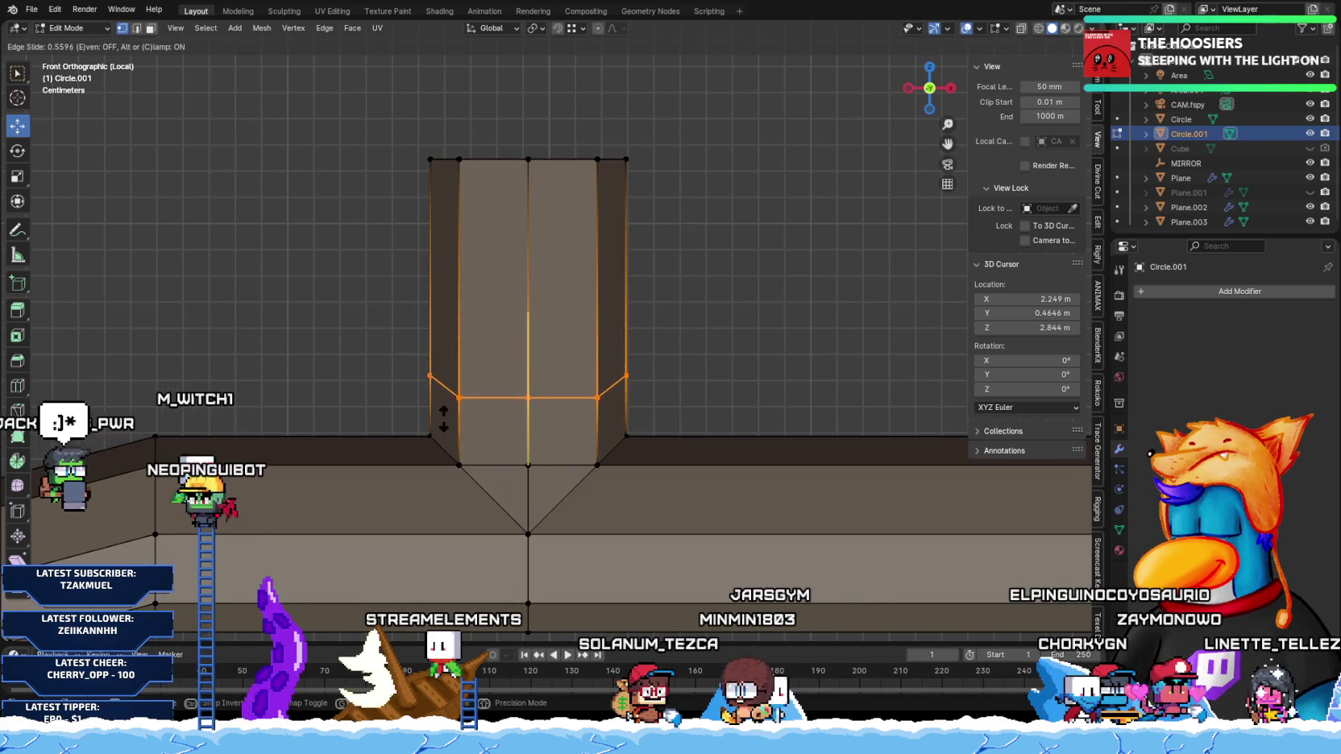
pyautogui.click(487, 369)
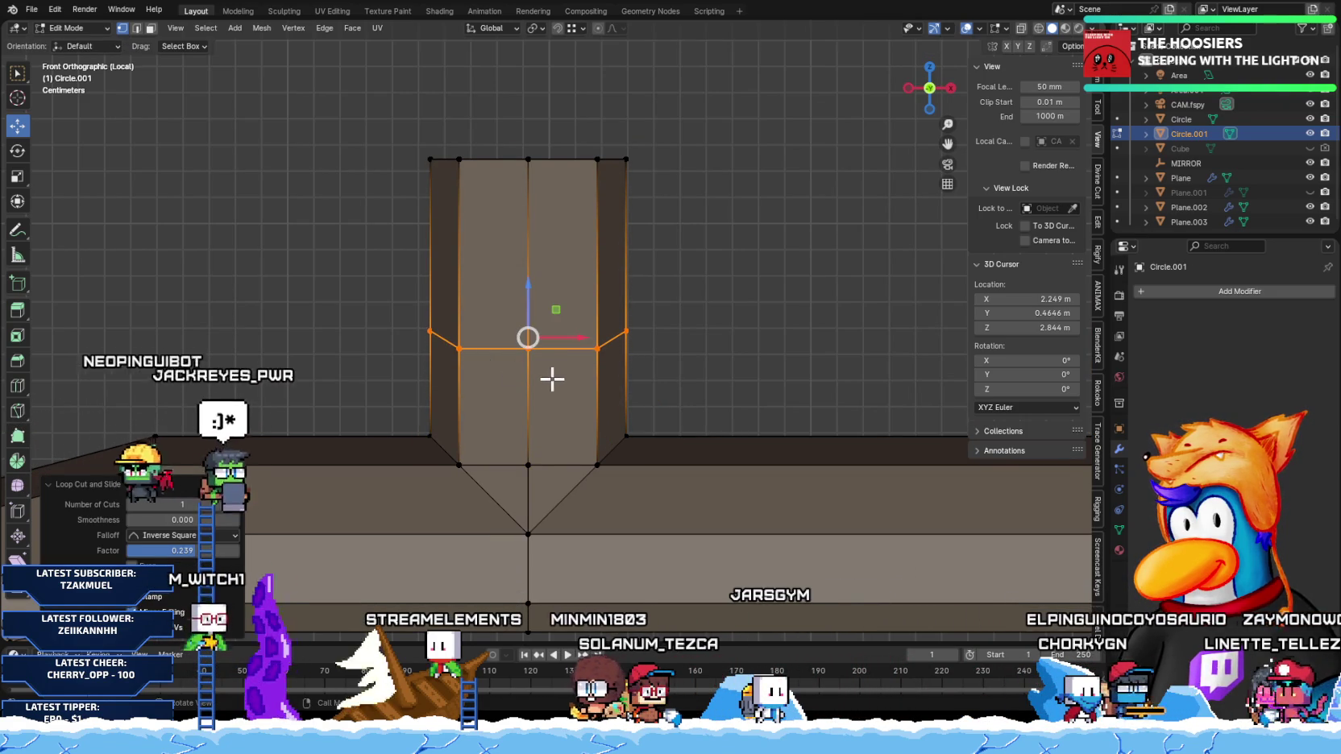
# Step: Flatten the new loop with S Z 0 and lower it along Z to the junction
pyautogui.press('s')
pyautogui.press('z')
pyautogui.press('0')
pyautogui.press('Return')
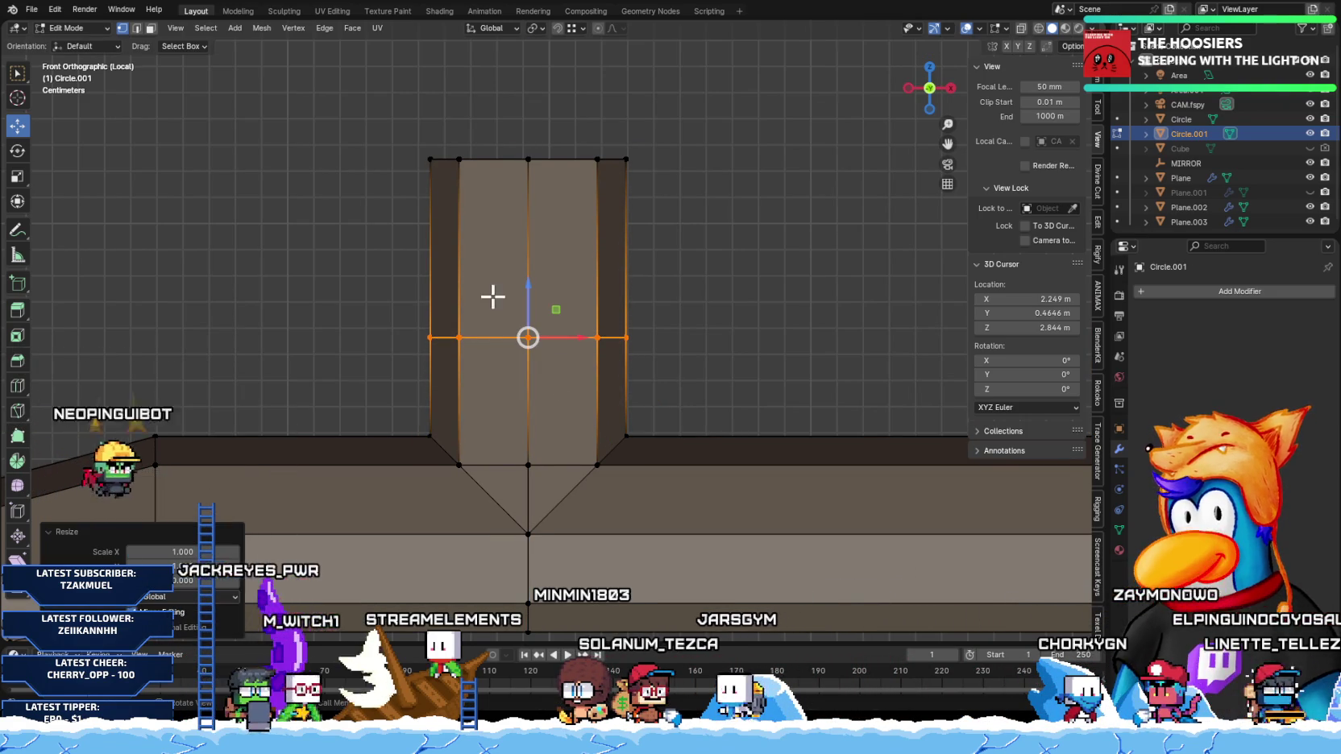
pyautogui.press('g')
pyautogui.press('z')
pyautogui.click(426, 436)
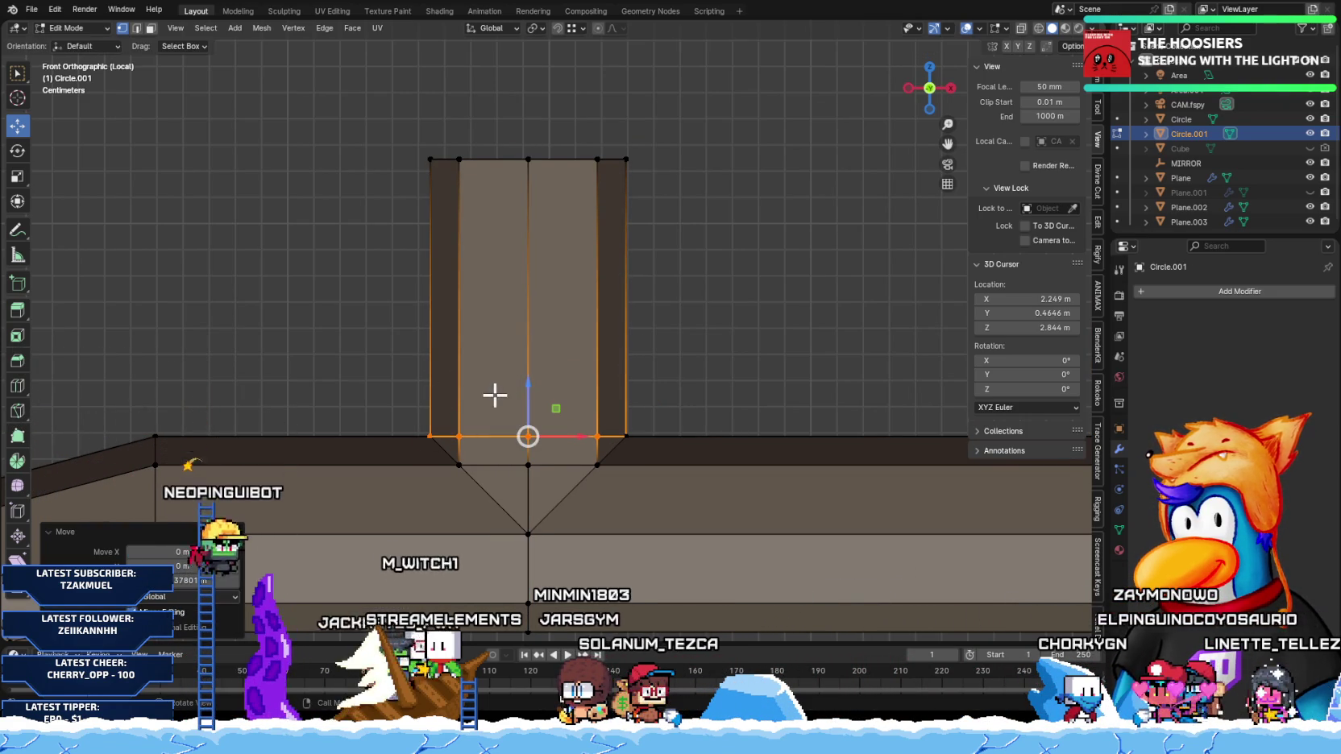
# Step: Merge the mesh by distance, removing 5 vertices, and select the upright base vertices
pyautogui.press('a')
pyautogui.press('m')
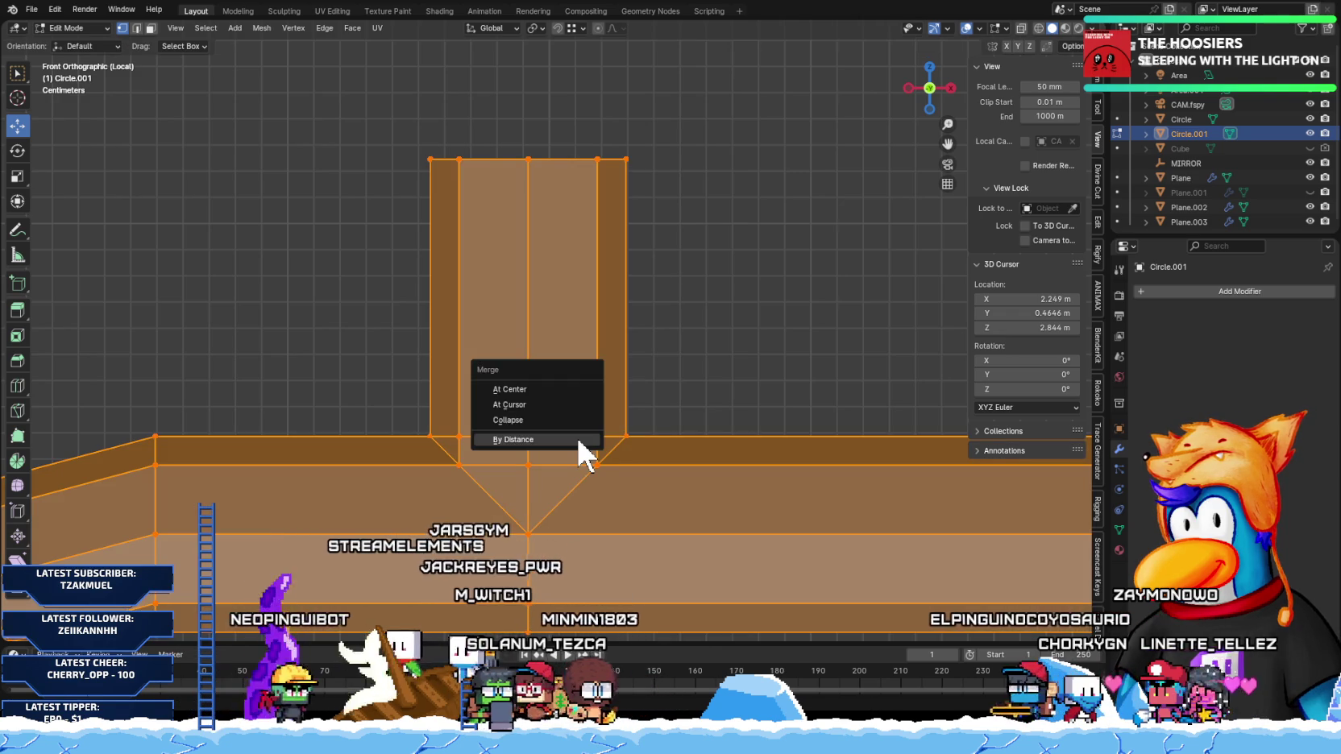
pyautogui.click(582, 439)
pyautogui.click(709, 377)
pyautogui.click(528, 436)
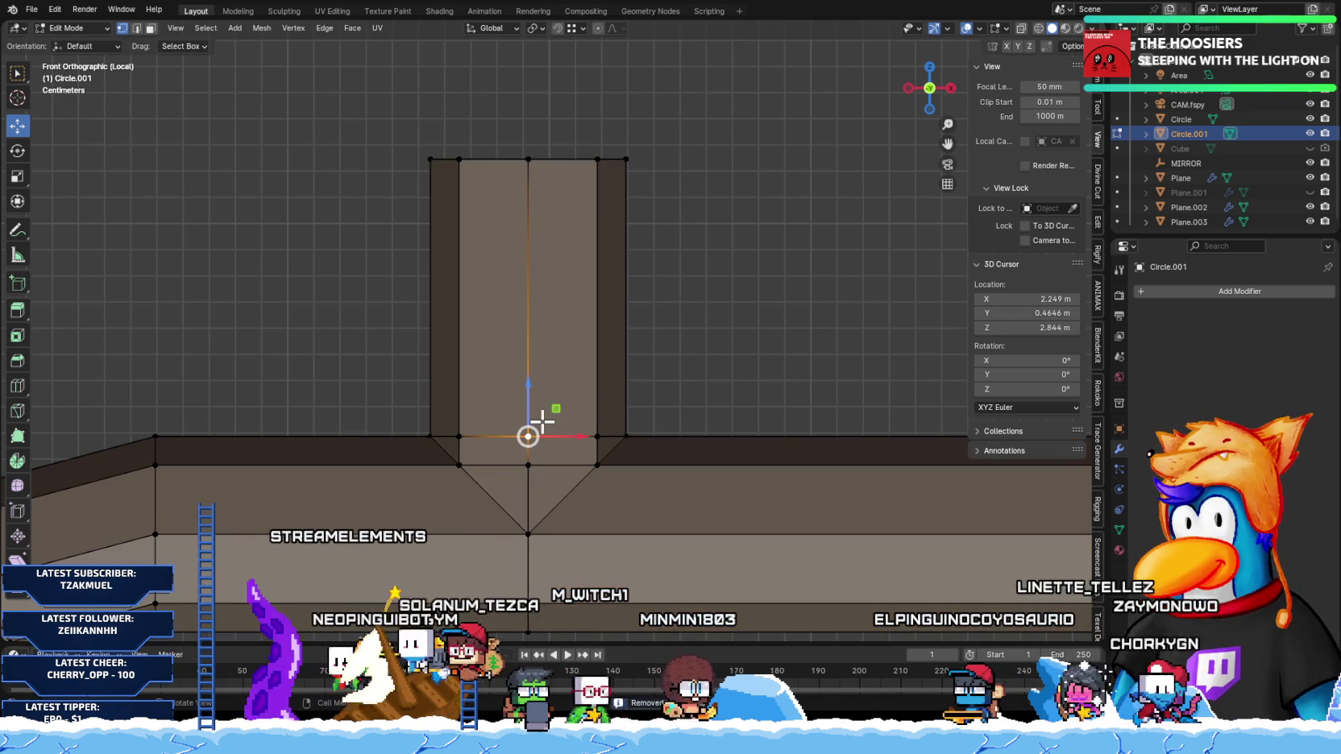
pyautogui.click(449, 388)
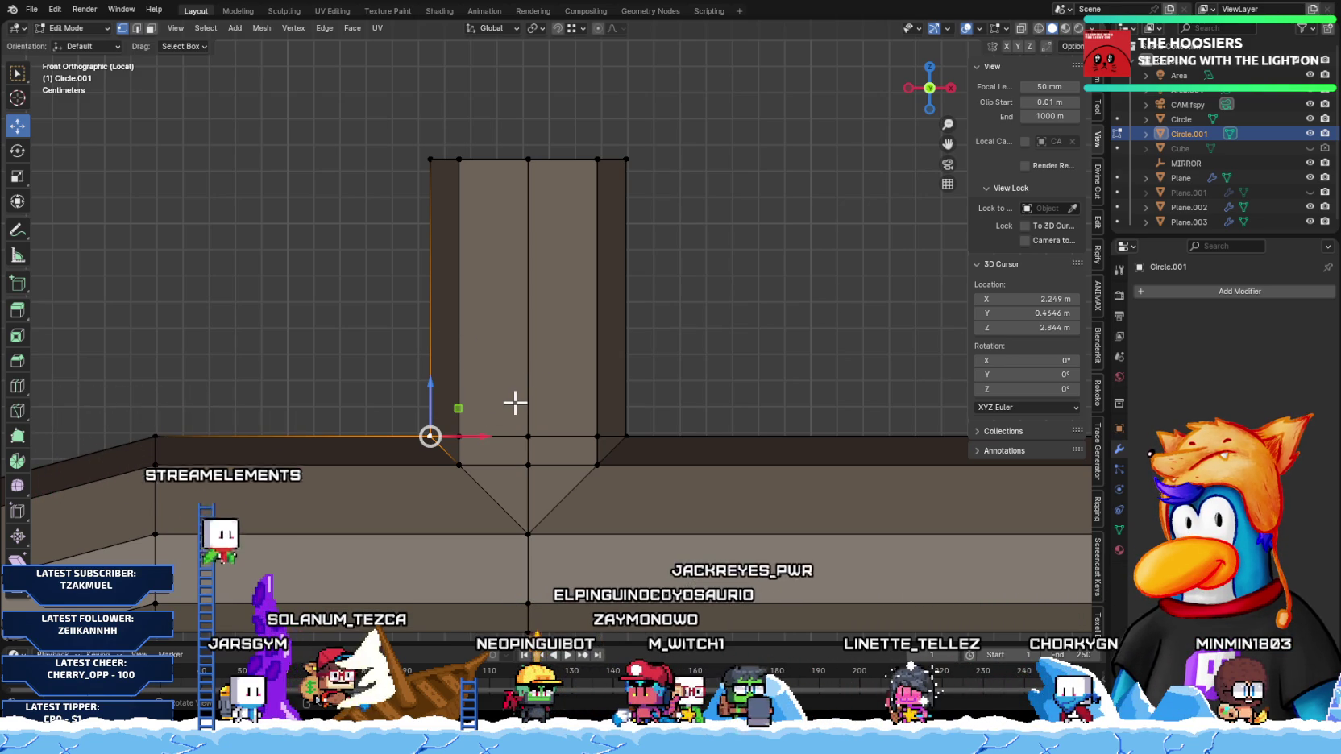
pyautogui.moveTo(357, 443)
pyautogui.mouseDown(button='middle')
pyautogui.moveTo(488, 415)
pyautogui.moveTo(413, 419)
pyautogui.moveTo(530, 513)
pyautogui.moveTo(499, 515)
pyautogui.moveTo(554, 466)
pyautogui.moveTo(410, 461)
pyautogui.mouseUp(button='middle')
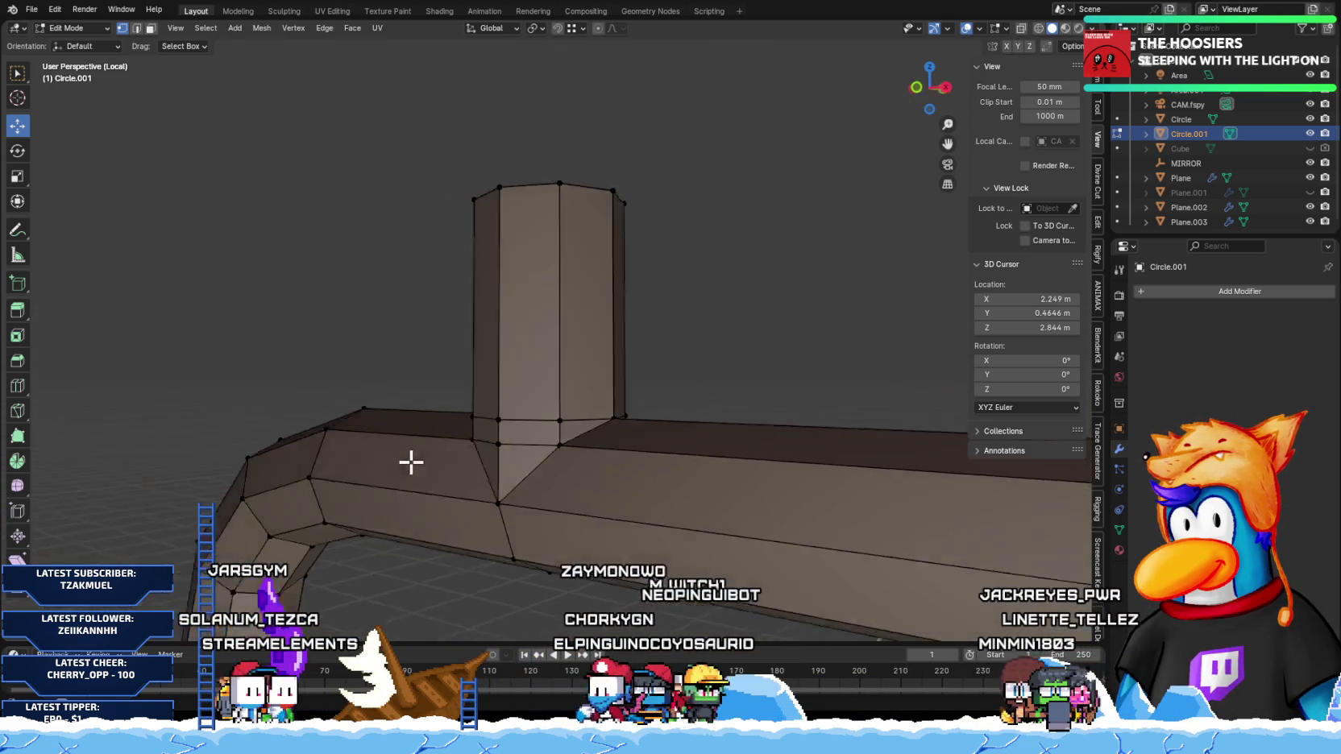
pyautogui.press('KP_1')
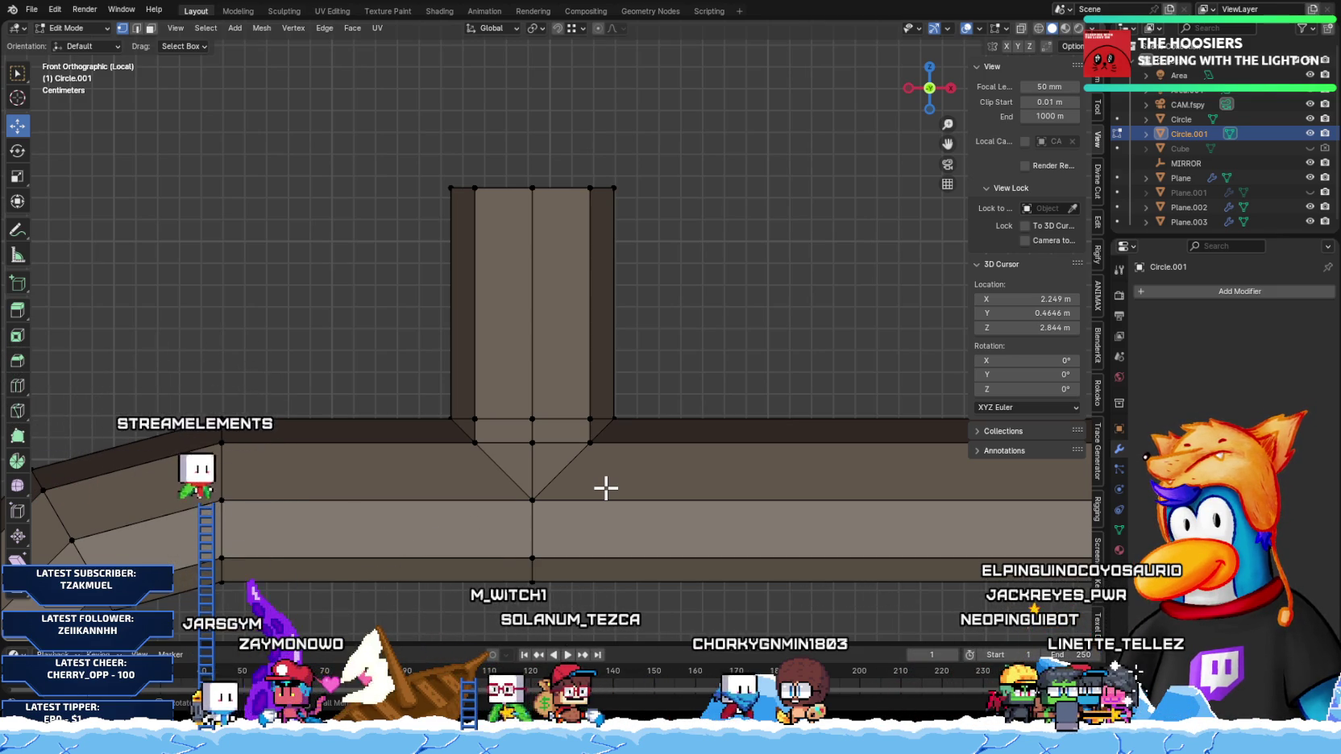
pyautogui.click(531, 441)
pyautogui.scroll(1, 523, 476)
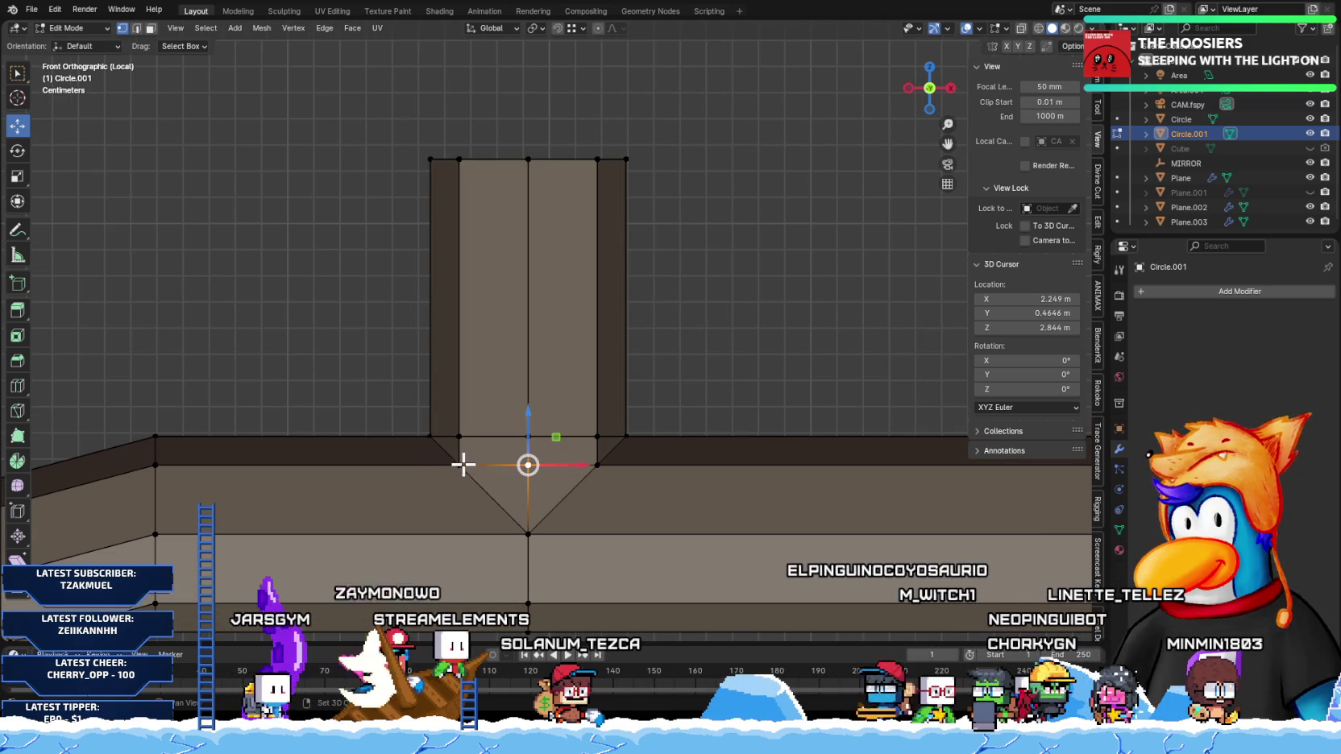
pyautogui.keyDown('shift'); pyautogui.click(600, 466); pyautogui.keyUp('shift')
# Step: Dissolve the middle vertex of the V at the junction
pyautogui.rightClick(599, 475)
pyautogui.click(600, 477)
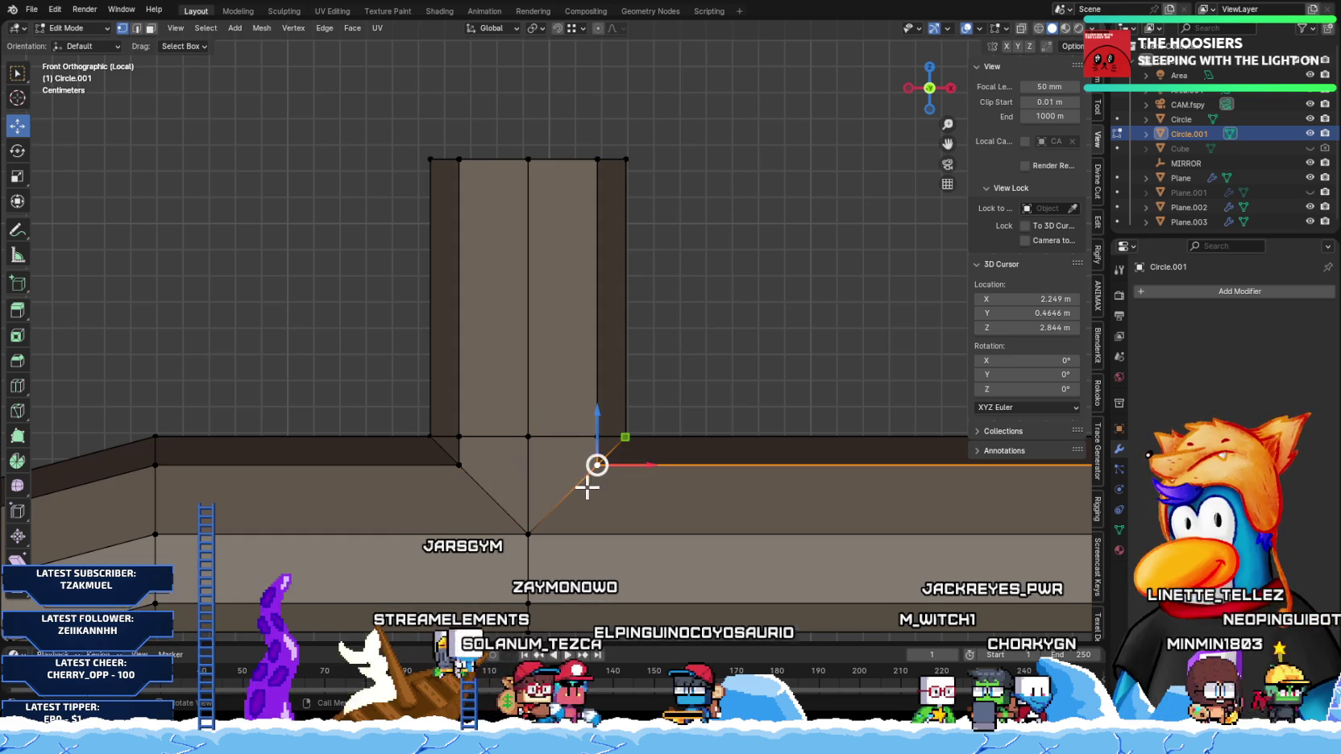
pyautogui.moveTo(589, 478)
pyautogui.mouseDown(button='middle')
pyautogui.moveTo(584, 494)
pyautogui.moveTo(515, 487)
pyautogui.moveTo(595, 470)
pyautogui.moveTo(544, 482)
pyautogui.moveTo(588, 482)
pyautogui.mouseUp(button='middle')
pyautogui.press('KP_1')
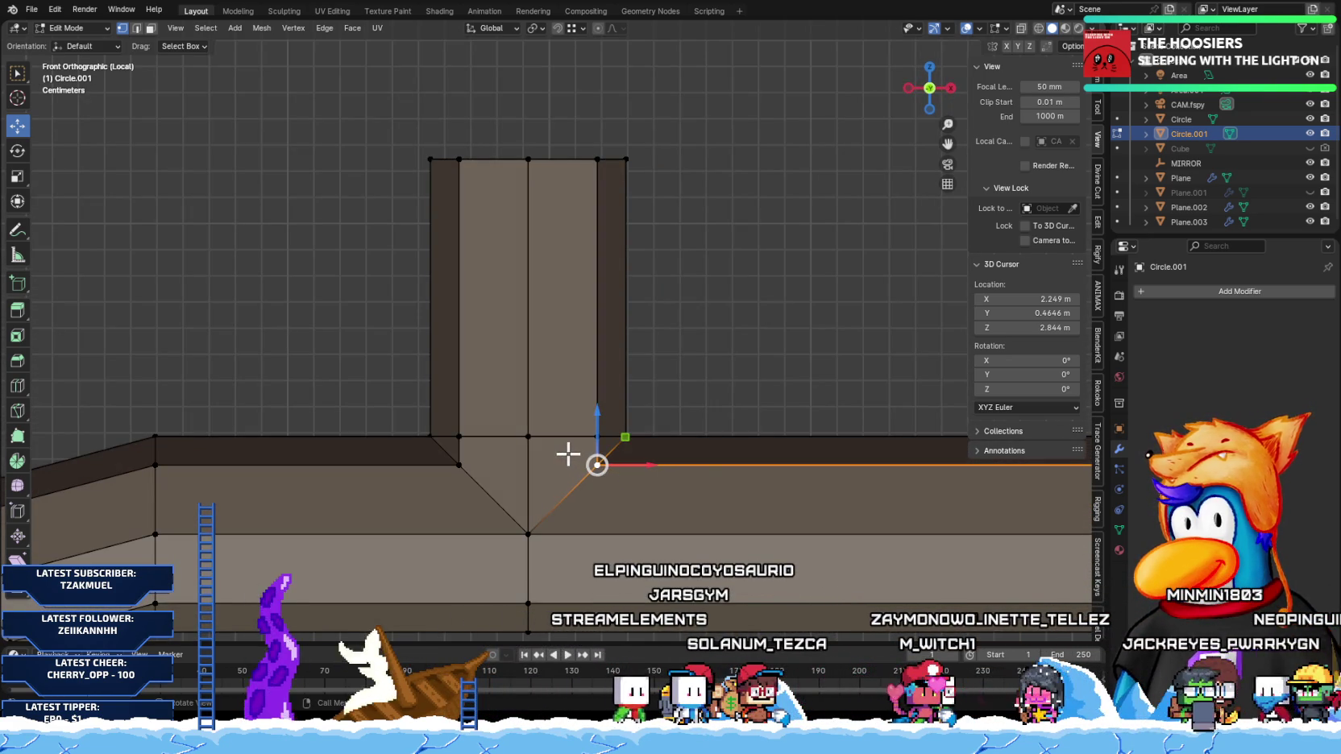
# Step: Place a new edge loop near the upright pipe's base and inspect it
pyautogui.click(504, 461)
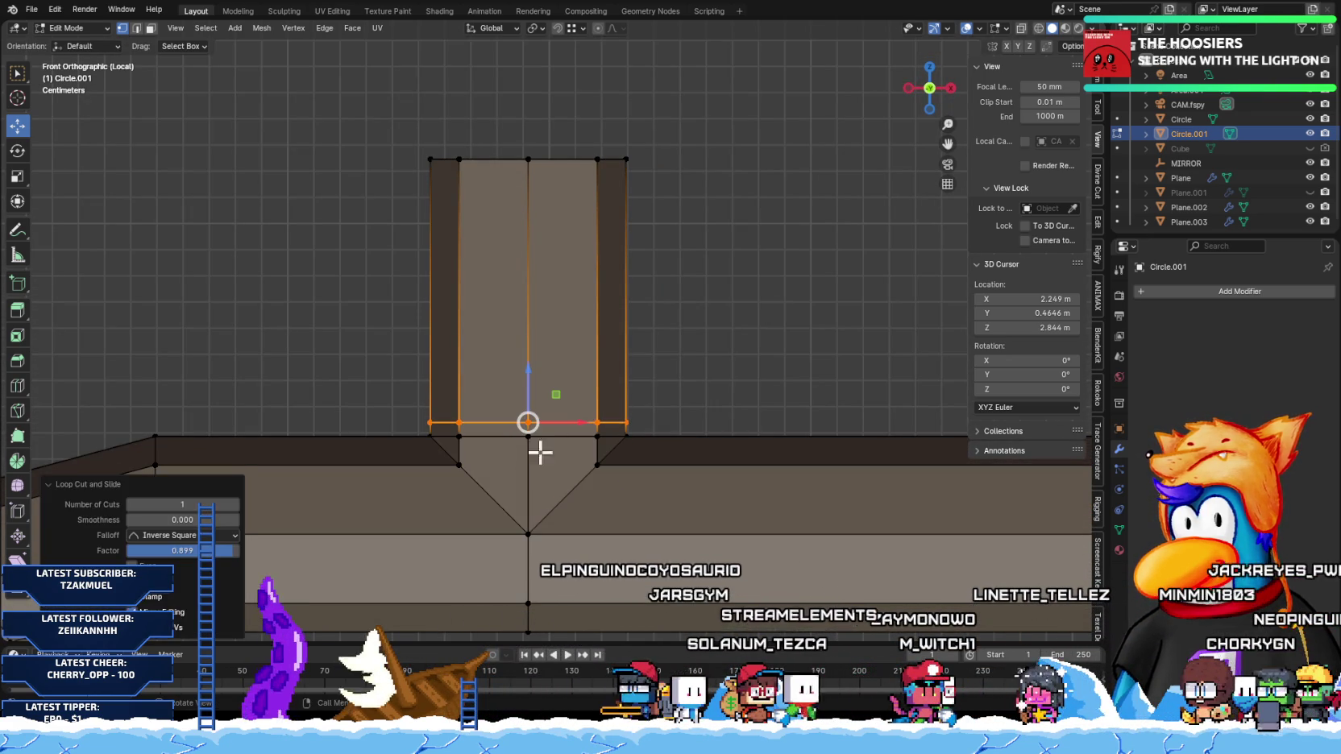
pyautogui.moveTo(613, 422)
pyautogui.mouseDown(button='middle')
pyautogui.moveTo(620, 440)
pyautogui.moveTo(541, 430)
pyautogui.mouseUp(button='middle')
pyautogui.scroll(2, 596, 443)
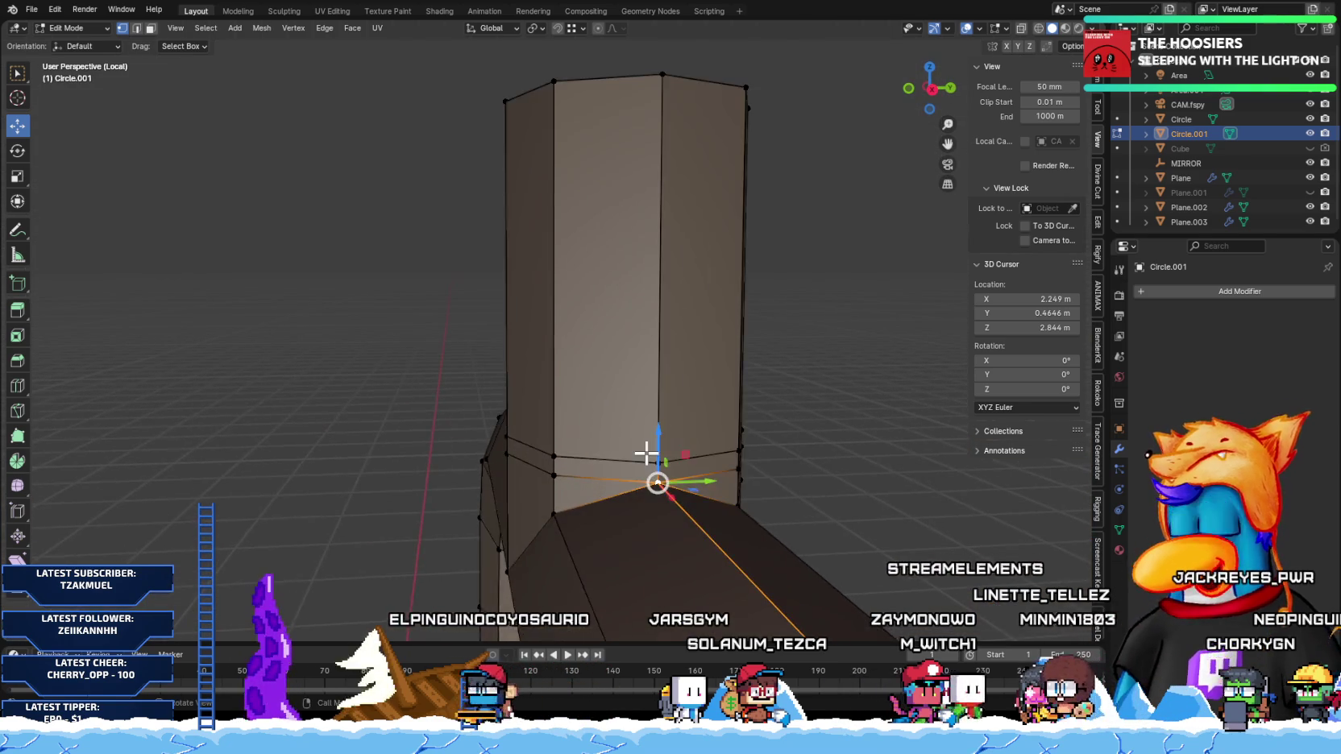
pyautogui.scroll(1, 668, 483)
pyautogui.moveTo(523, 499)
pyautogui.mouseDown(button='middle')
pyautogui.moveTo(580, 486)
pyautogui.moveTo(476, 500)
pyautogui.moveTo(593, 481)
pyautogui.moveTo(823, 527)
pyautogui.moveTo(789, 526)
pyautogui.mouseUp(button='middle')
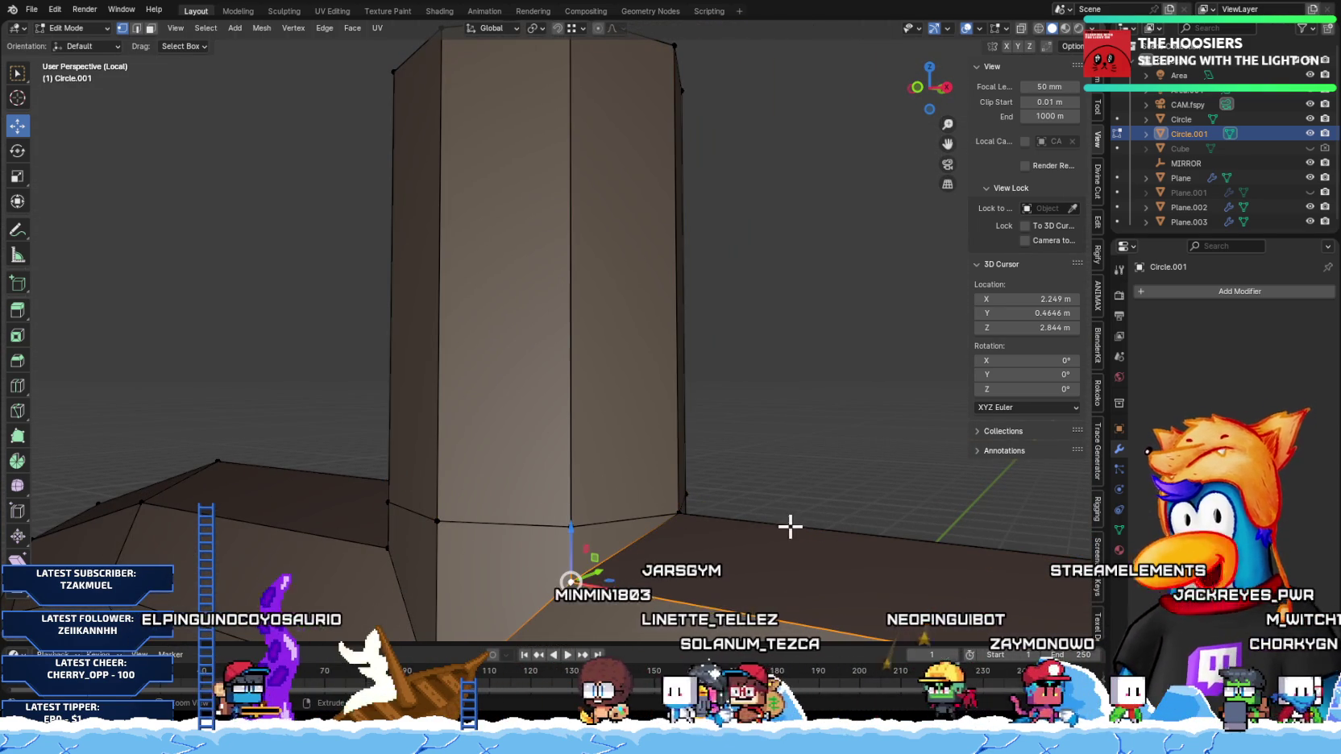
pyautogui.click(690, 548)
pyautogui.scroll(-1, 656, 553)
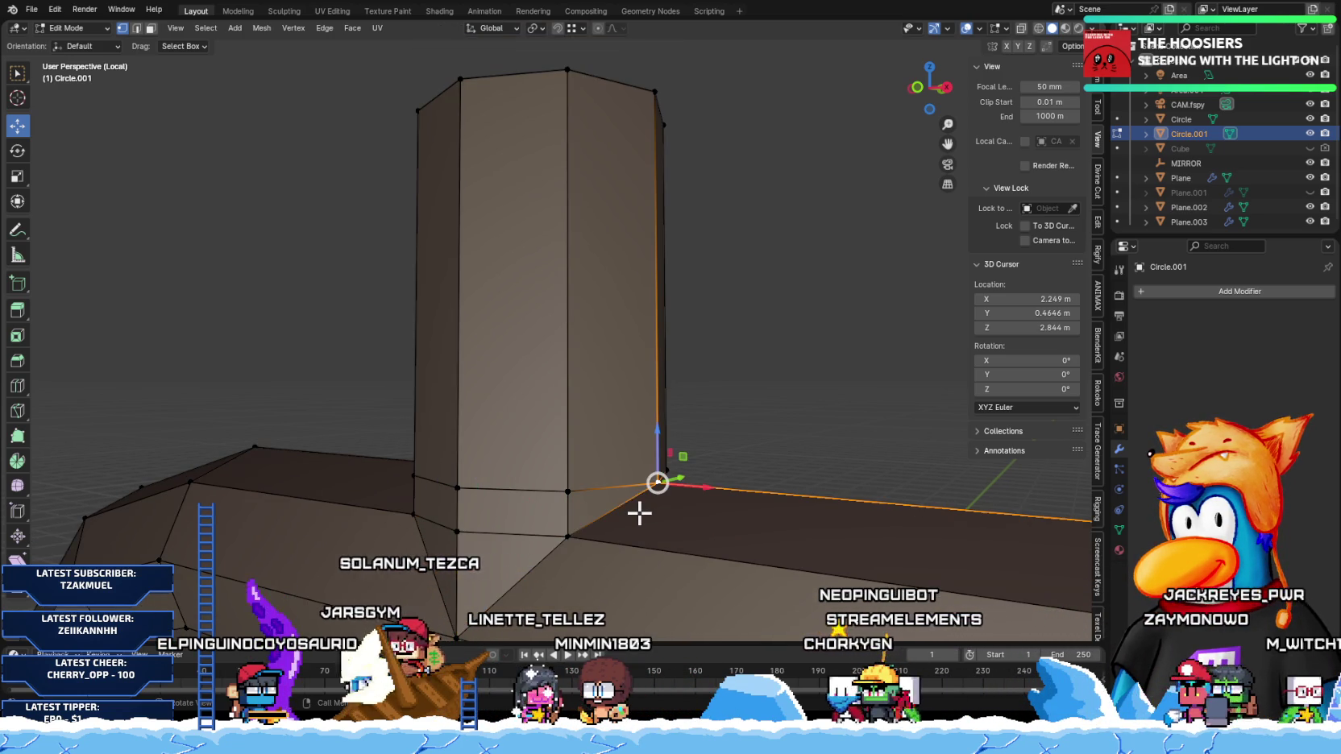
pyautogui.moveTo(614, 496)
pyautogui.mouseDown(button='middle')
pyautogui.moveTo(550, 500)
pyautogui.moveTo(588, 479)
pyautogui.mouseUp(button='middle')
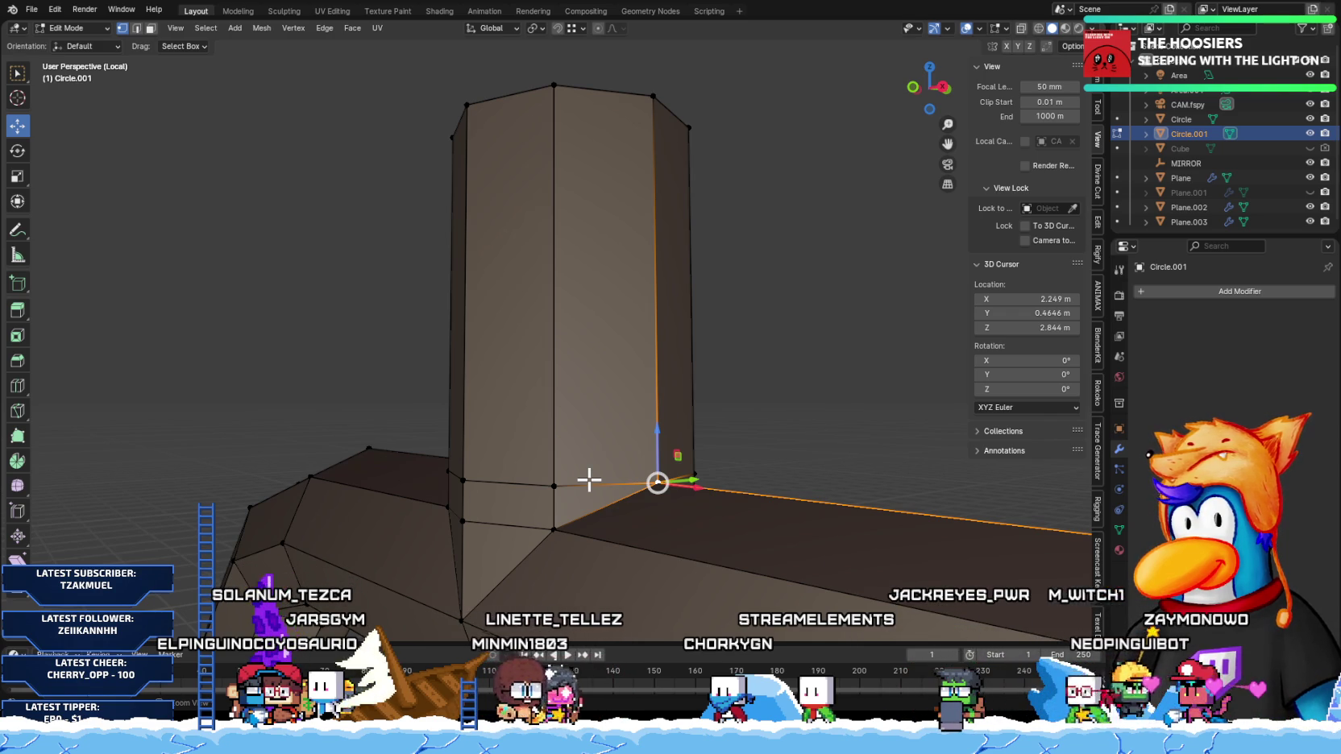
# Step: Dissolve the inner ring edges at the pillar's open end, then delete the leftover geometry
pyautogui.press('a')
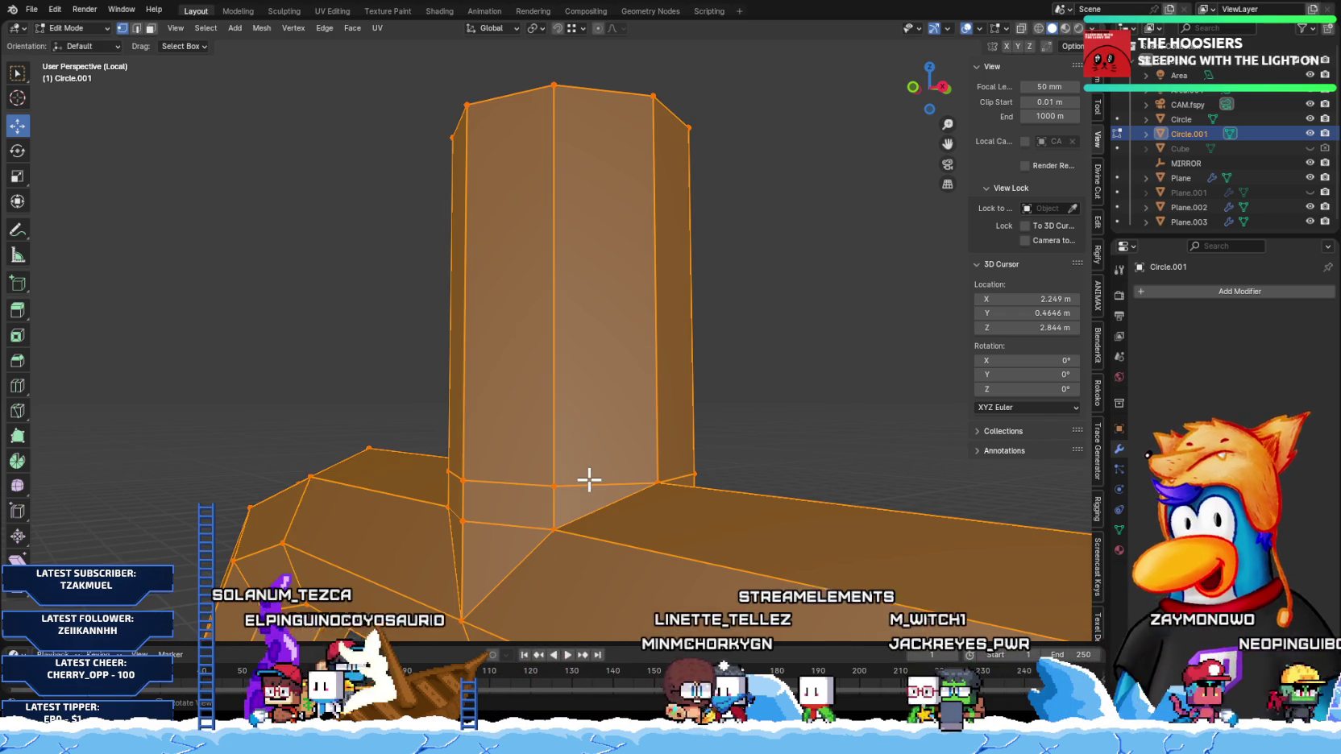
pyautogui.click(736, 473)
pyautogui.moveTo(712, 466)
pyautogui.mouseDown(button='middle')
pyautogui.moveTo(512, 479)
pyautogui.moveTo(730, 494)
pyautogui.moveTo(673, 601)
pyautogui.moveTo(586, 574)
pyautogui.moveTo(644, 494)
pyautogui.moveTo(589, 493)
pyautogui.moveTo(413, 445)
pyautogui.moveTo(545, 452)
pyautogui.moveTo(640, 481)
pyautogui.moveTo(620, 455)
pyautogui.mouseUp(button='middle')
pyautogui.press('x')
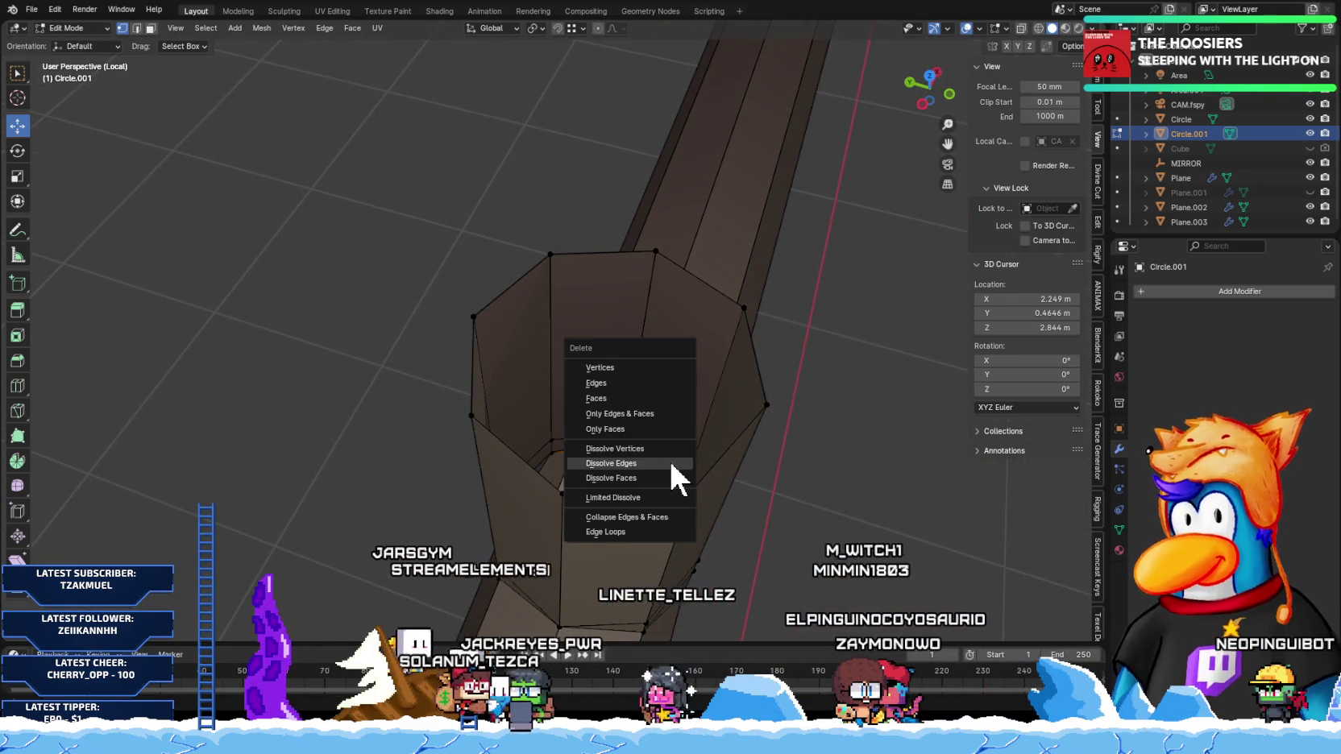
pyautogui.click(623, 369)
pyautogui.moveTo(623, 369)
pyautogui.mouseDown(button='middle')
pyautogui.moveTo(476, 393)
pyautogui.moveTo(383, 344)
pyautogui.moveTo(405, 462)
pyautogui.moveTo(408, 431)
pyautogui.mouseUp(button='middle')
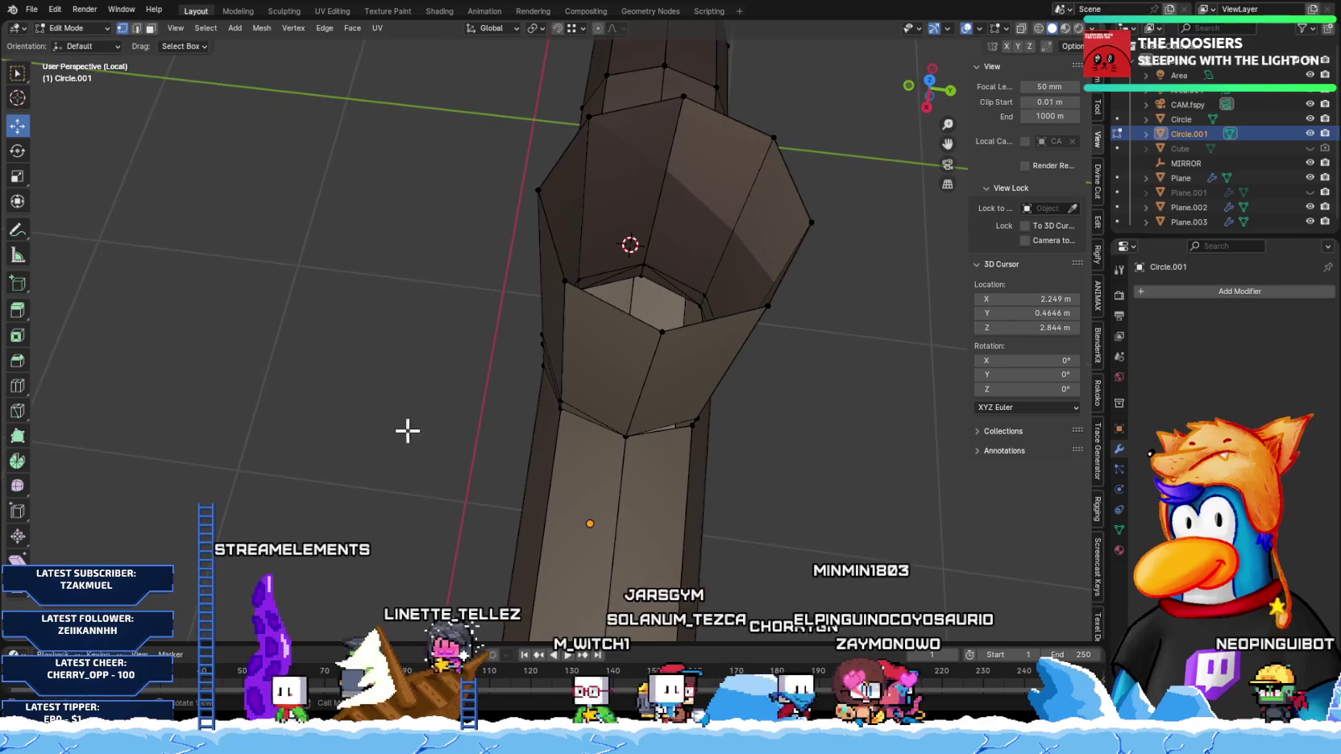
pyautogui.press('x')
pyautogui.click(644, 292)
pyautogui.moveTo(645, 300)
pyautogui.mouseDown(button='middle')
pyautogui.moveTo(730, 234)
pyautogui.moveTo(810, 206)
pyautogui.moveTo(514, 401)
pyautogui.moveTo(595, 455)
pyautogui.moveTo(703, 479)
pyautogui.moveTo(599, 404)
pyautogui.moveTo(709, 478)
pyautogui.moveTo(693, 450)
pyautogui.mouseUp(button='middle')
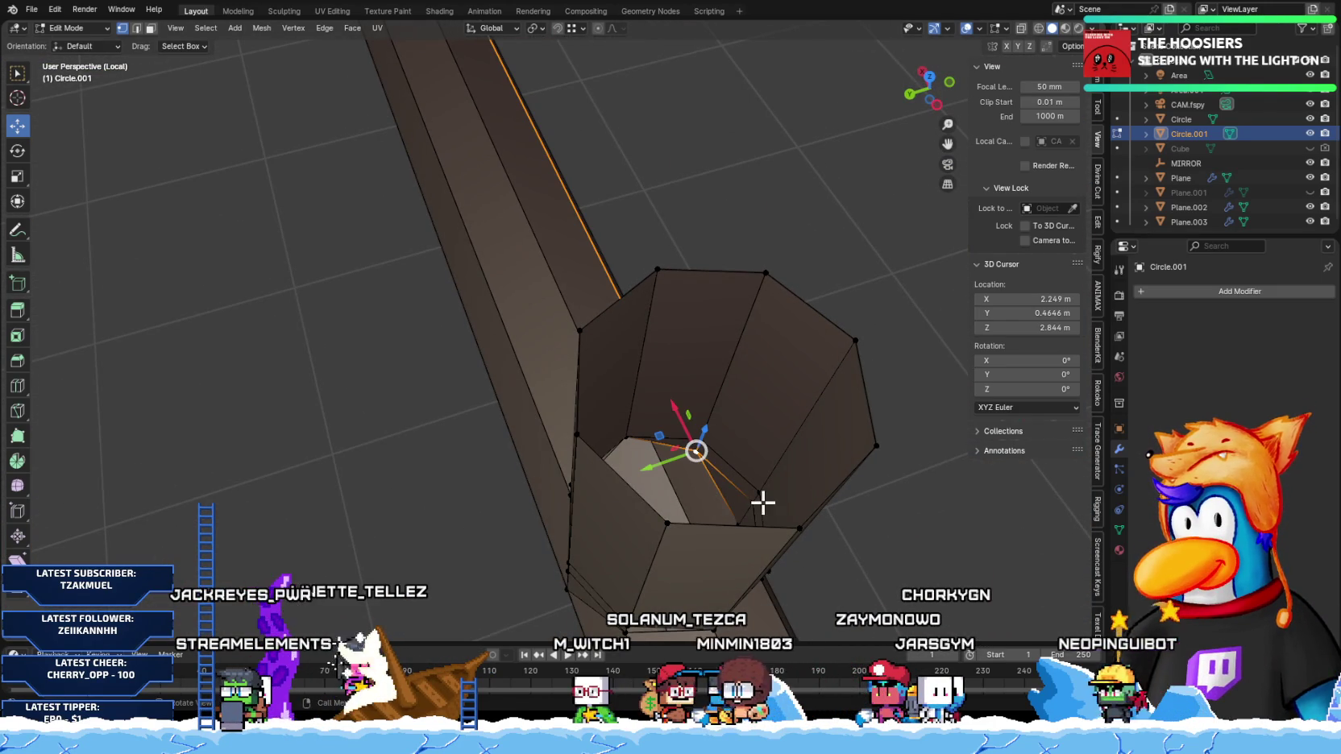
pyautogui.moveTo(743, 496)
pyautogui.mouseDown(button='middle')
pyautogui.moveTo(746, 473)
pyautogui.moveTo(916, 460)
pyautogui.moveTo(916, 473)
pyautogui.moveTo(743, 473)
pyautogui.moveTo(776, 456)
pyautogui.mouseUp(button='middle')
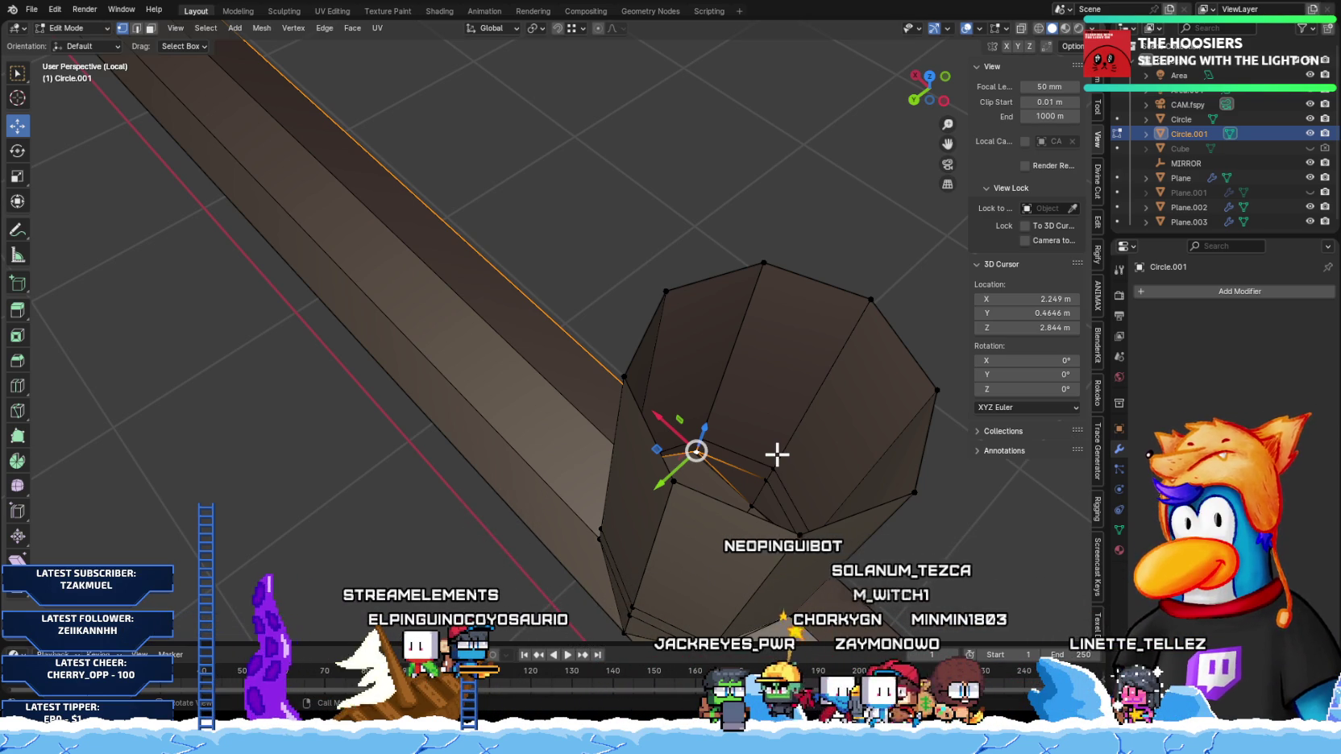
# Step: Select the edge loops around the post-to-pipe junction and check the joint from several angles
pyautogui.moveTo(725, 479)
pyautogui.mouseDown(button='middle')
pyautogui.moveTo(754, 494)
pyautogui.moveTo(718, 487)
pyautogui.moveTo(724, 478)
pyautogui.moveTo(733, 499)
pyautogui.moveTo(946, 473)
pyautogui.moveTo(871, 445)
pyautogui.moveTo(859, 410)
pyautogui.moveTo(748, 437)
pyautogui.mouseUp(button='middle')
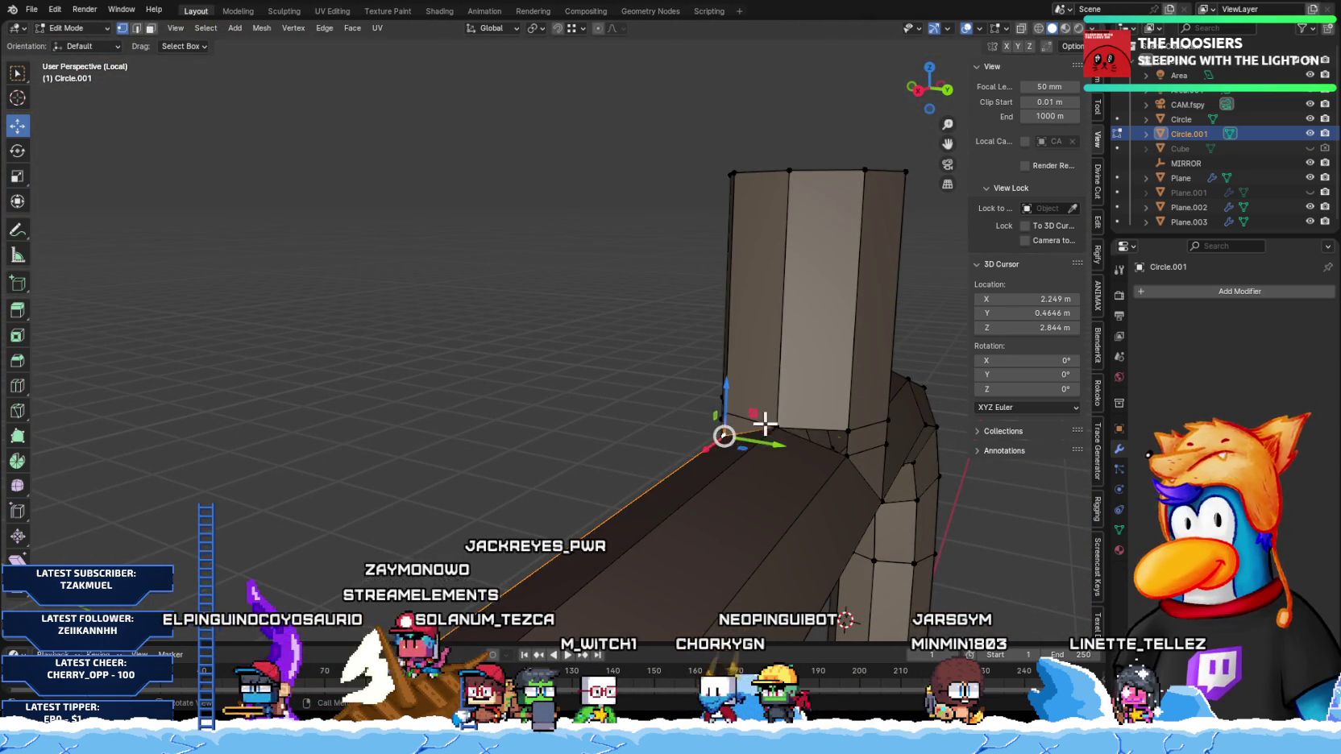
pyautogui.keyDown('alt'); pyautogui.keyDown('shift'); pyautogui.click(848, 455); pyautogui.keyUp('shift'); pyautogui.keyUp('alt')
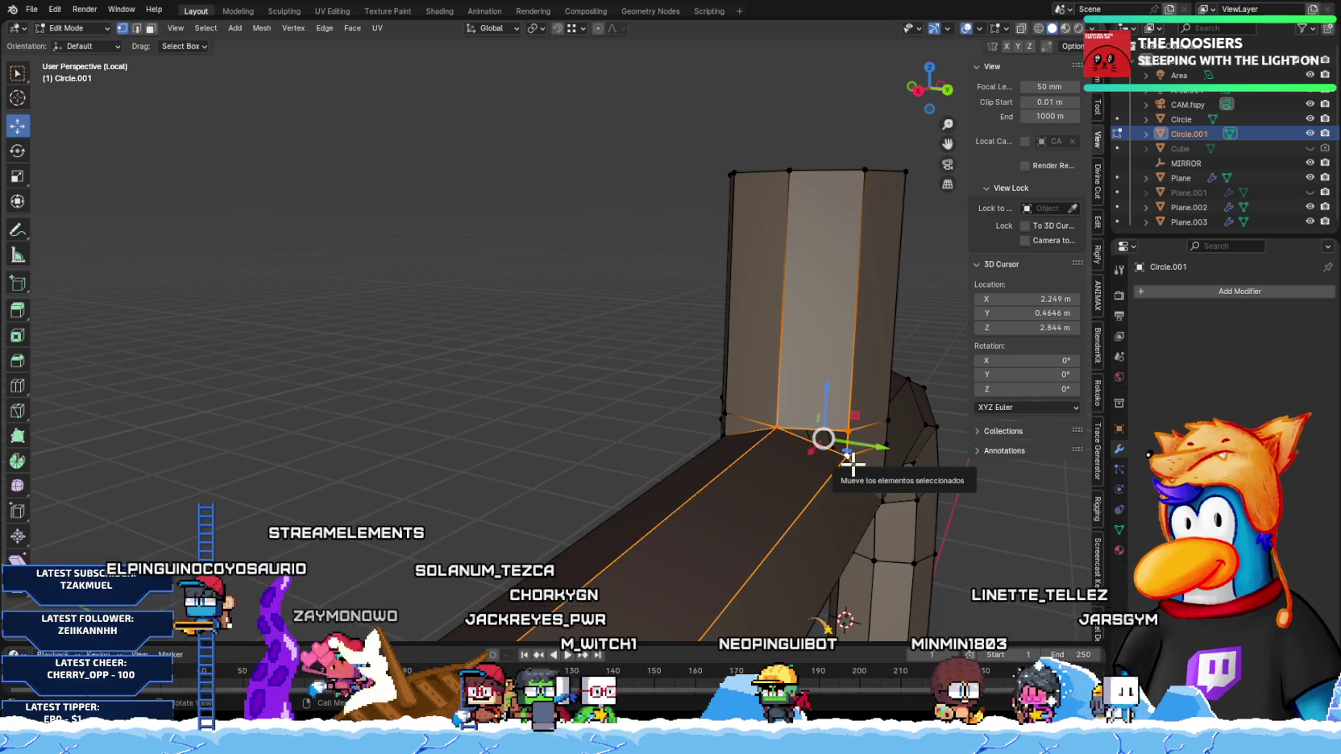
pyautogui.moveTo(842, 462)
pyautogui.mouseDown(button='middle')
pyautogui.moveTo(847, 452)
pyautogui.moveTo(613, 478)
pyautogui.mouseUp(button='middle')
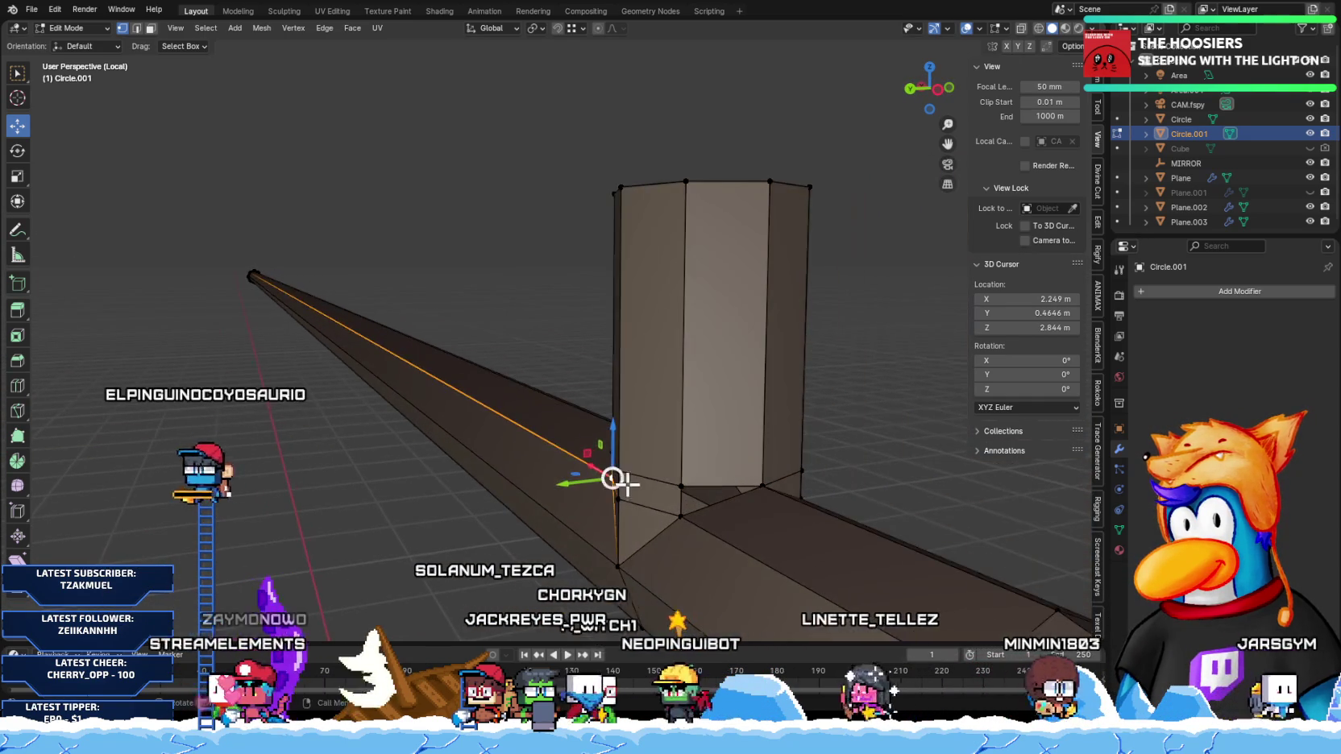
pyautogui.keyDown('alt'); pyautogui.keyDown('shift'); pyautogui.click(768, 481); pyautogui.keyUp('shift'); pyautogui.keyUp('alt')
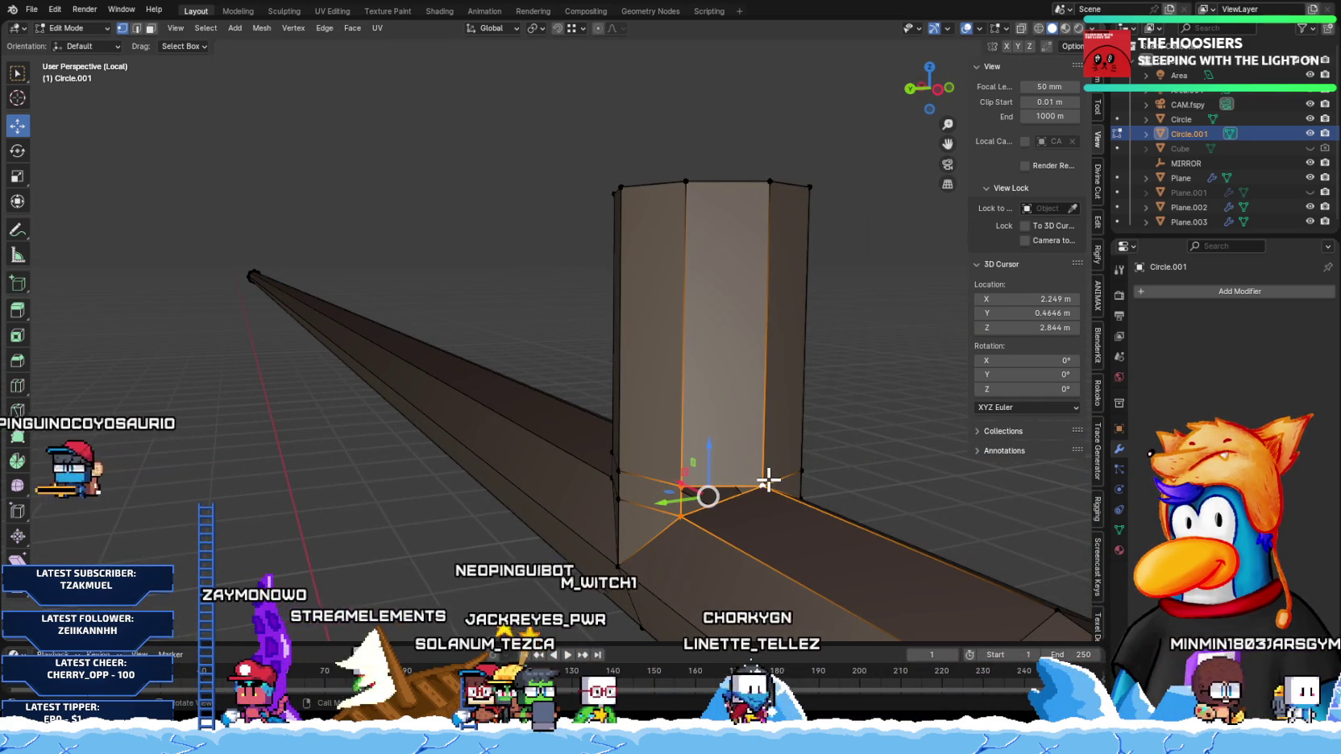
pyautogui.moveTo(793, 530)
pyautogui.mouseDown(button='middle')
pyautogui.moveTo(692, 464)
pyautogui.moveTo(683, 414)
pyautogui.moveTo(713, 476)
pyautogui.moveTo(700, 434)
pyautogui.moveTo(733, 466)
pyautogui.moveTo(722, 461)
pyautogui.moveTo(909, 527)
pyautogui.moveTo(730, 482)
pyautogui.mouseUp(button='middle')
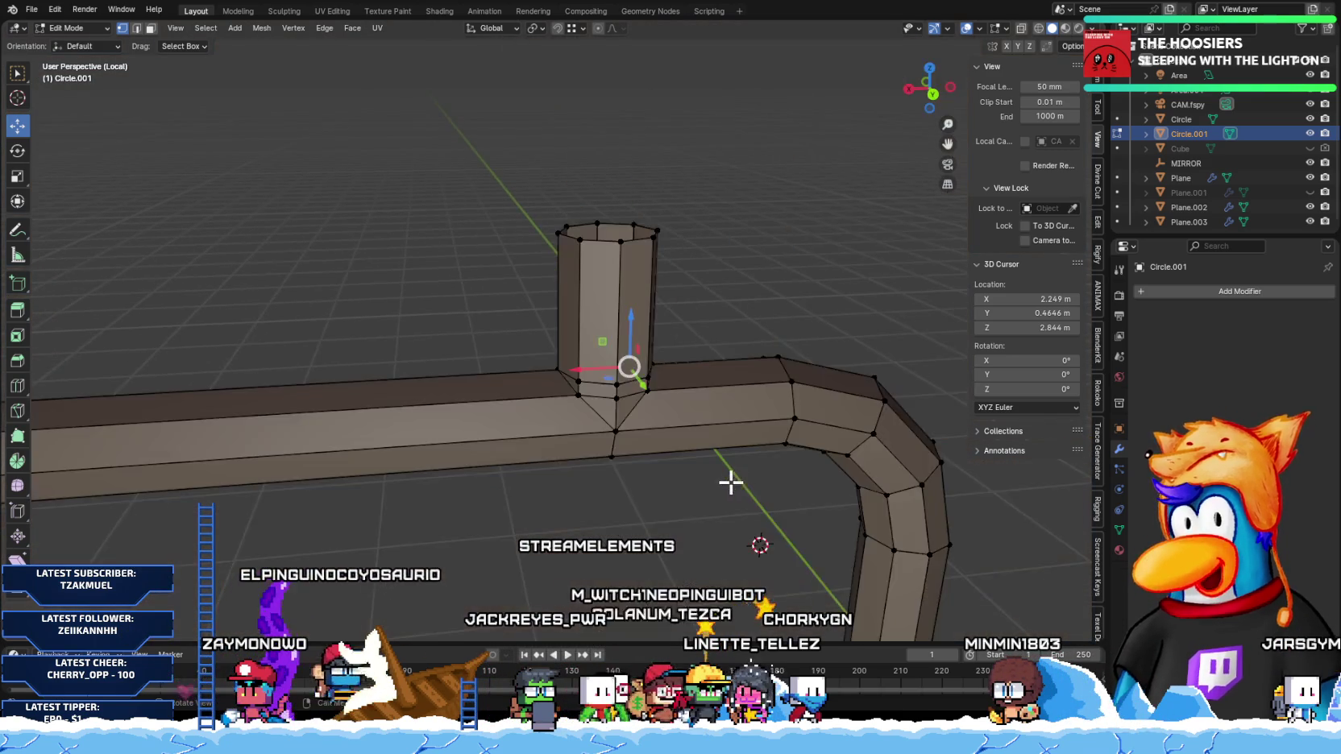
# Step: Merge the whole handrail pipe mesh by distance
pyautogui.scroll(-2, 730, 482)
pyautogui.press('a')
pyautogui.press('m')
pyautogui.click(668, 454)
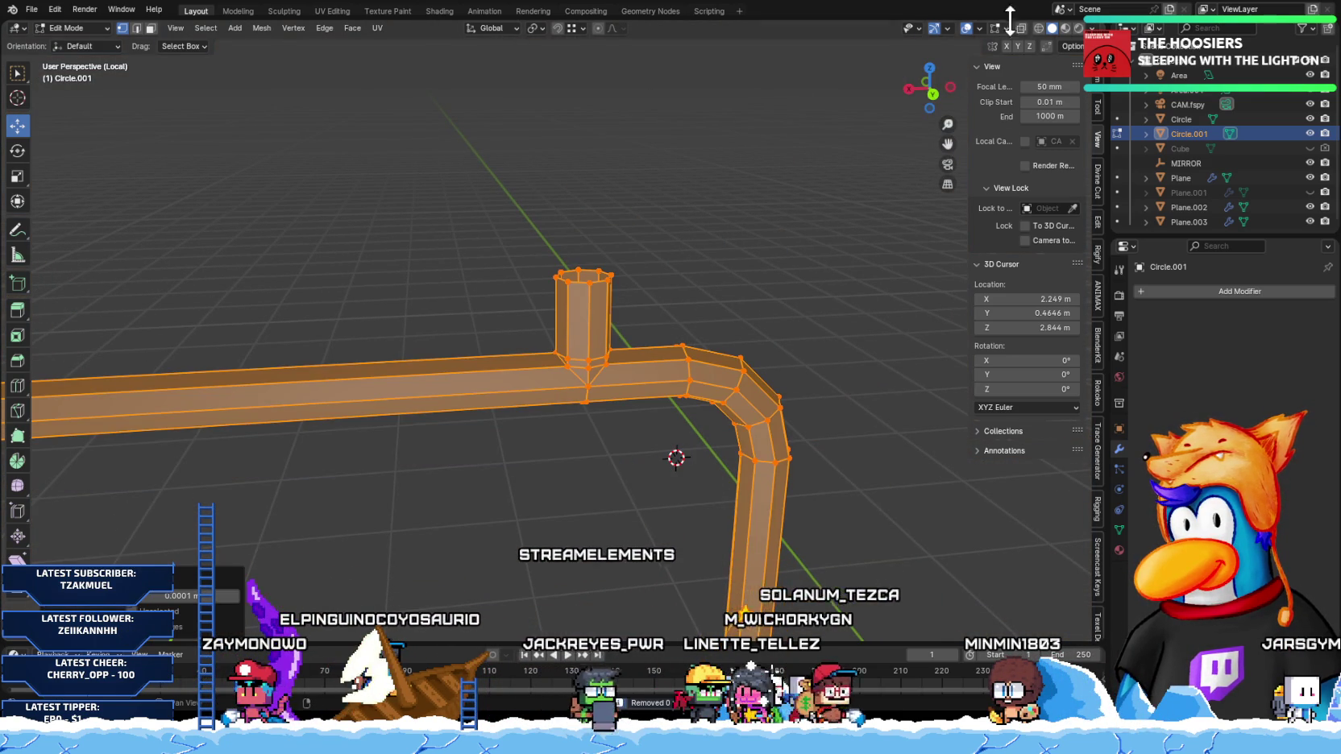
# Step: Turn on Face Orientation and inspect the pipe's normals in Object Mode across the whole train
pyautogui.click(979, 27)
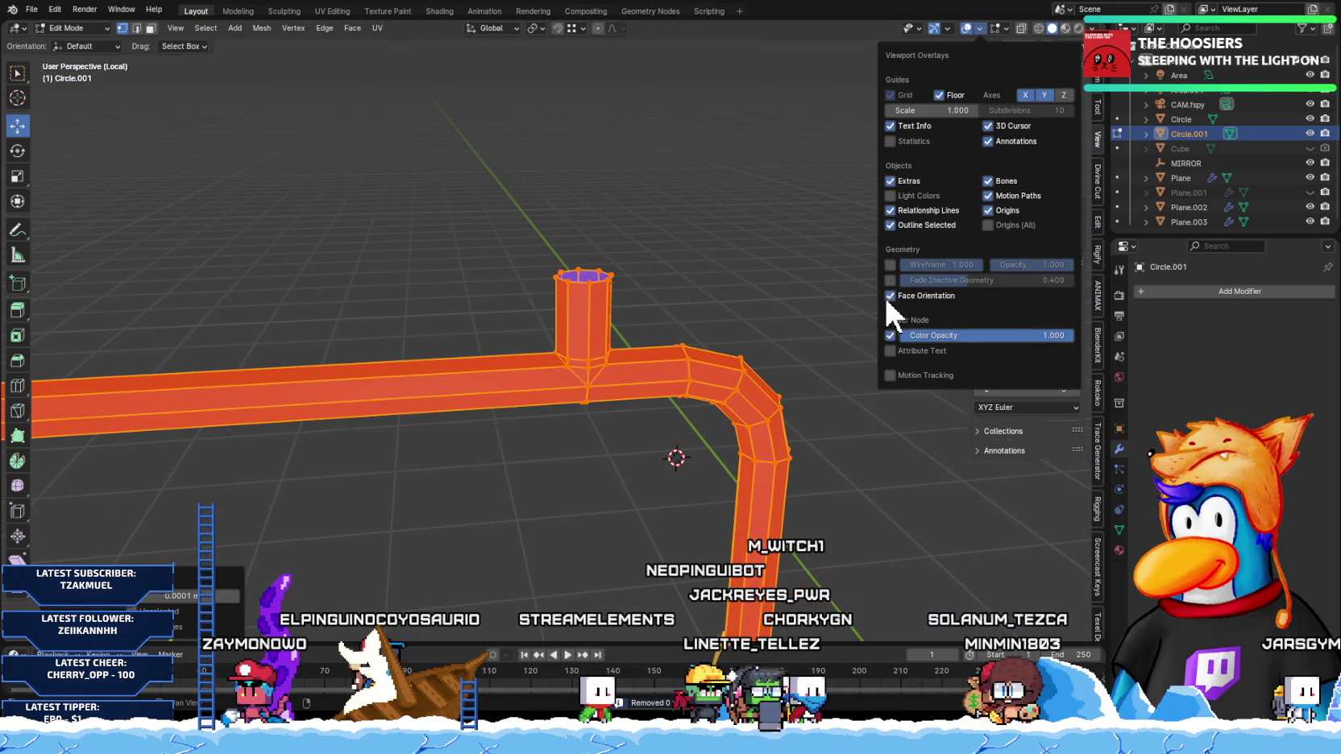
pyautogui.moveTo(640, 287); pyautogui.dragTo(577, 400, button='middle')
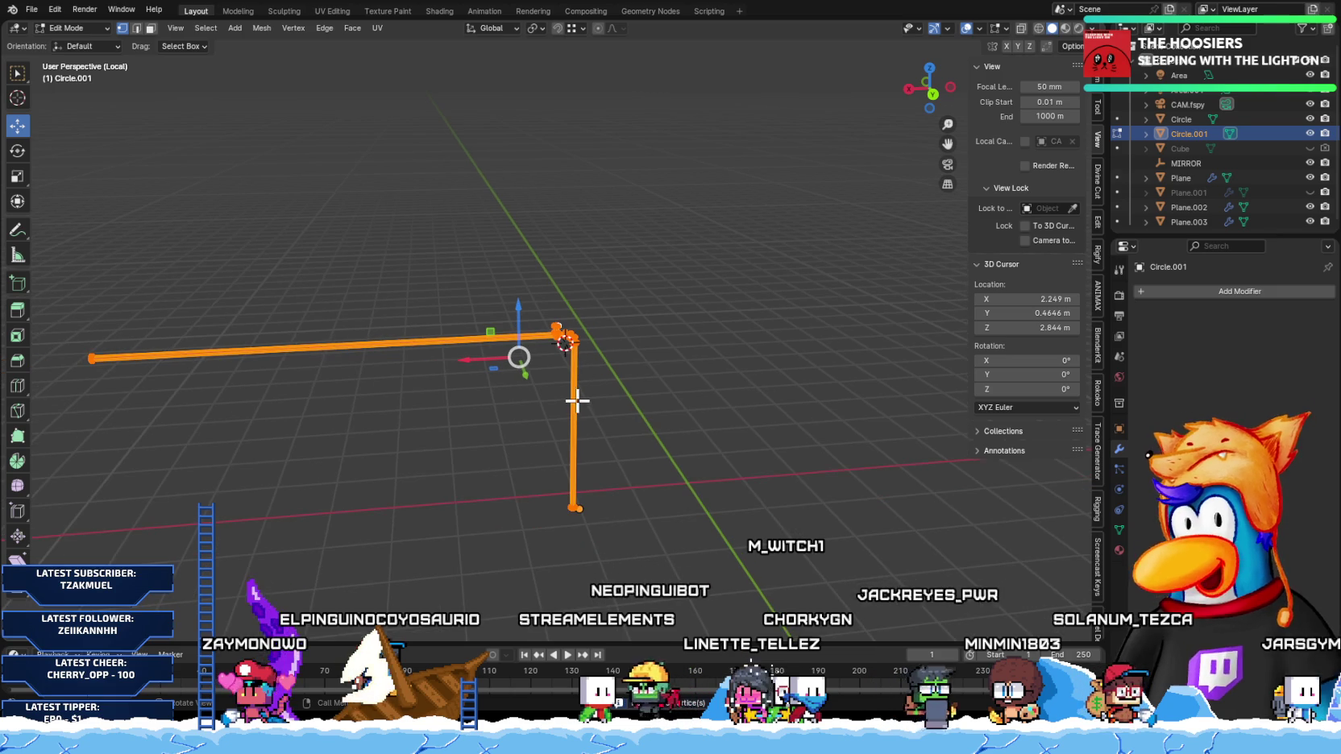
pyautogui.press('Tab')
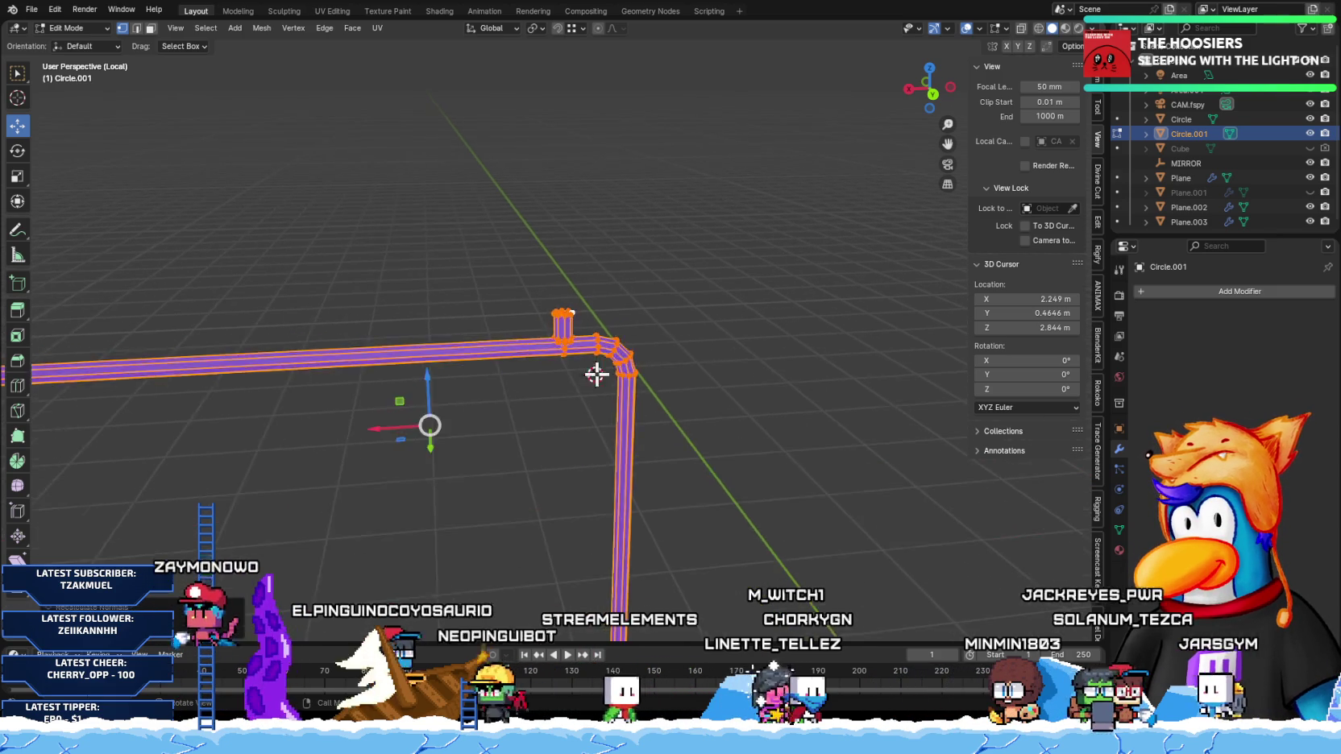
pyautogui.scroll(2, 702, 294)
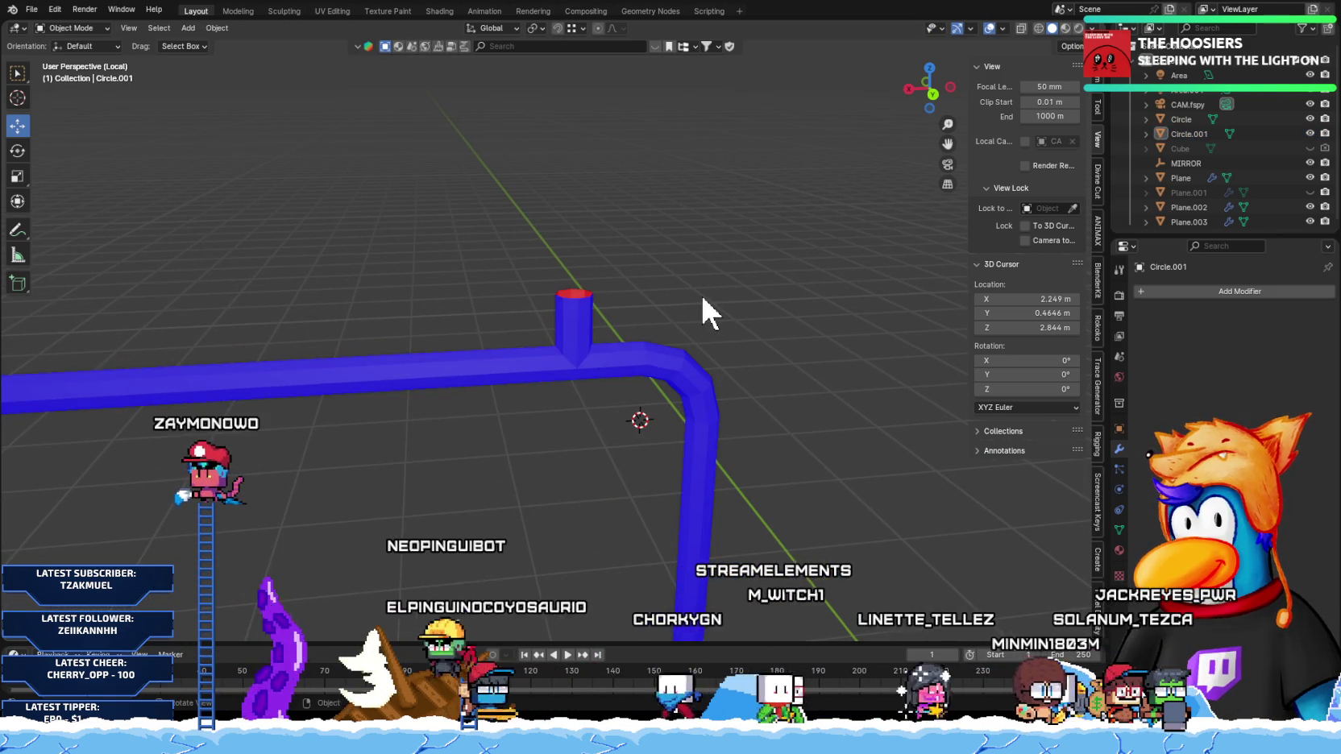
pyautogui.press('KP_1')
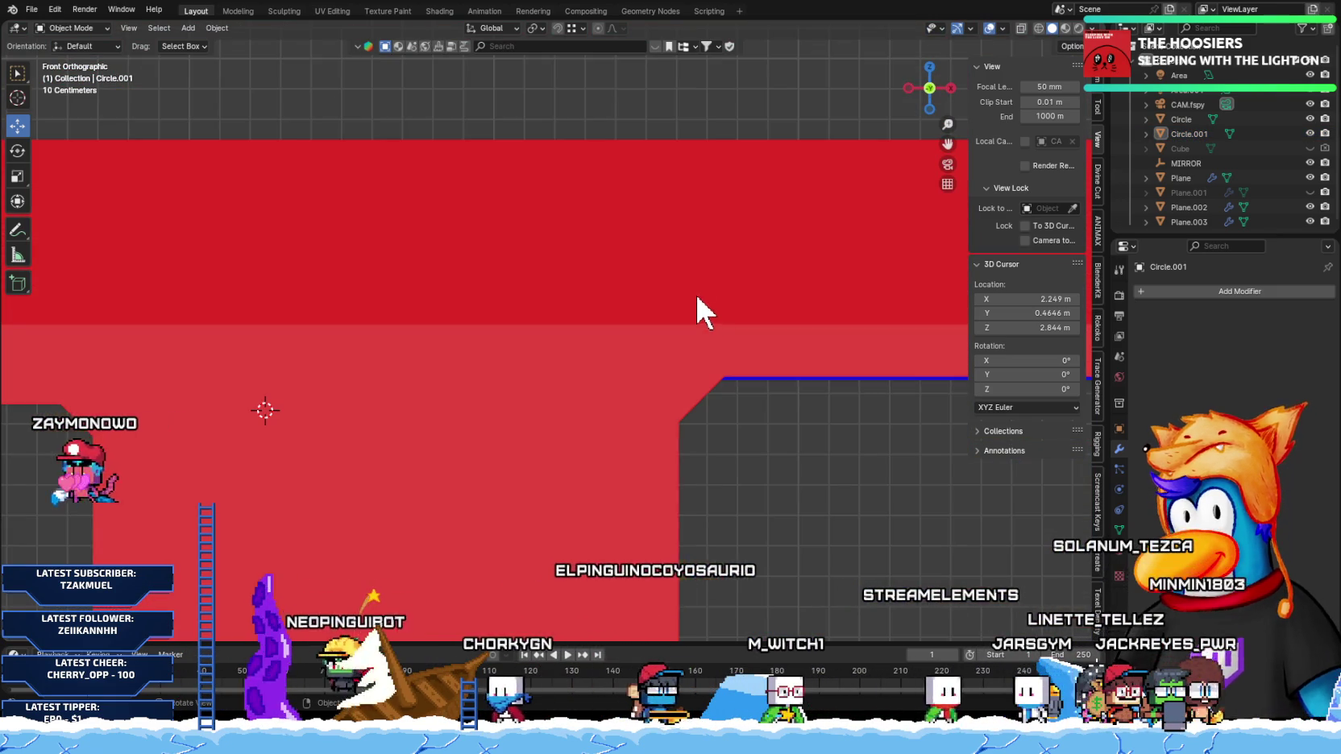
pyautogui.scroll(-5, 725, 503)
pyautogui.moveTo(712, 515); pyautogui.dragTo(636, 413, button='middle')
pyautogui.scroll(3, 637, 413)
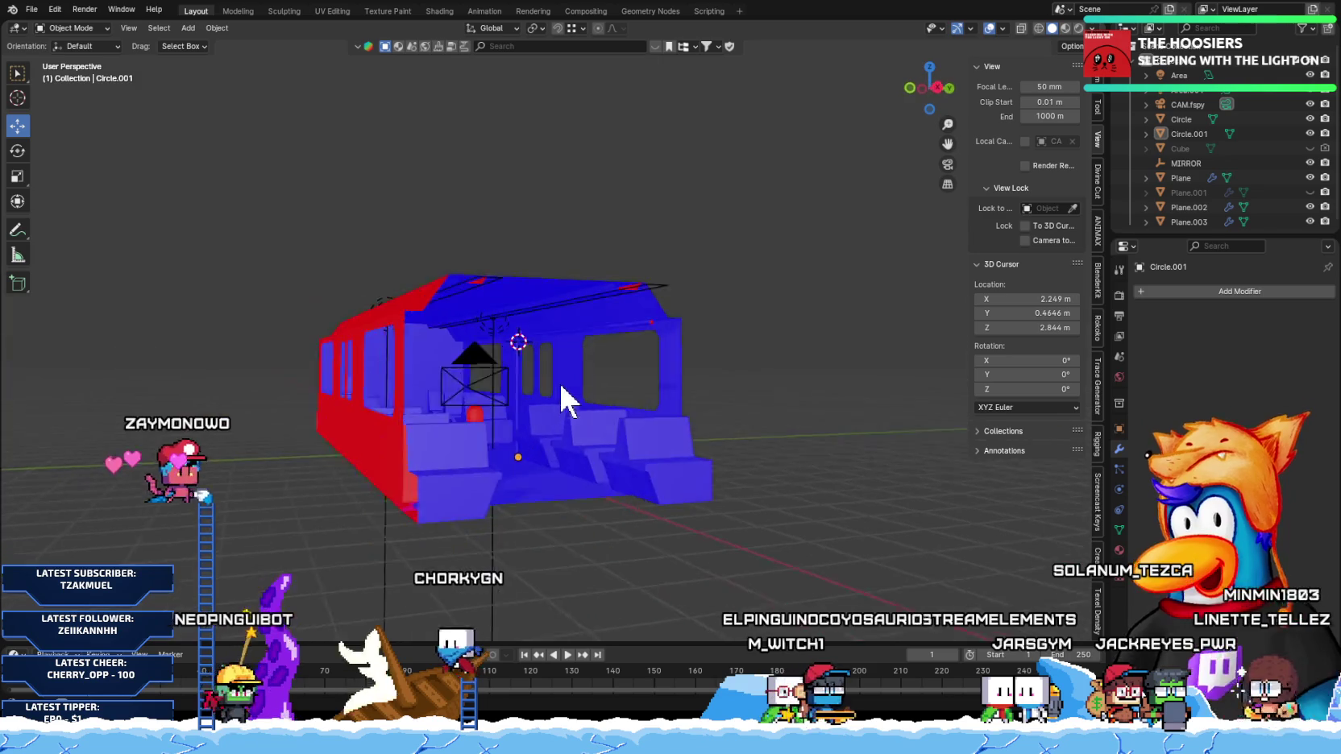
pyautogui.scroll(3, 557, 437)
pyautogui.scroll(2, 533, 425)
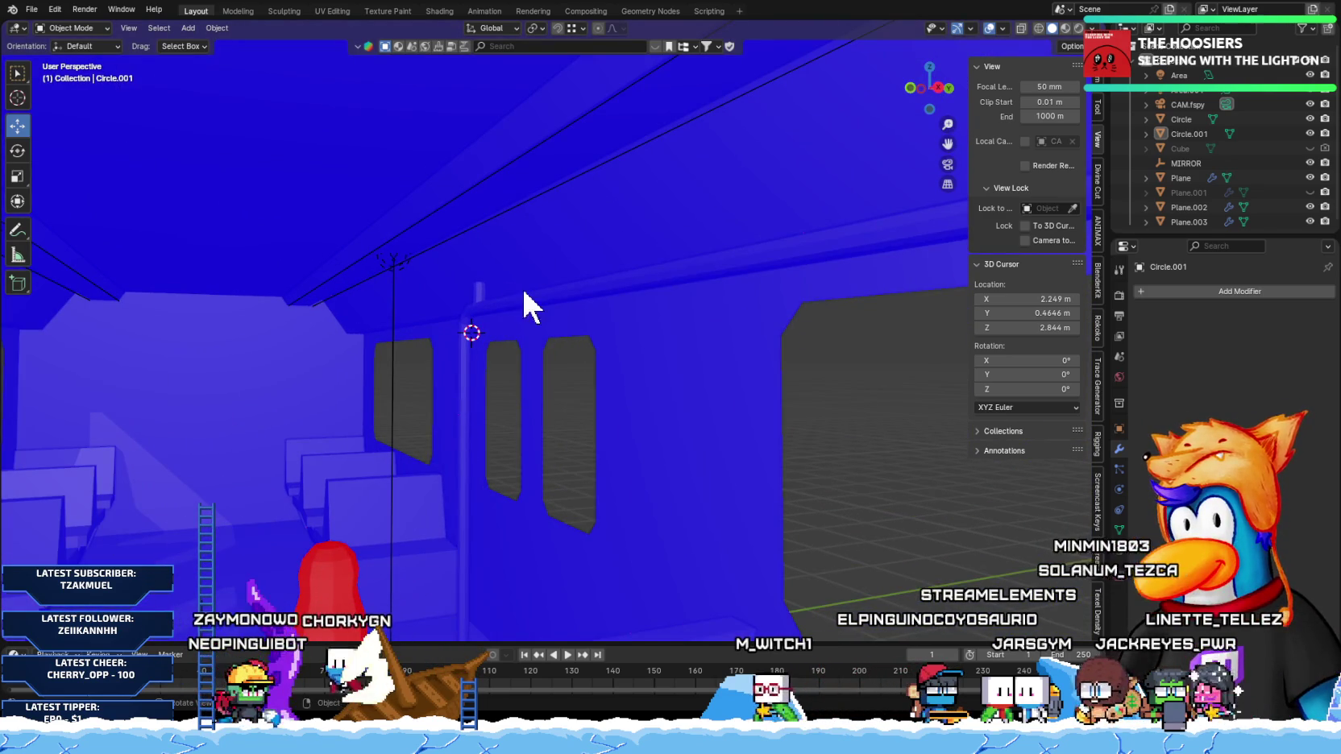
# Step: Select the handrail pipe, turn Face Orientation off, and reopen it in Edit Mode
pyautogui.click(883, 228)
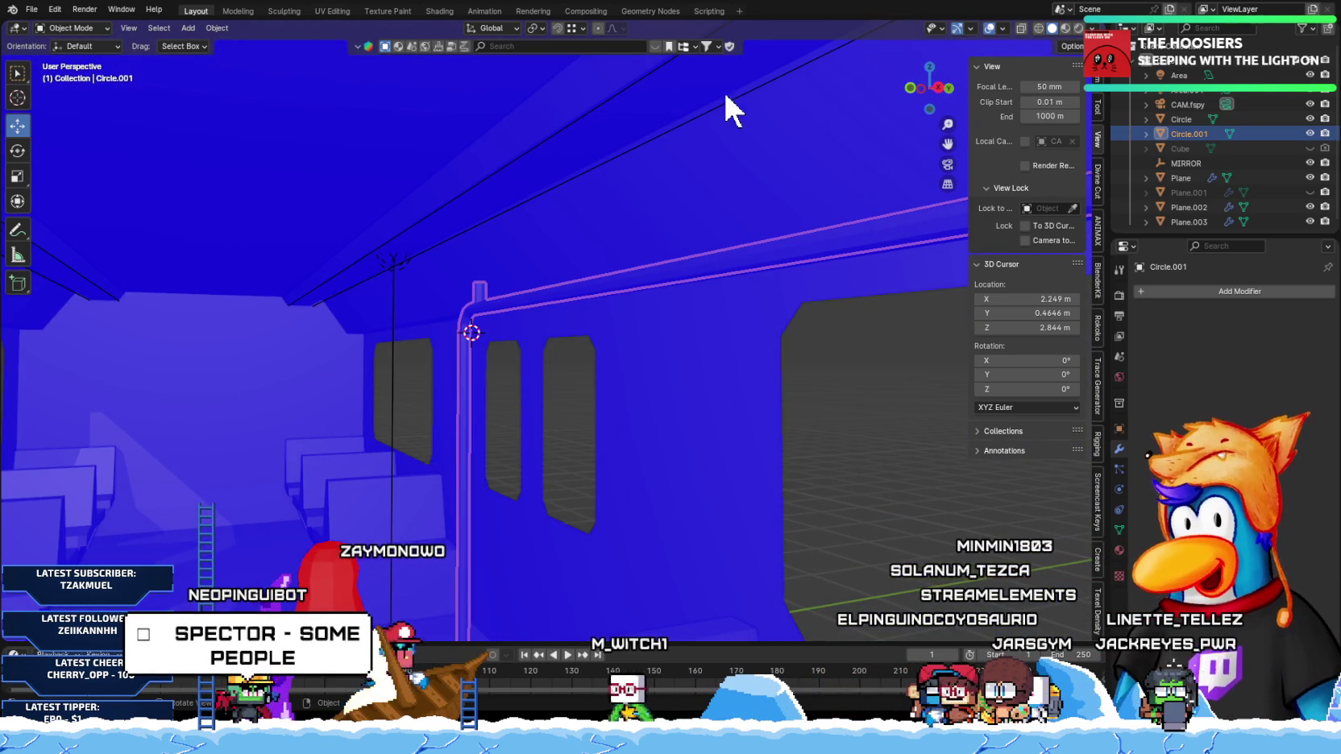
pyautogui.click(1003, 28)
pyautogui.click(935, 284)
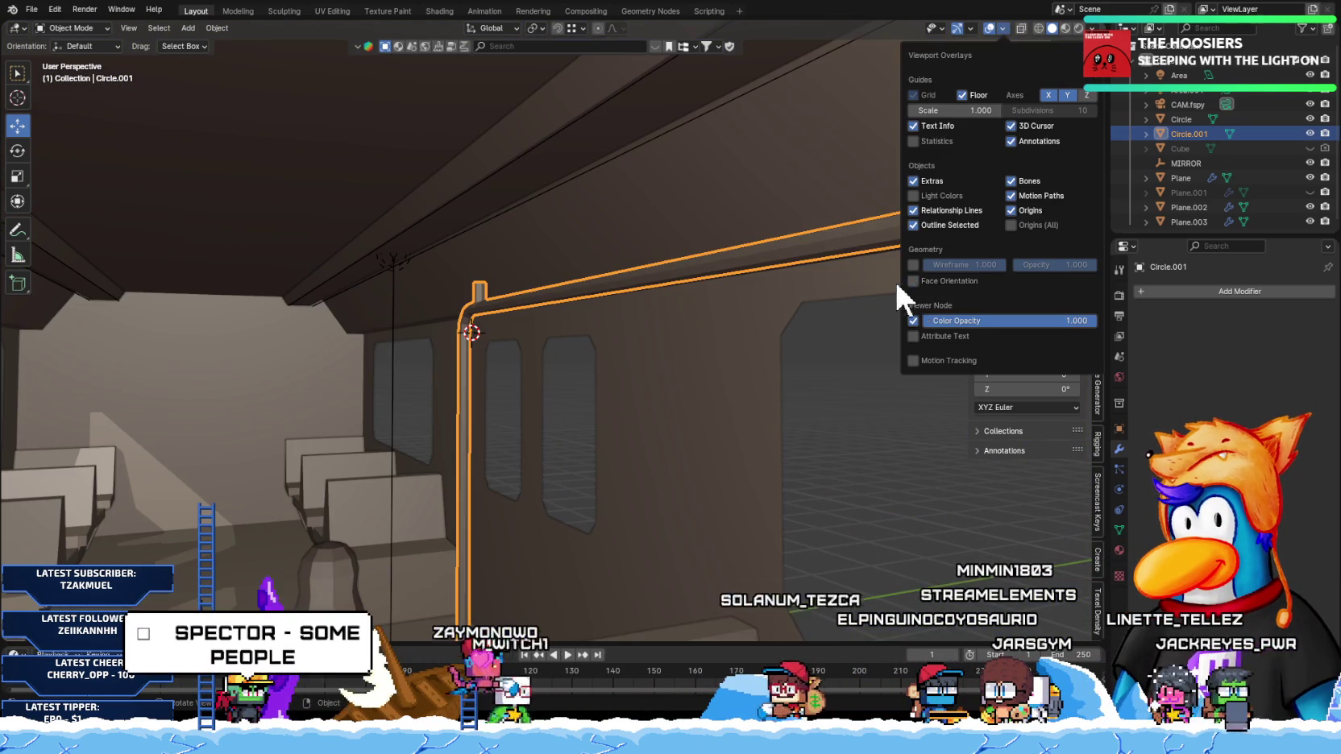
pyautogui.moveTo(513, 316); pyautogui.dragTo(491, 320, button='middle')
pyautogui.press('Tab')
pyautogui.moveTo(464, 413)
pyautogui.mouseDown(button='middle')
pyautogui.moveTo(524, 383)
pyautogui.moveTo(551, 403)
pyautogui.mouseUp(button='middle')
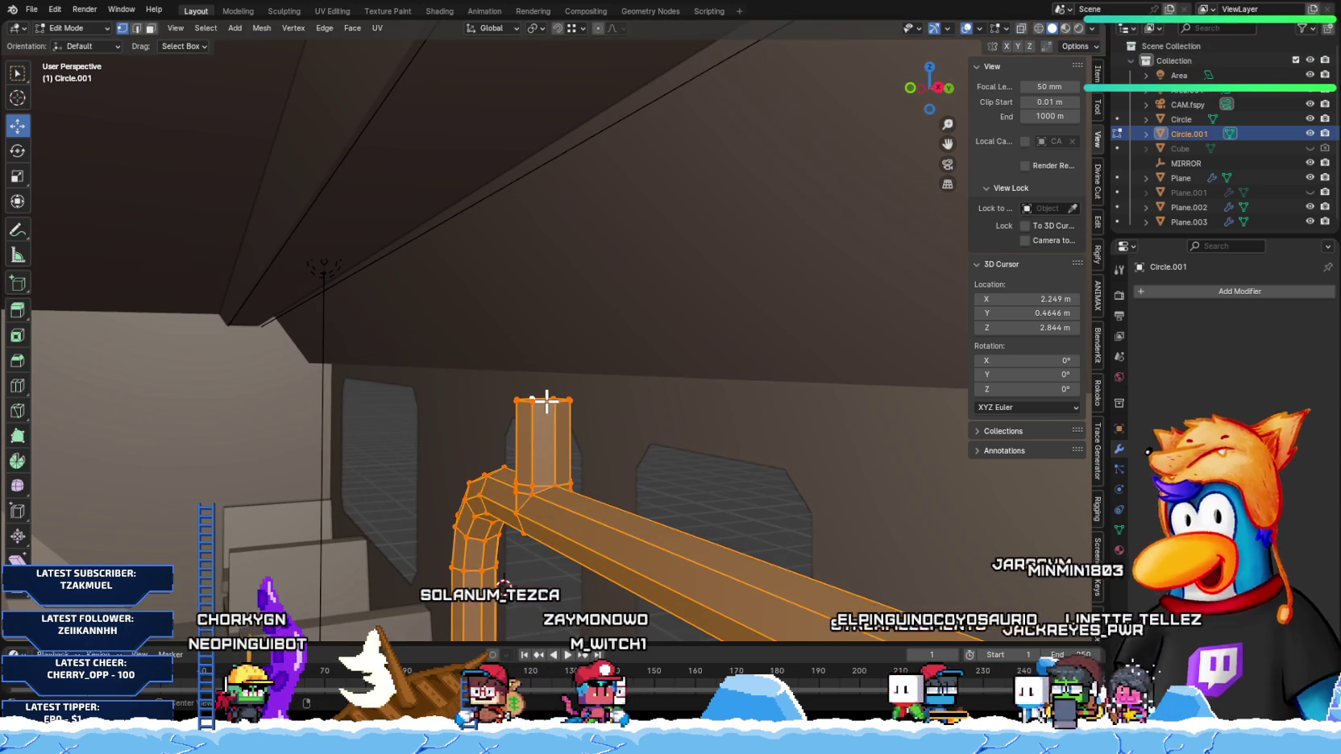
# Step: Extrude the post's top ring upward and raise it along Z to the ceiling
pyautogui.keyDown('alt'); pyautogui.click(545, 400); pyautogui.keyUp('alt')
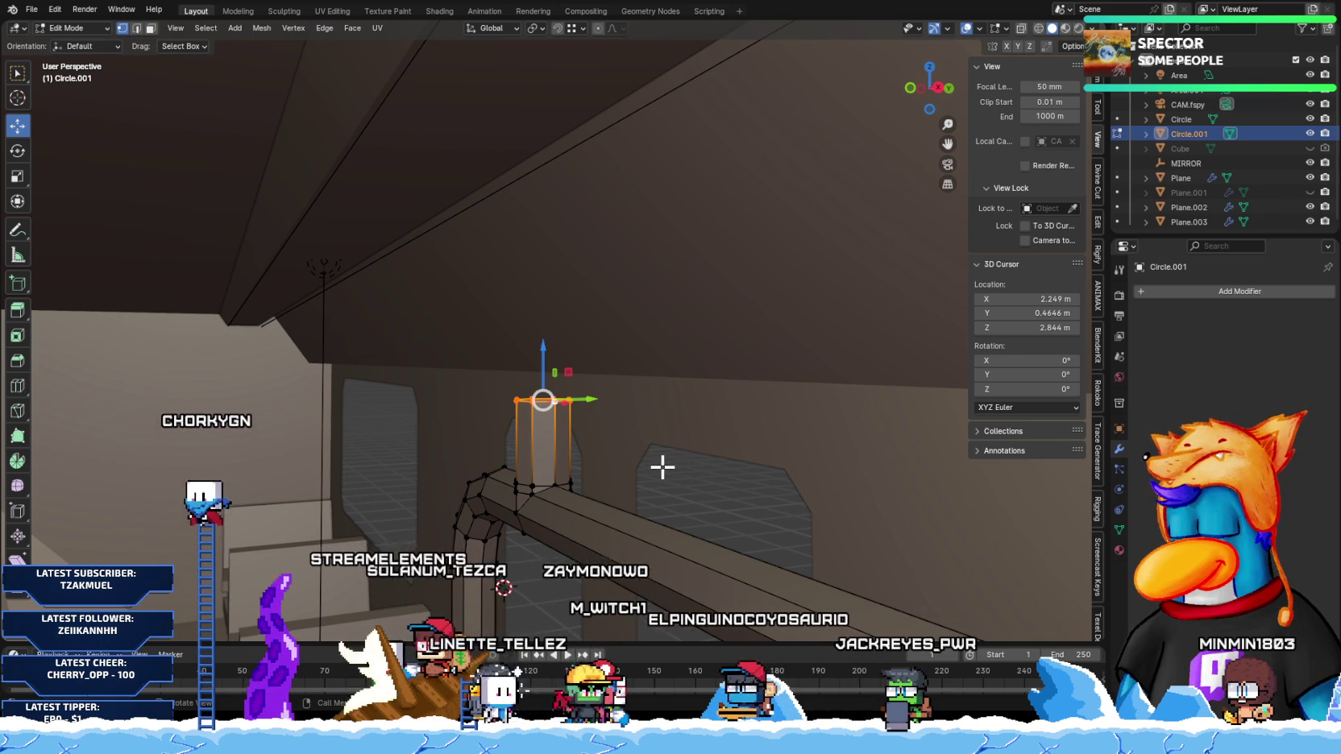
pyautogui.press('e')
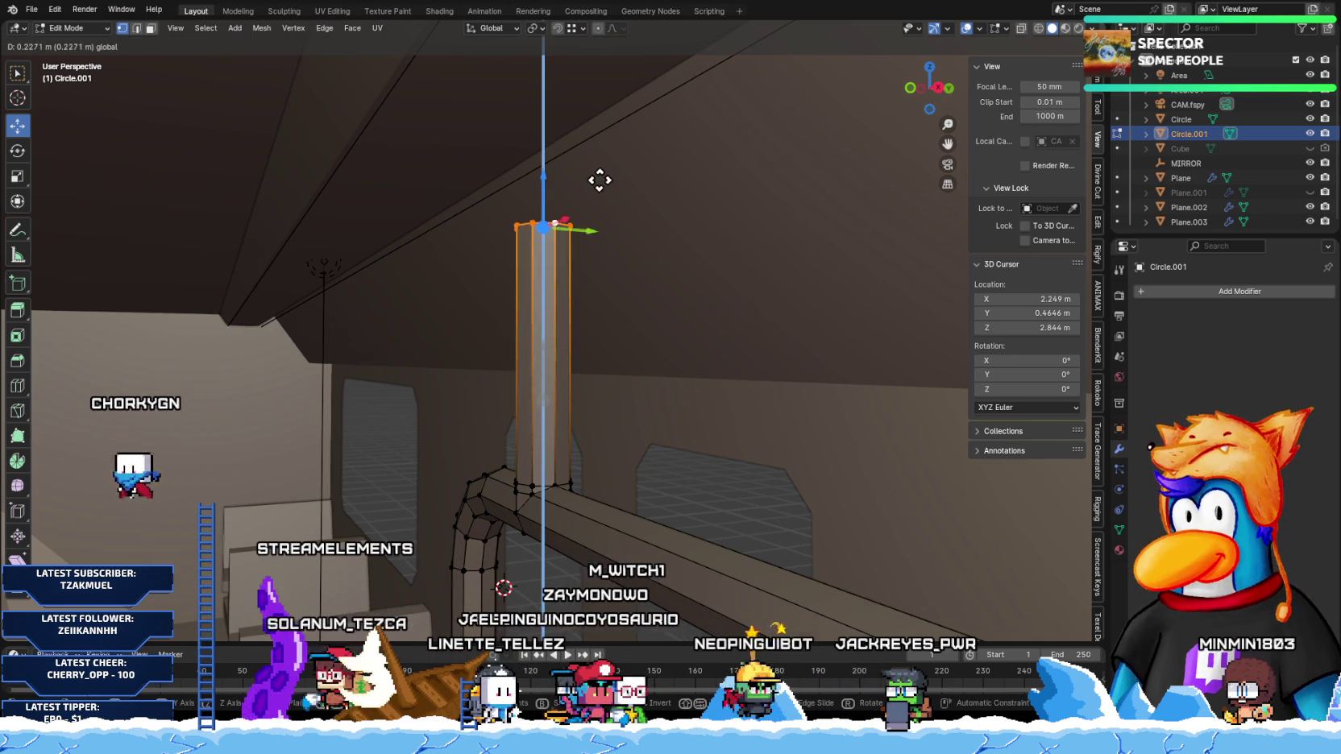
pyautogui.click(643, 612)
pyautogui.moveTo(563, 470)
pyautogui.mouseDown(button='middle')
pyautogui.moveTo(551, 248)
pyautogui.moveTo(509, 245)
pyautogui.moveTo(542, 278)
pyautogui.moveTo(545, 210)
pyautogui.mouseUp(button='middle')
pyautogui.press('g')
pyautogui.press('z')
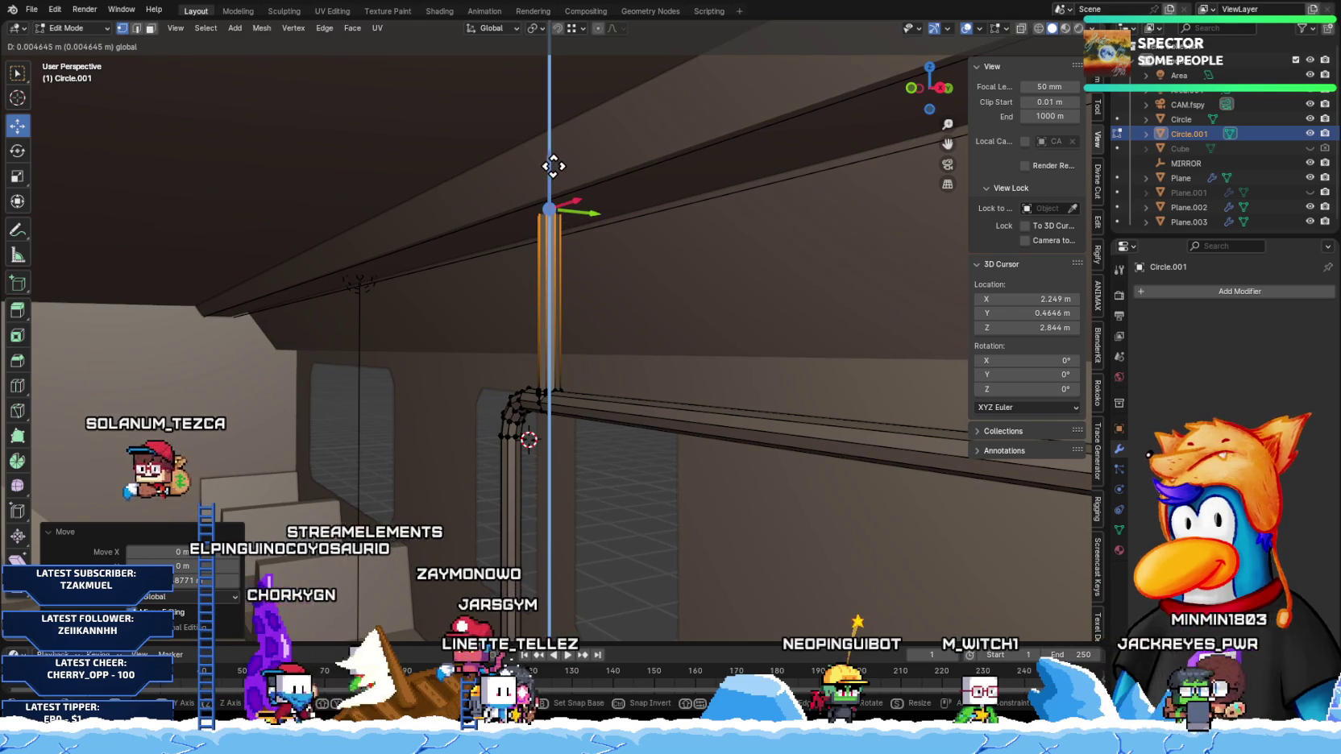
pyautogui.click(548, 170)
# Step: In Object Mode and right side view, move the pipe so its post sits under the ceiling hanger
pyautogui.press('Tab')
pyautogui.moveTo(596, 285); pyautogui.dragTo(578, 440, button='middle')
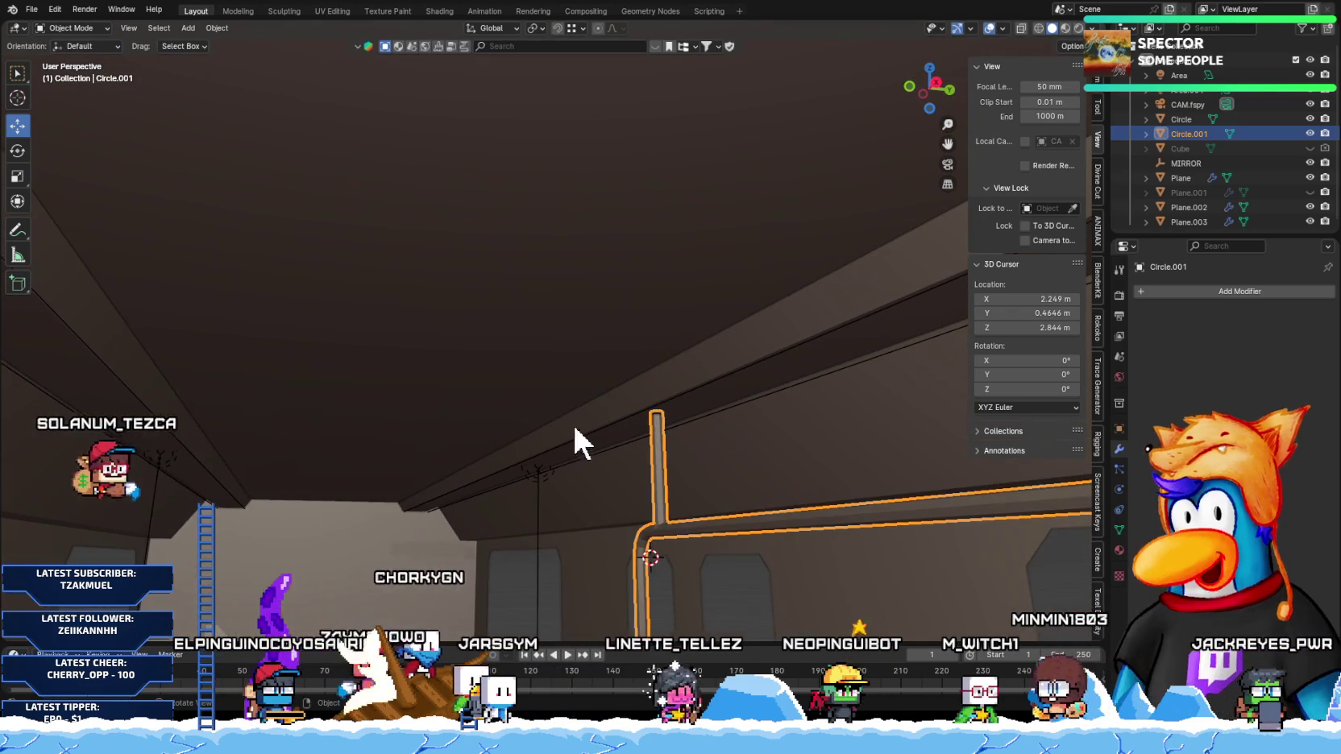
pyautogui.moveTo(700, 553)
pyautogui.mouseDown(button='middle')
pyautogui.moveTo(683, 558)
pyautogui.moveTo(702, 498)
pyautogui.moveTo(576, 410)
pyautogui.mouseUp(button='middle')
pyautogui.press('KP_3')
pyautogui.moveTo(655, 596)
pyautogui.keyDown('shift'); pyautogui.mouseDown(button='middle')
pyautogui.moveTo(617, 485)
pyautogui.moveTo(682, 587)
pyautogui.mouseUp(button='middle'); pyautogui.keyUp('shift')
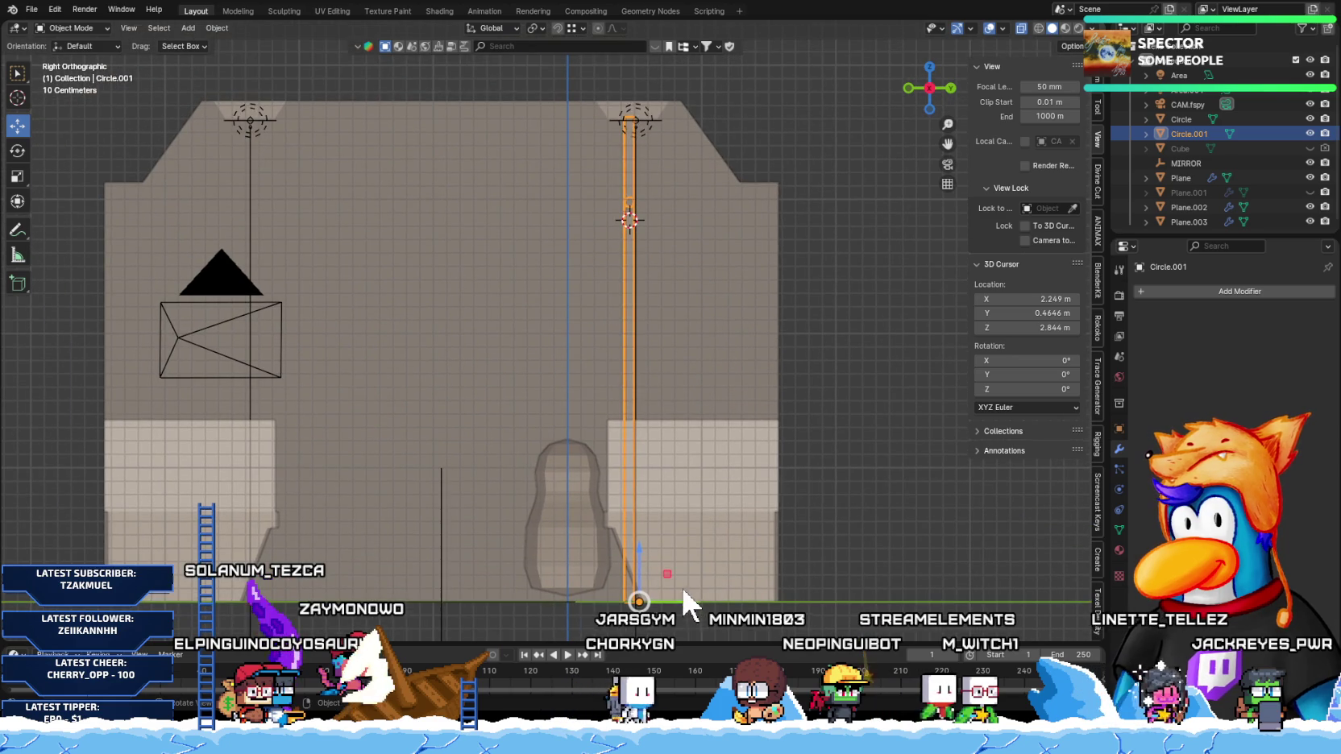
pyautogui.press('g')
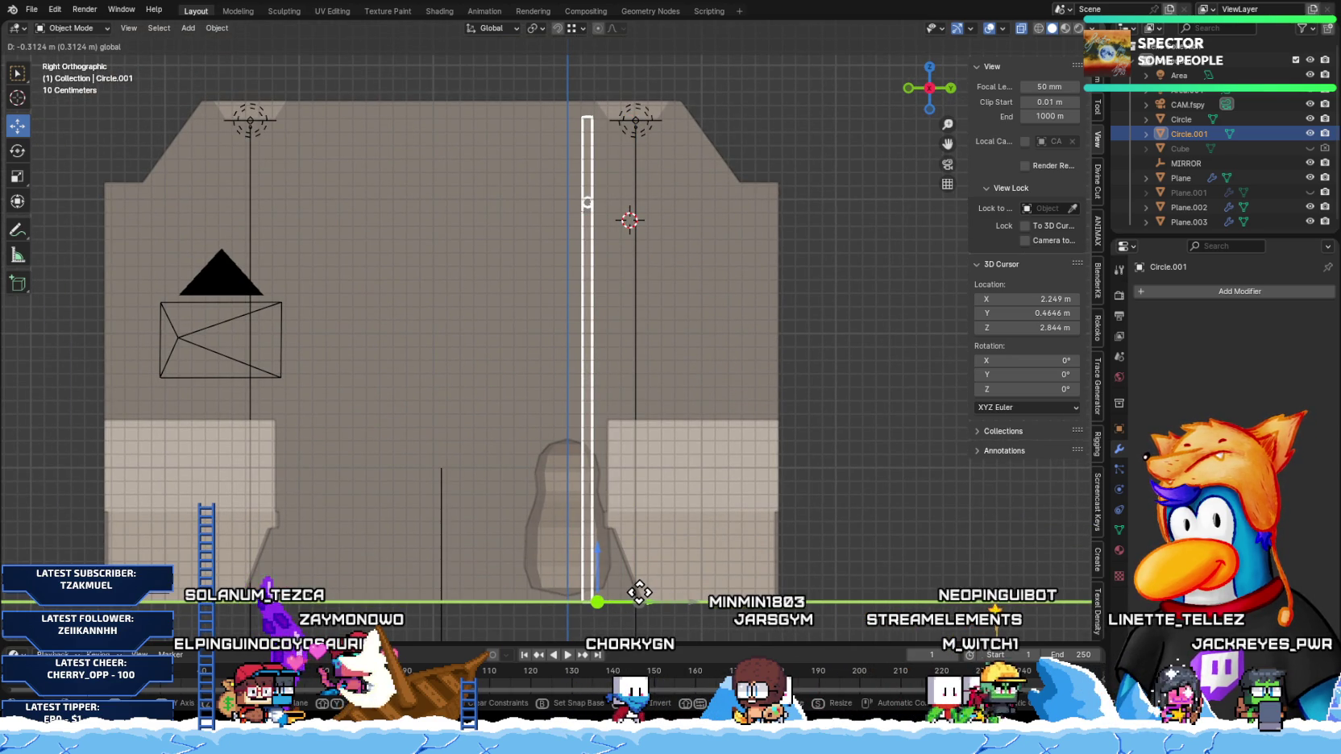
pyautogui.click(632, 591)
pyautogui.moveTo(633, 590)
pyautogui.mouseDown(button='middle')
pyautogui.moveTo(555, 494)
pyautogui.moveTo(601, 503)
pyautogui.moveTo(545, 479)
pyautogui.mouseUp(button='middle')
pyautogui.moveTo(500, 456)
pyautogui.mouseDown(button='middle')
pyautogui.moveTo(525, 493)
pyautogui.moveTo(610, 479)
pyautogui.moveTo(587, 479)
pyautogui.moveTo(569, 447)
pyautogui.mouseUp(button='middle')
pyautogui.press('KP_3')
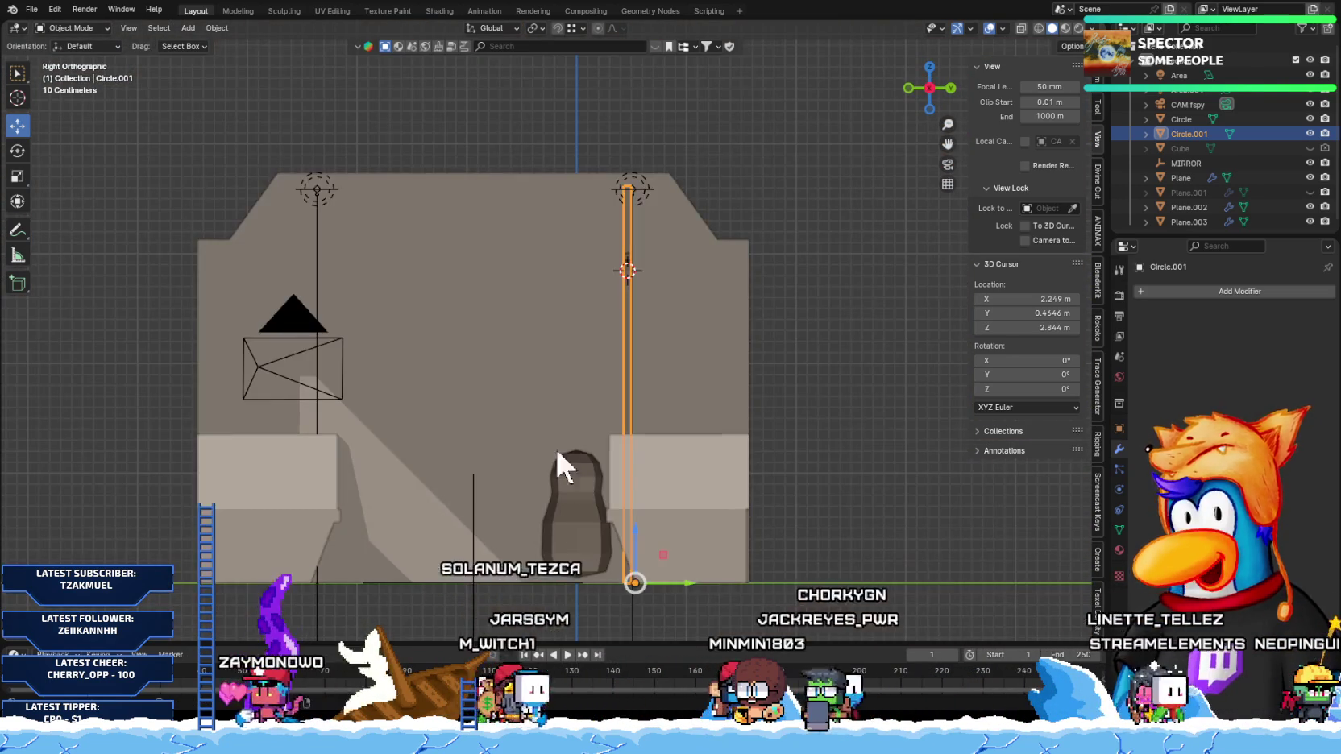
# Step: Switch from the train body Plane to the Plane.003 ceiling brackets in Object Mode
pyautogui.click(556, 448)
pyautogui.press('Tab')
pyautogui.scroll(-1, 646, 277)
pyautogui.scroll(1, 645, 277)
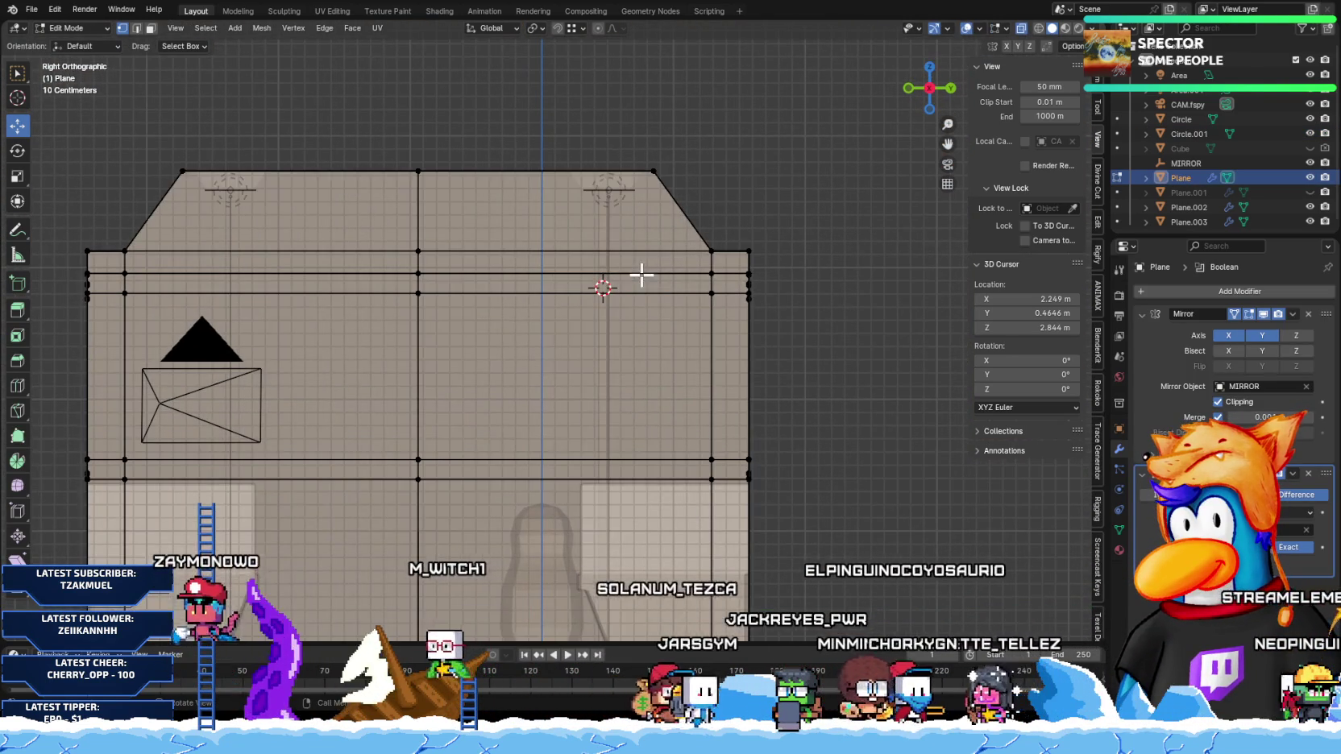
pyautogui.click(611, 211)
pyautogui.press('Tab')
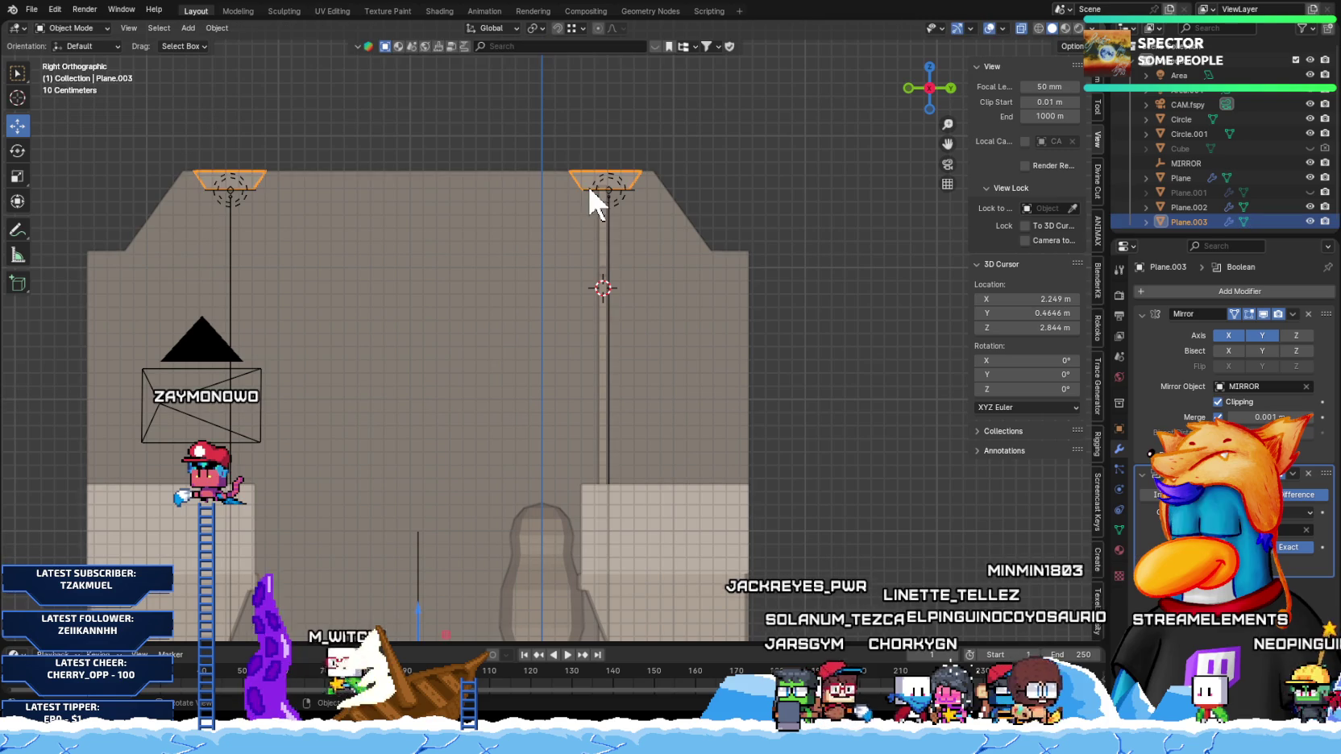
pyautogui.scroll(-2, 471, 536)
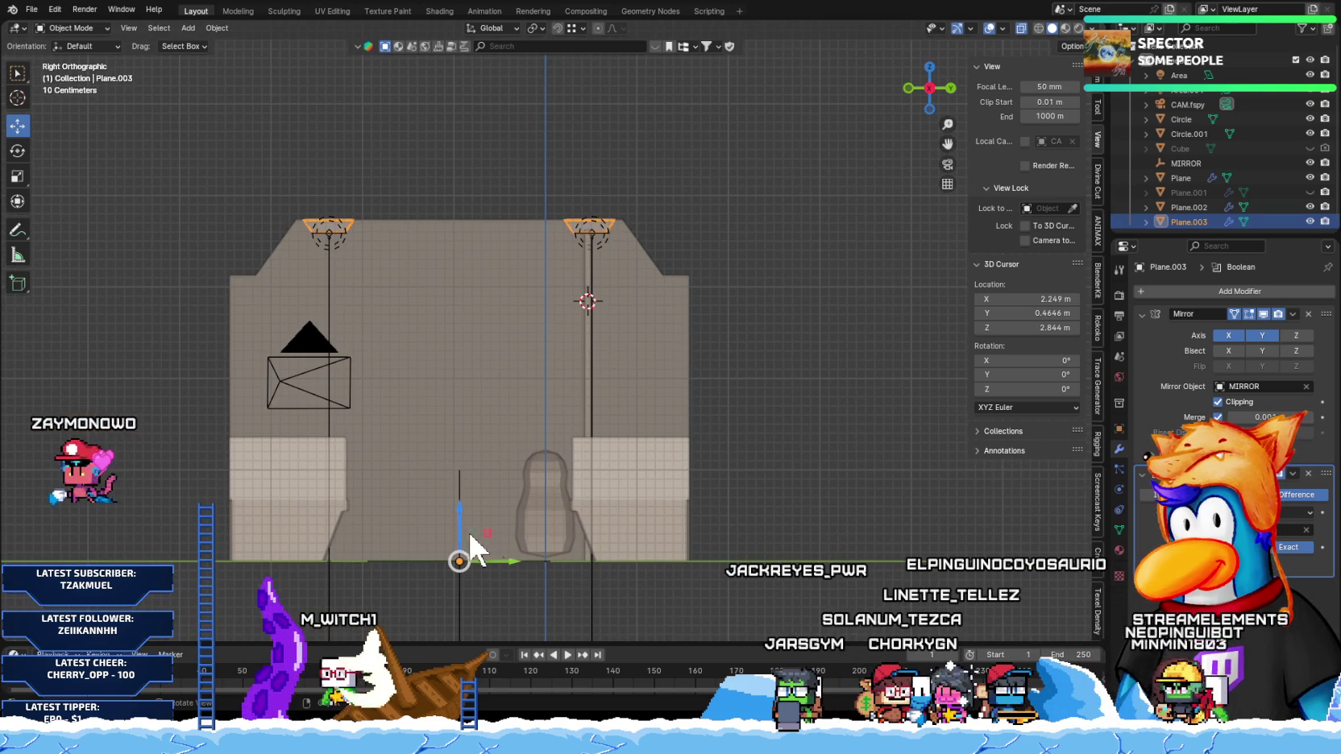
# Step: Slide Plane.003 about 0.1 m along Y, then put the body Plane into Edit Mode
pyautogui.moveTo(510, 560); pyautogui.dragTo(512, 560)
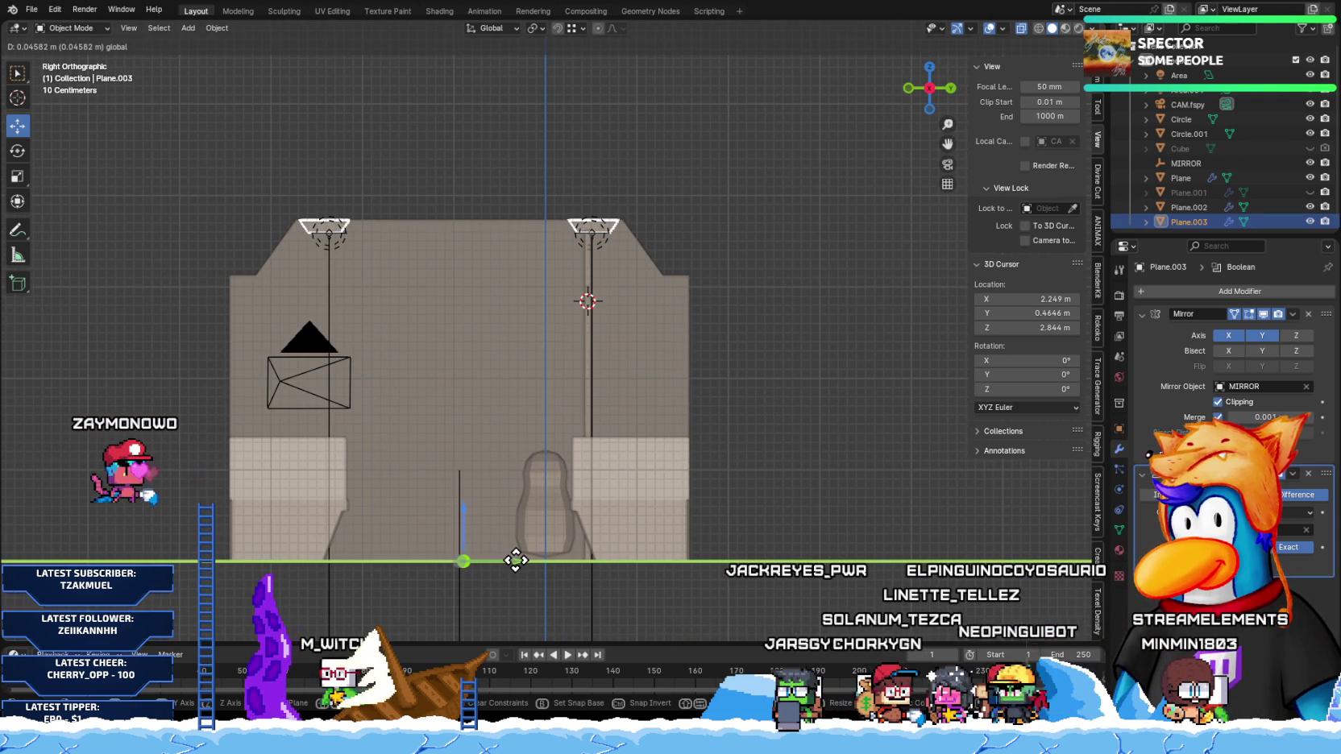
pyautogui.moveTo(517, 560); pyautogui.dragTo(541, 562)
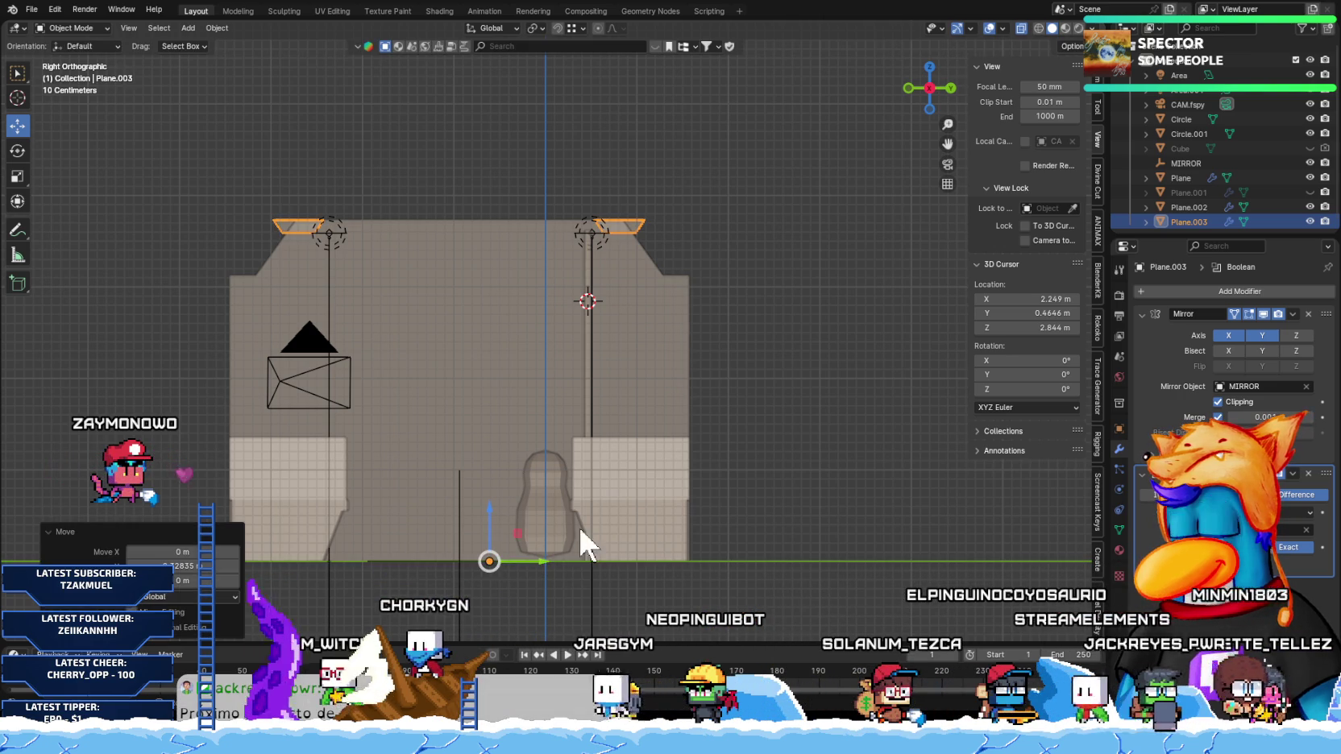
pyautogui.click(671, 301)
pyautogui.press('Tab')
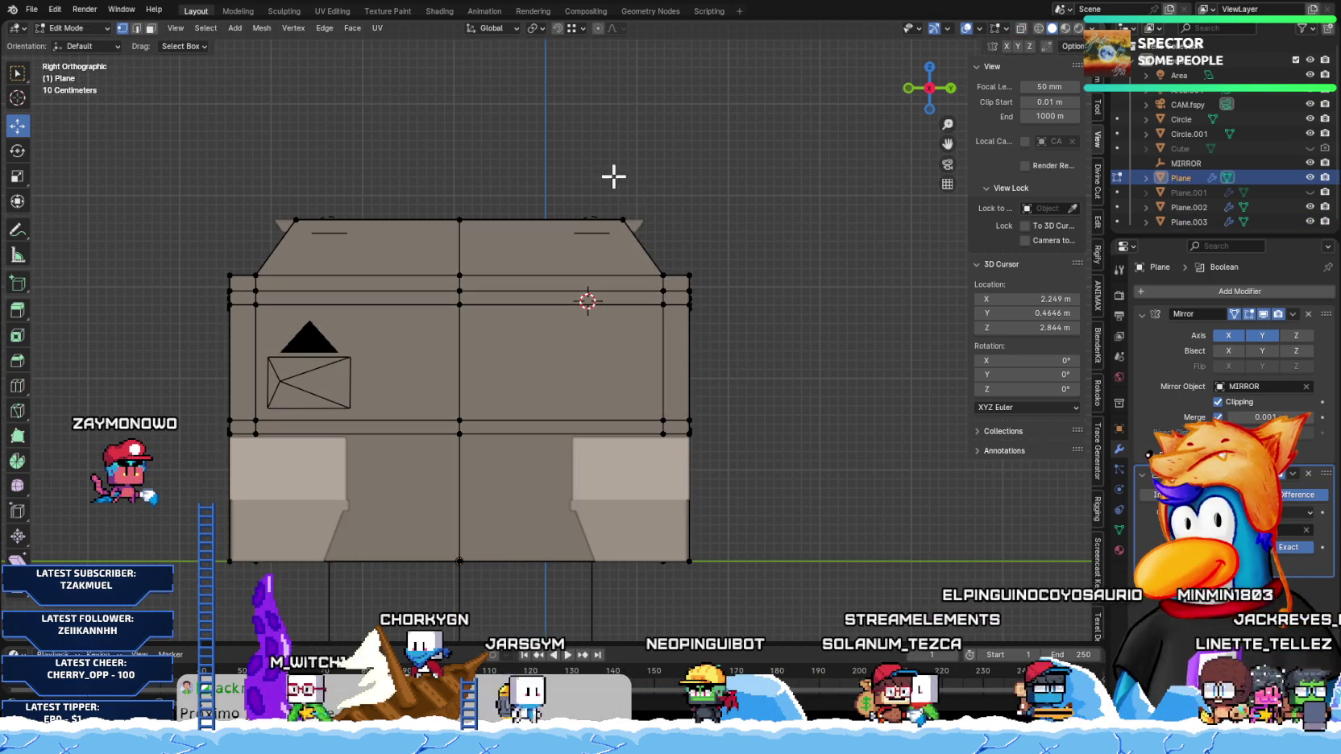
# Step: Slide the side wall's right-end vertices outward along Y to extend the wall
pyautogui.moveTo(612, 172); pyautogui.dragTo(759, 541)
pyautogui.moveTo(621, 165); pyautogui.dragTo(897, 523)
pyautogui.scroll(3, 554, 310)
pyautogui.keyDown('ctrl'); pyautogui.scroll(-1, 554, 308); pyautogui.keyUp('ctrl')
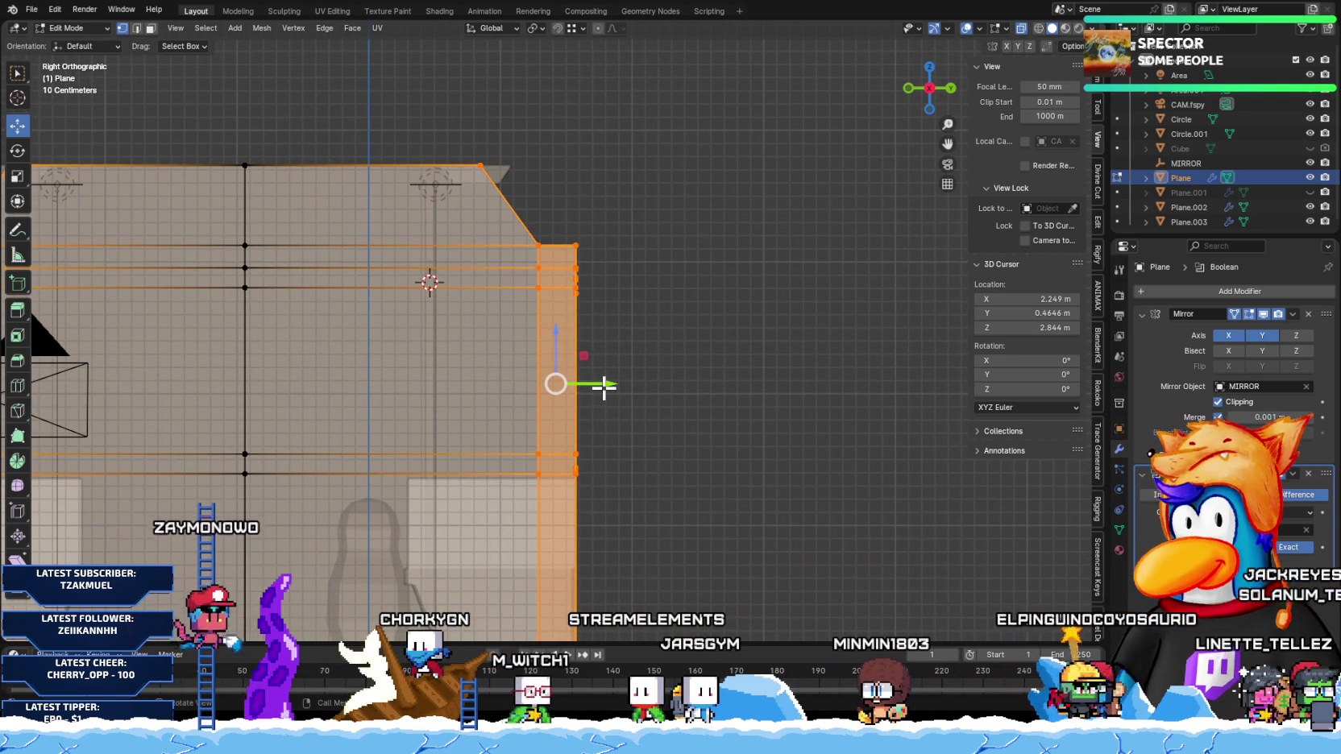
pyautogui.moveTo(602, 384); pyautogui.dragTo(641, 394)
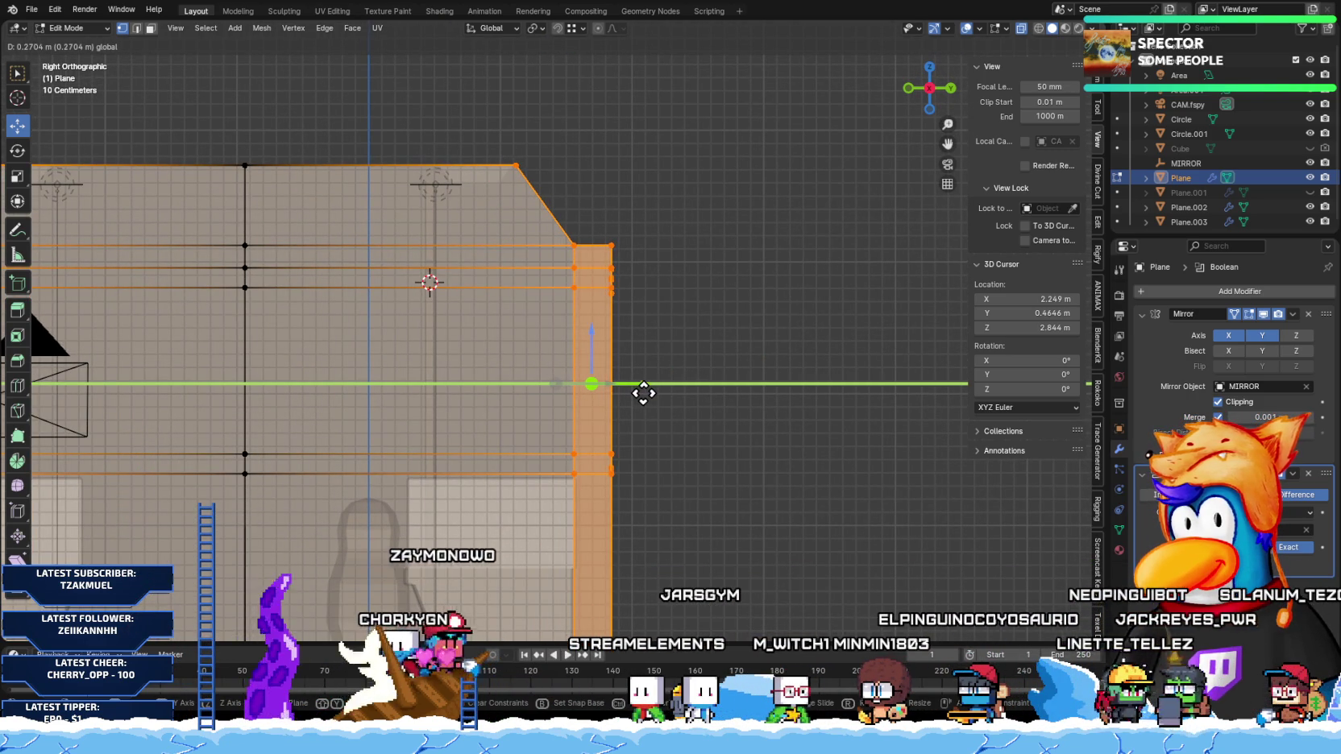
pyautogui.moveTo(643, 393); pyautogui.dragTo(637, 389)
# Step: Move the Plane.002 seat blocks along the car on the Y axis
pyautogui.press('Tab')
pyautogui.scroll(-3, 581, 427)
pyautogui.click(527, 458)
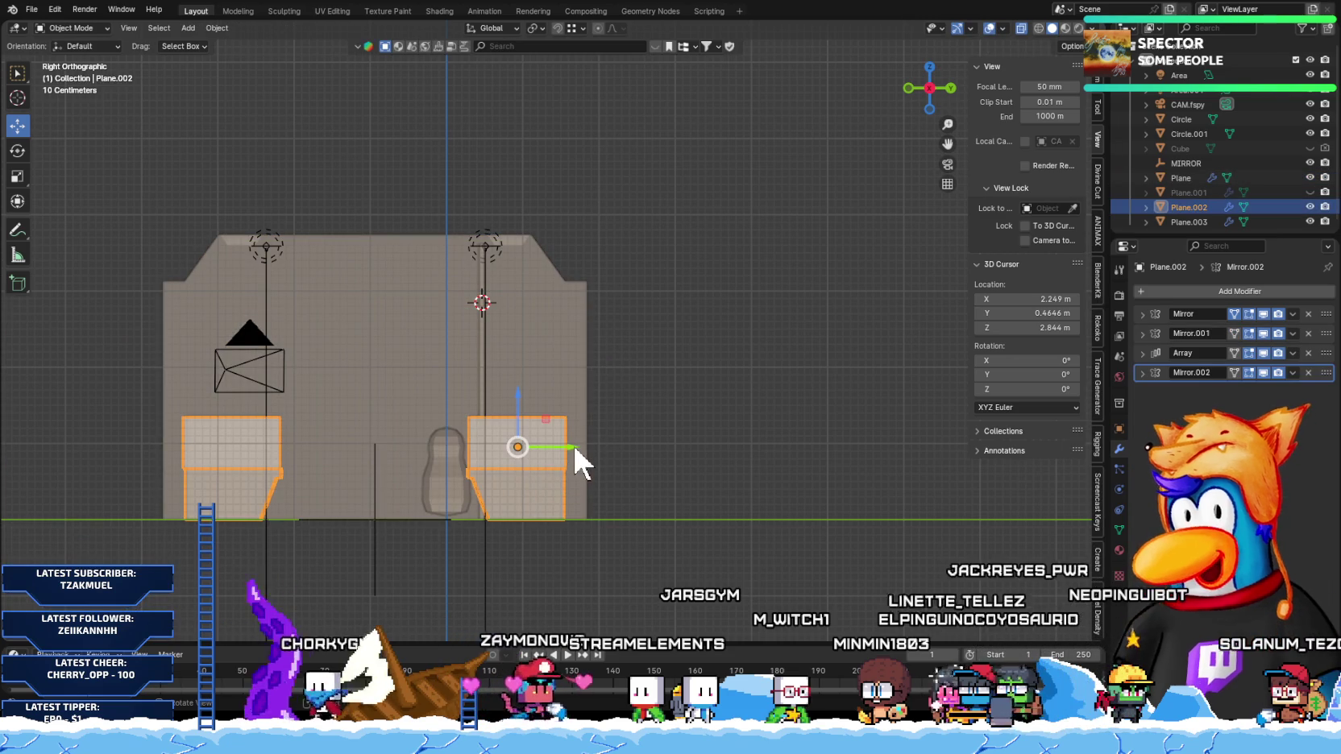
pyautogui.moveTo(574, 448)
pyautogui.mouseDown(button='middle')
pyautogui.moveTo(534, 451)
pyautogui.moveTo(671, 479)
pyautogui.mouseUp(button='middle')
pyautogui.press('KP_3')
pyautogui.press('g')
pyautogui.press('y')
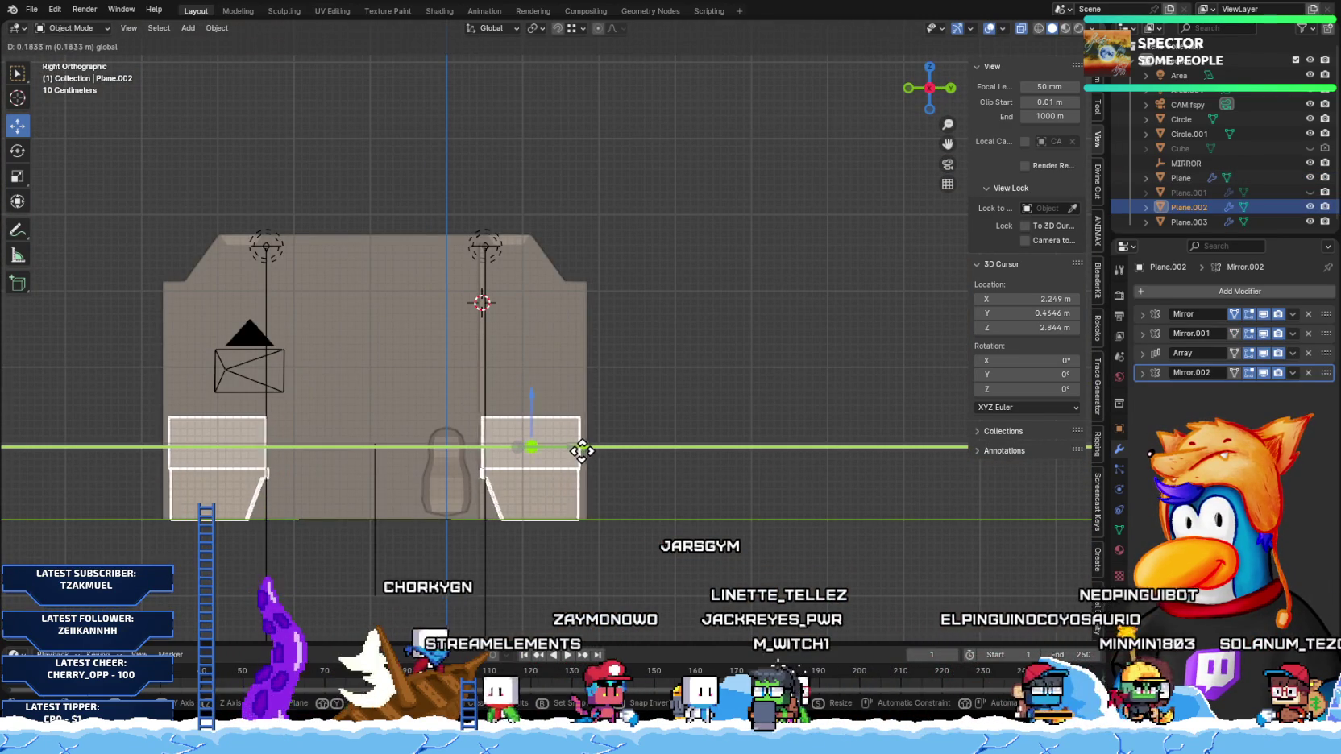
pyautogui.click(588, 454)
# Step: Widen the right seat block by moving its side vertices along Y
pyautogui.press('Tab')
pyautogui.moveTo(448, 362); pyautogui.dragTo(545, 601)
pyautogui.press('g')
pyautogui.press('y')
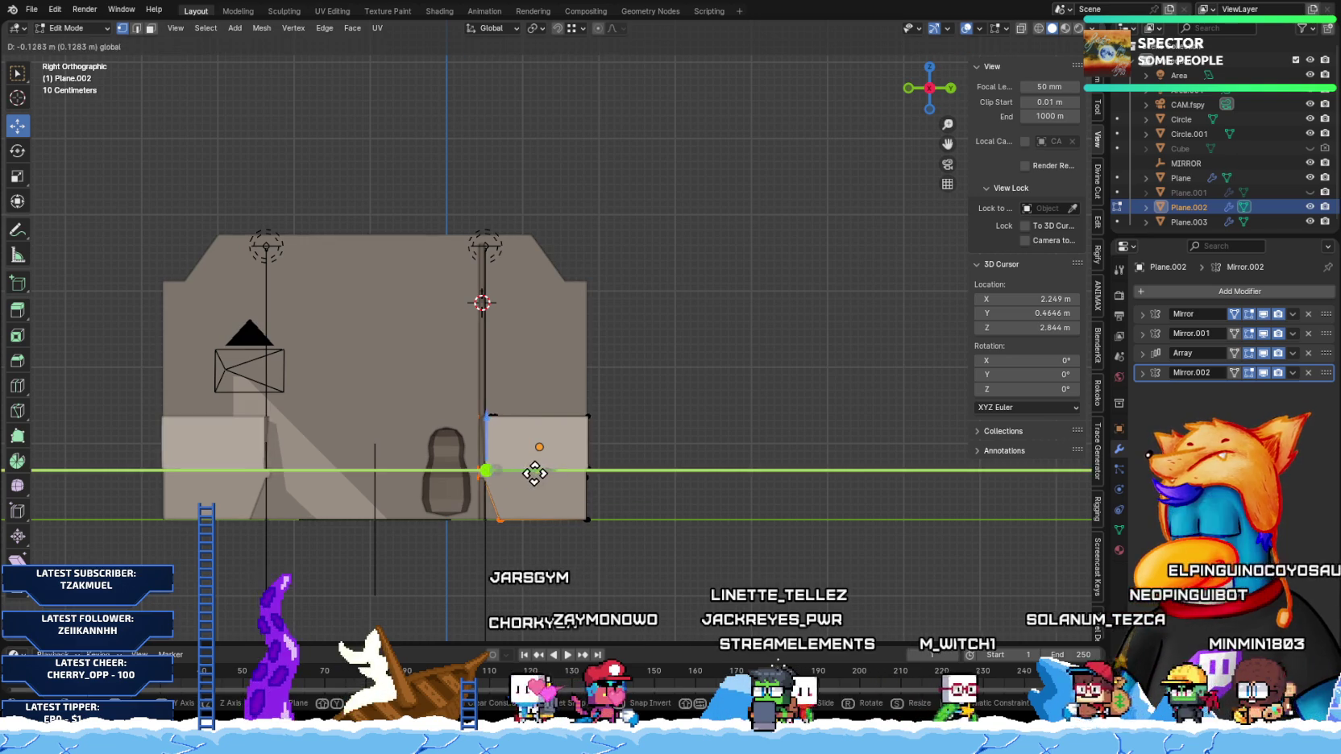
pyautogui.click(532, 469)
pyautogui.moveTo(442, 370)
pyautogui.mouseDown()
pyautogui.moveTo(520, 544)
pyautogui.moveTo(528, 484)
pyautogui.mouseUp()
pyautogui.press('g')
pyautogui.press('y')
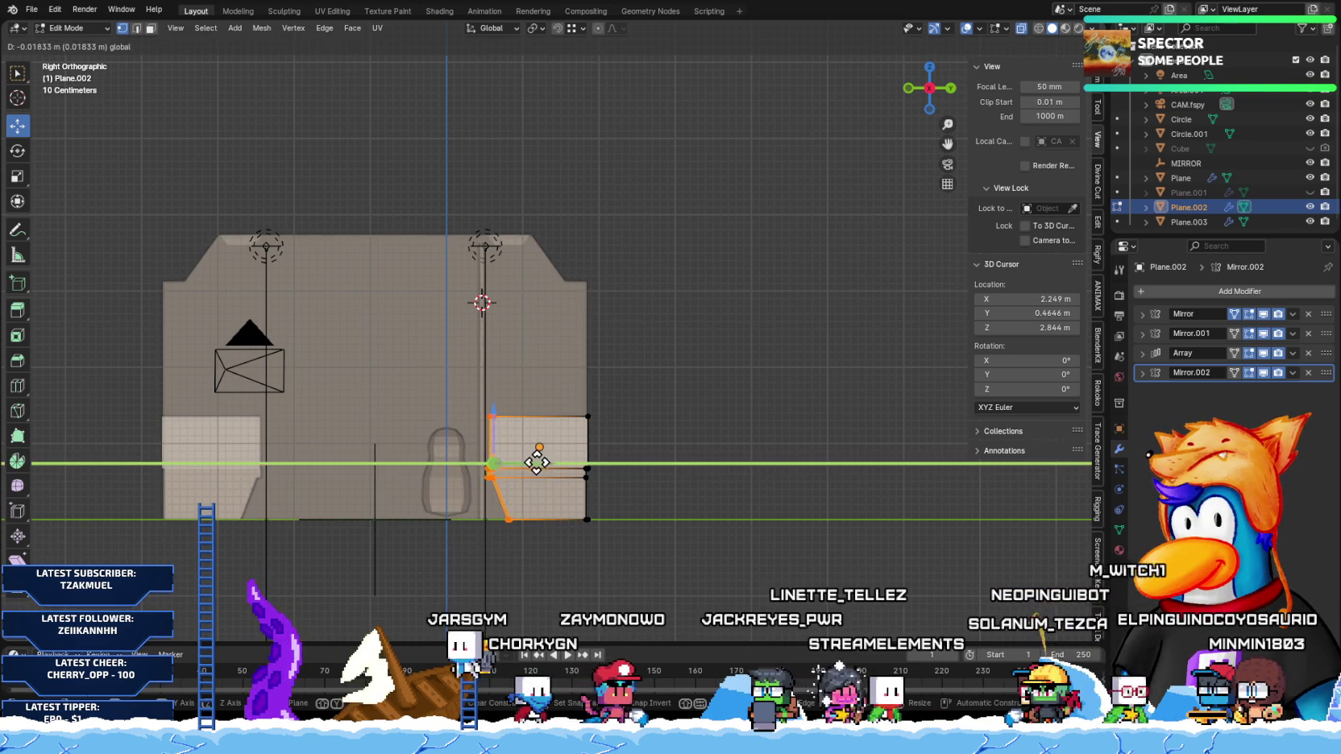
pyautogui.click(518, 465)
# Step: Return to Object Mode and view the interior through the scene camera
pyautogui.press('Tab')
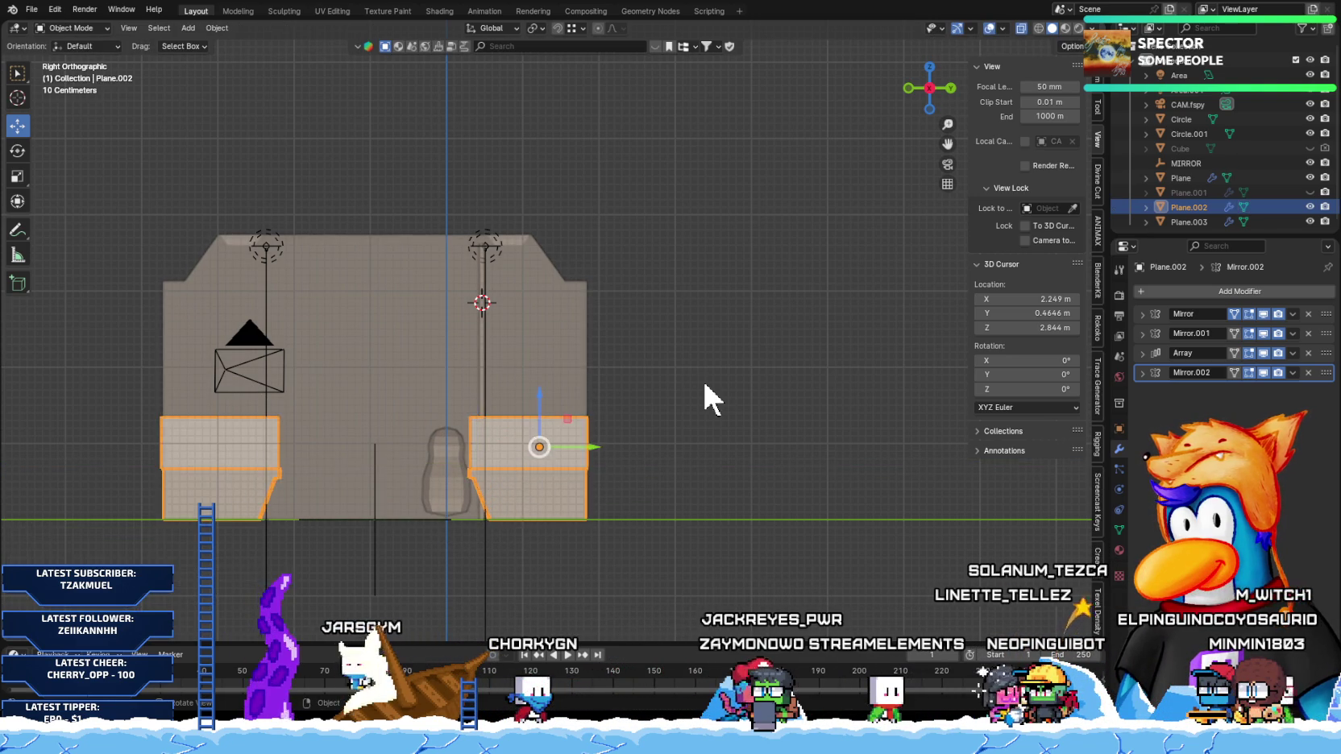
pyautogui.click(592, 419)
pyautogui.moveTo(593, 419)
pyautogui.mouseDown(button='middle')
pyautogui.moveTo(644, 410)
pyautogui.moveTo(646, 435)
pyautogui.moveTo(590, 398)
pyautogui.moveTo(578, 424)
pyautogui.moveTo(569, 387)
pyautogui.mouseUp(button='middle')
pyautogui.press('KP_0')
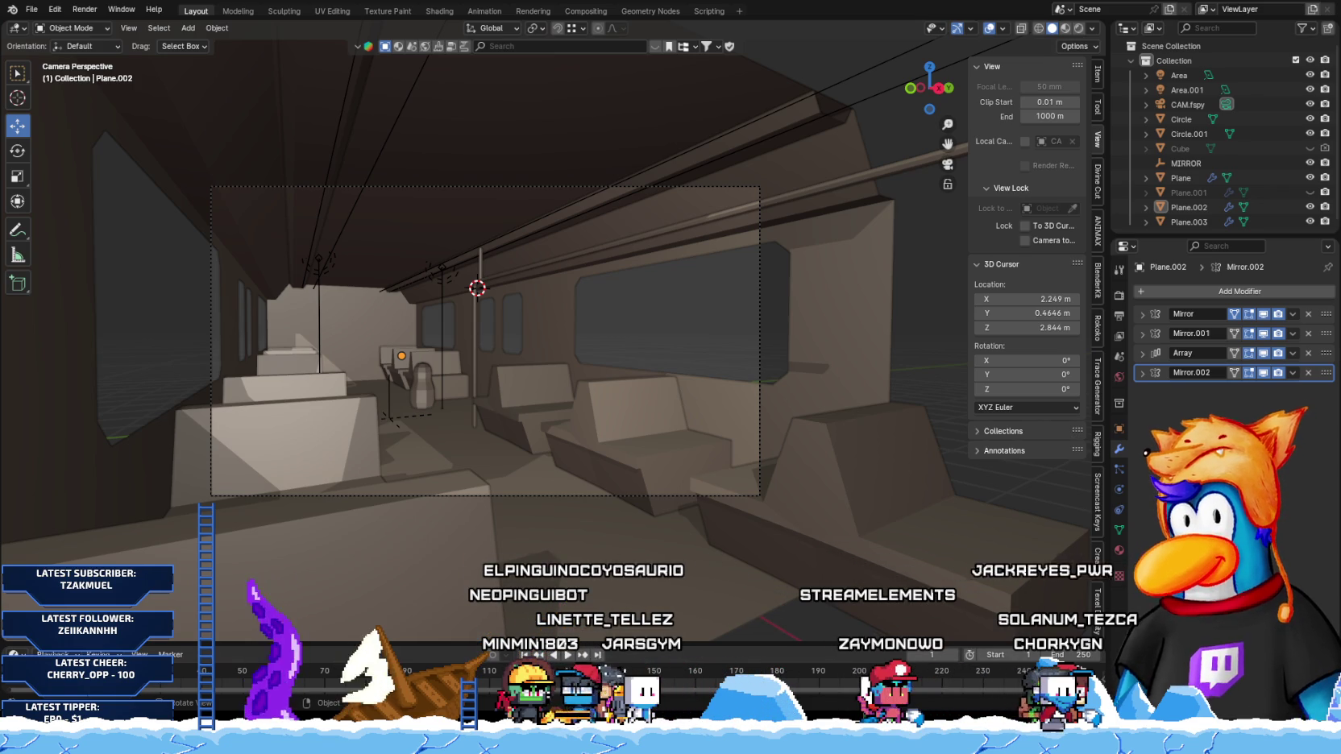
# Step: Inspect the handrails and seats from the front, then fit the camera view to the viewport
pyautogui.click(518, 274)
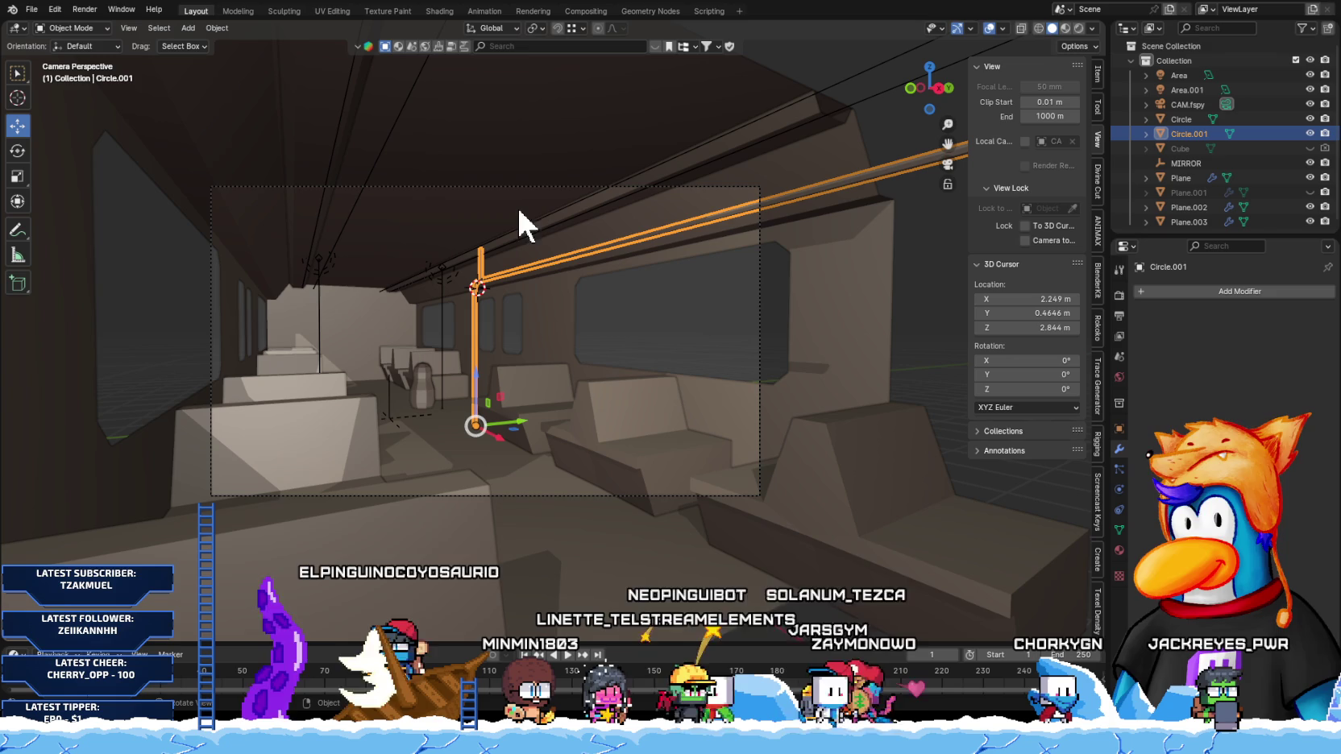
pyautogui.scroll(2, 487, 299)
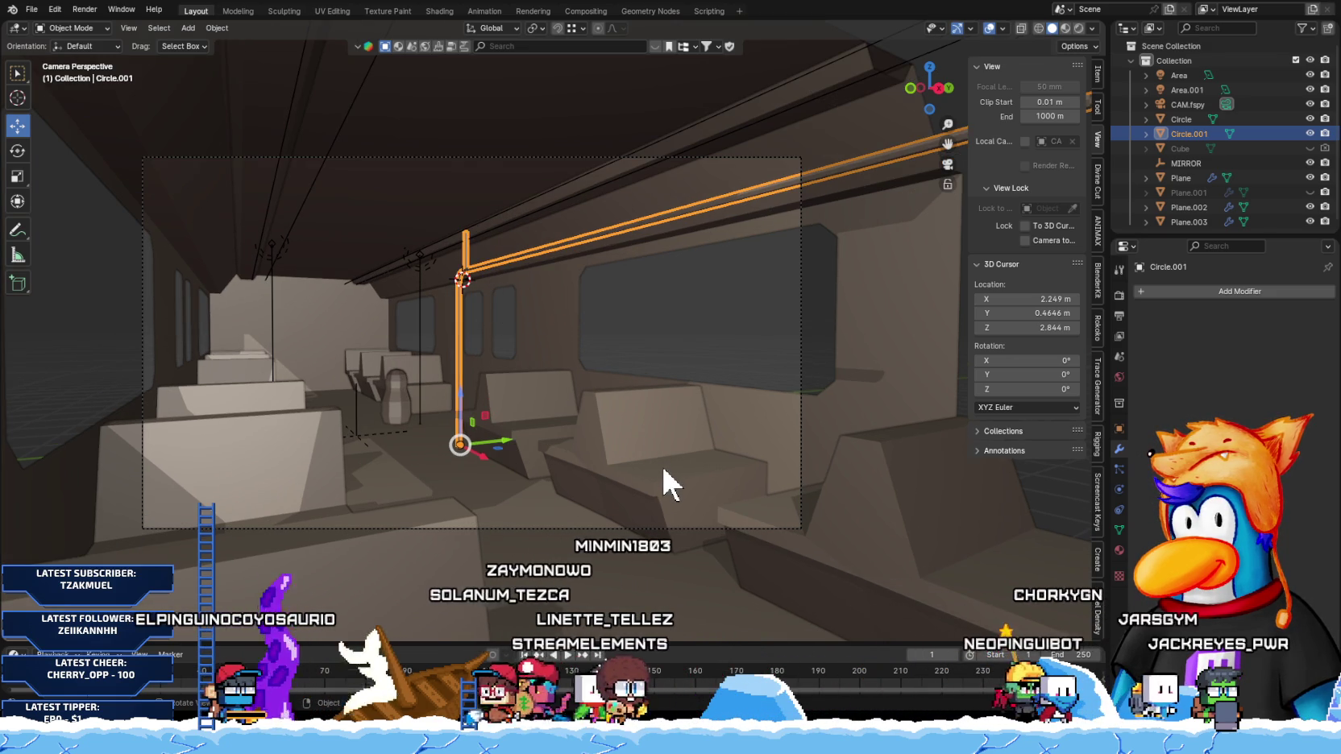
pyautogui.click(663, 465)
pyautogui.scroll(-4, 619, 485)
pyautogui.press('KP_1')
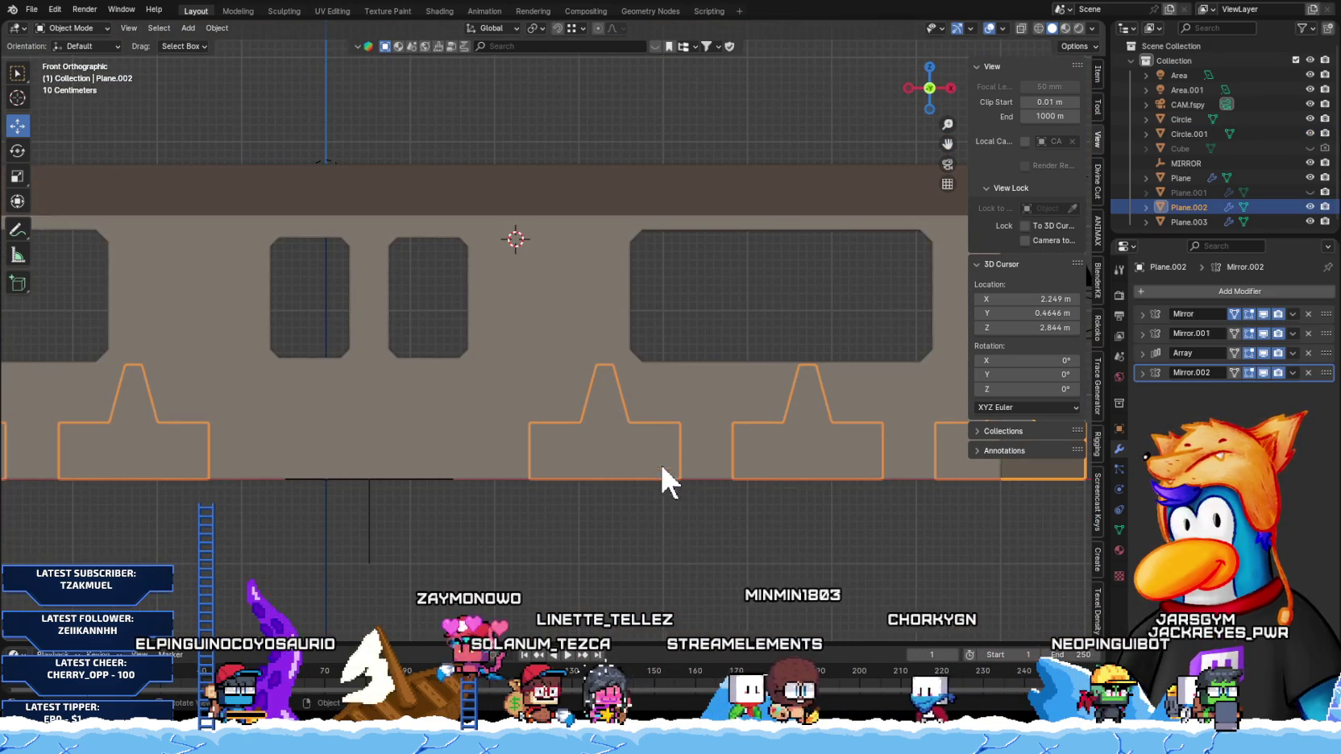
pyautogui.moveTo(654, 449); pyautogui.dragTo(597, 450, button='middle')
pyautogui.press('KP_0')
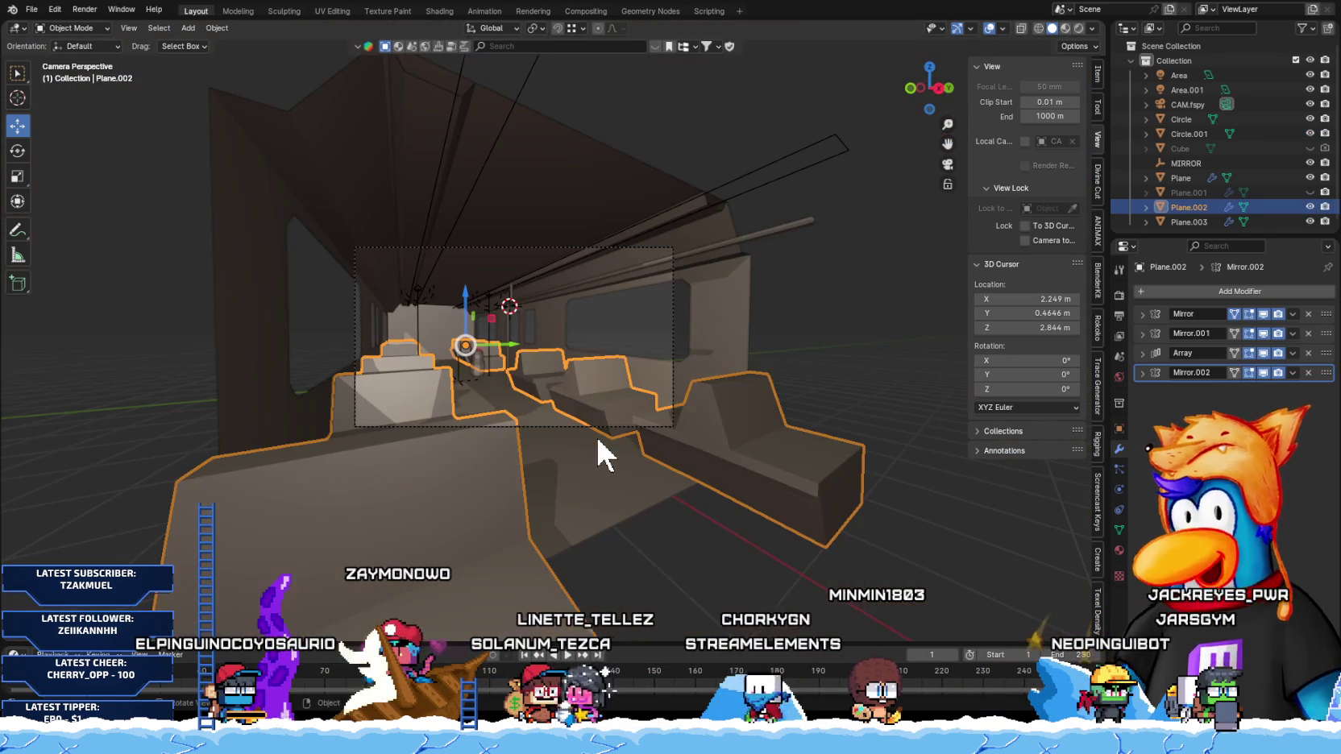
pyautogui.press('Home')
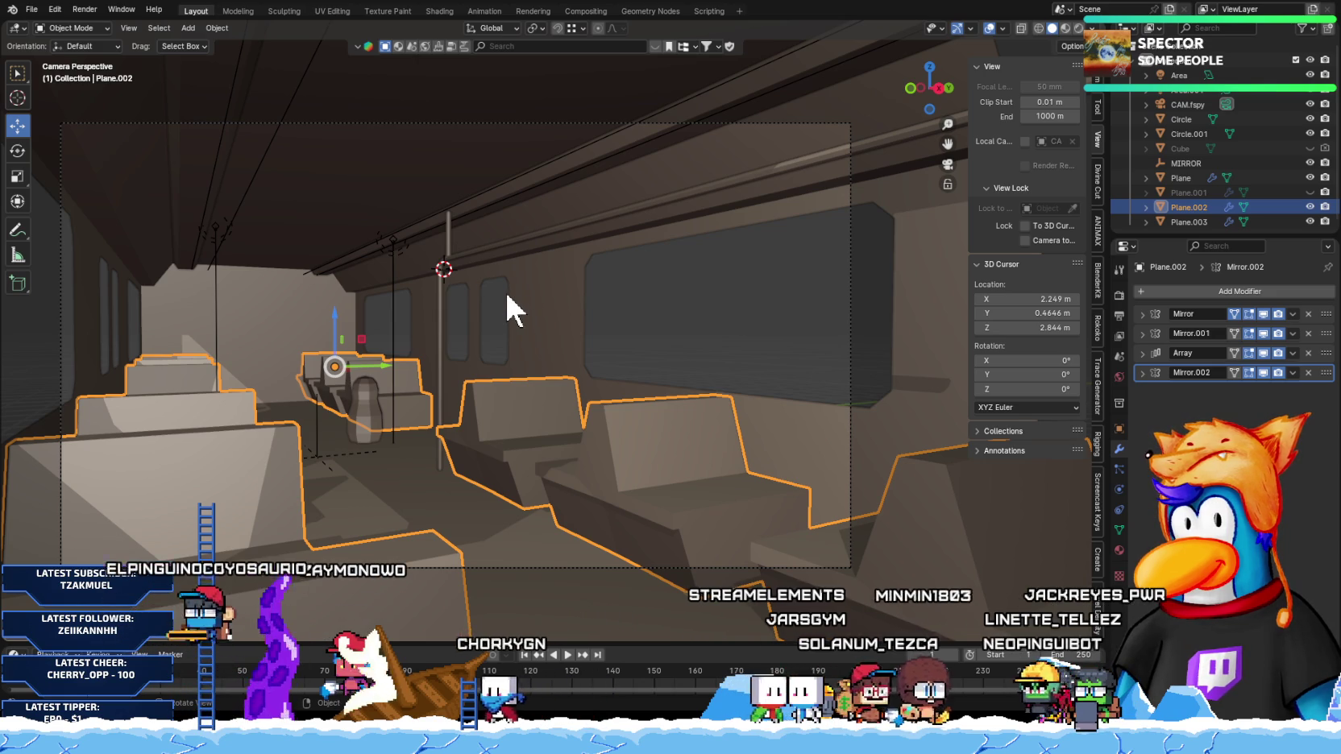
# Step: Select the vertical pole (Circle.001) in Edit Mode and frame its top ring
pyautogui.click(445, 229)
pyautogui.click(445, 228)
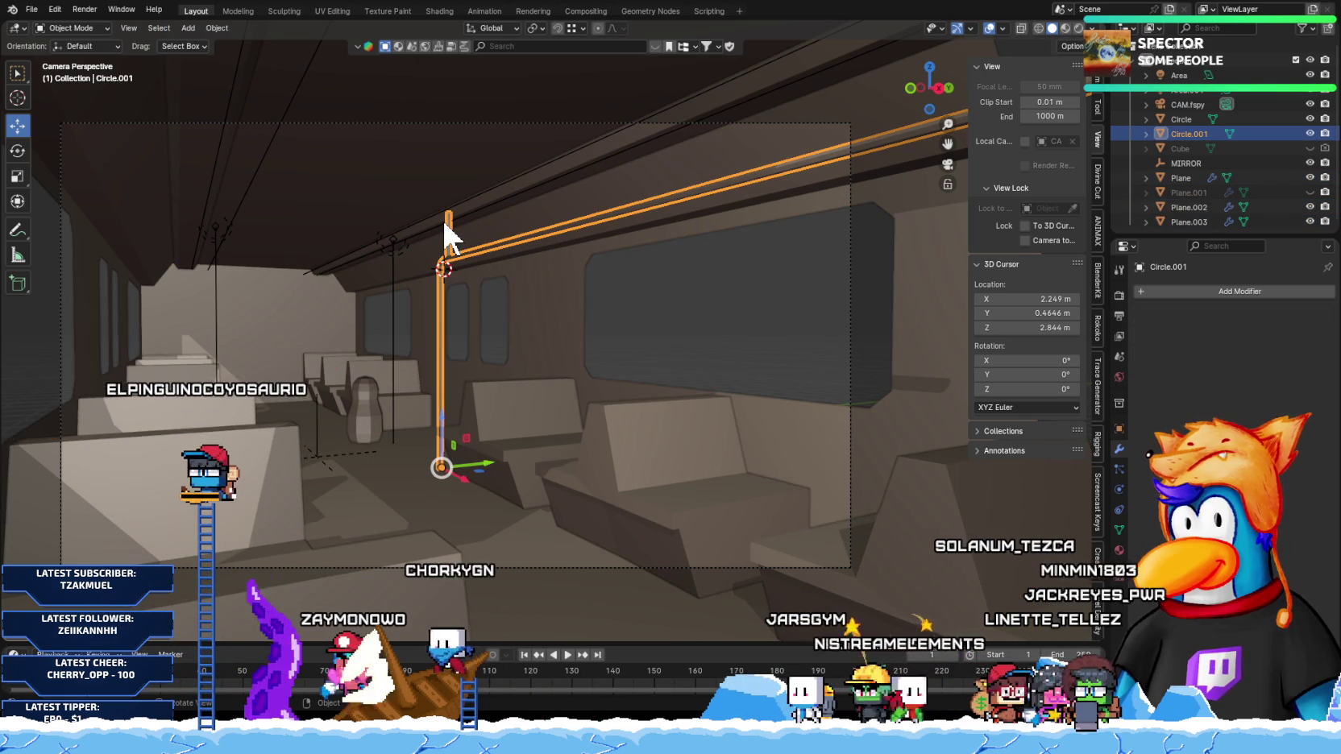
pyautogui.press('Tab')
pyautogui.press('KP_Decimal')
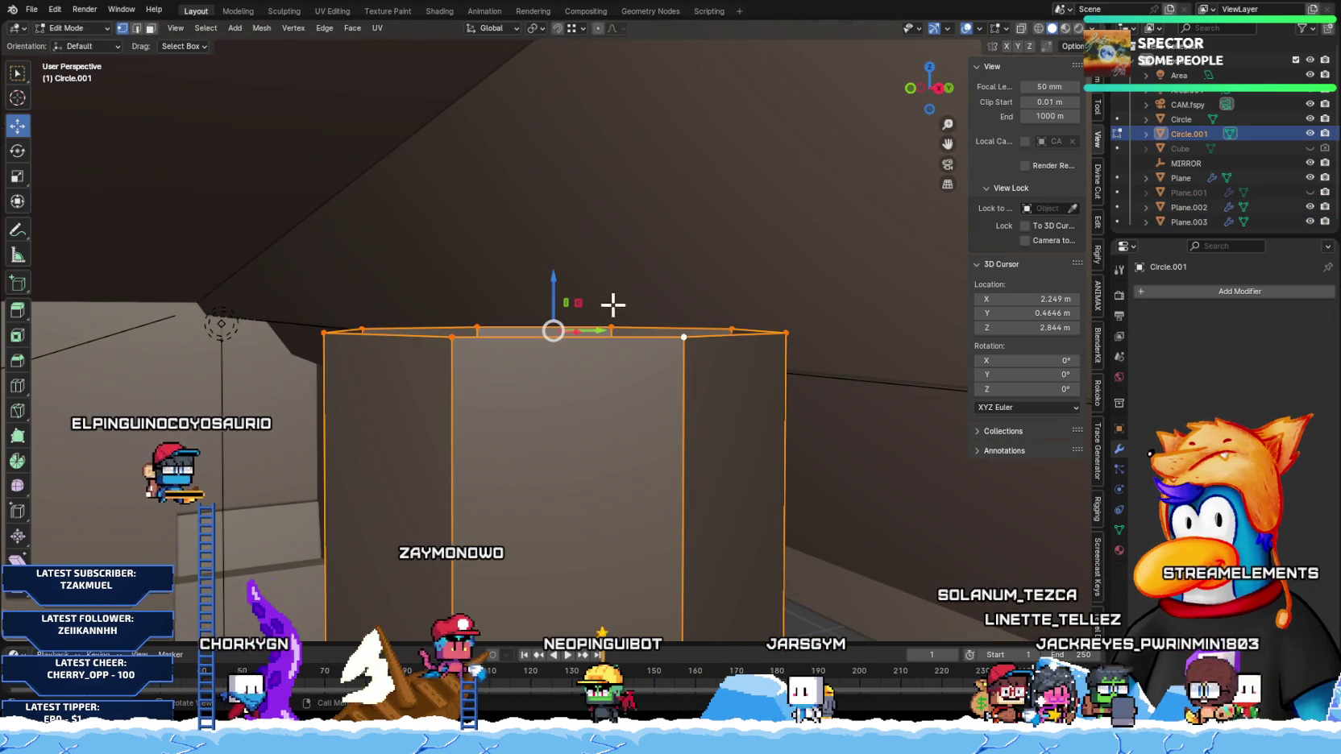
pyautogui.press('g')
pyautogui.press('Escape')
# Step: Extrude the pole's top ring and widen it outward, viewed from the side
pyautogui.press('e')
pyautogui.press('s')
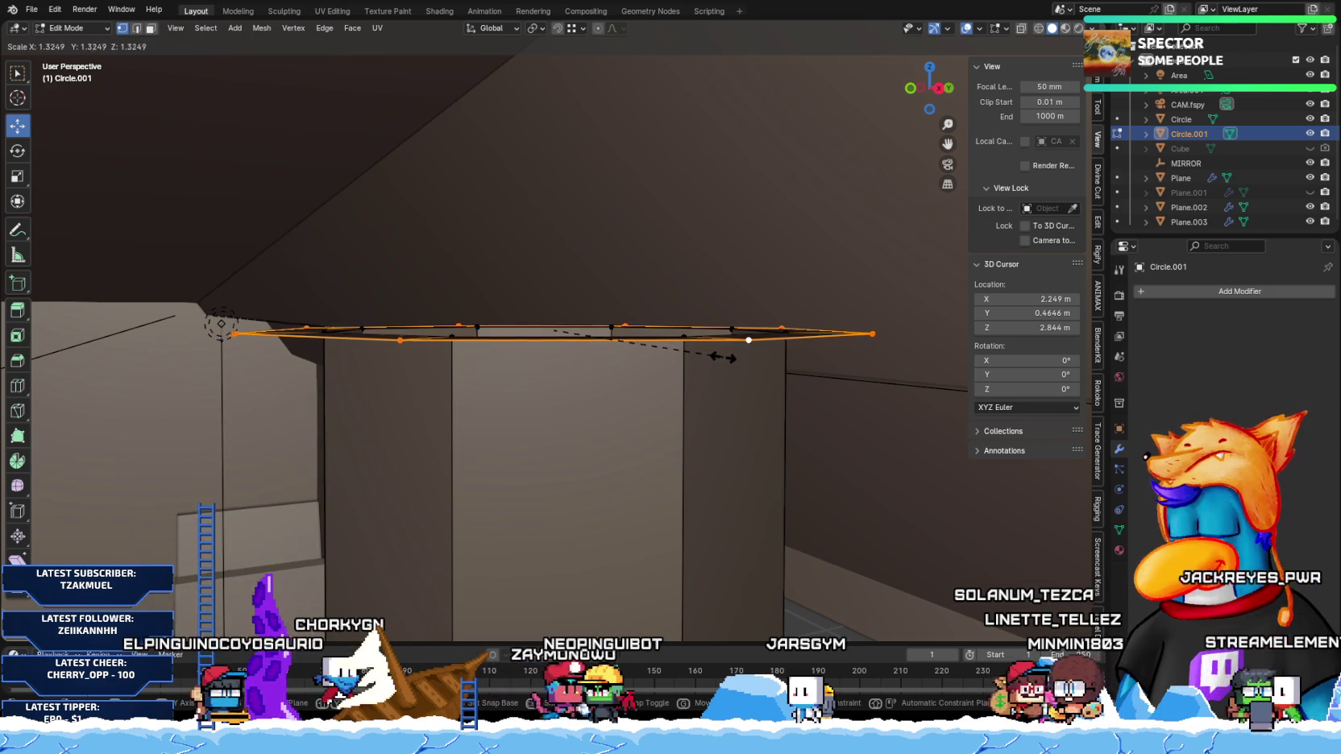
pyautogui.click(696, 360)
pyautogui.moveTo(696, 360); pyautogui.dragTo(613, 348, button='middle')
pyautogui.press('KP_3')
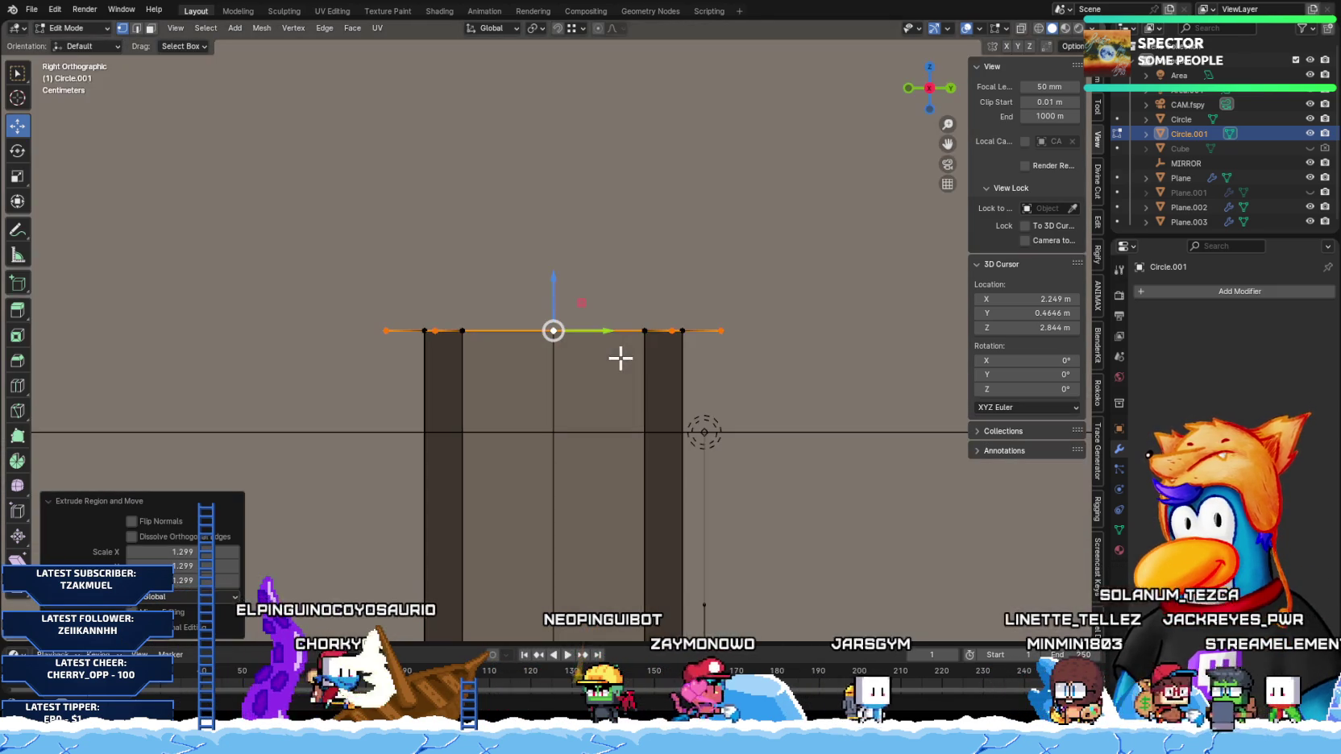
pyautogui.scroll(-2, 637, 359)
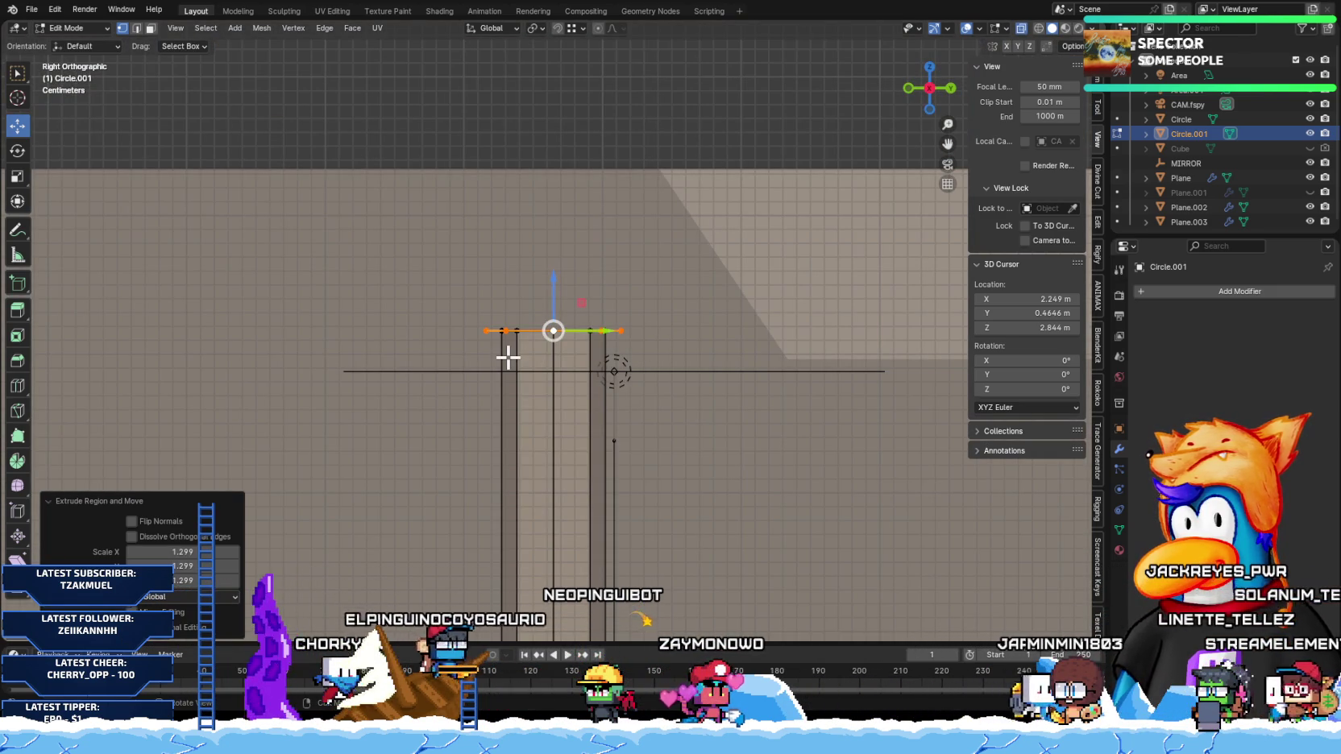
# Step: Extrude the top ring upward along Z and flare it to a 1.414 scale
pyautogui.press('e')
pyautogui.press('z')
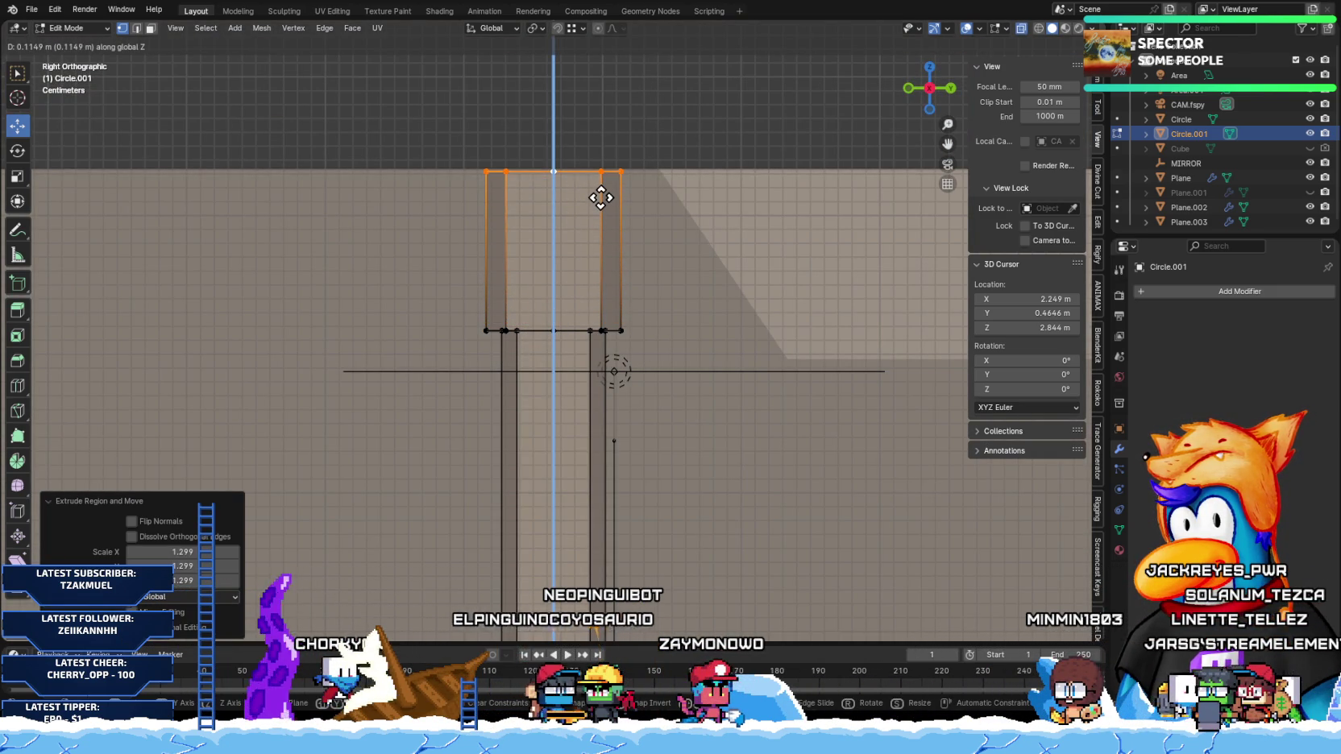
pyautogui.click(600, 192)
pyautogui.press('s')
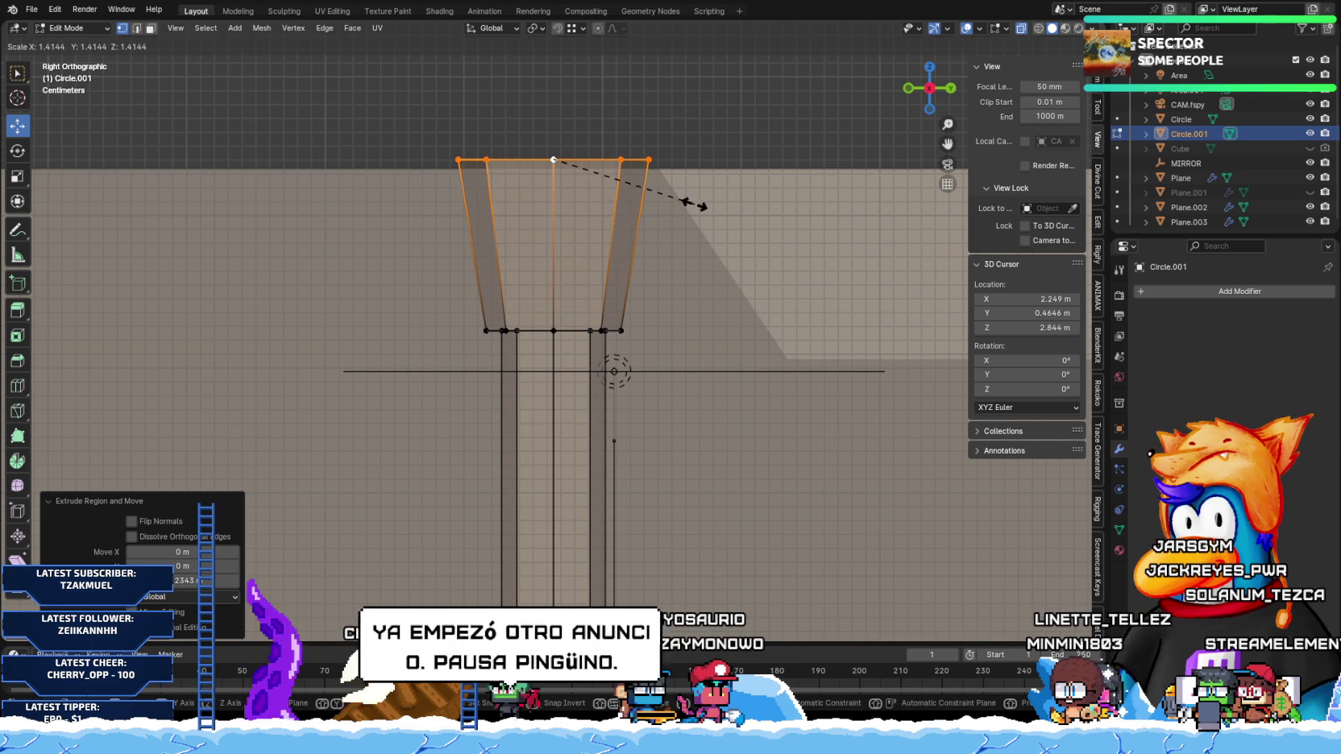
pyautogui.click(695, 204)
pyautogui.scroll(-4, 574, 481)
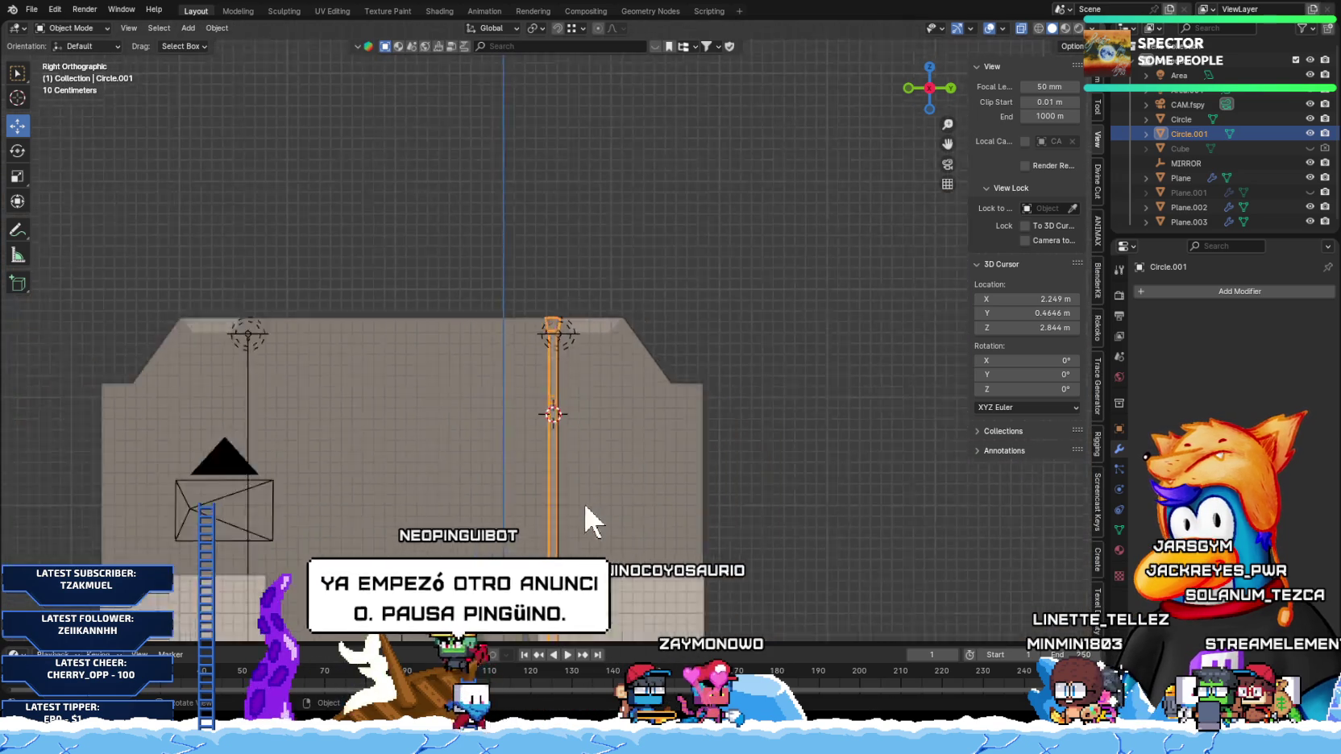
pyautogui.scroll(-3, 584, 501)
pyautogui.scroll(2, 584, 476)
# Step: Scale the pole's top ring slightly larger for a fuller cup-shaped flare
pyautogui.press('Tab')
pyautogui.scroll(3, 640, 440)
pyautogui.press('s')
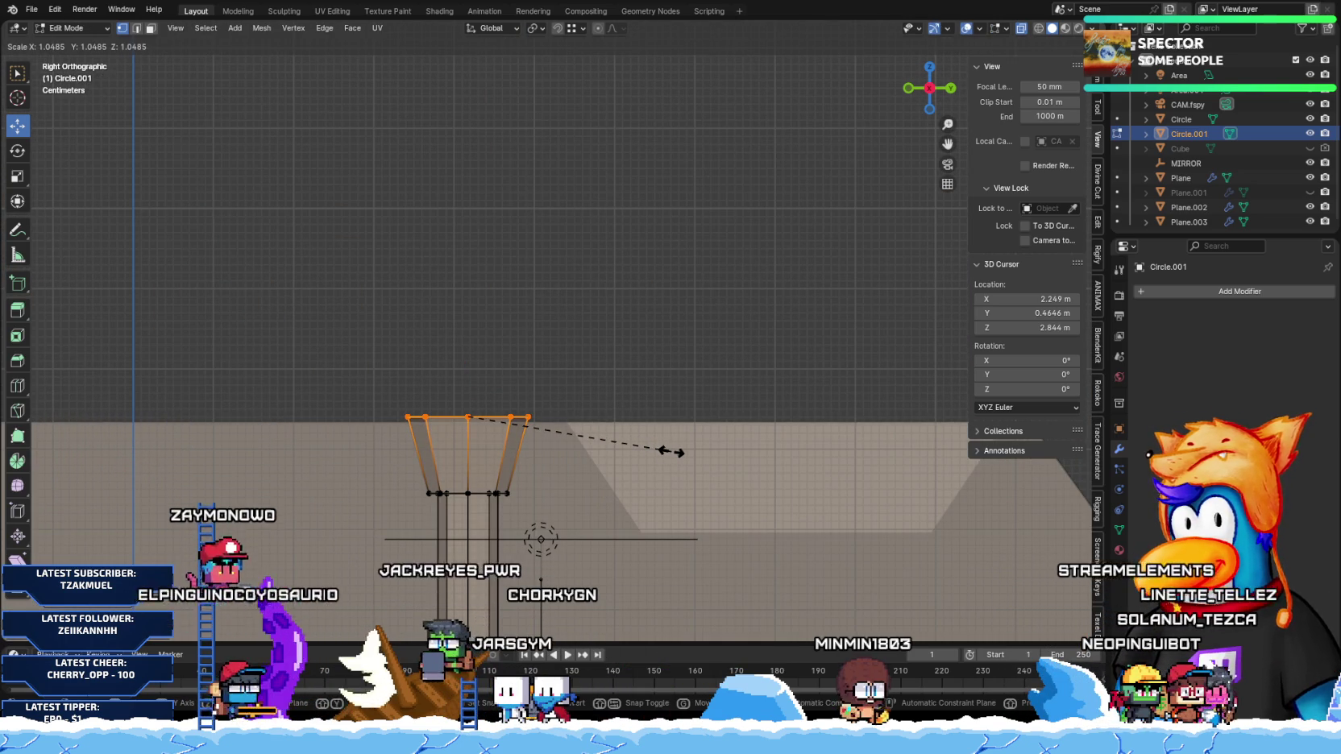
pyautogui.click(672, 450)
pyautogui.scroll(-4, 523, 533)
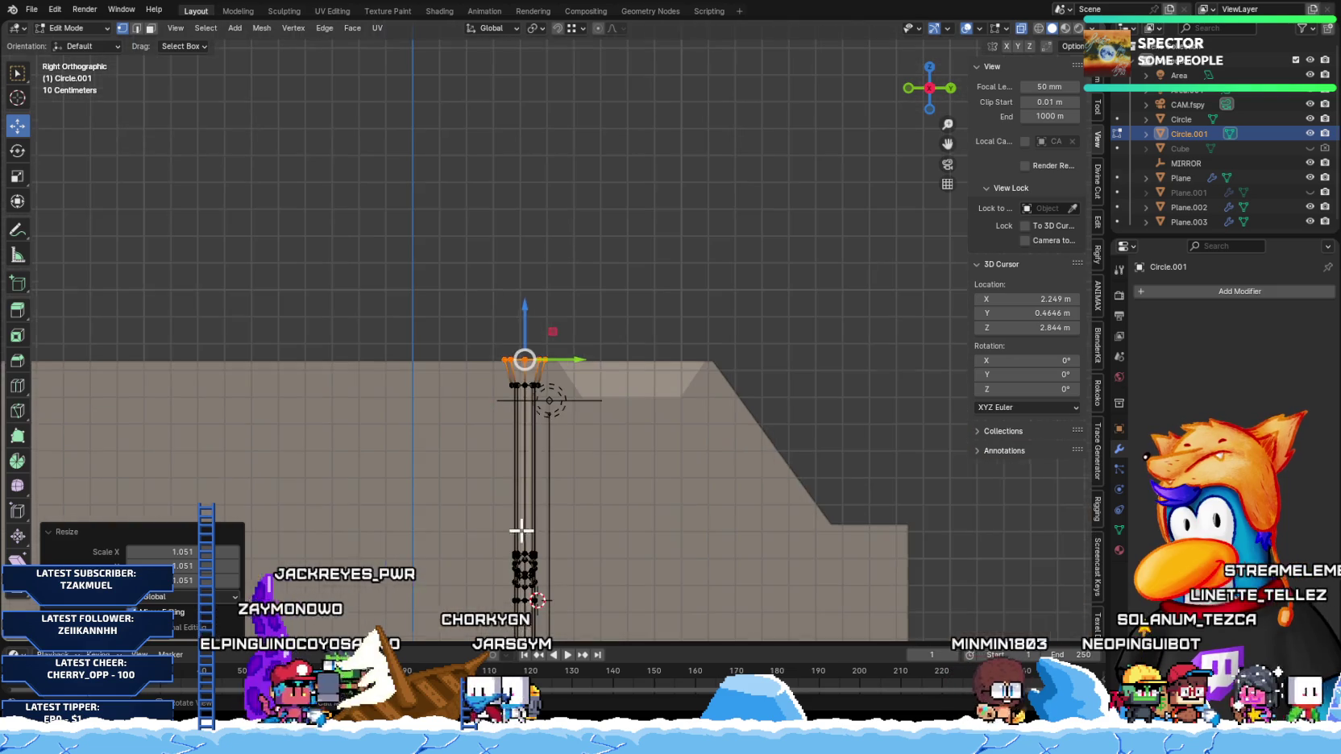
pyautogui.press('Tab')
pyautogui.scroll(2, 532, 524)
# Step: Nudge the whole pole slightly along the car on the Y axis
pyautogui.press('g')
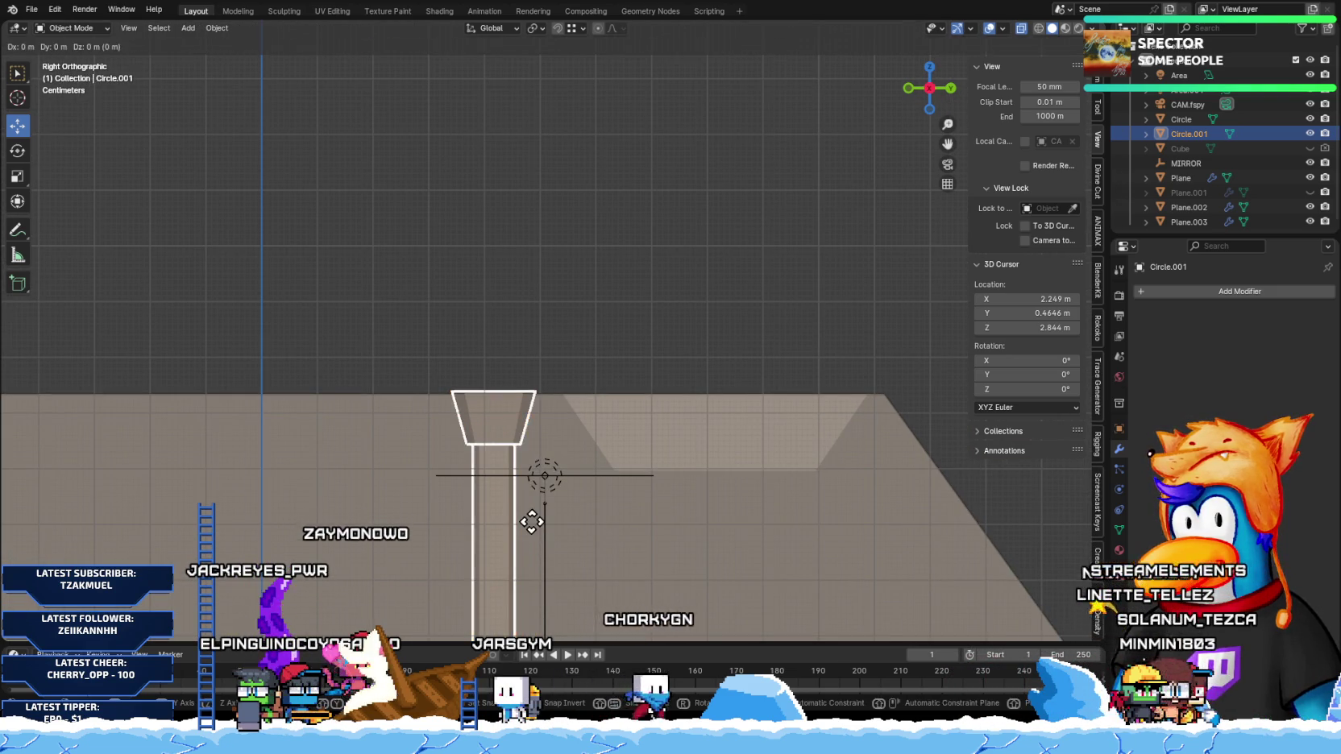
pyautogui.press('y')
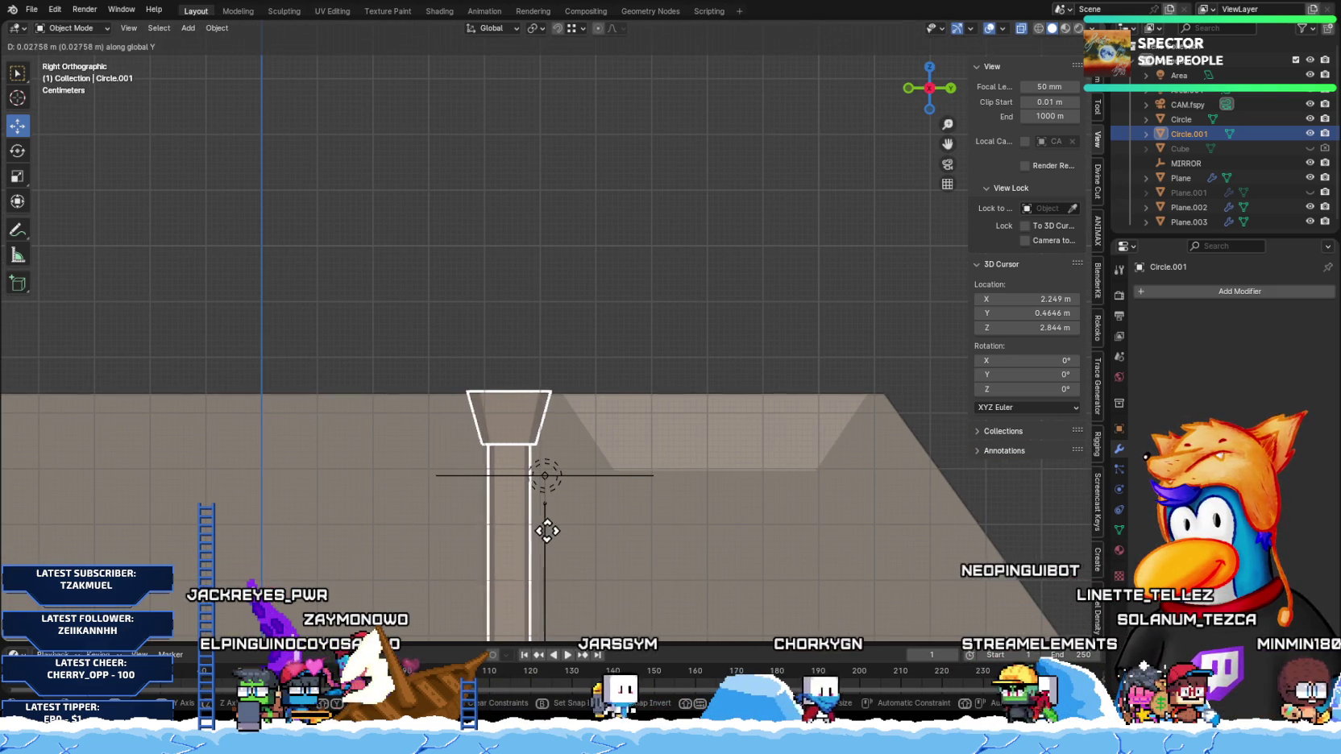
pyautogui.click(544, 528)
pyautogui.scroll(-3, 472, 493)
pyautogui.scroll(-2, 477, 495)
pyautogui.scroll(4, 473, 482)
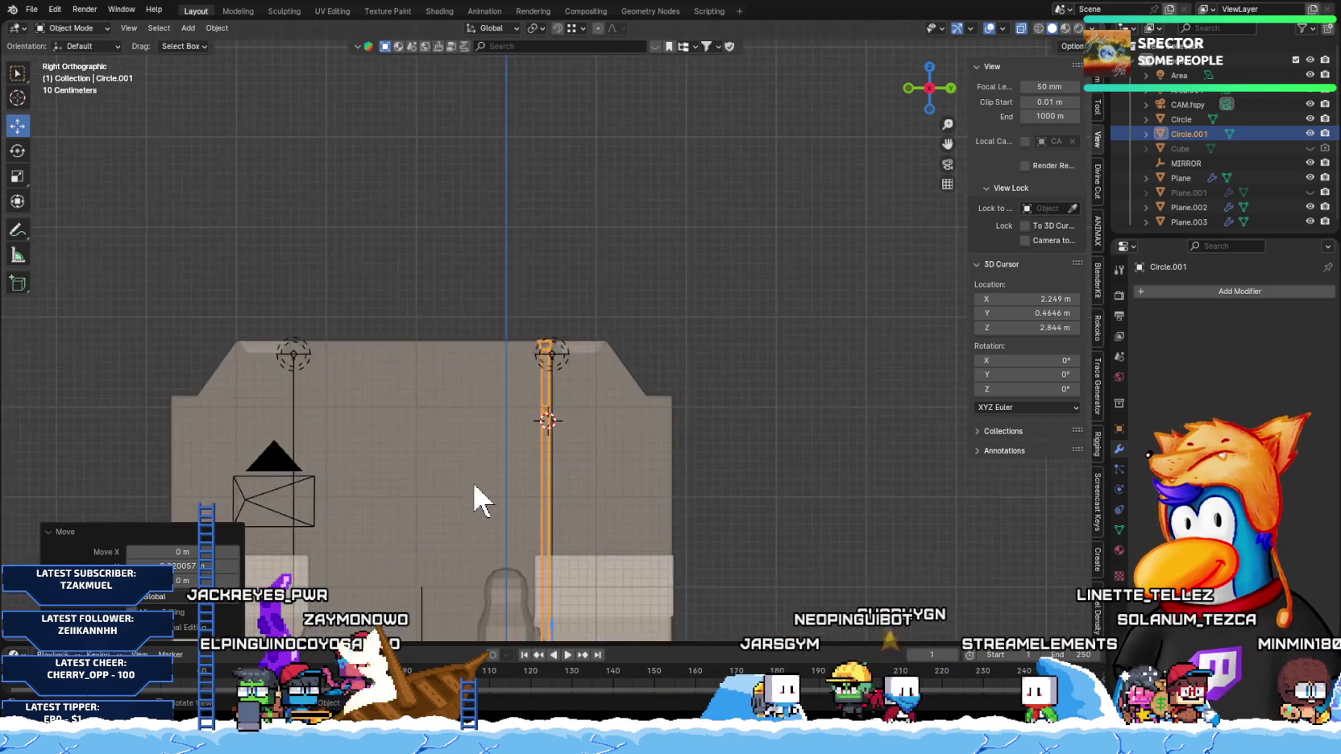
pyautogui.scroll(-1, 480, 485)
pyautogui.click(1222, 292)
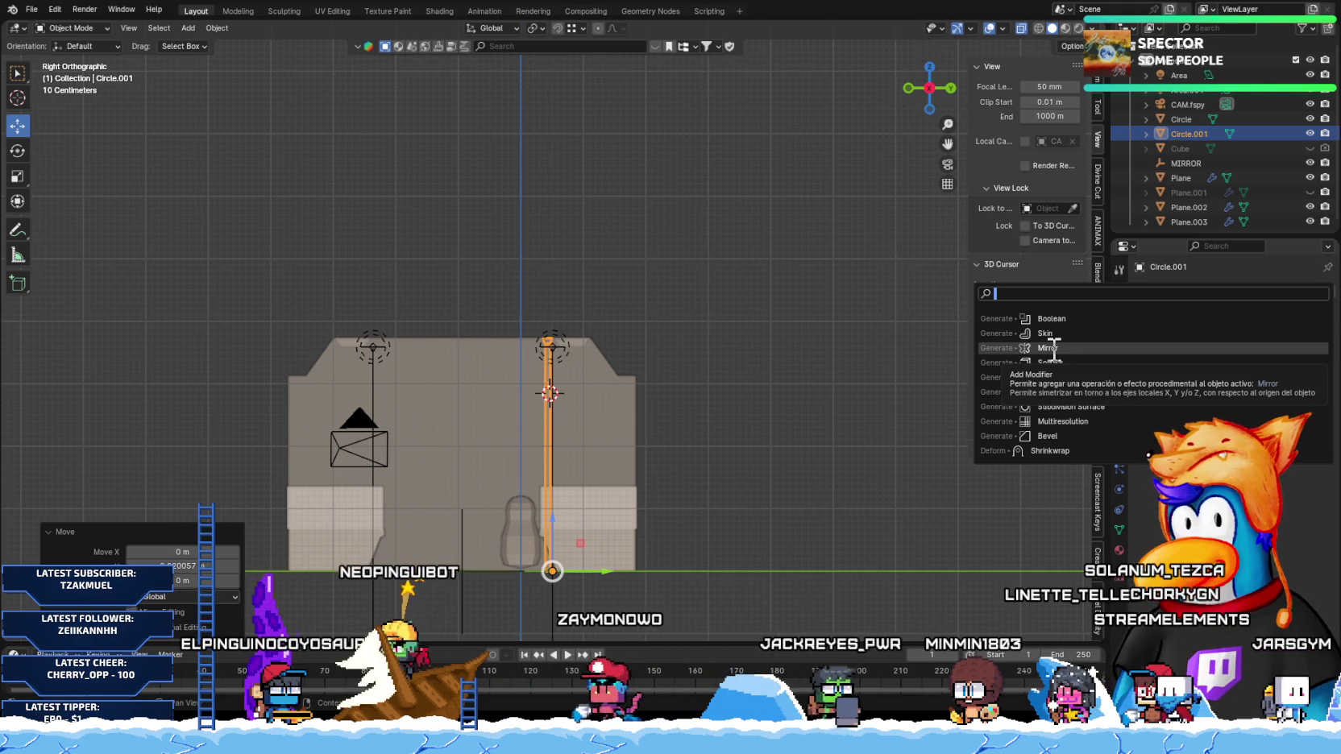
# Step: Add a Mirror modifier on the Y axis using the MIRROR object to duplicate the pole
pyautogui.click(1051, 348)
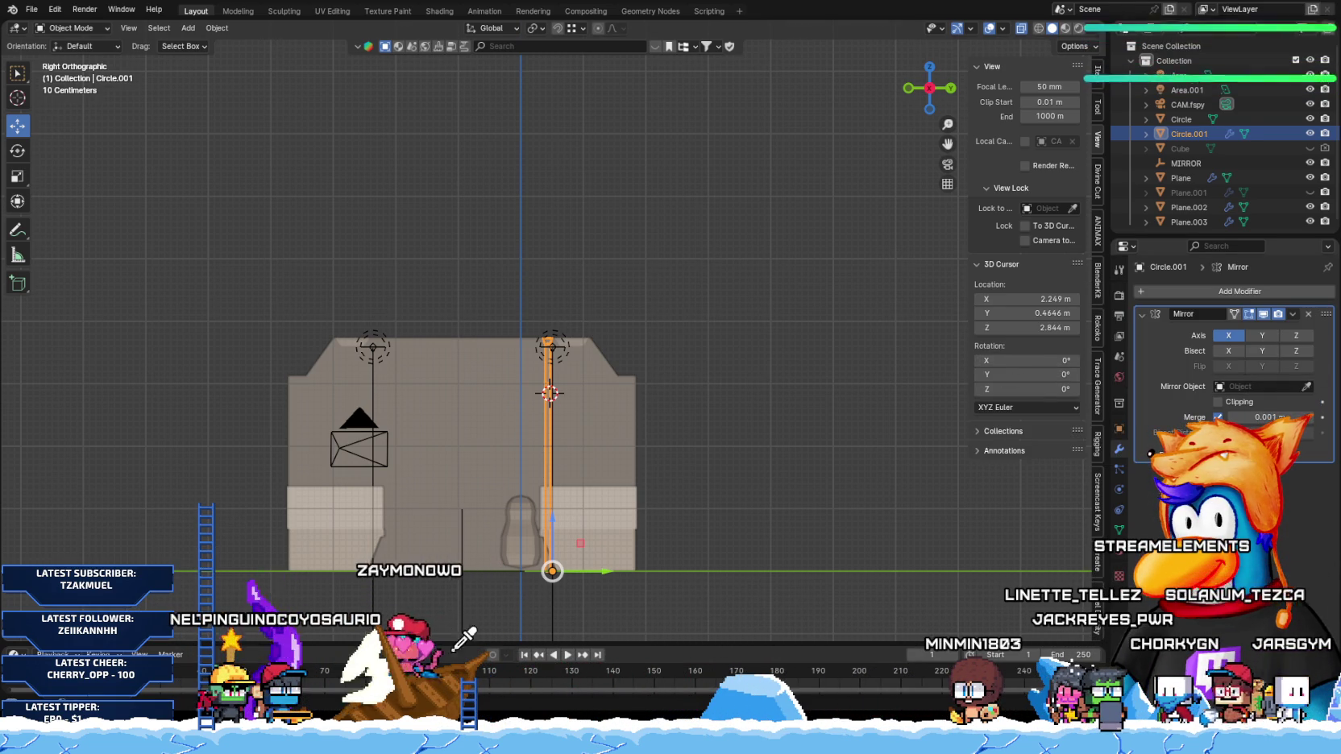
pyautogui.click(463, 612)
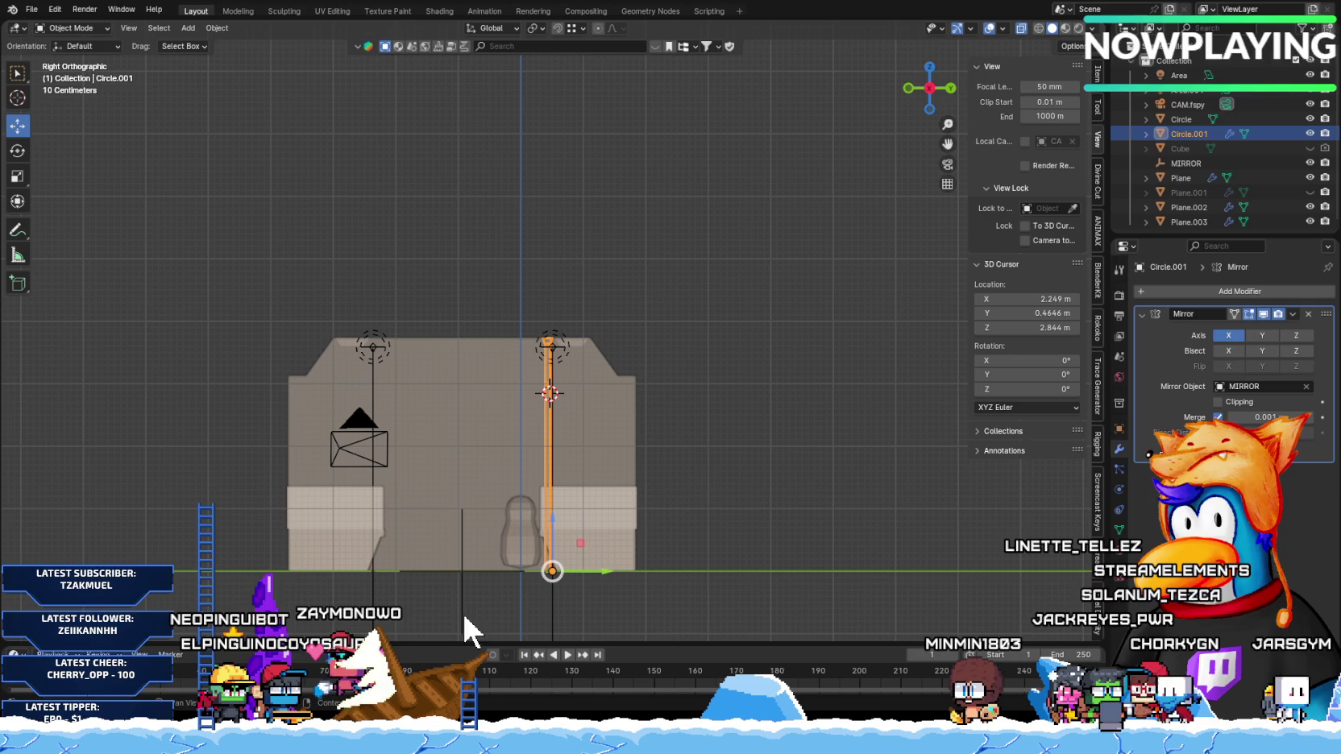
pyautogui.click(1254, 336)
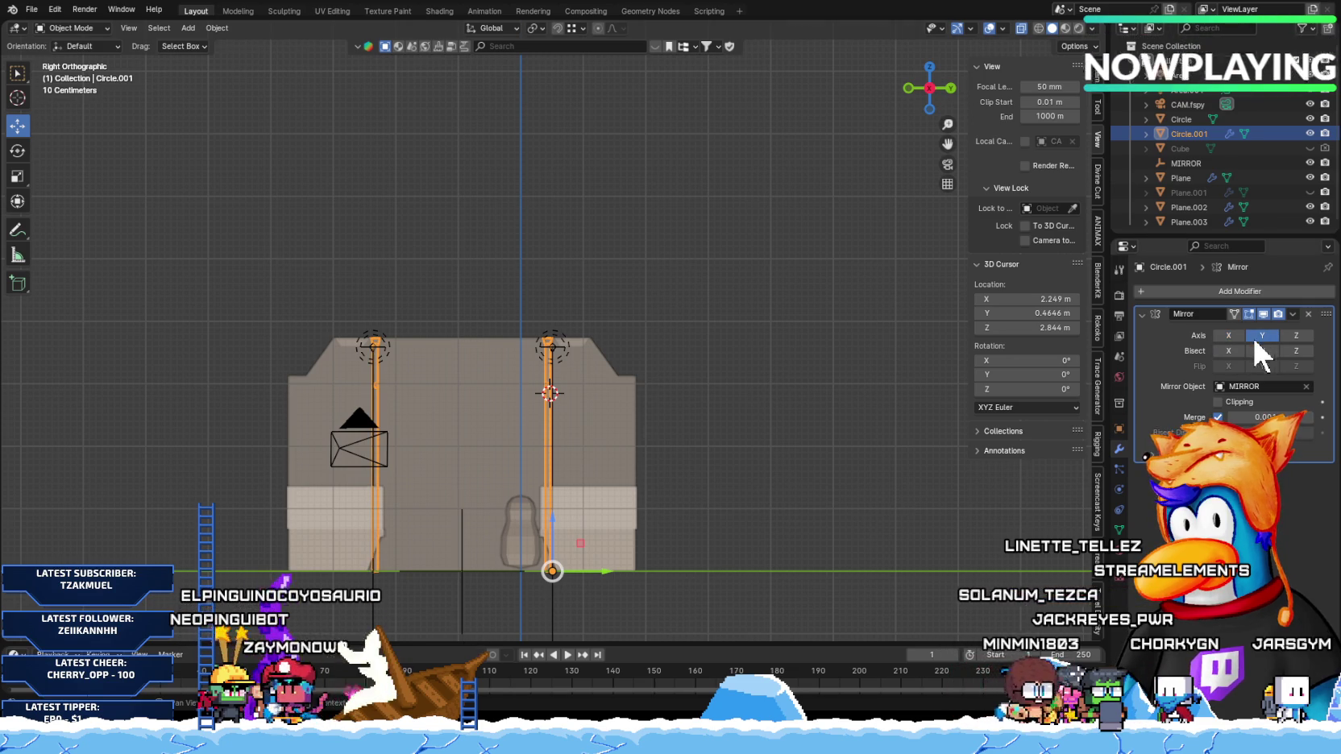
pyautogui.click(810, 511)
pyautogui.moveTo(812, 508)
pyautogui.mouseDown(button='middle')
pyautogui.moveTo(615, 432)
pyautogui.moveTo(555, 449)
pyautogui.mouseUp(button='middle')
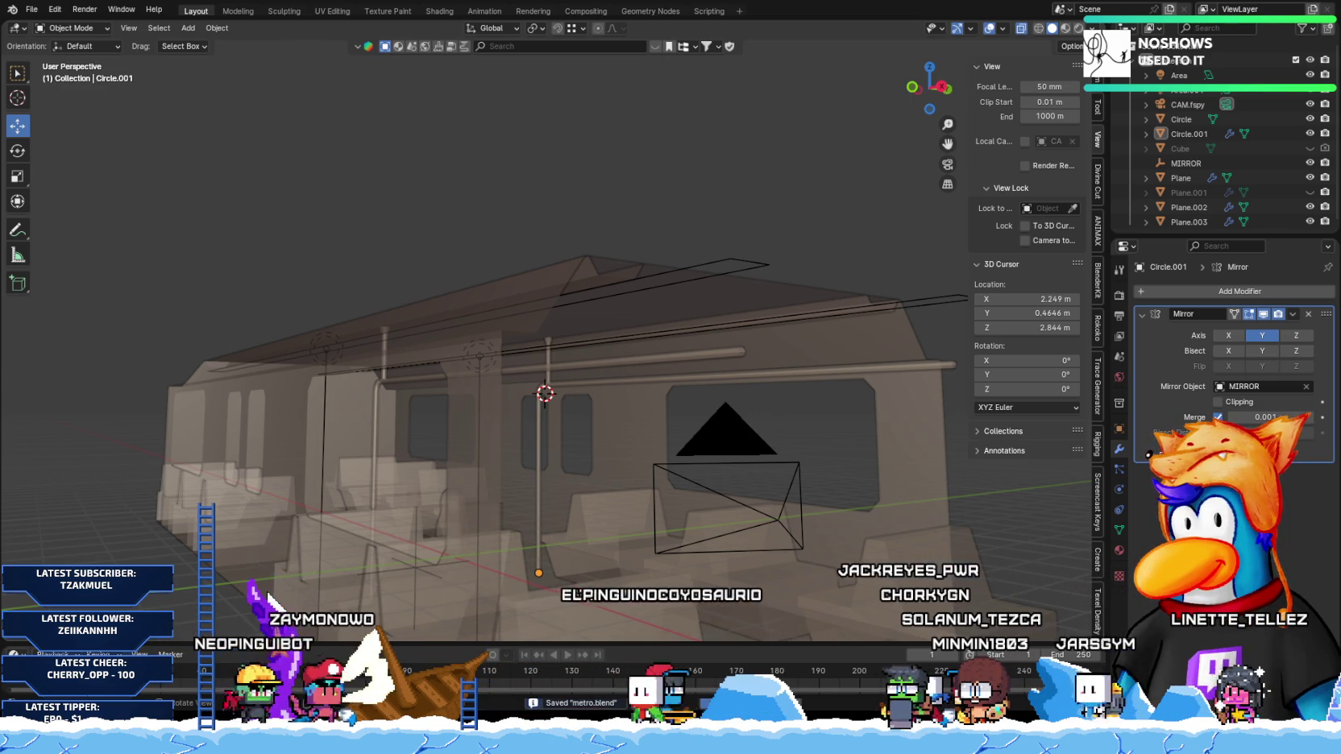
# Step: Render a test image of the train interior with F12
pyautogui.press('F12')
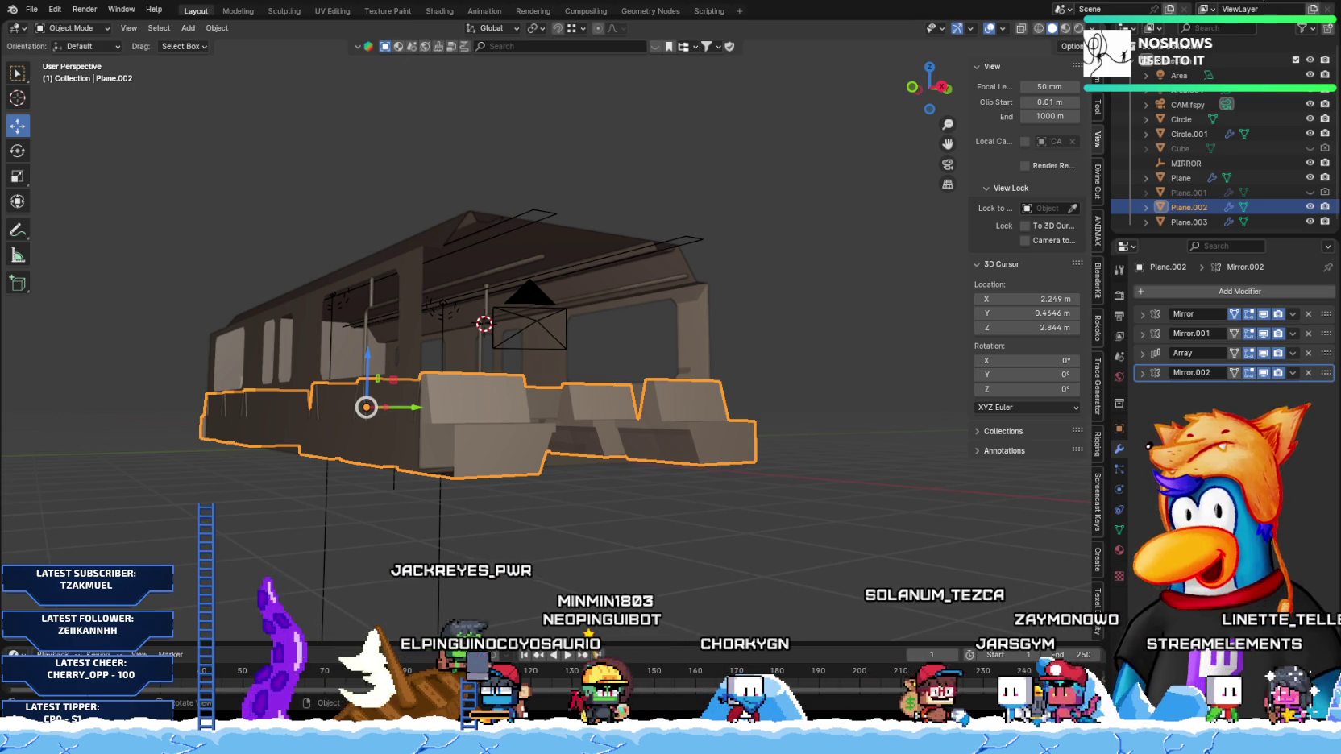
pyautogui.click(1088, 27)
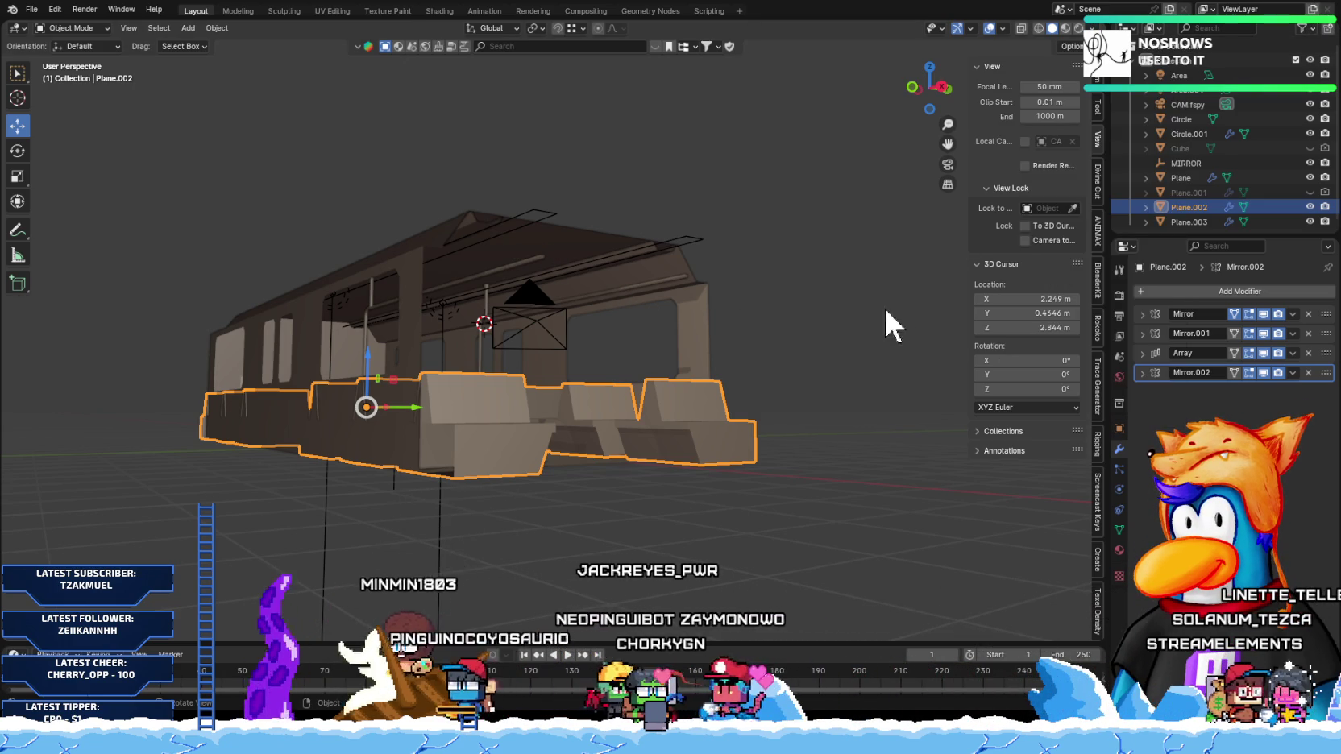
# Step: Switch the viewport to Rendered shading and align the camera to the current view
pyautogui.scroll(5, 807, 370)
pyautogui.moveTo(806, 370)
pyautogui.mouseDown(button='middle')
pyautogui.moveTo(745, 422)
pyautogui.moveTo(754, 407)
pyautogui.mouseUp(button='middle')
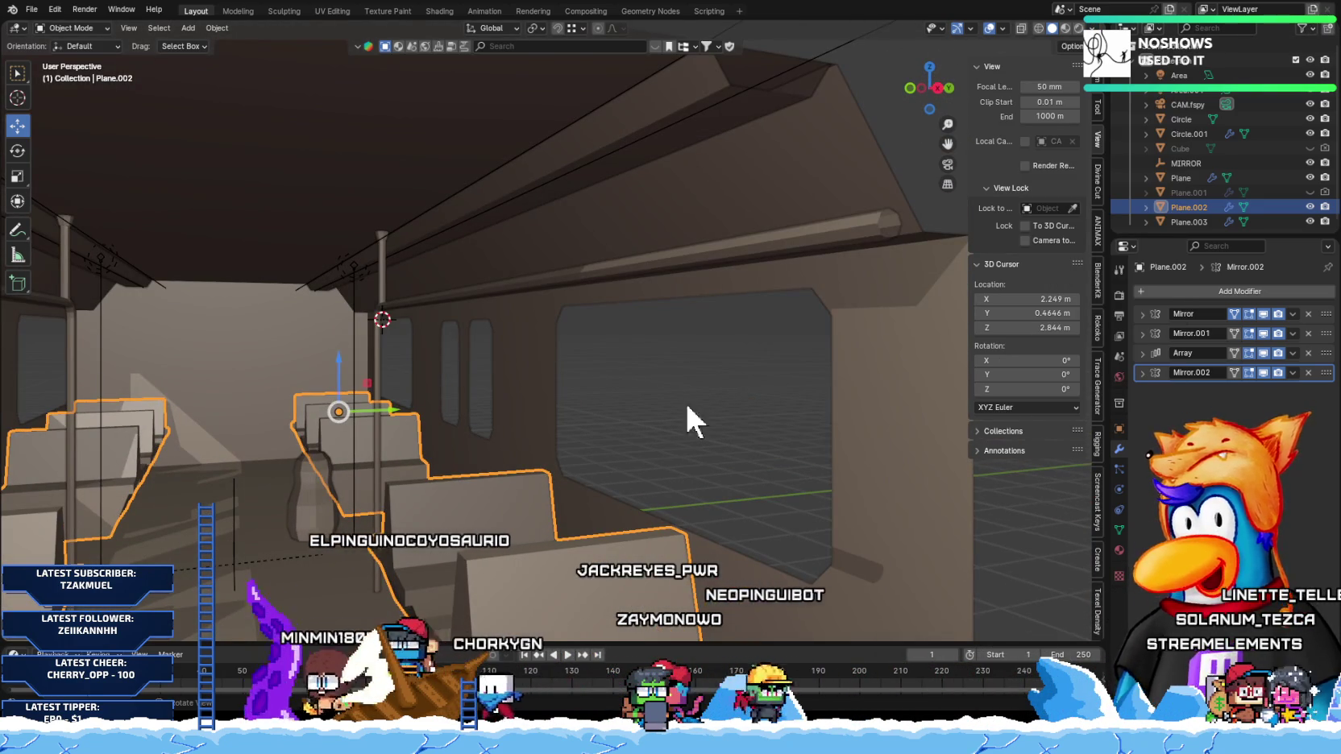
pyautogui.click(1076, 29)
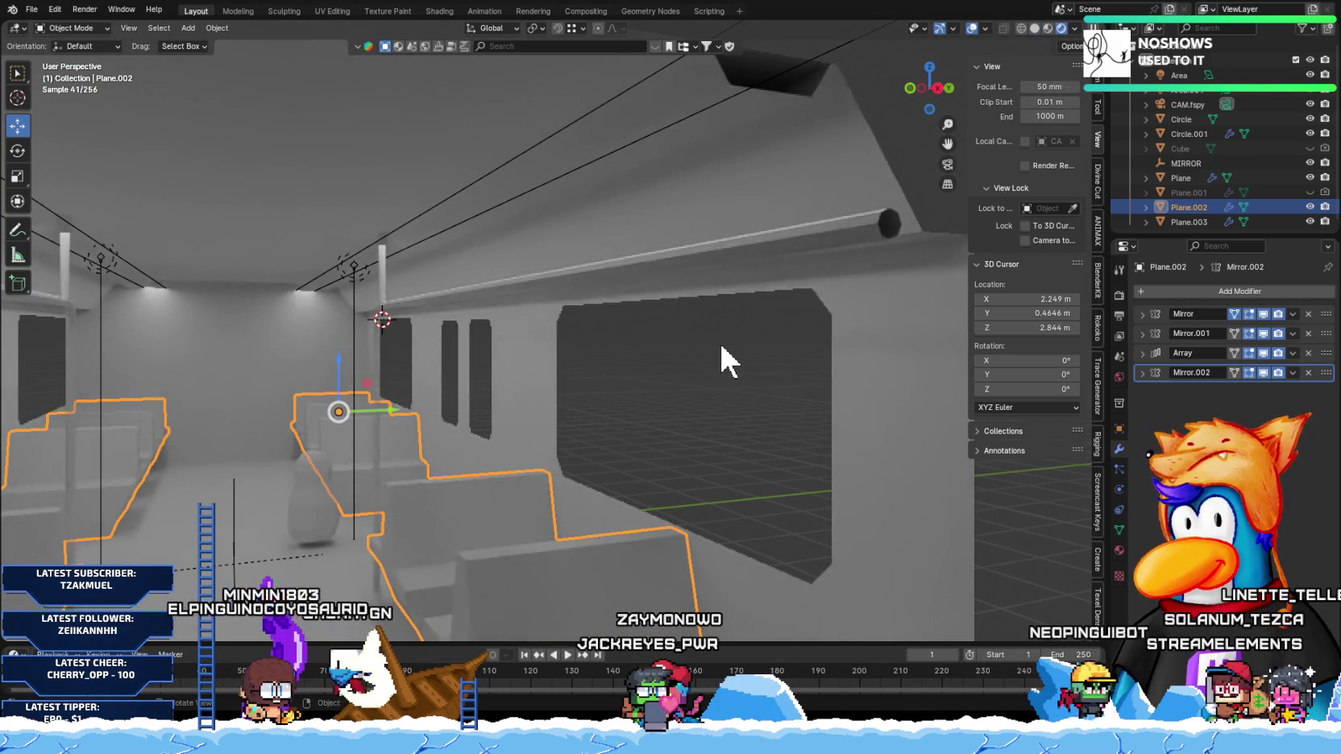
pyautogui.press('KP_0')
pyautogui.press('KP_0')
pyautogui.press('ctrl+alt+KP_0')
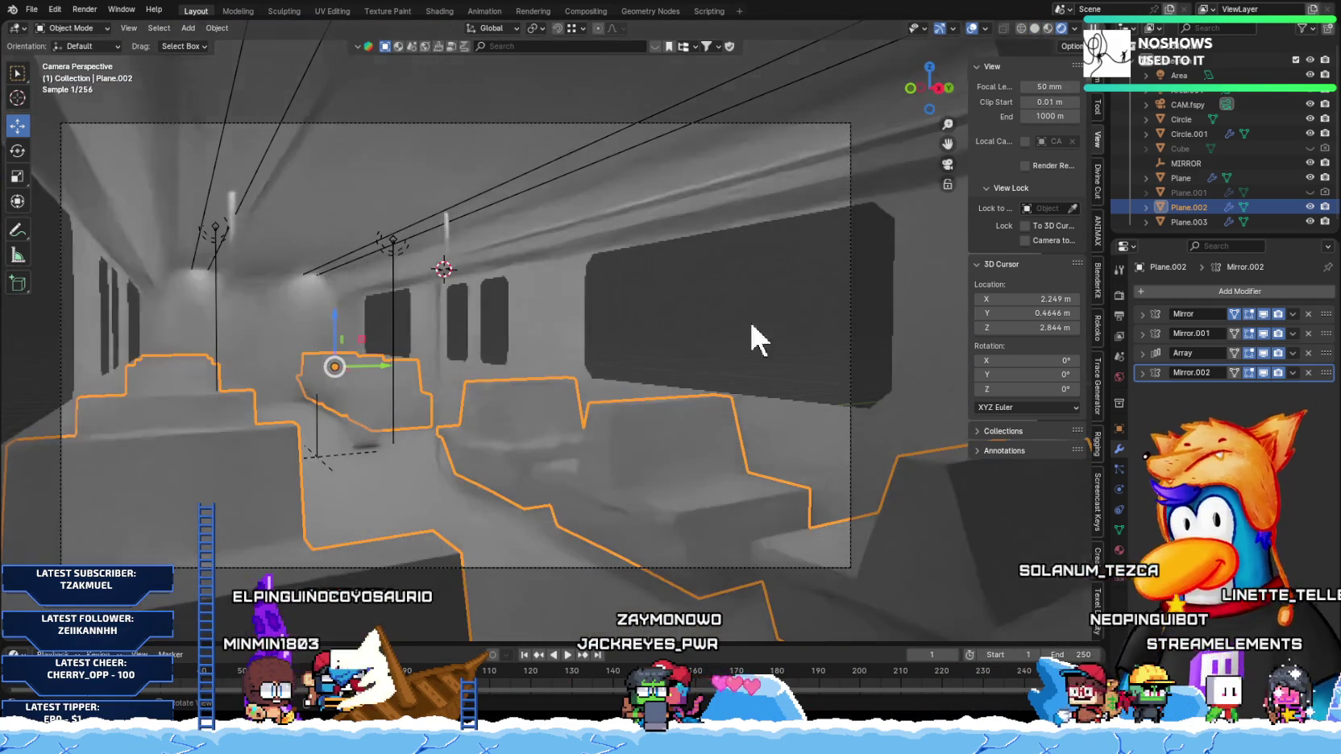
# Step: Toggle Scene Lights off and back on in the viewport shading options
pyautogui.click(1074, 29)
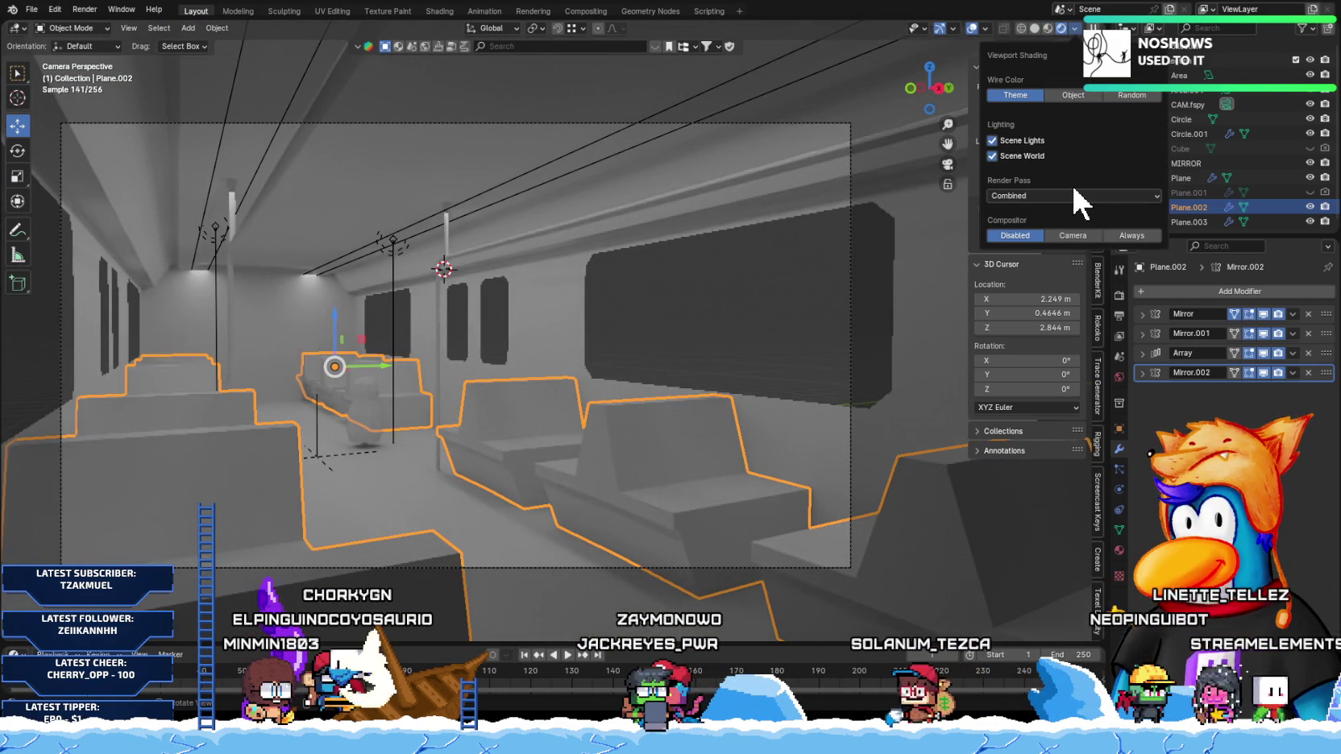
pyautogui.click(1073, 191)
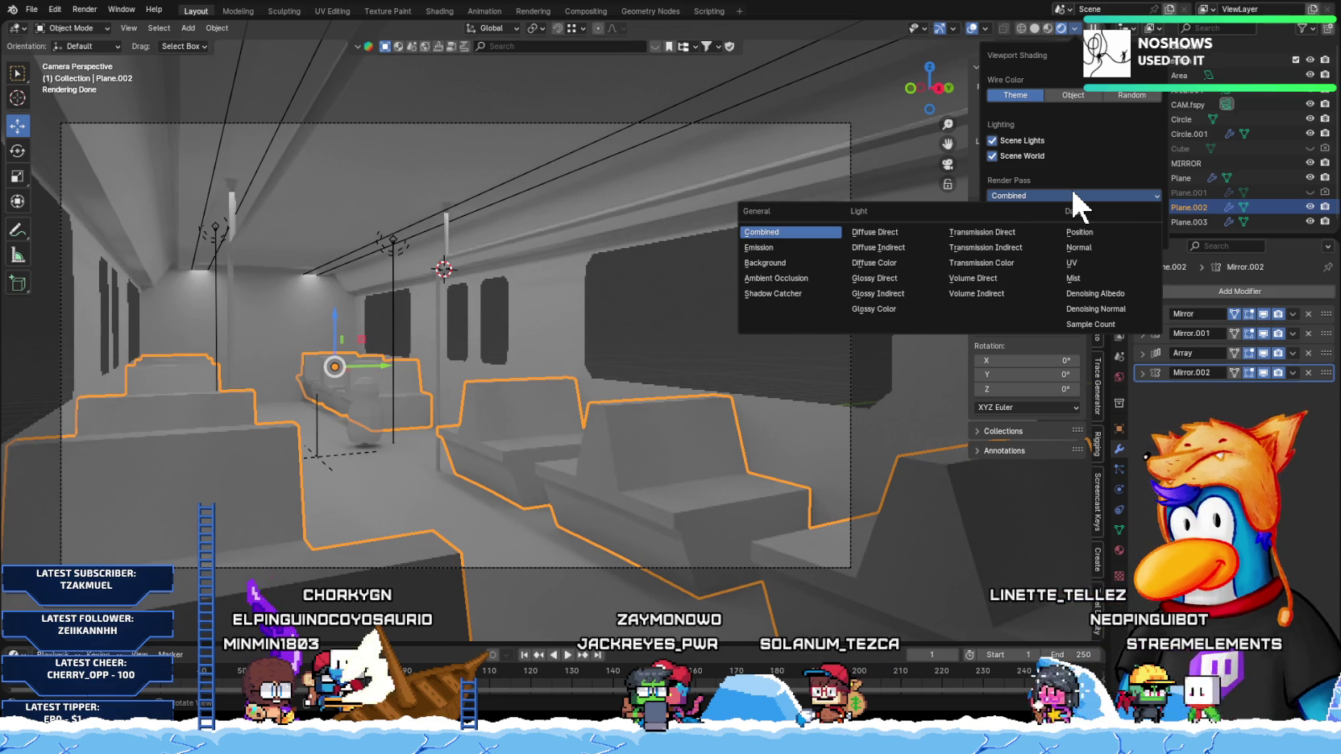
pyautogui.click(1091, 143)
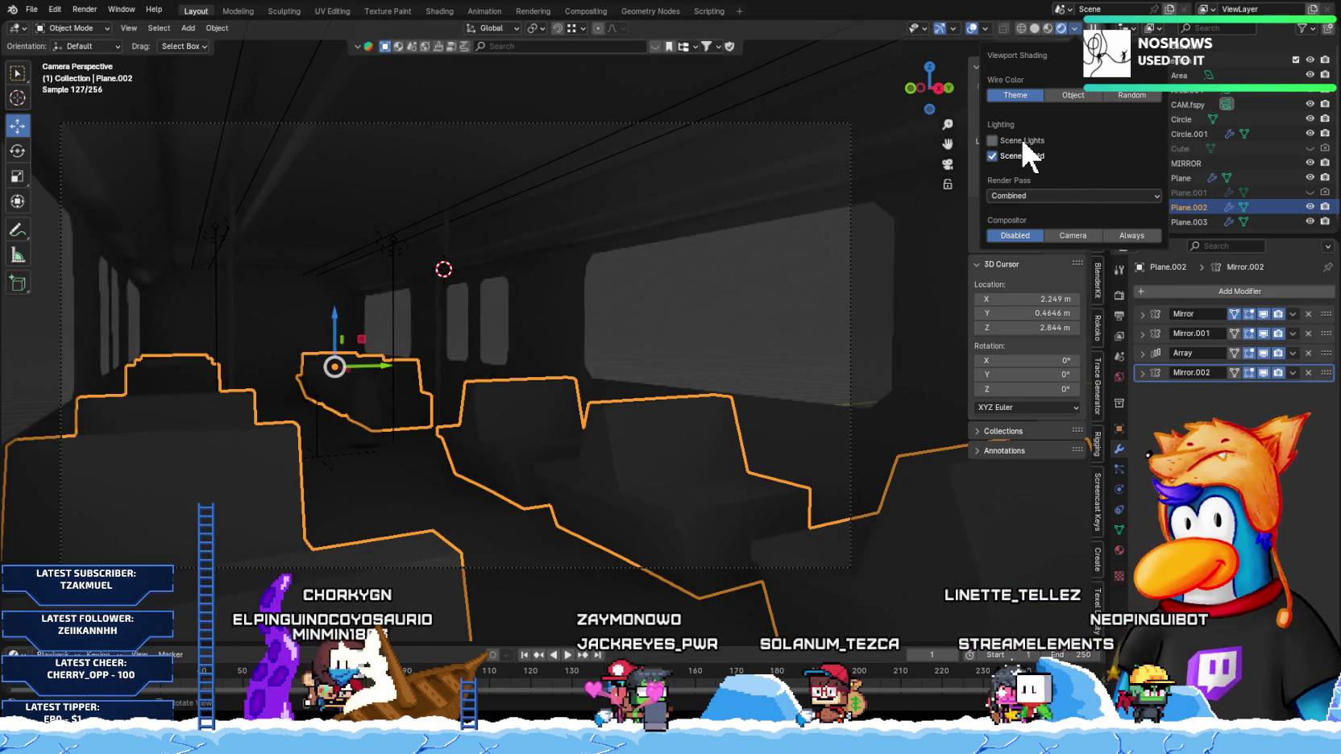
pyautogui.click(1022, 141)
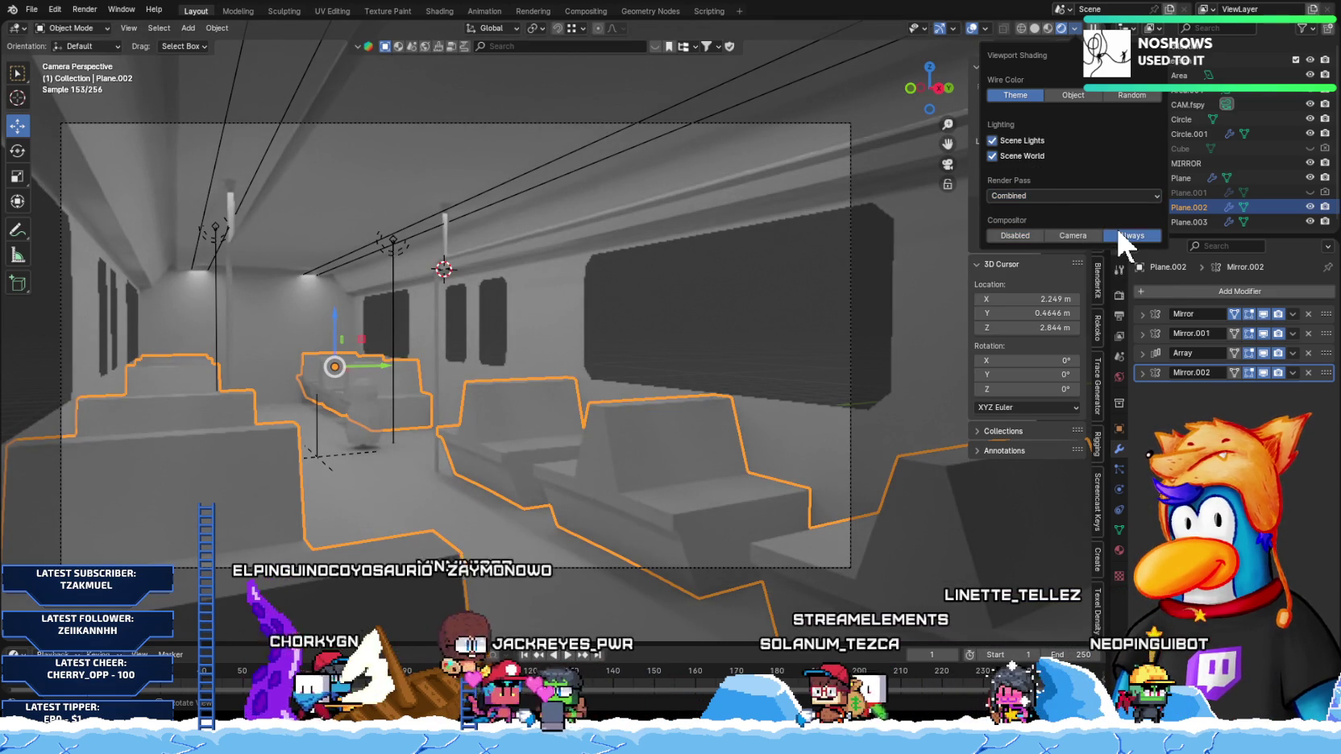
pyautogui.scroll(3, 671, 339)
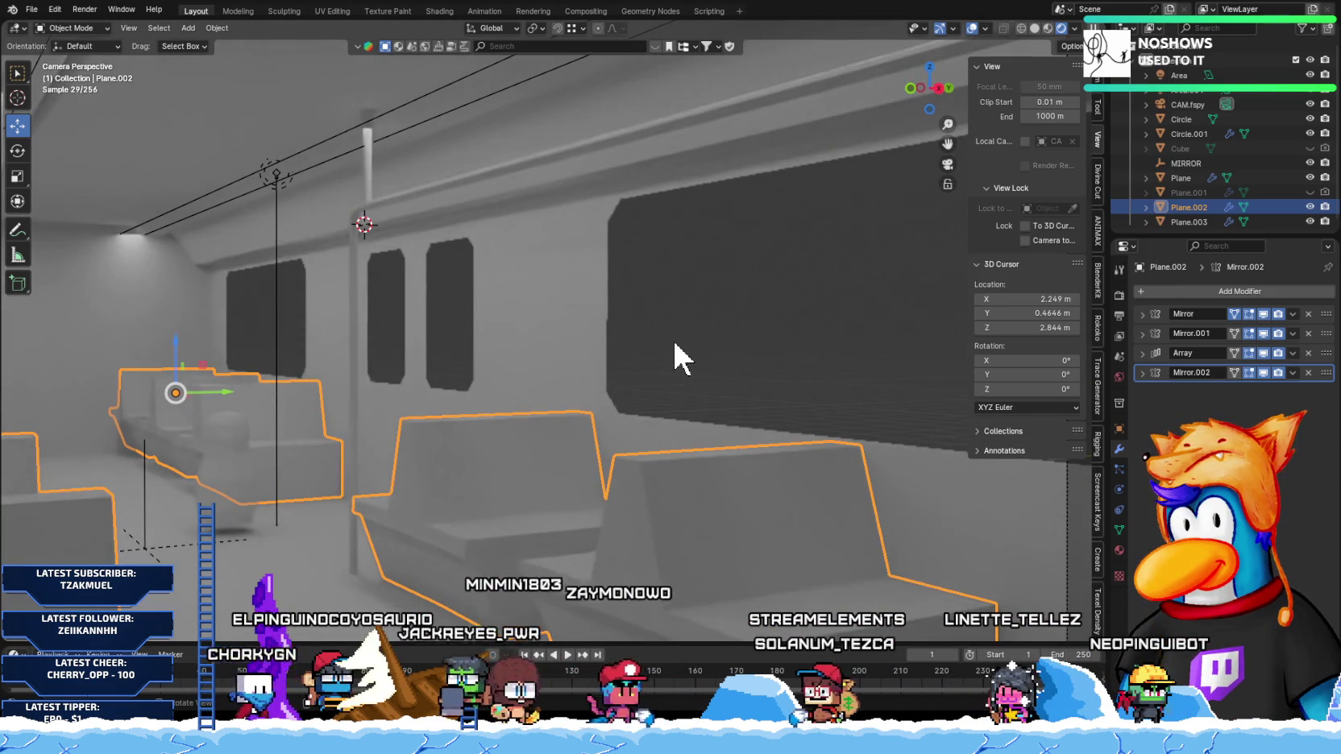
pyautogui.scroll(2, 673, 339)
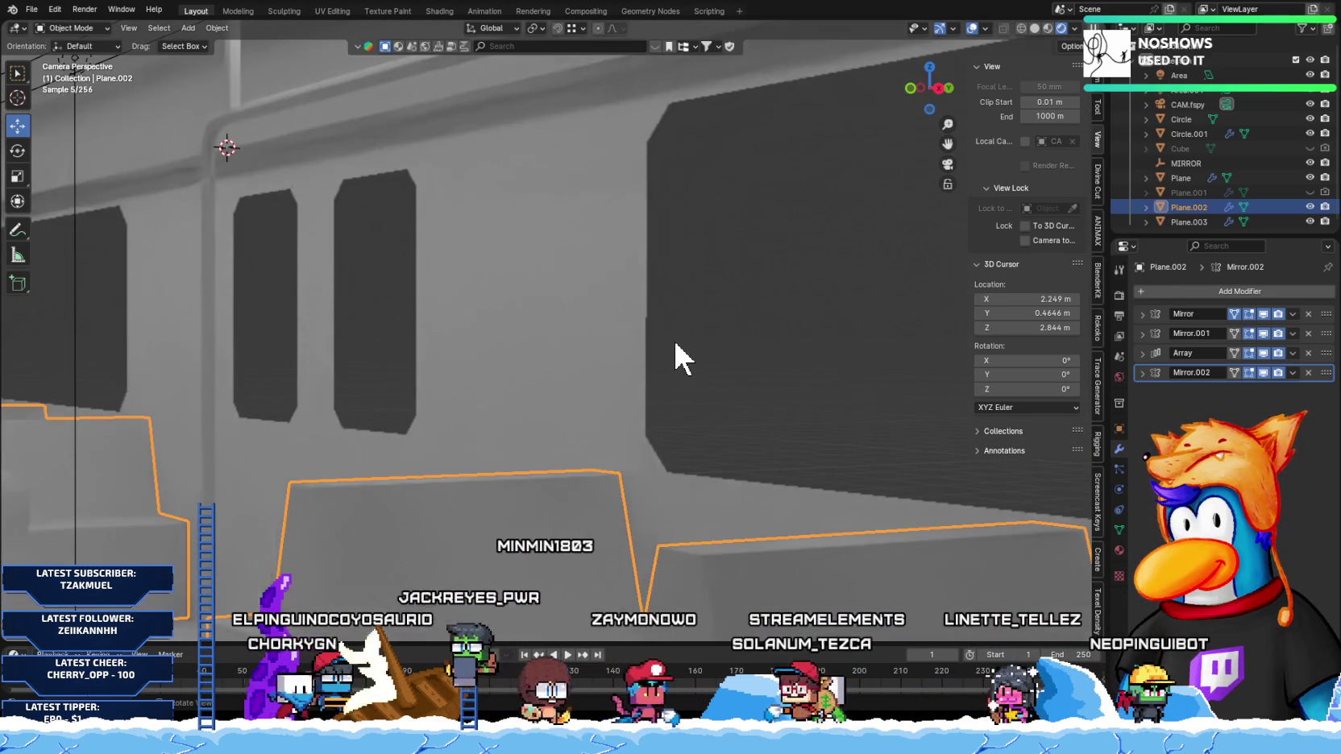
pyautogui.scroll(-4, 674, 339)
pyautogui.scroll(2, 674, 343)
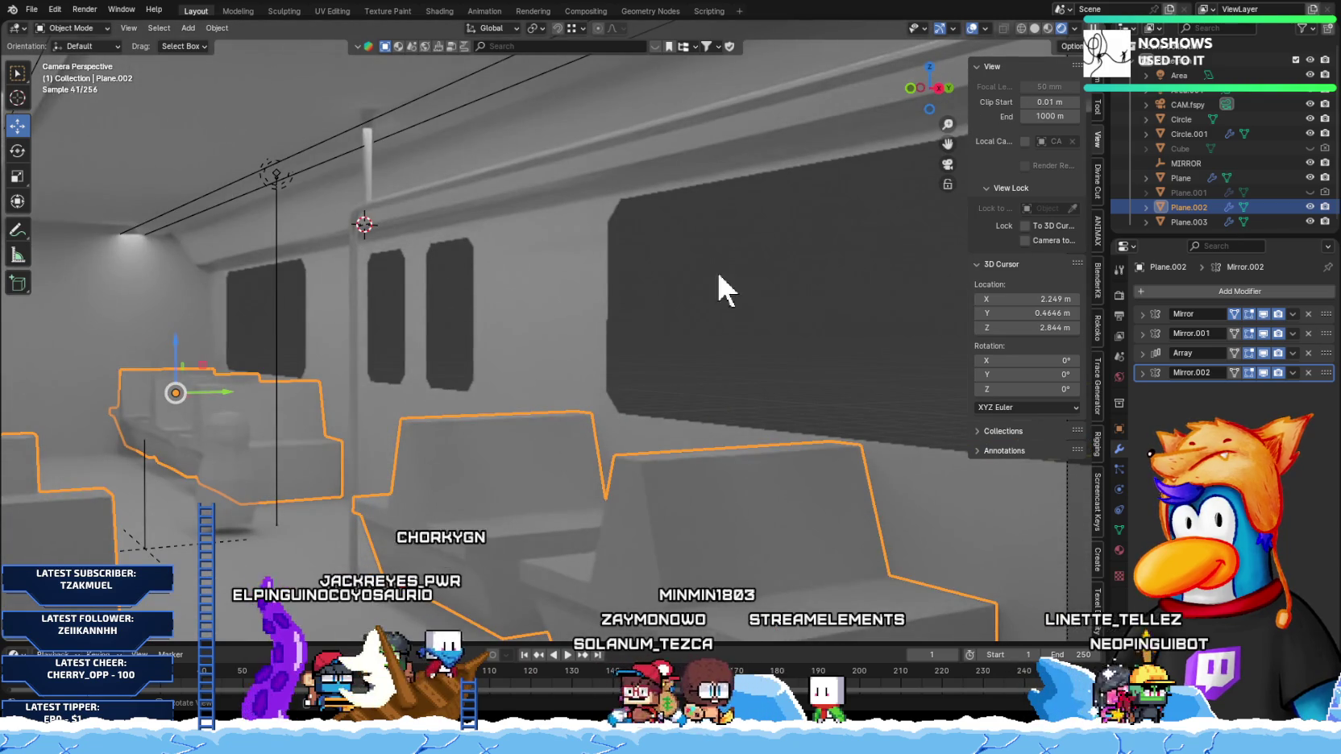
pyautogui.scroll(-2, 488, 447)
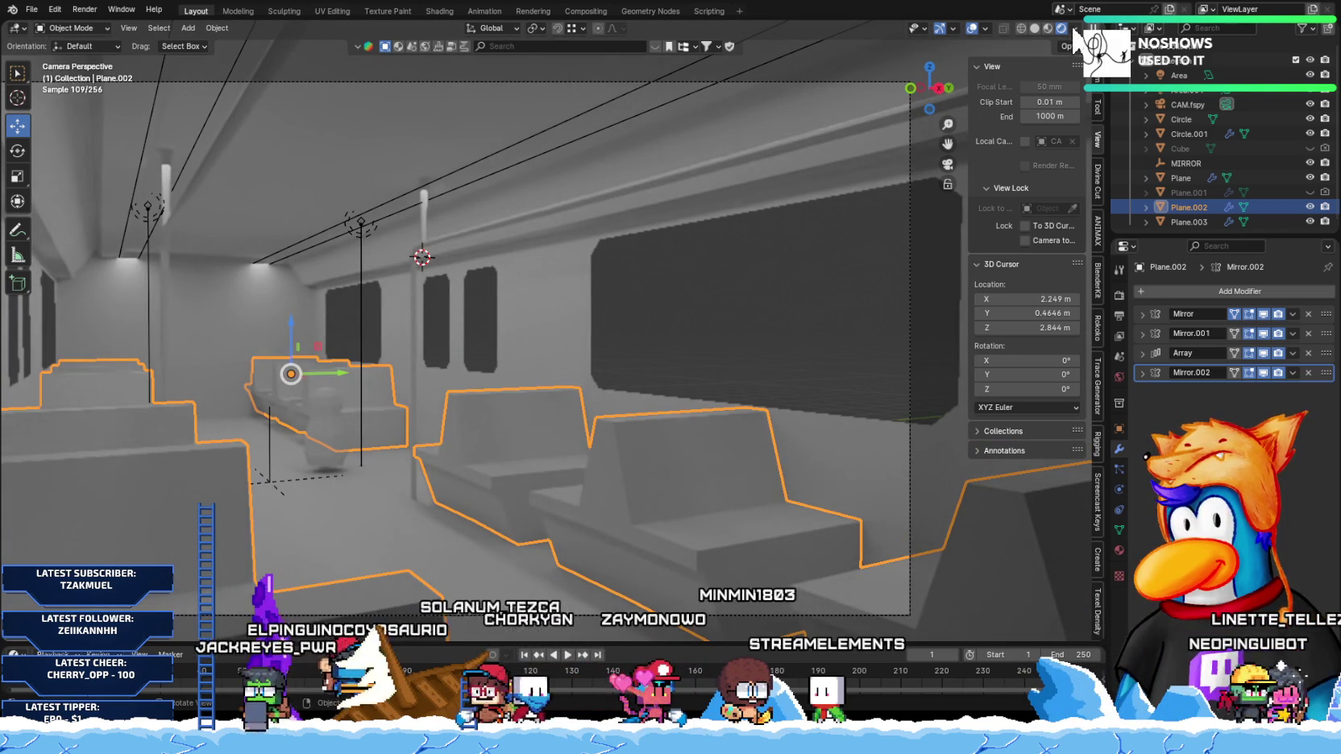
# Step: Set the viewport Compositor to Disabled and recheck the Rendered preview
pyautogui.click(1074, 28)
pyautogui.click(1030, 232)
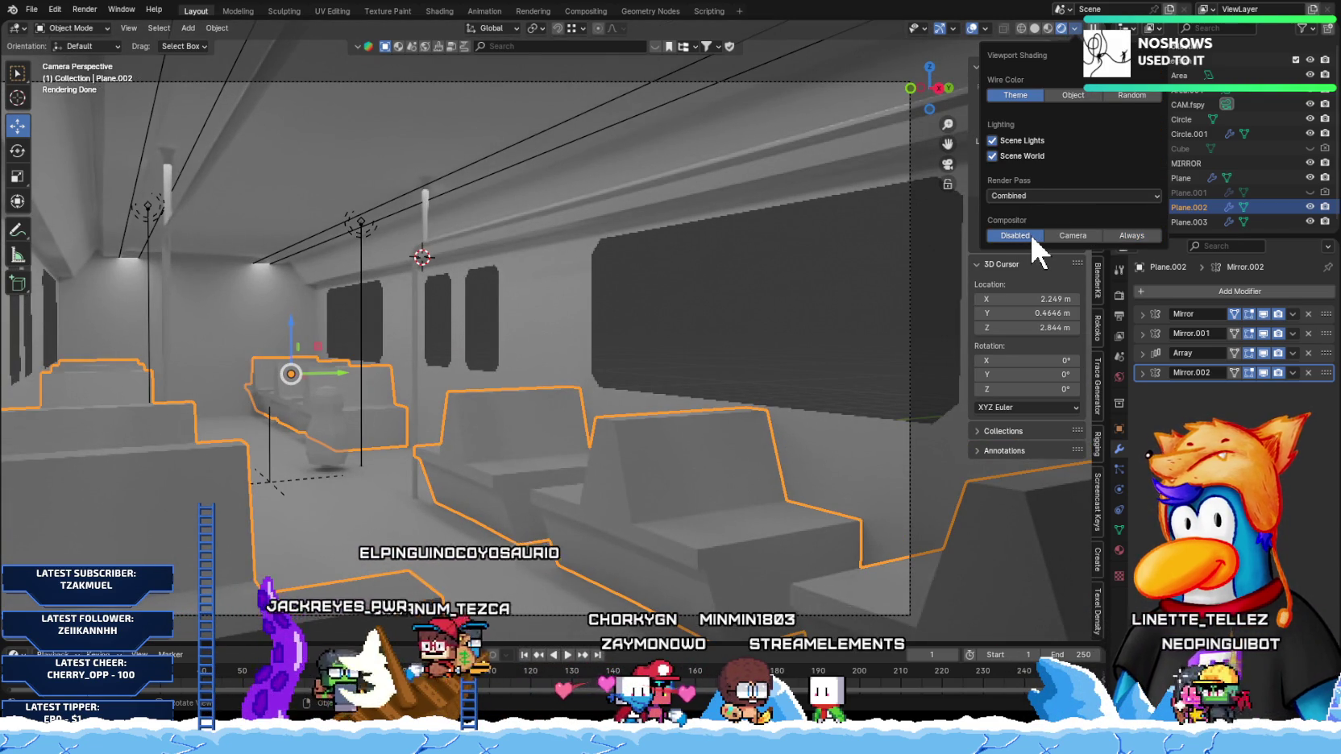
pyautogui.click(1035, 27)
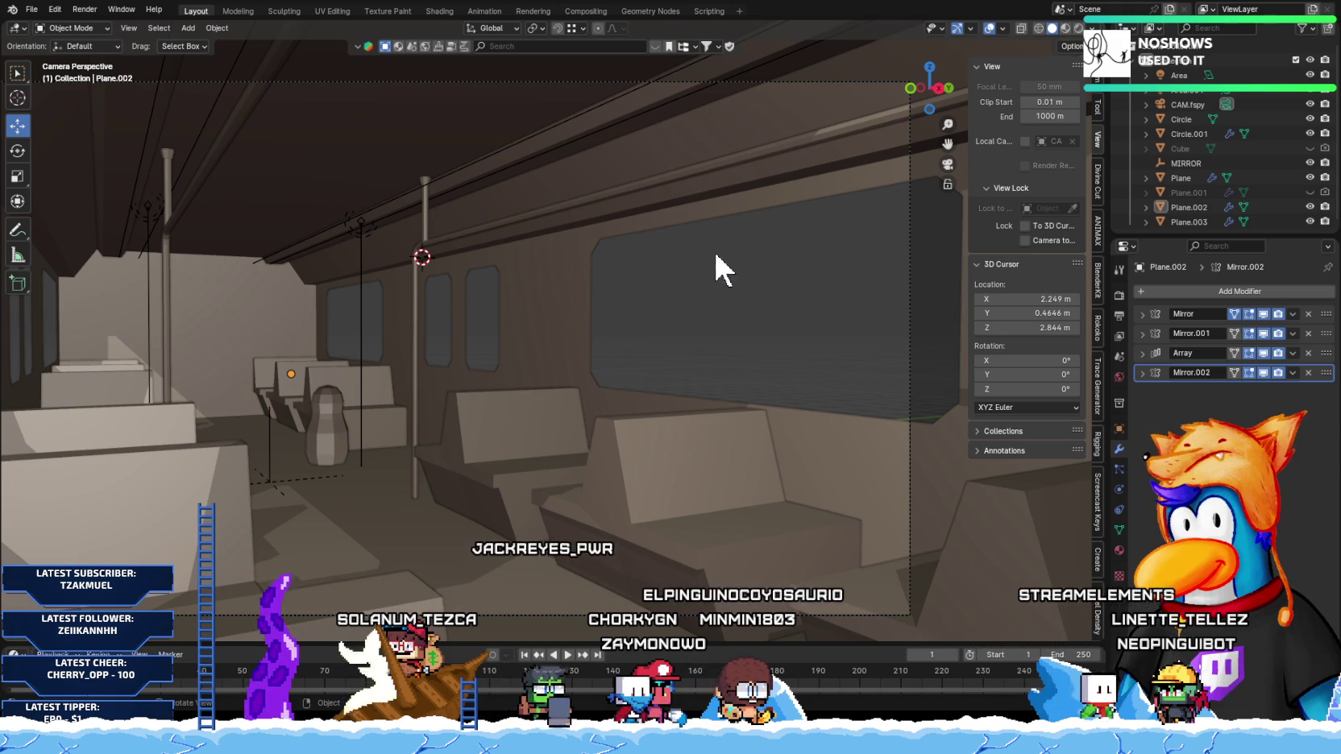
pyautogui.click(1061, 27)
pyautogui.scroll(-3, 687, 406)
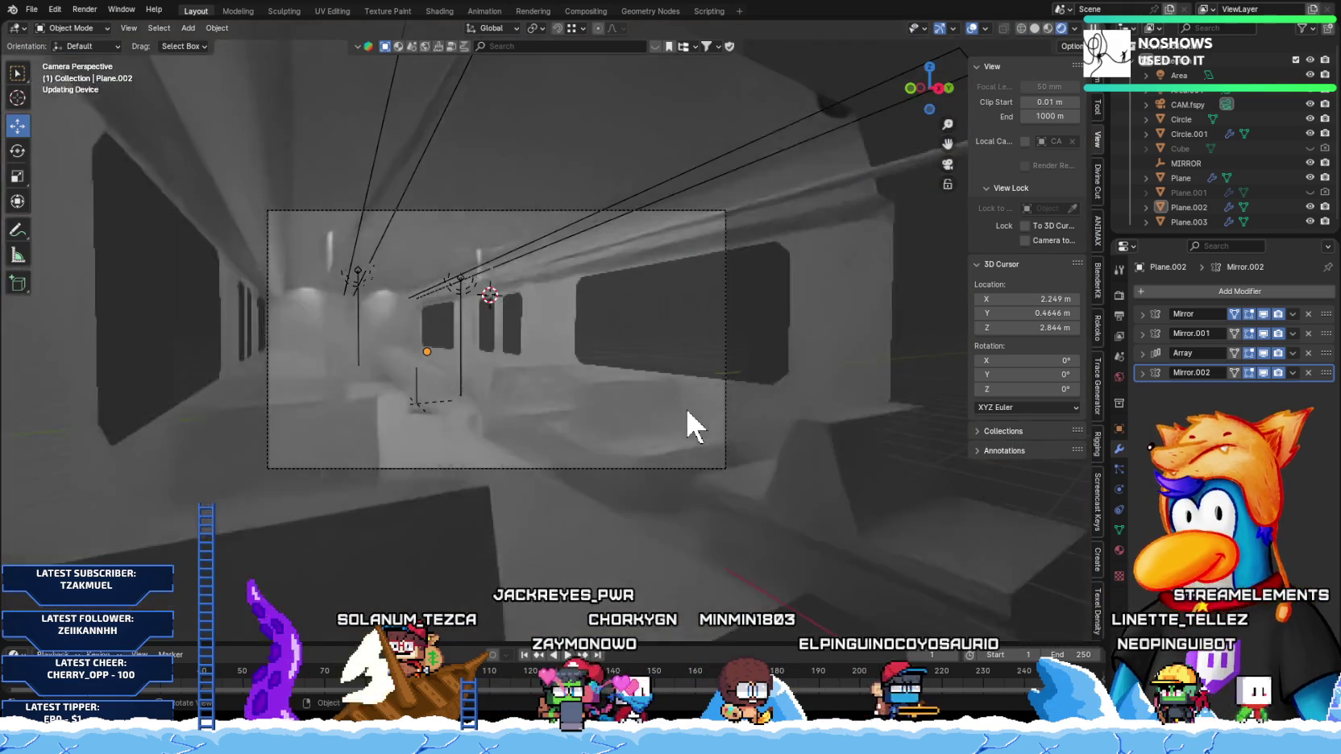
pyautogui.scroll(-4, 605, 399)
pyautogui.scroll(1, 629, 337)
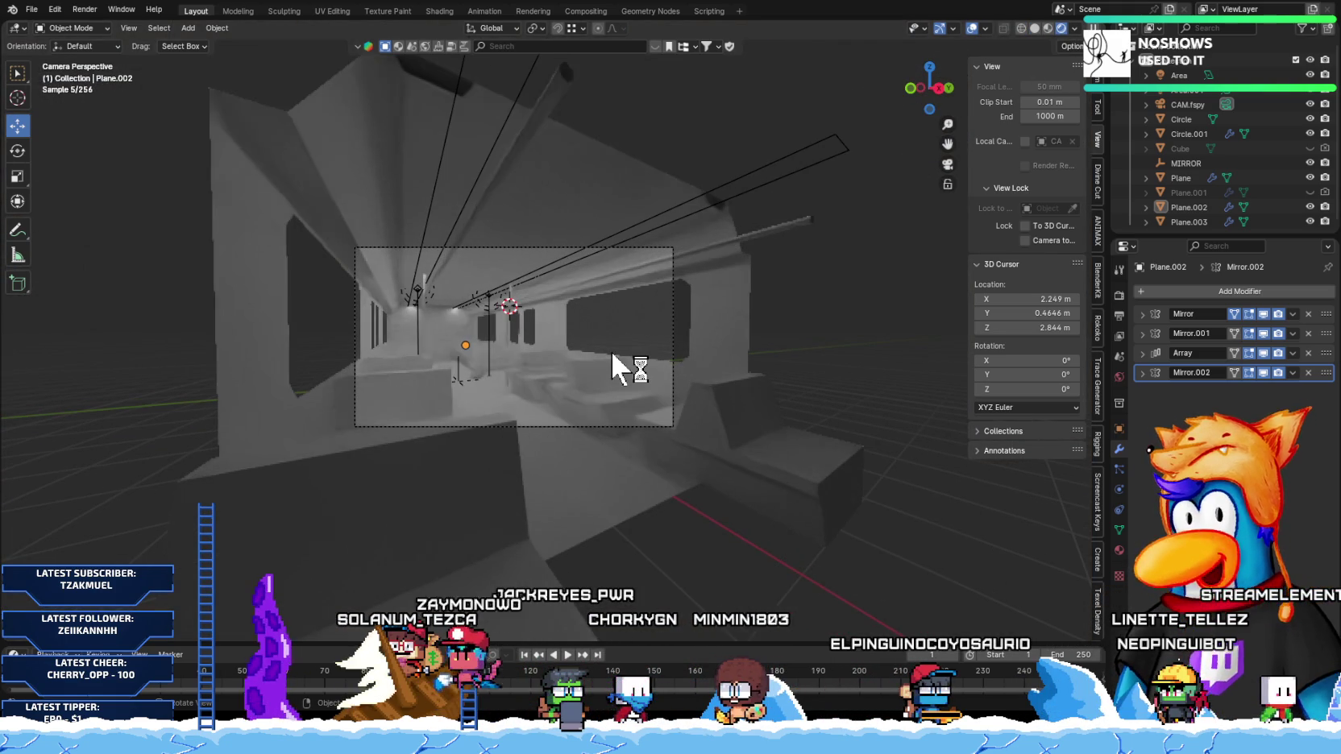
pyautogui.hotkey('shift', 'a')
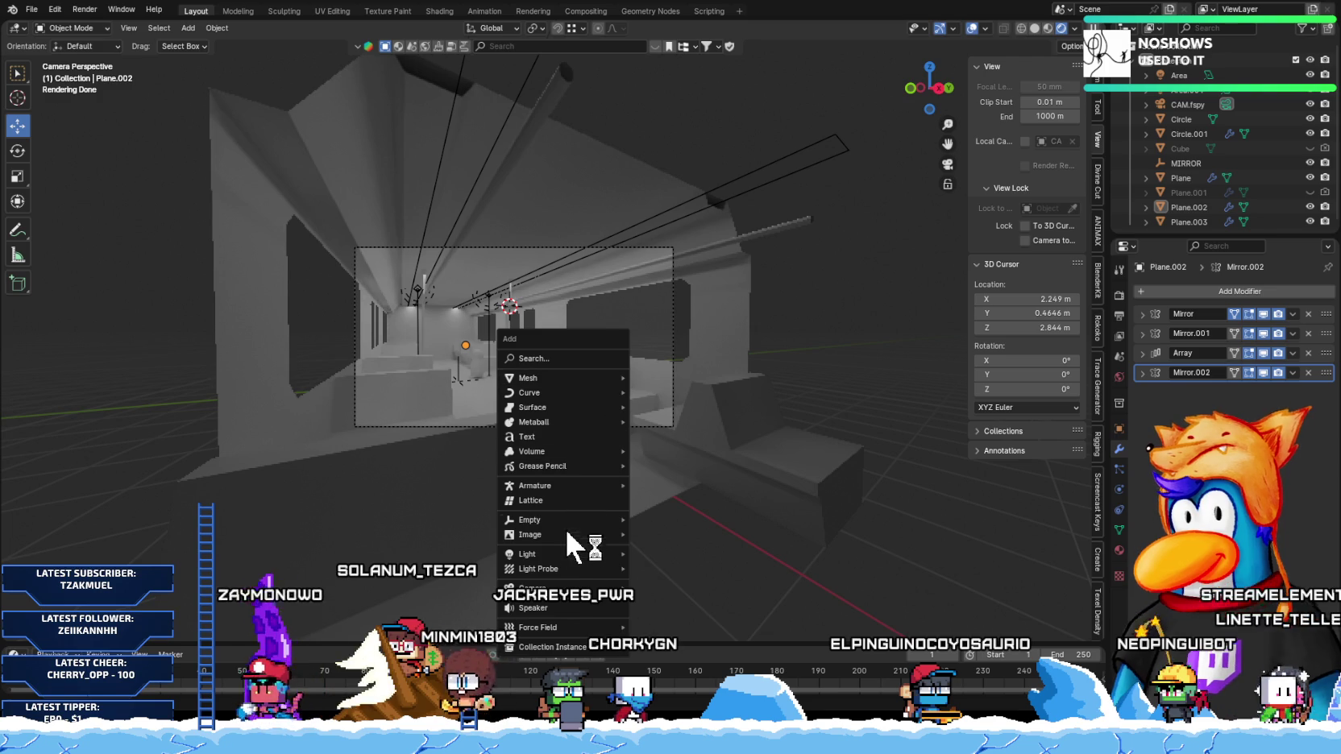
# Step: Add a Sun light at the 3D cursor and tint it pale yellow
pyautogui.moveTo(527, 553)
pyautogui.click(677, 568)
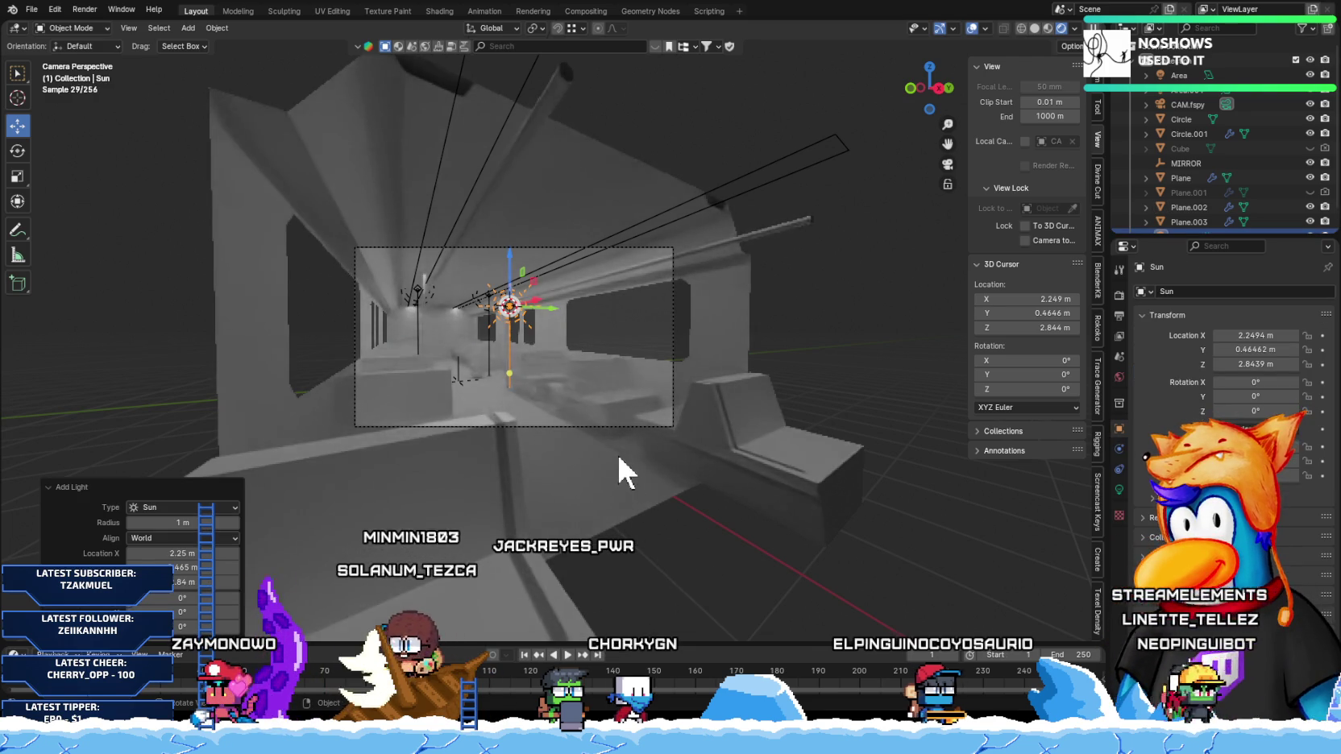
pyautogui.scroll(3, 617, 459)
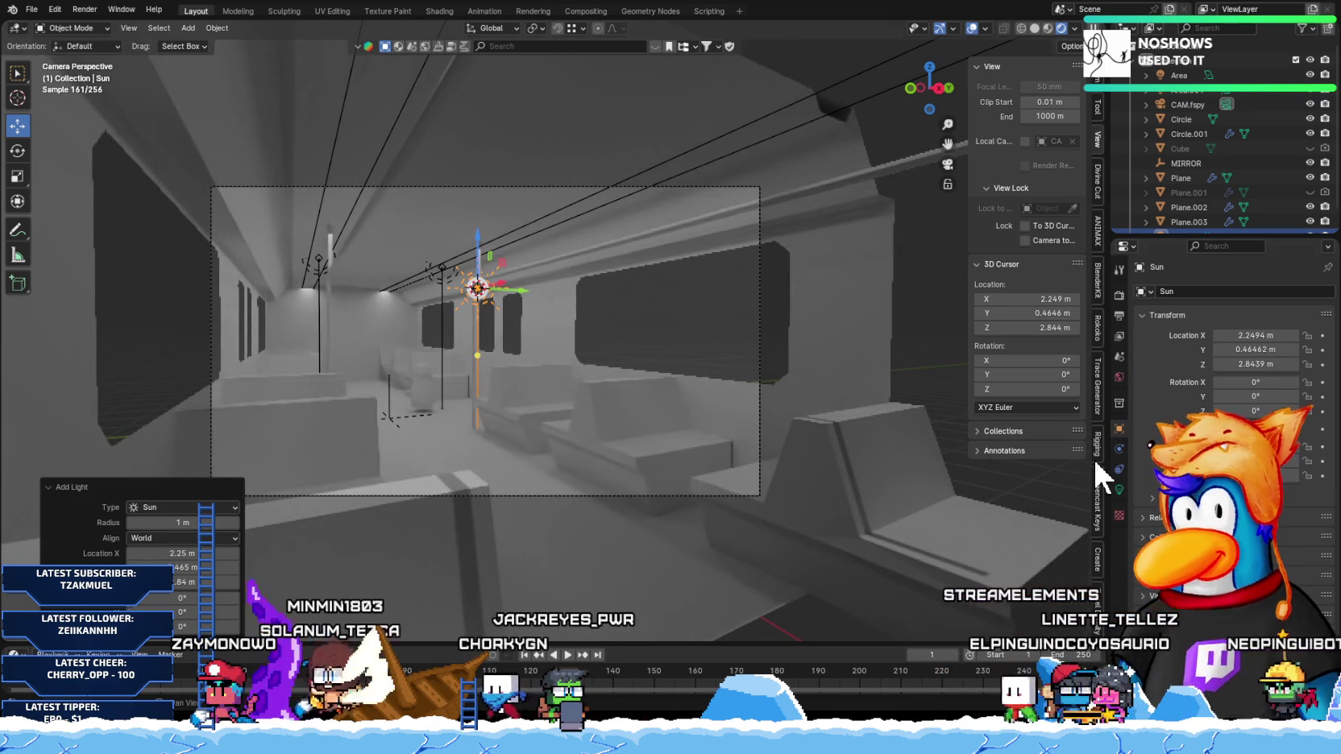
pyautogui.click(1118, 489)
pyautogui.click(1257, 373)
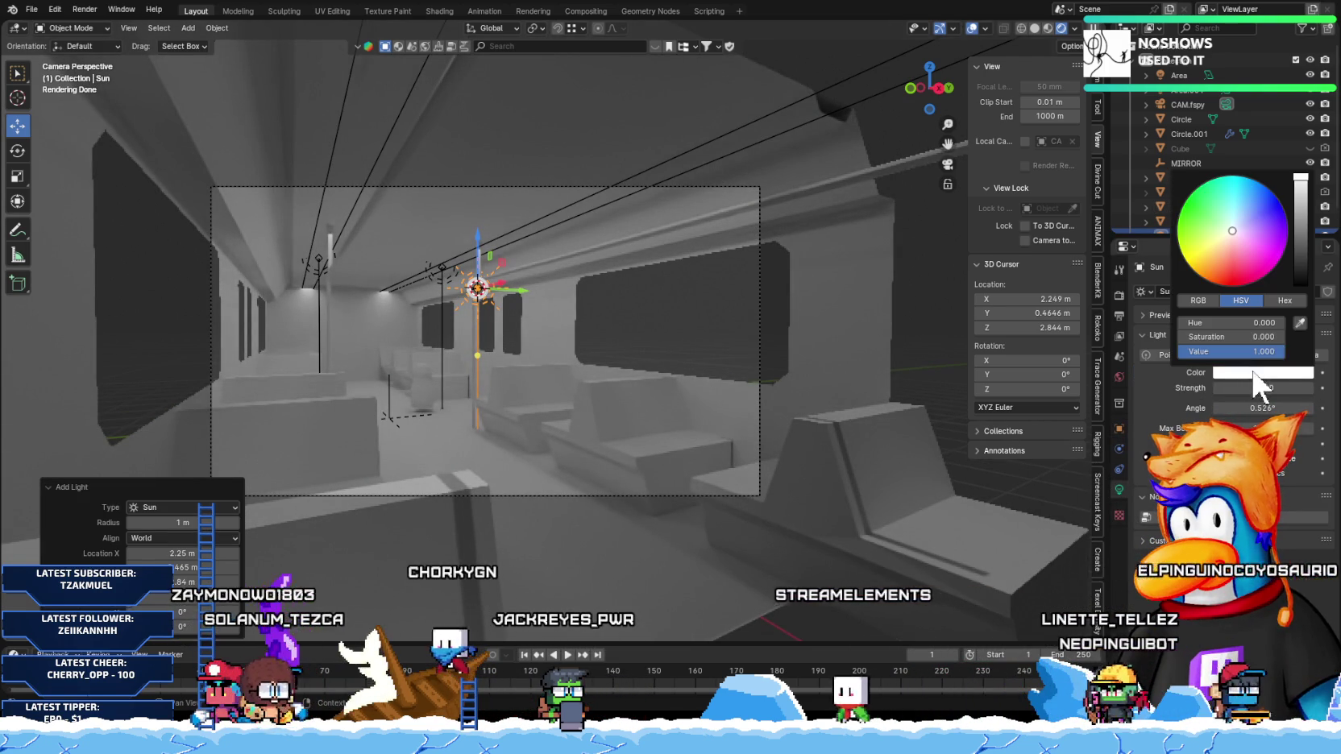
pyautogui.moveTo(1232, 256)
pyautogui.mouseDown()
pyautogui.moveTo(1224, 237)
pyautogui.moveTo(1211, 256)
pyautogui.mouseUp()
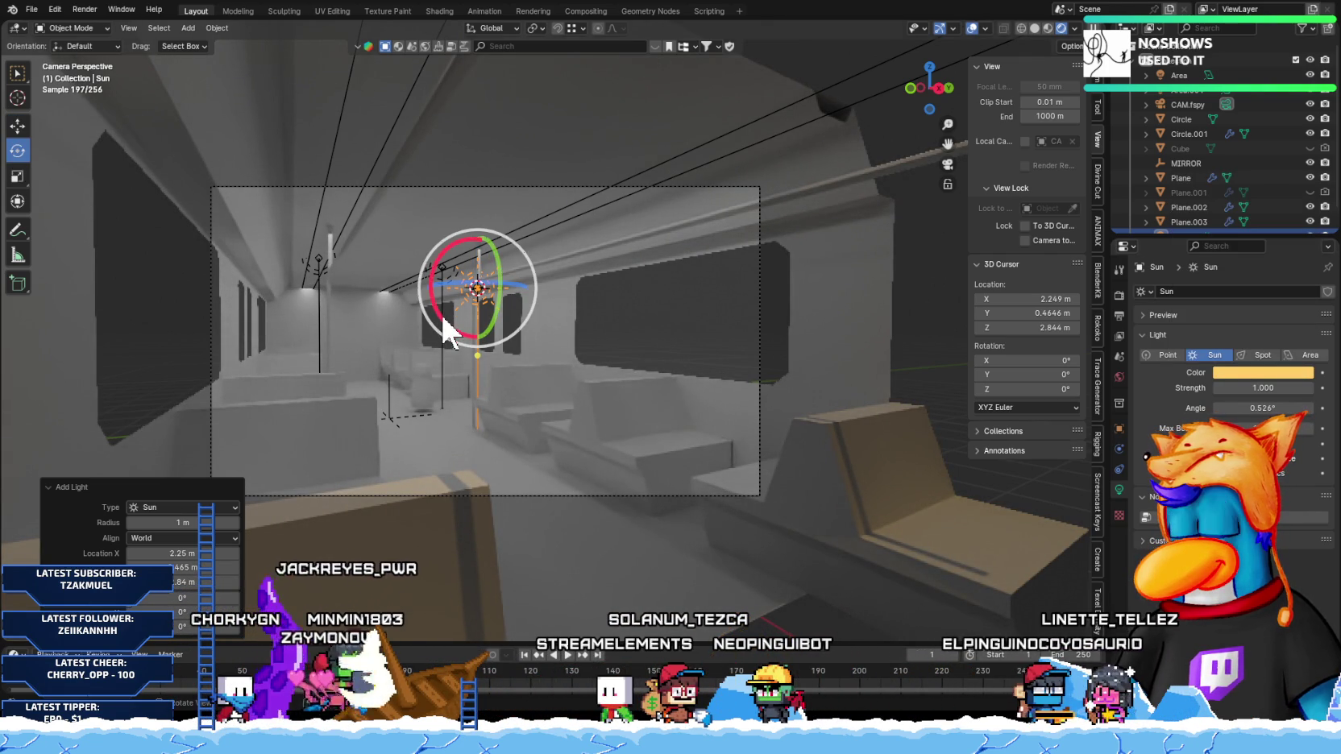
# Step: Rotate the sun around its X and Z axes to angle light into the car
pyautogui.moveTo(445, 326); pyautogui.dragTo(427, 271)
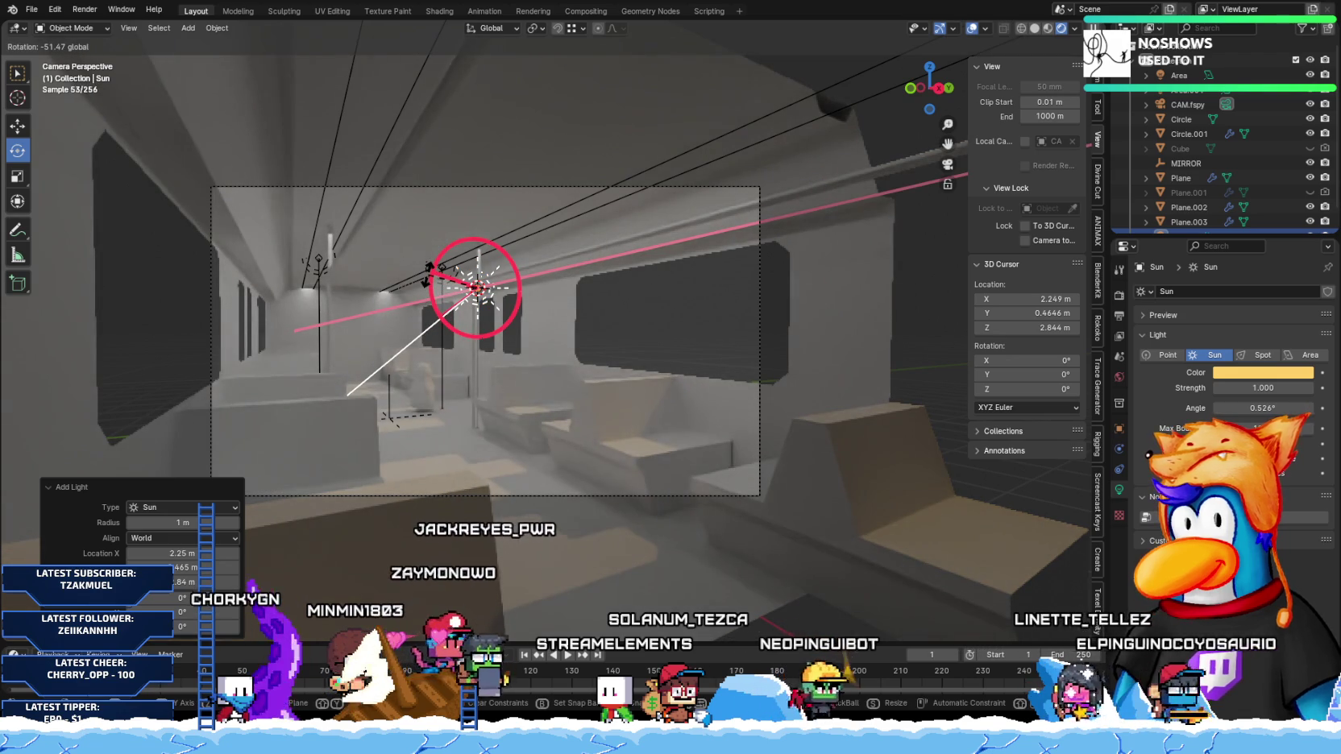
pyautogui.moveTo(427, 273); pyautogui.dragTo(433, 269)
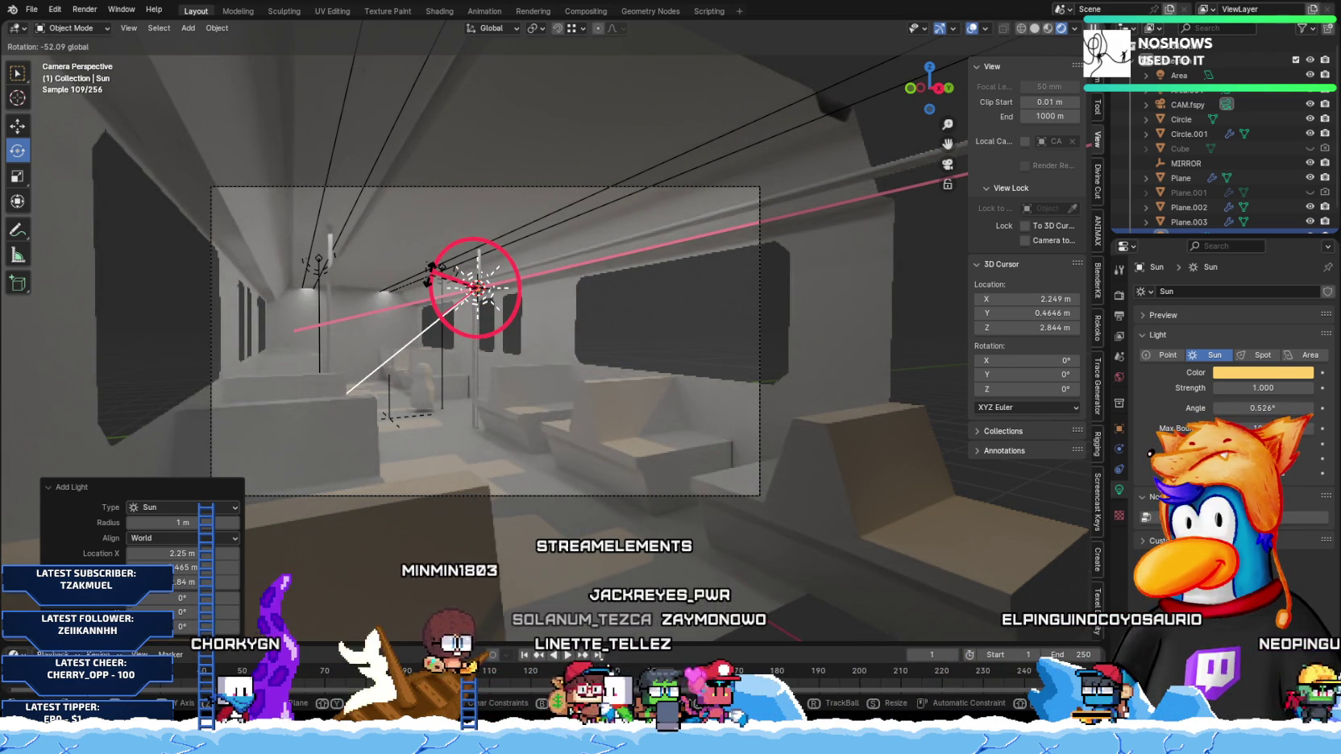
pyautogui.moveTo(428, 278); pyautogui.dragTo(433, 284)
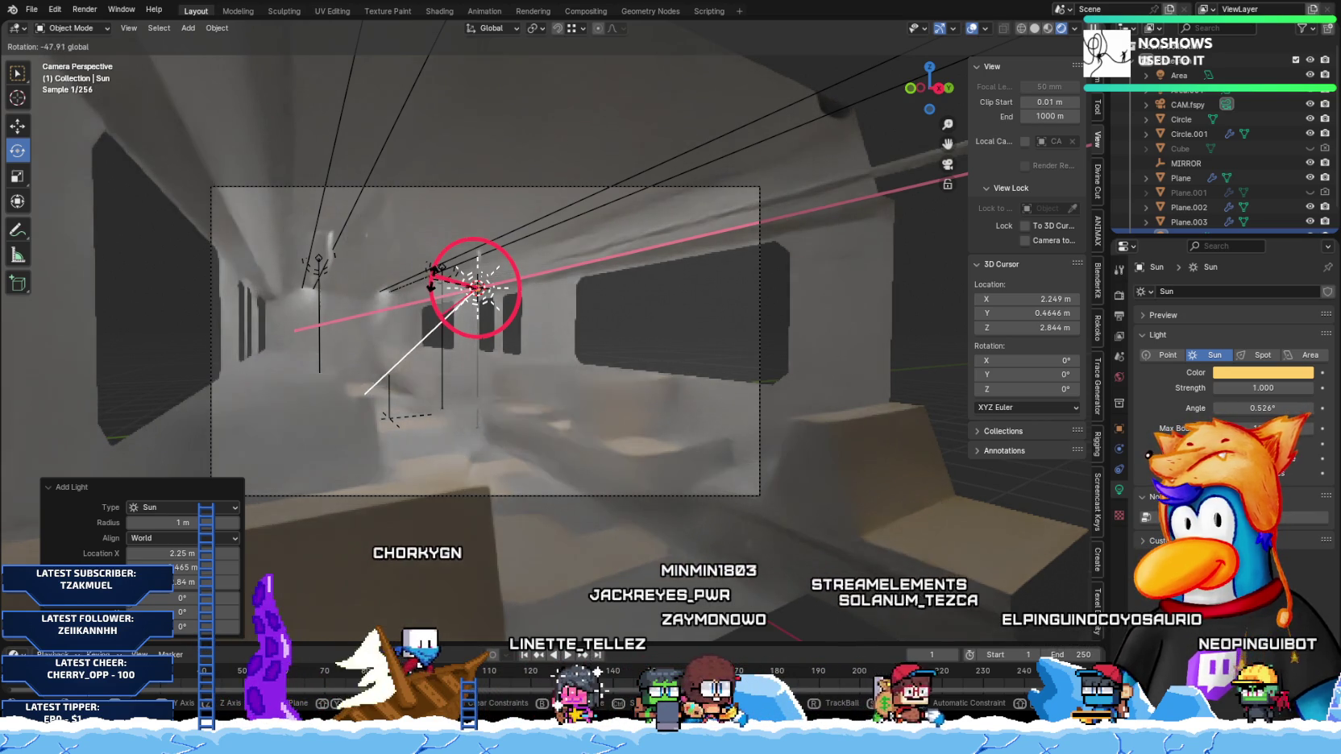
pyautogui.moveTo(432, 285)
pyautogui.mouseDown()
pyautogui.moveTo(515, 284)
pyautogui.moveTo(500, 275)
pyautogui.mouseUp()
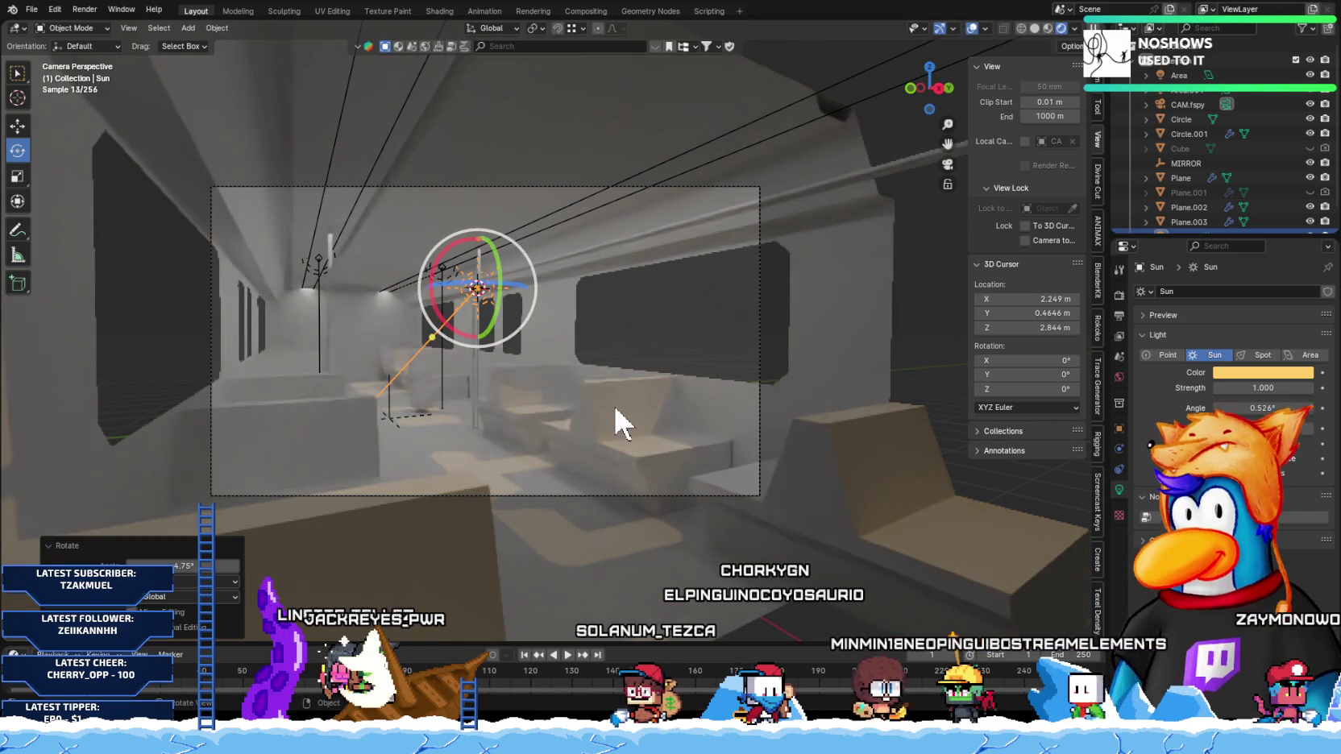
pyautogui.moveTo(442, 324); pyautogui.dragTo(433, 297)
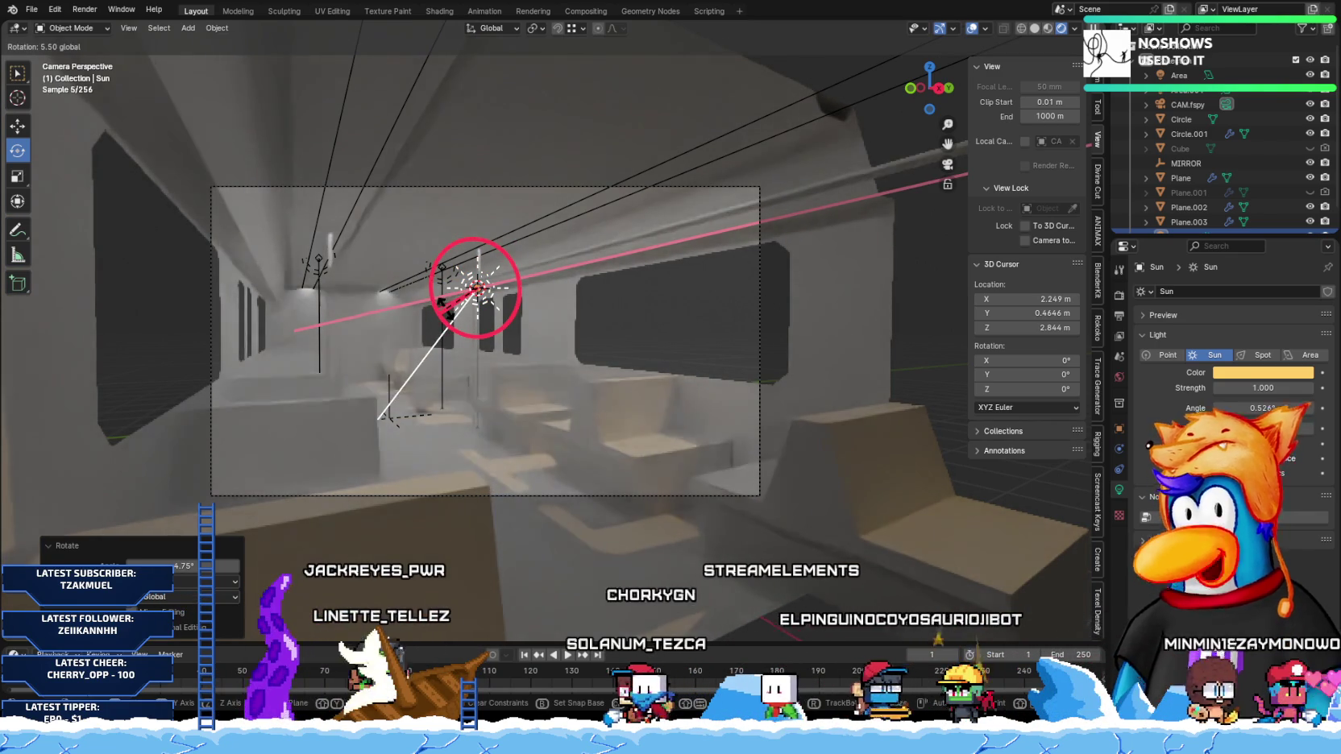
pyautogui.click(434, 299)
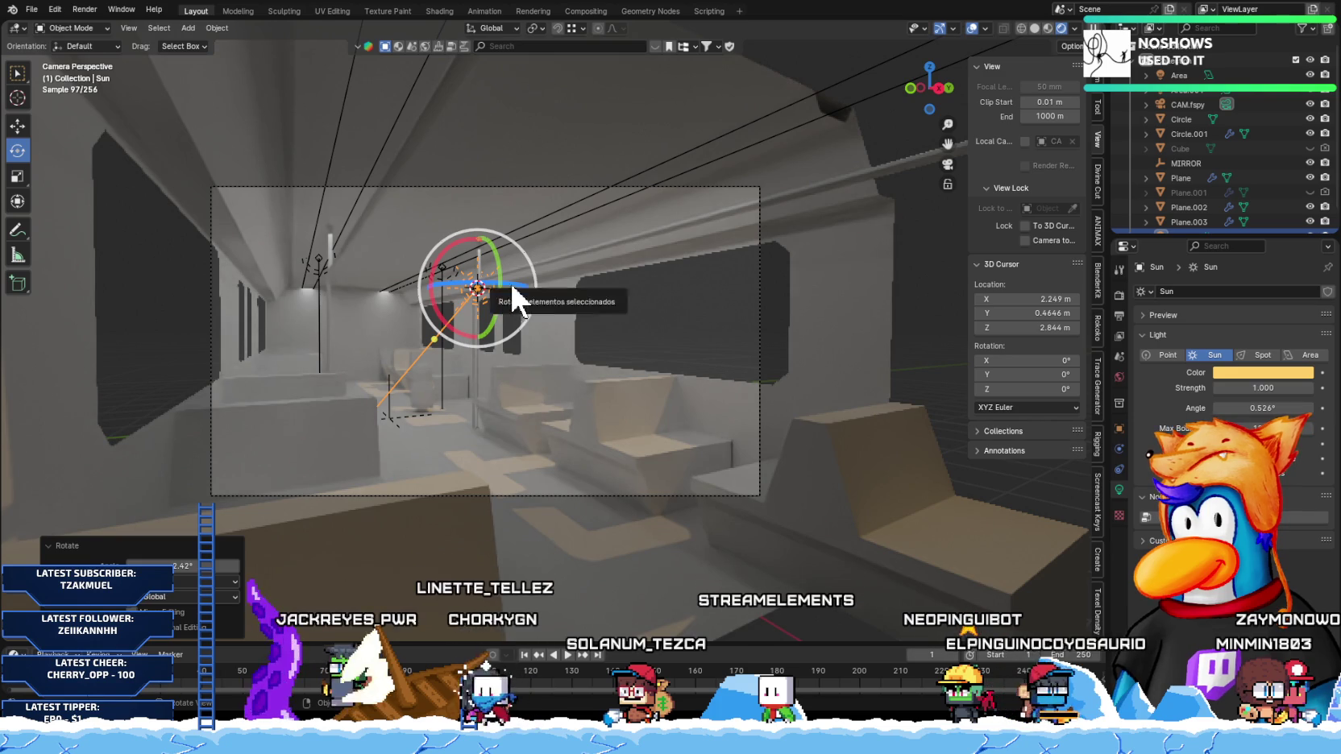
pyautogui.moveTo(515, 284); pyautogui.dragTo(499, 280)
pyautogui.moveTo(440, 310); pyautogui.dragTo(434, 293)
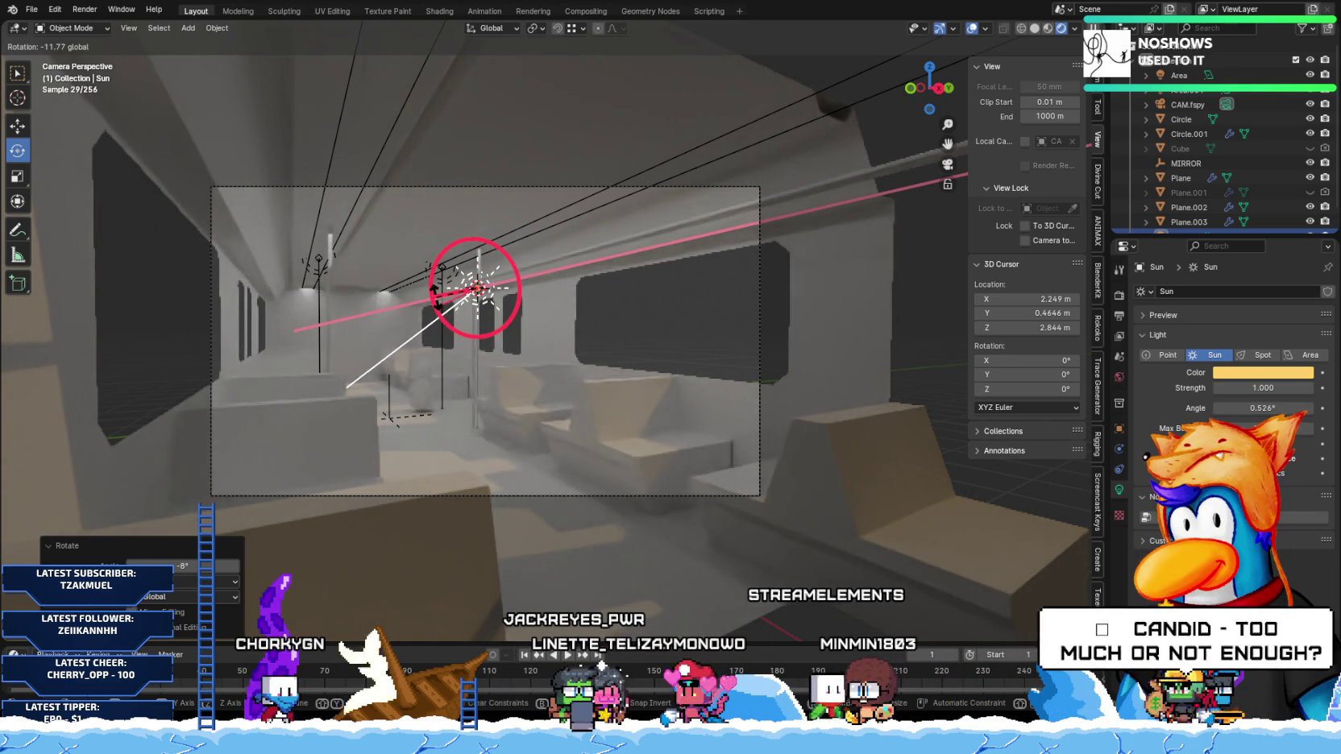
pyautogui.moveTo(433, 290); pyautogui.dragTo(435, 292)
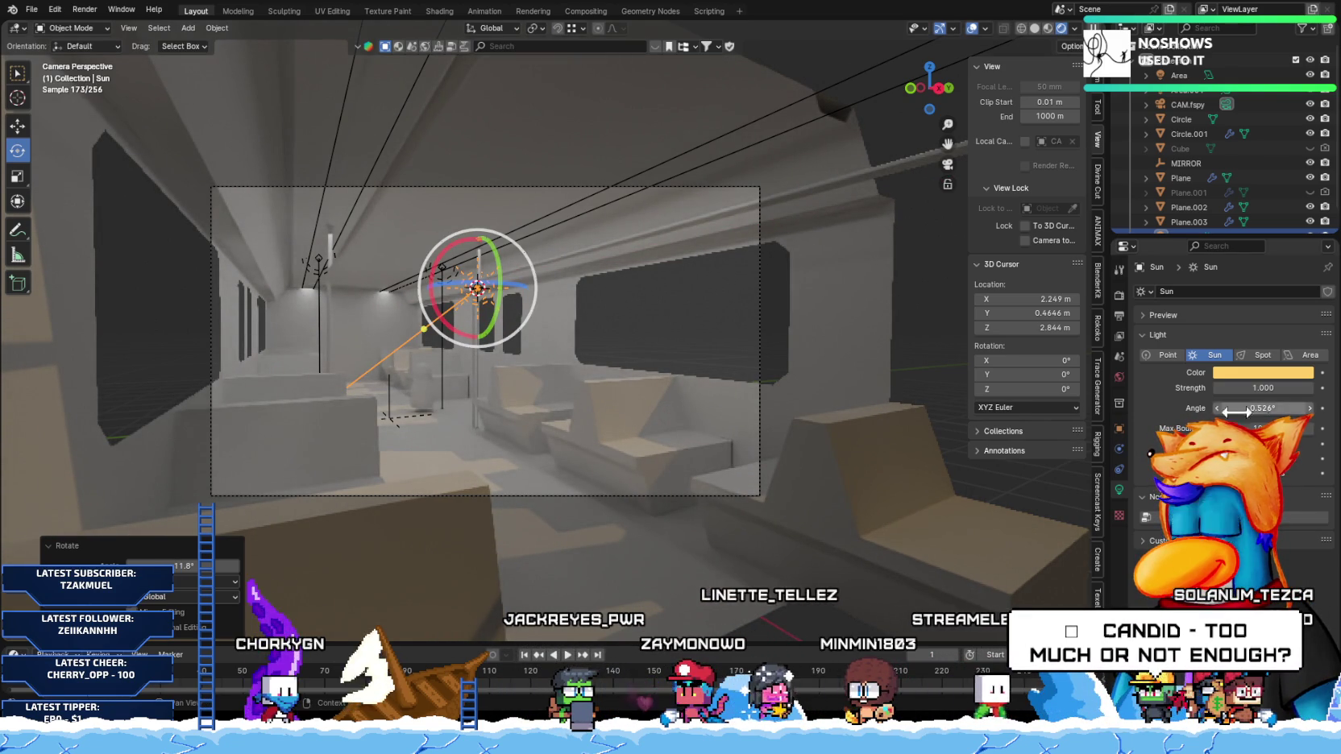
# Step: Make the sun orange and raise its strength from 1.000 to 1.330
pyautogui.click(1262, 371)
pyautogui.moveTo(1209, 260)
pyautogui.mouseDown()
pyautogui.moveTo(1207, 274)
pyautogui.moveTo(1203, 264)
pyautogui.mouseUp()
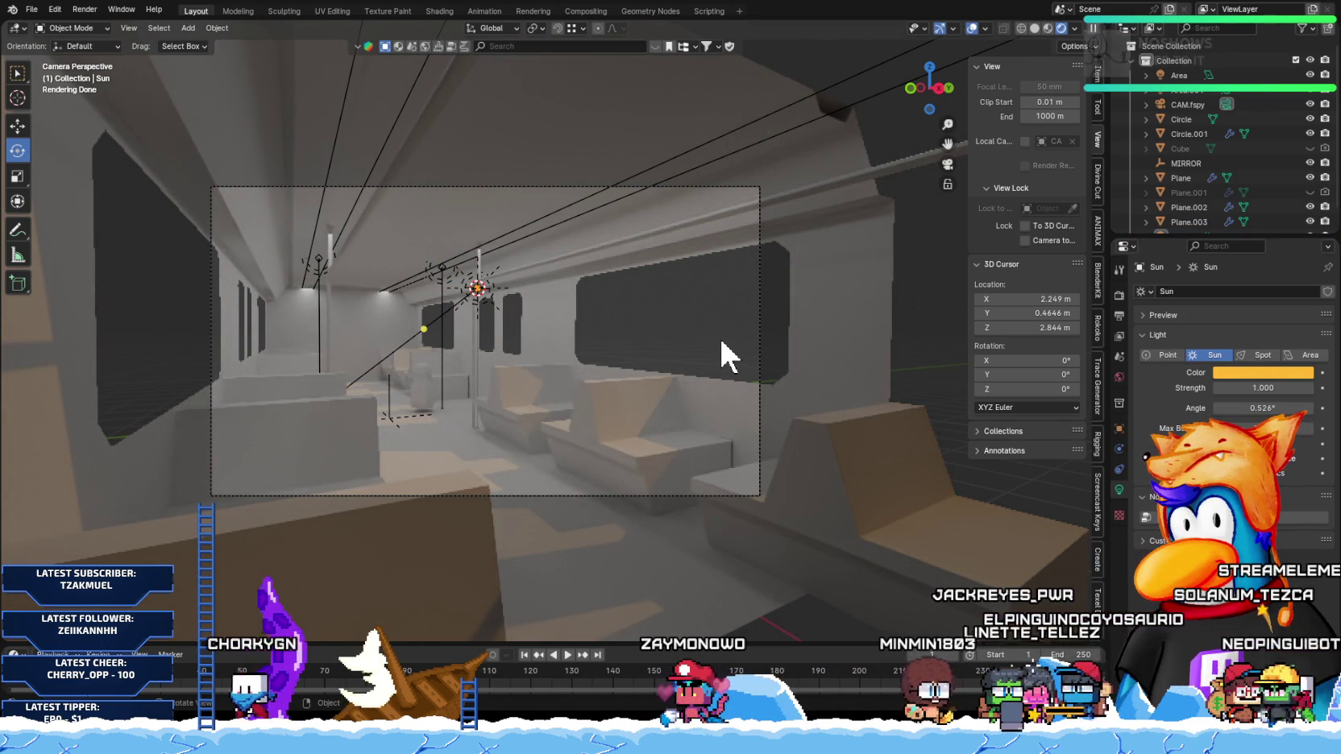
pyautogui.click(1309, 388)
pyautogui.moveTo(1309, 387)
pyautogui.mouseDown()
pyautogui.moveTo(1325, 388)
pyautogui.moveTo(1301, 388)
pyautogui.mouseUp()
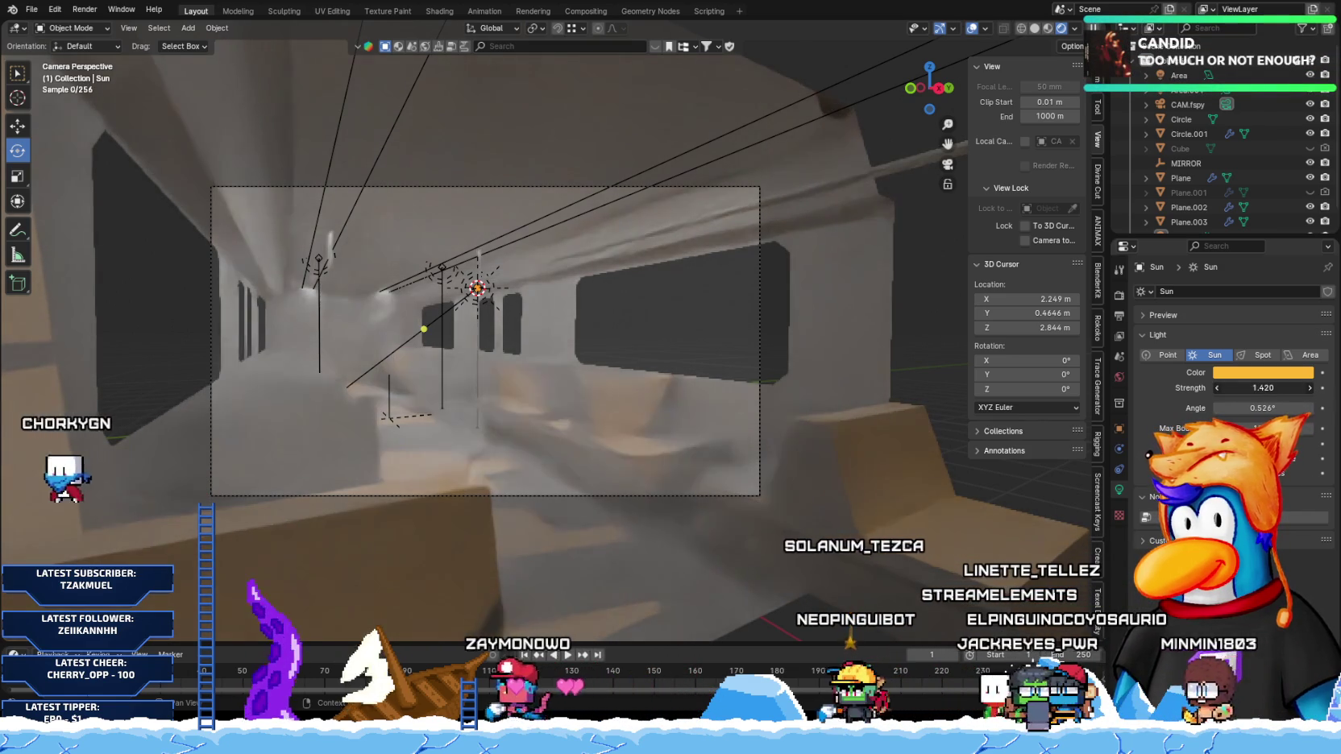
pyautogui.moveTo(1301, 388); pyautogui.dragTo(1295, 388)
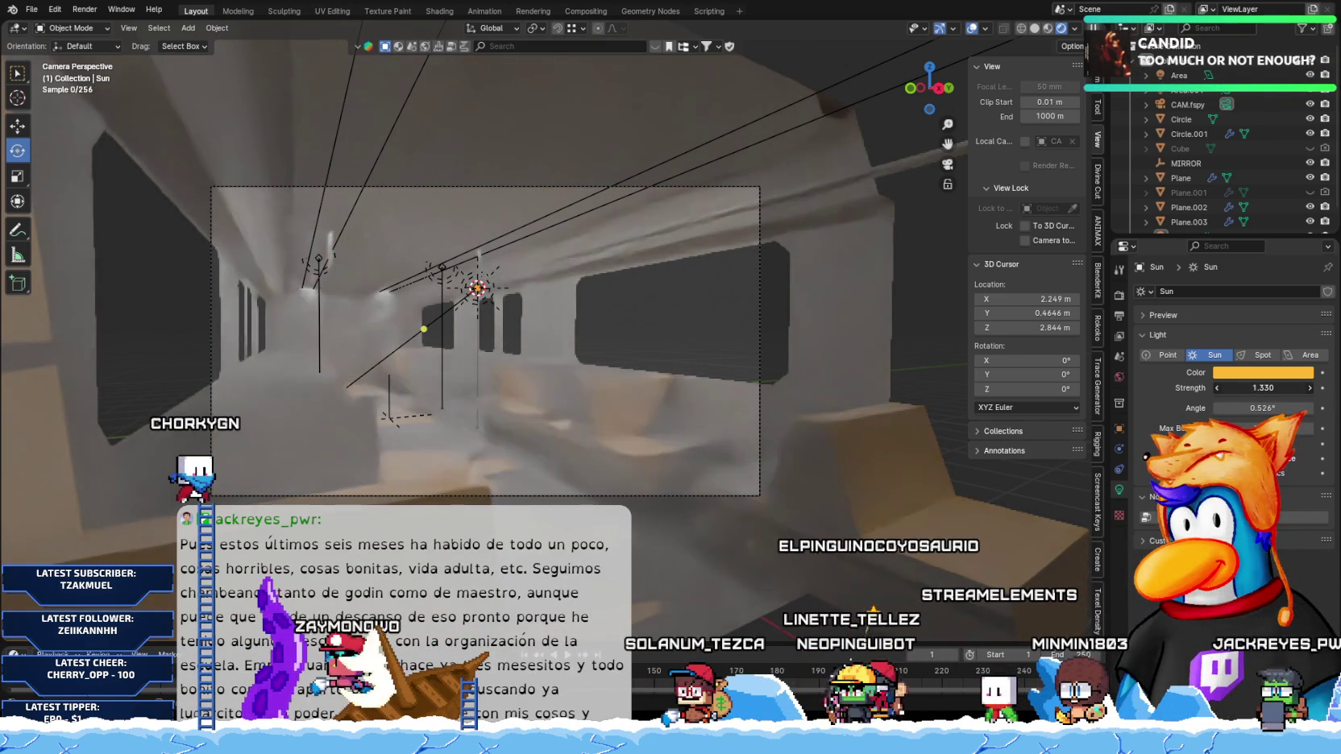
# Step: Compare Solid and Rendered shading to check the brighter lighting
pyautogui.click(1035, 29)
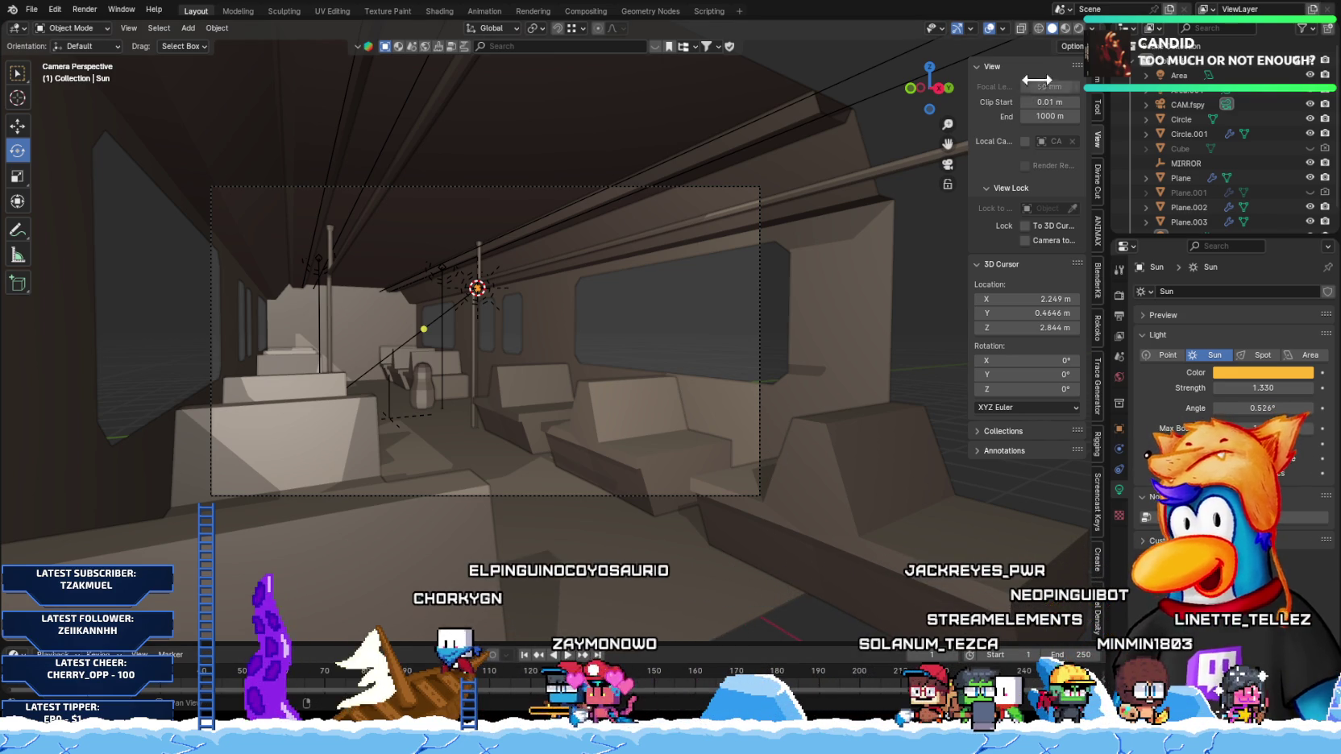
pyautogui.click(1078, 29)
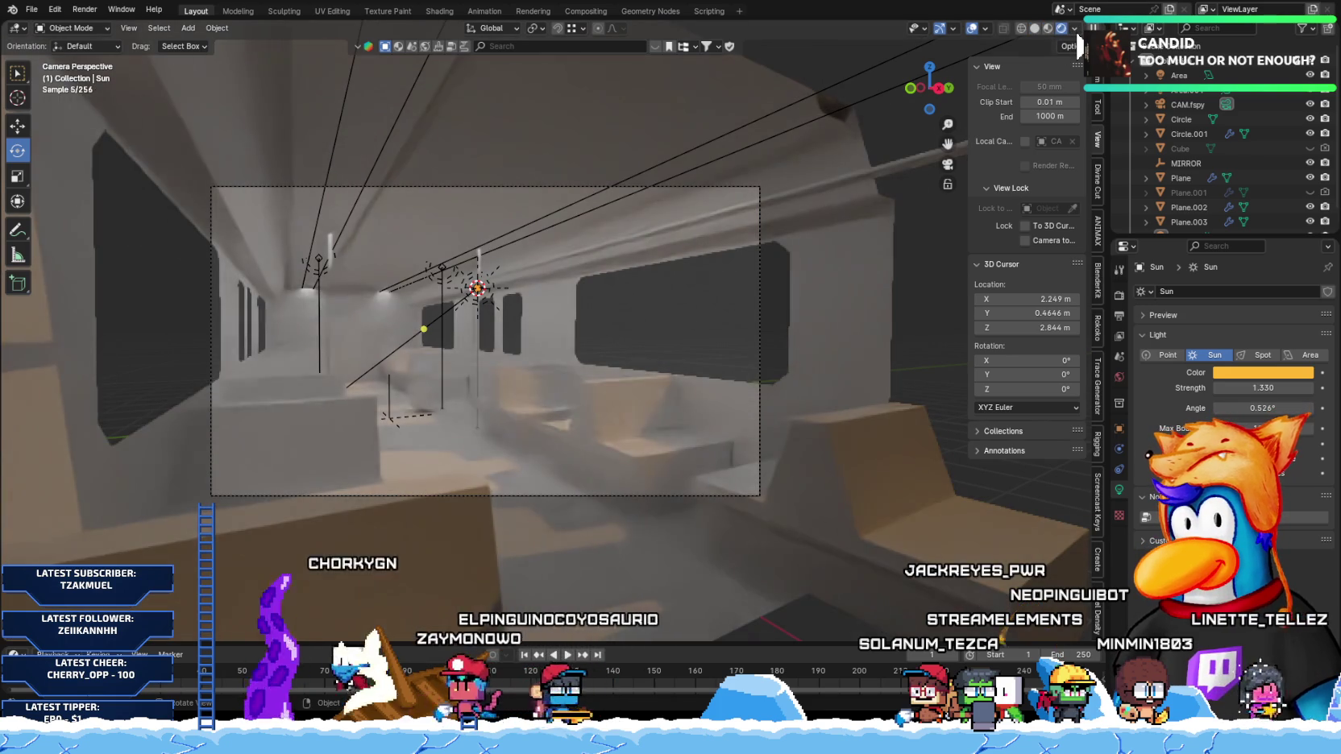
pyautogui.click(1036, 28)
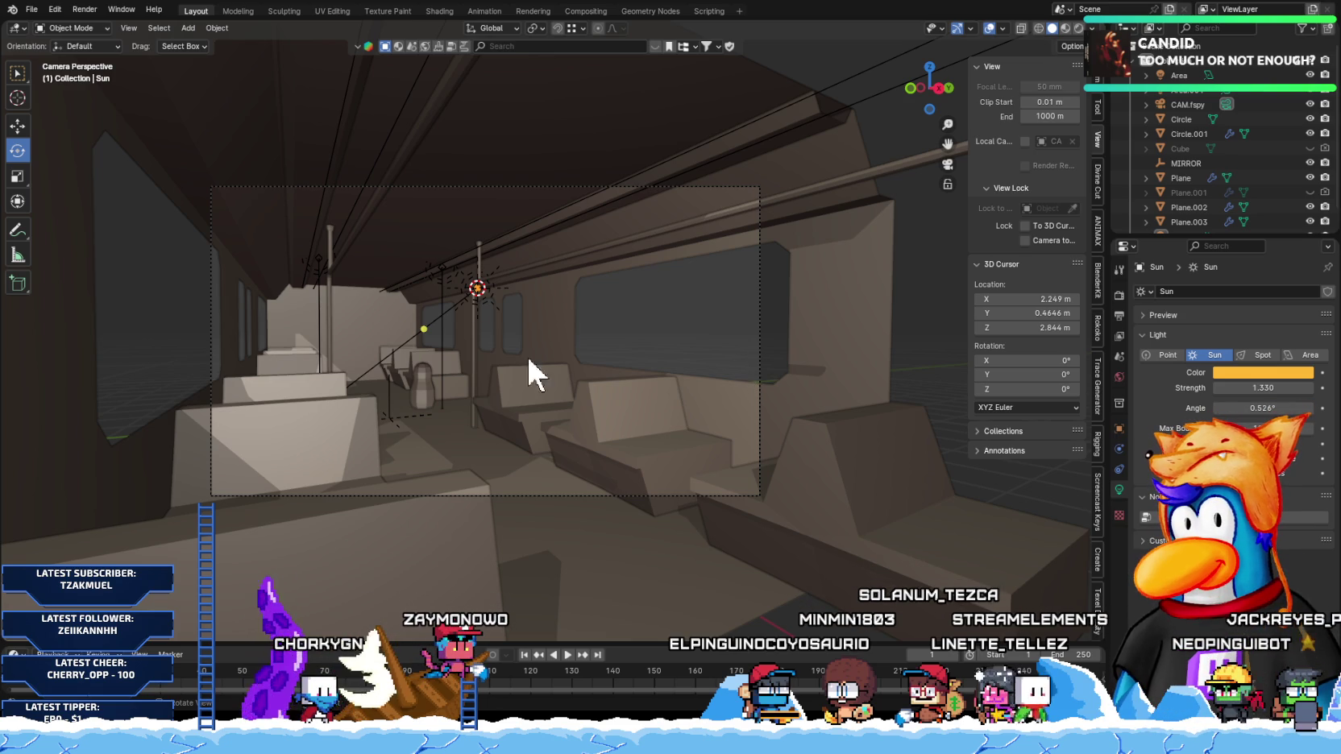
pyautogui.click(481, 243)
# Step: In Circle.001's right-side view, scale the trapezoid bracket's narrow-end vertices wider by about 1.35
pyautogui.click(478, 273)
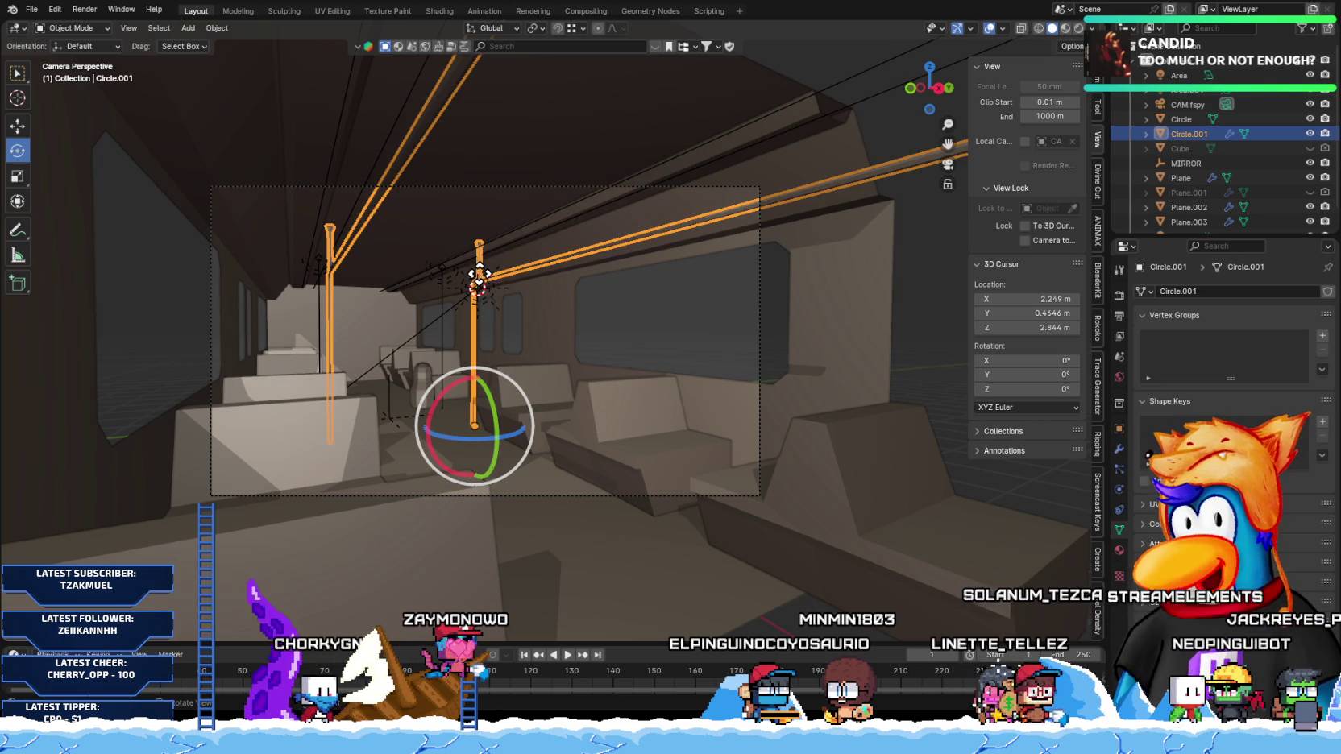
pyautogui.press('Tab')
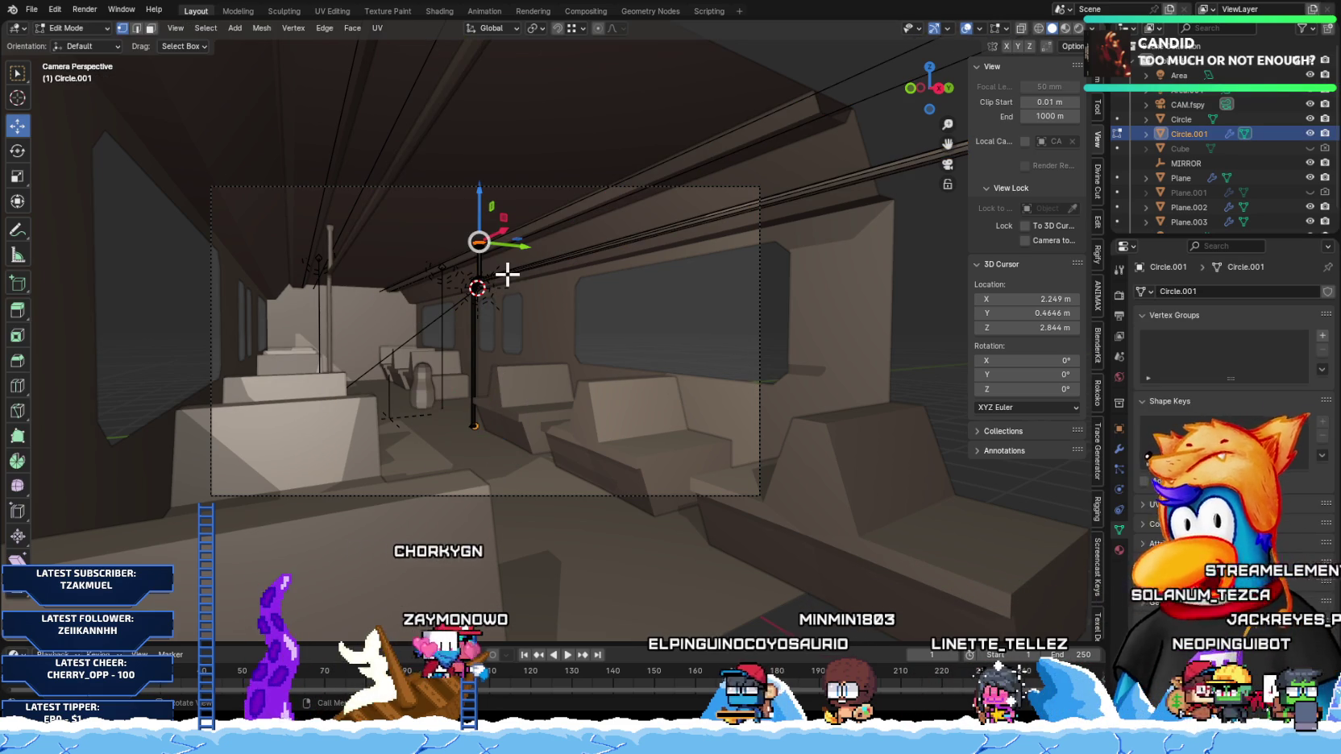
pyautogui.press('KP_1')
pyautogui.press('KP_3')
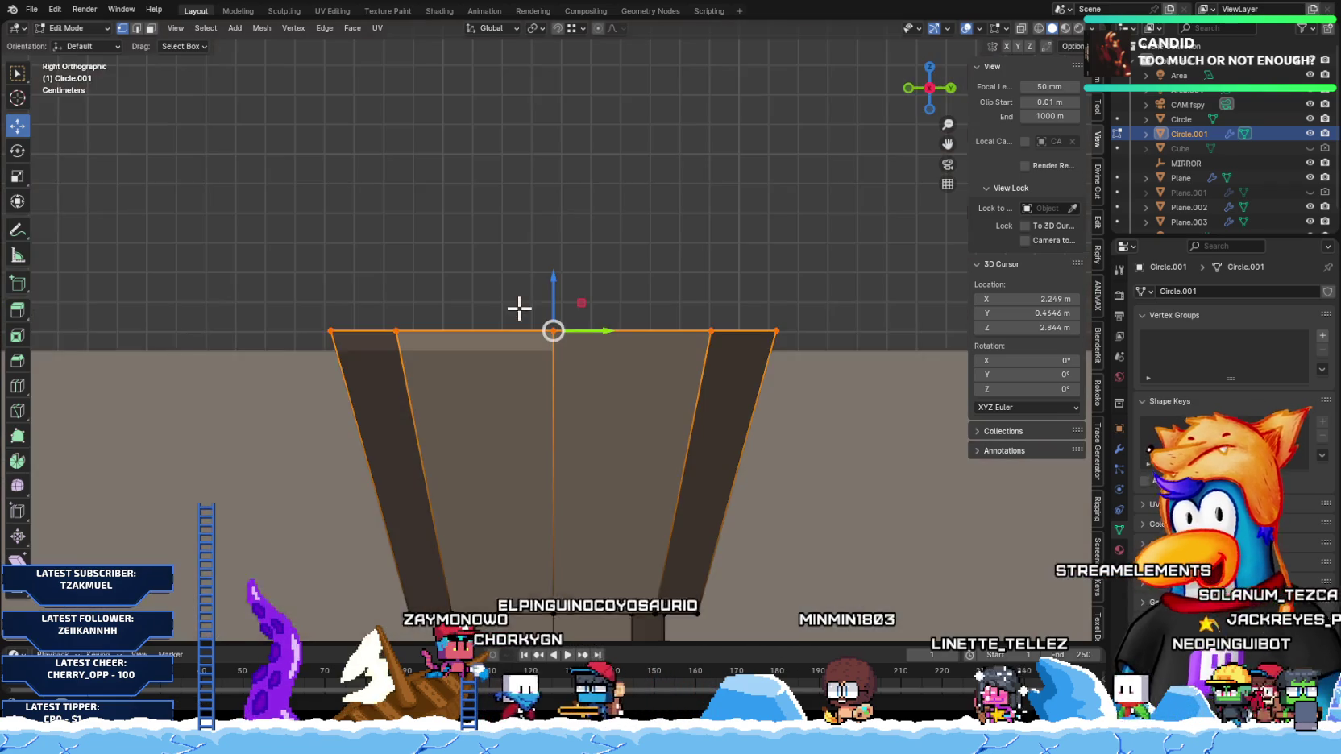
pyautogui.scroll(-5, 523, 340)
pyautogui.moveTo(299, 181)
pyautogui.mouseDown()
pyautogui.moveTo(661, 415)
pyautogui.moveTo(646, 392)
pyautogui.mouseUp()
pyautogui.moveTo(463, 365); pyautogui.dragTo(691, 415)
pyautogui.press('s')
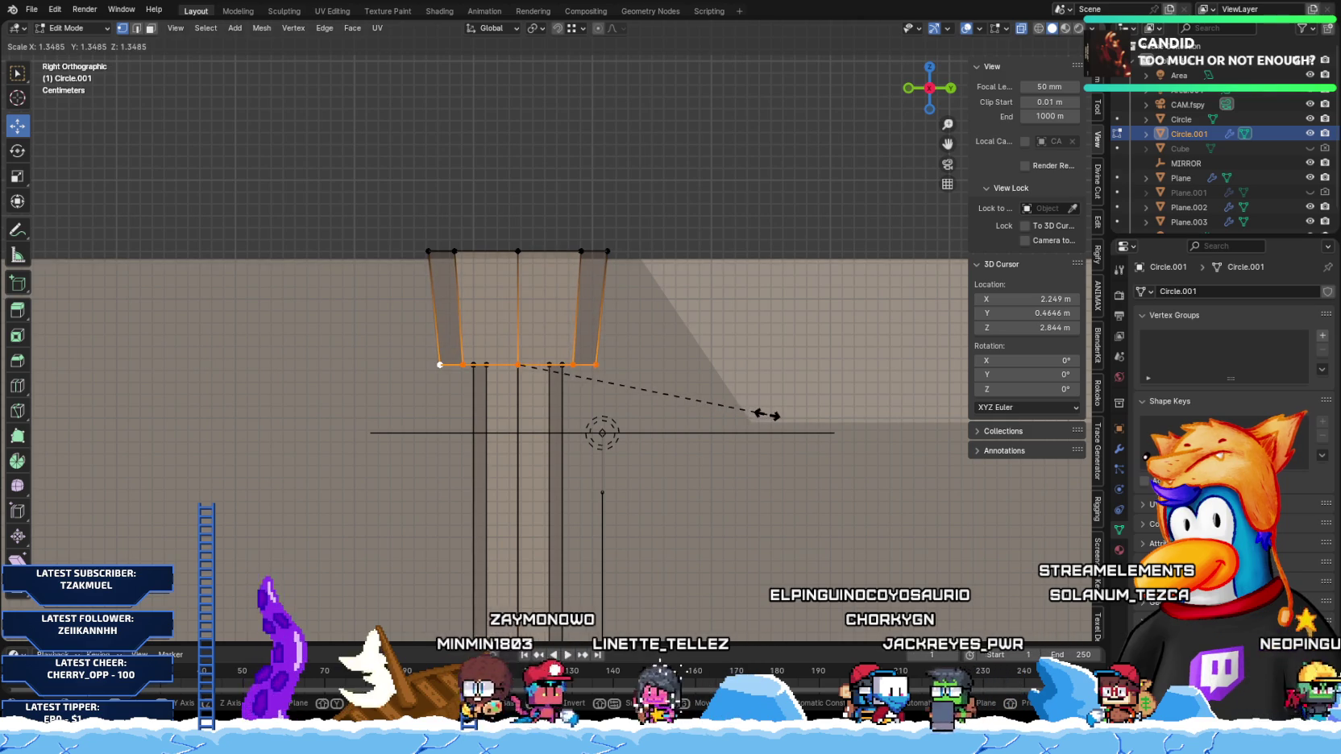
pyautogui.click(765, 415)
# Step: Return to Object Mode and view the train interior from the right side
pyautogui.press('Tab')
pyautogui.scroll(-3, 569, 394)
pyautogui.moveTo(569, 393)
pyautogui.mouseDown(button='middle')
pyautogui.moveTo(568, 364)
pyautogui.moveTo(503, 448)
pyautogui.moveTo(692, 325)
pyautogui.moveTo(616, 448)
pyautogui.moveTo(448, 411)
pyautogui.moveTo(448, 398)
pyautogui.mouseUp(button='middle')
pyautogui.press('KP_3')
pyautogui.scroll(-3, 484, 411)
pyautogui.scroll(5, 524, 420)
pyautogui.scroll(-4, 524, 420)
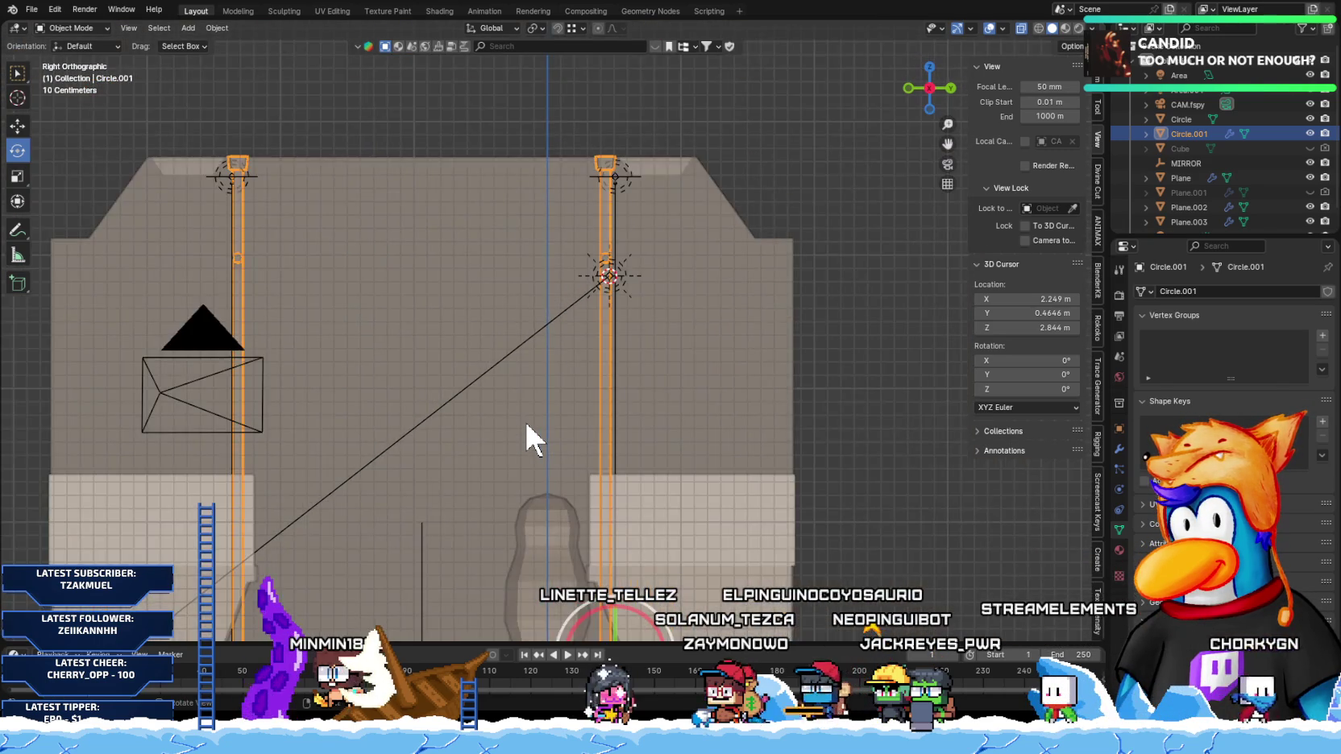
pyautogui.scroll(-2, 525, 420)
pyautogui.scroll(4, 524, 420)
# Step: Reselect the Circle.001 pole and edit it alone in Local View, framed from the front
pyautogui.click(635, 161)
pyautogui.click(634, 164)
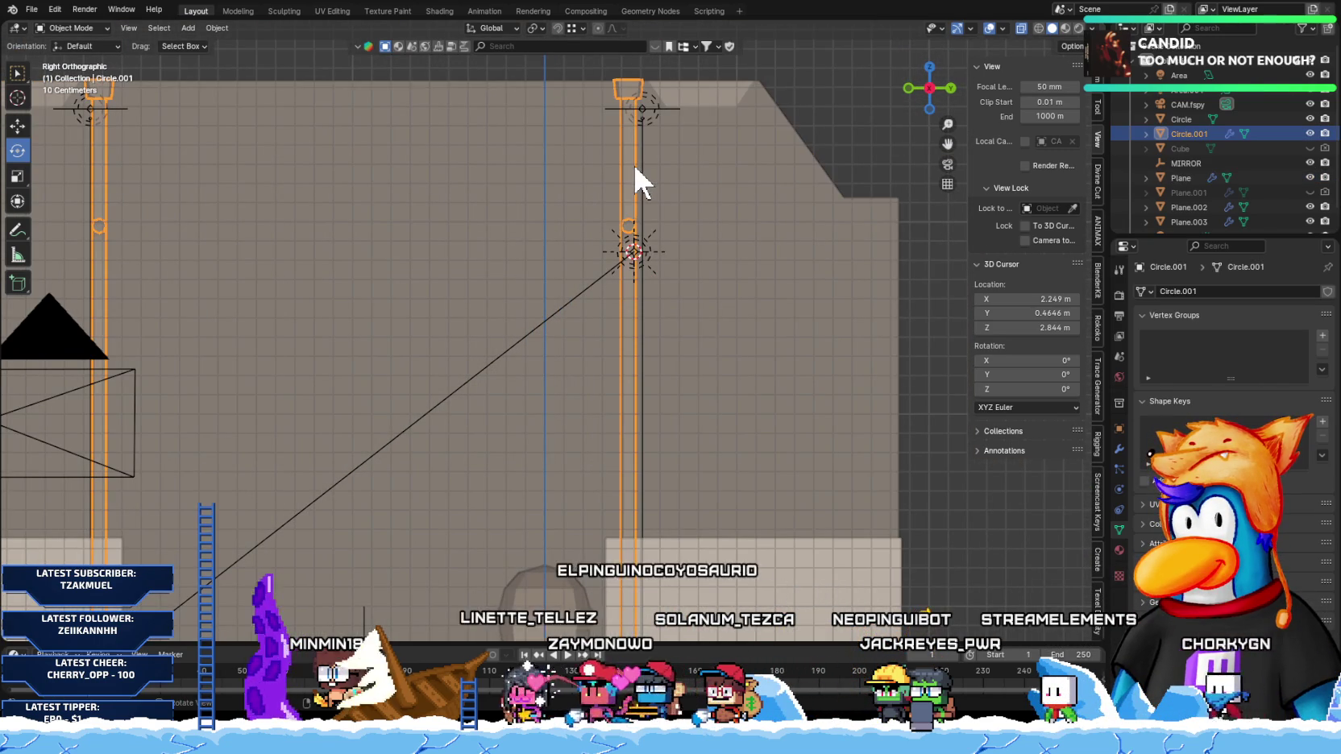
pyautogui.scroll(-5, 637, 179)
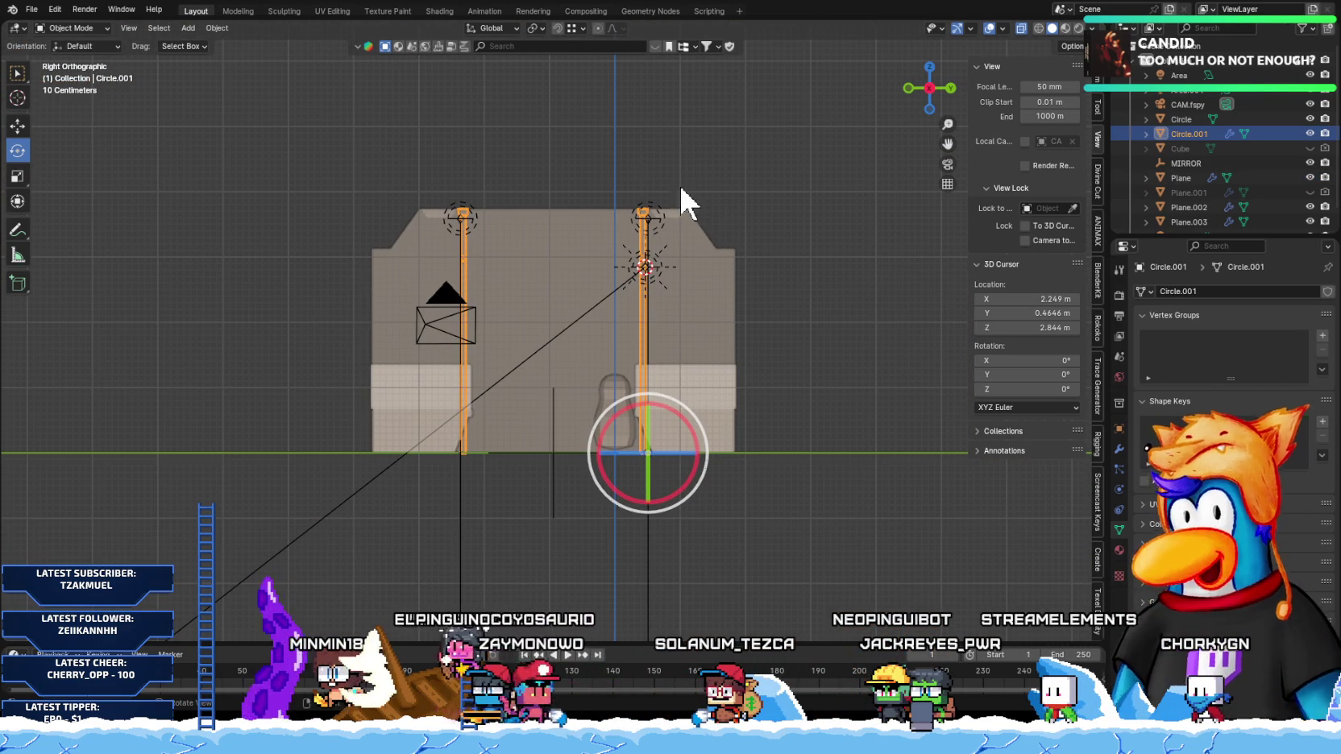
pyautogui.press('Tab')
pyautogui.press('KP_Divide')
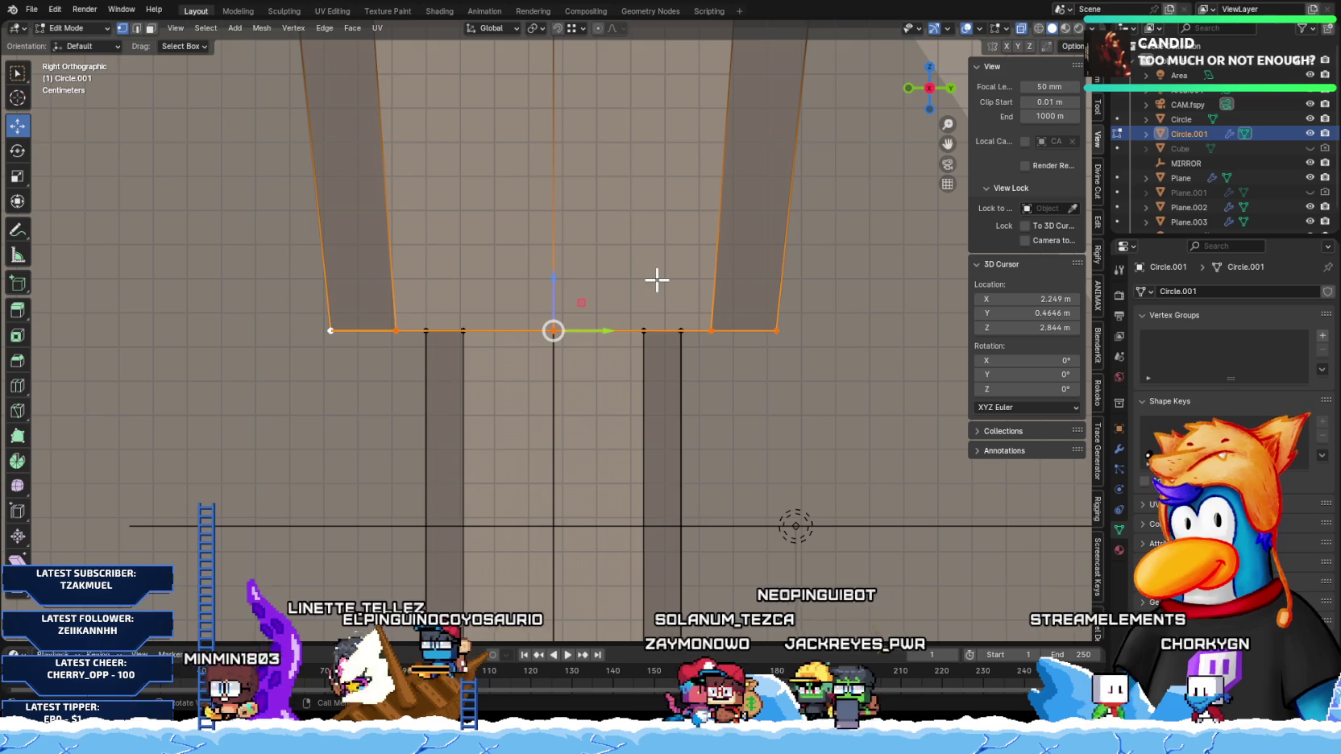
pyautogui.press('KP_1')
pyautogui.press('KP_Decimal')
# Step: Add a centred edge loop on the vertical pole
pyautogui.scroll(-4, 464, 347)
pyautogui.scroll(-5, 443, 387)
pyautogui.scroll(1, 564, 459)
pyautogui.scroll(1, 548, 427)
pyautogui.scroll(2, 542, 403)
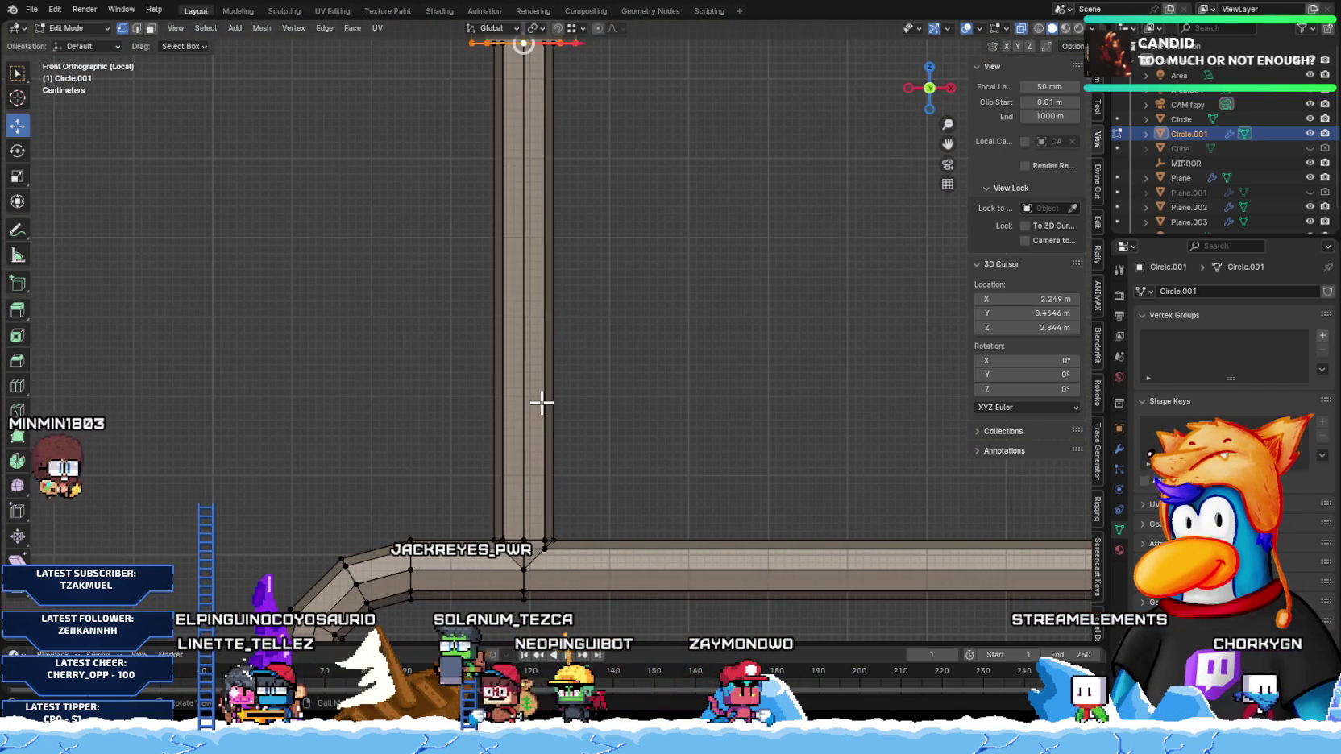
pyautogui.click(514, 376)
pyautogui.rightClick(559, 501)
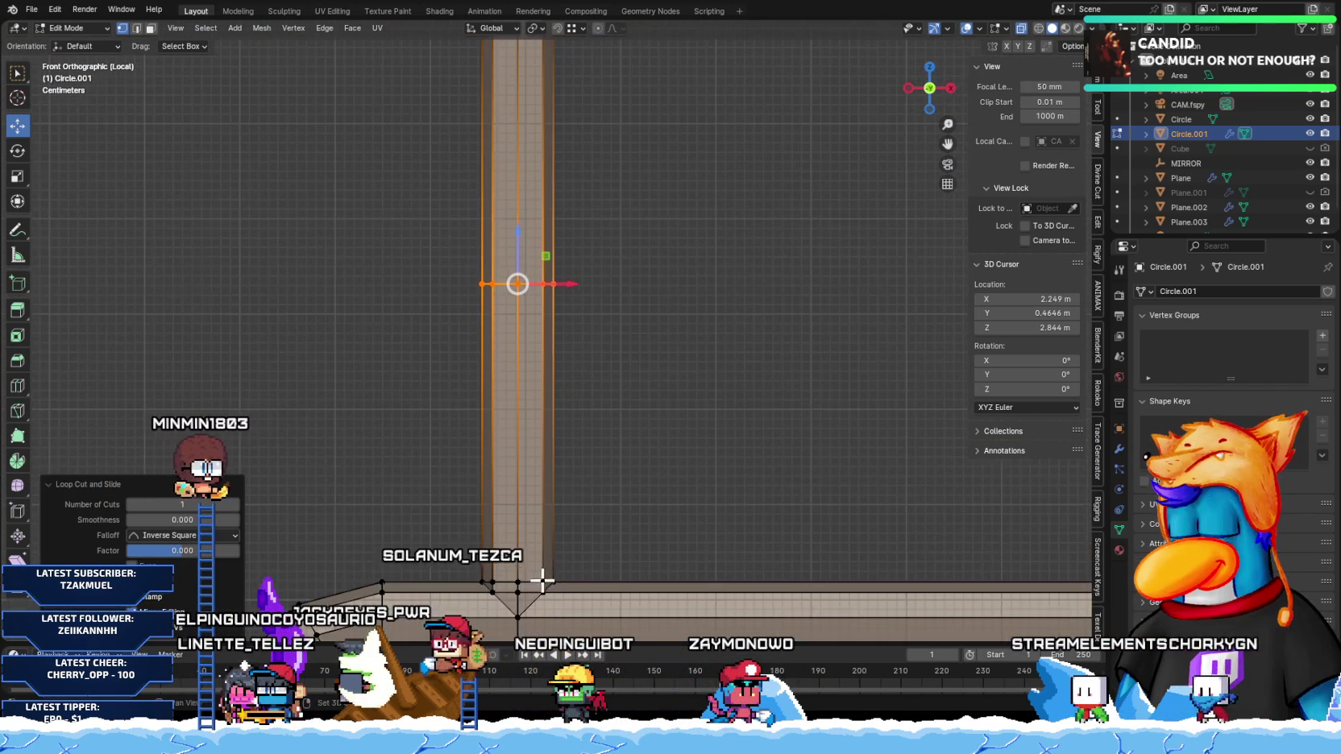
# Step: Cut an edge loop along the horizontal pipe near the bend
pyautogui.scroll(-2, 539, 578)
pyautogui.scroll(-2, 470, 419)
pyautogui.keyDown('shift'); pyautogui.moveTo(697, 427); pyautogui.dragTo(546, 384, button='middle'); pyautogui.keyUp('shift')
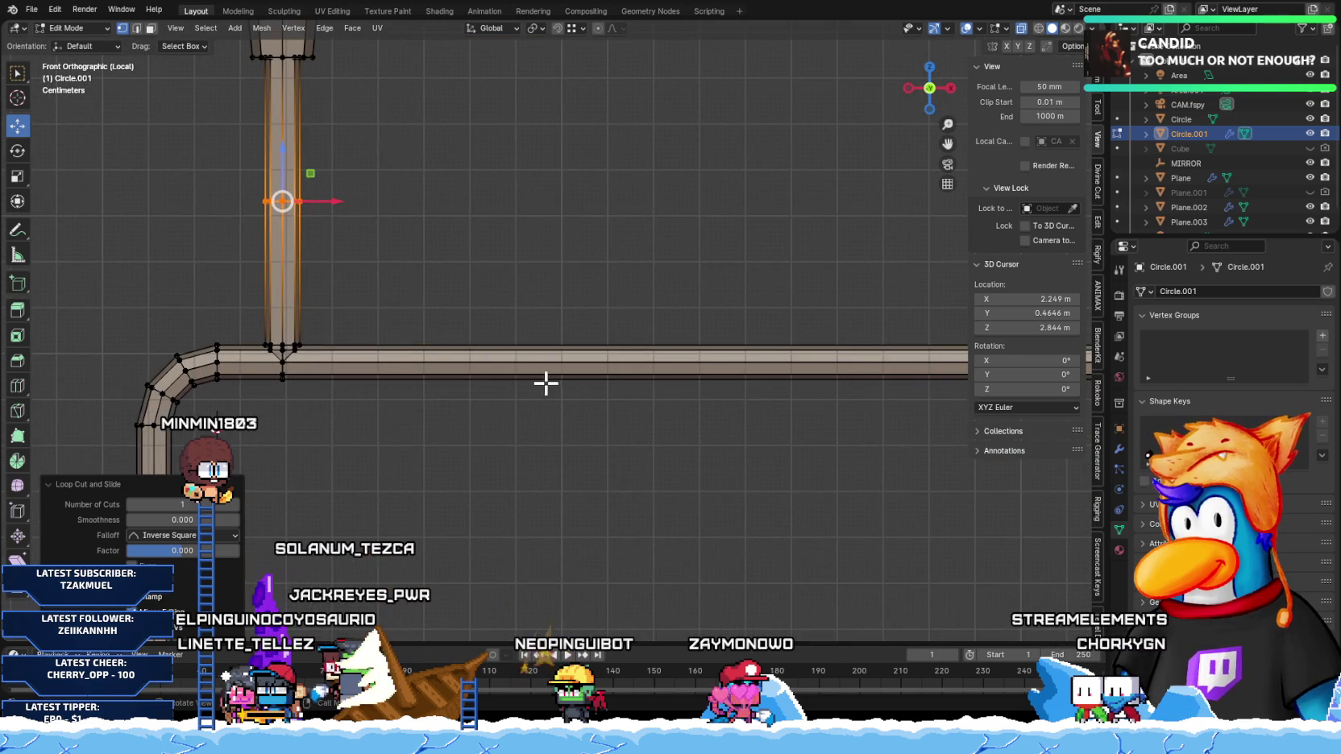
pyautogui.hotkey('ctrl', 'r')
pyautogui.click(577, 358)
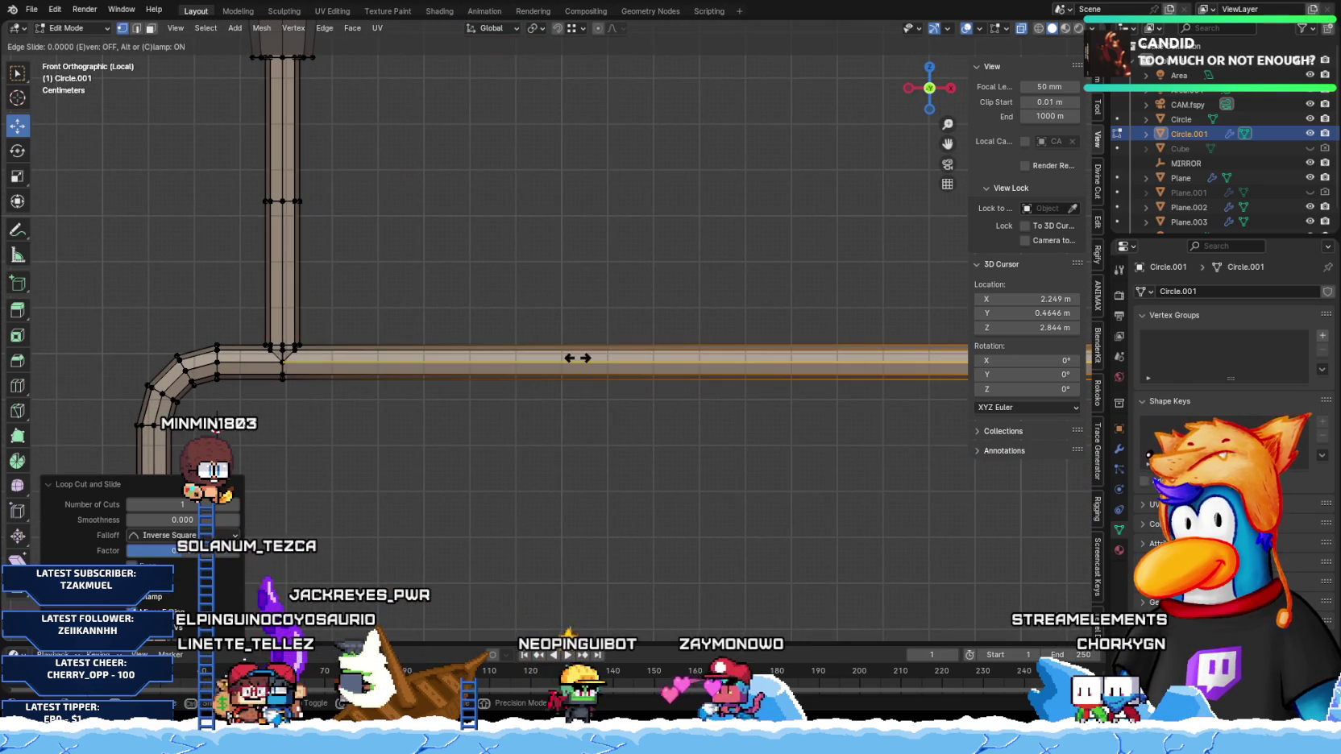
pyautogui.click(625, 366)
pyautogui.scroll(-5, 613, 420)
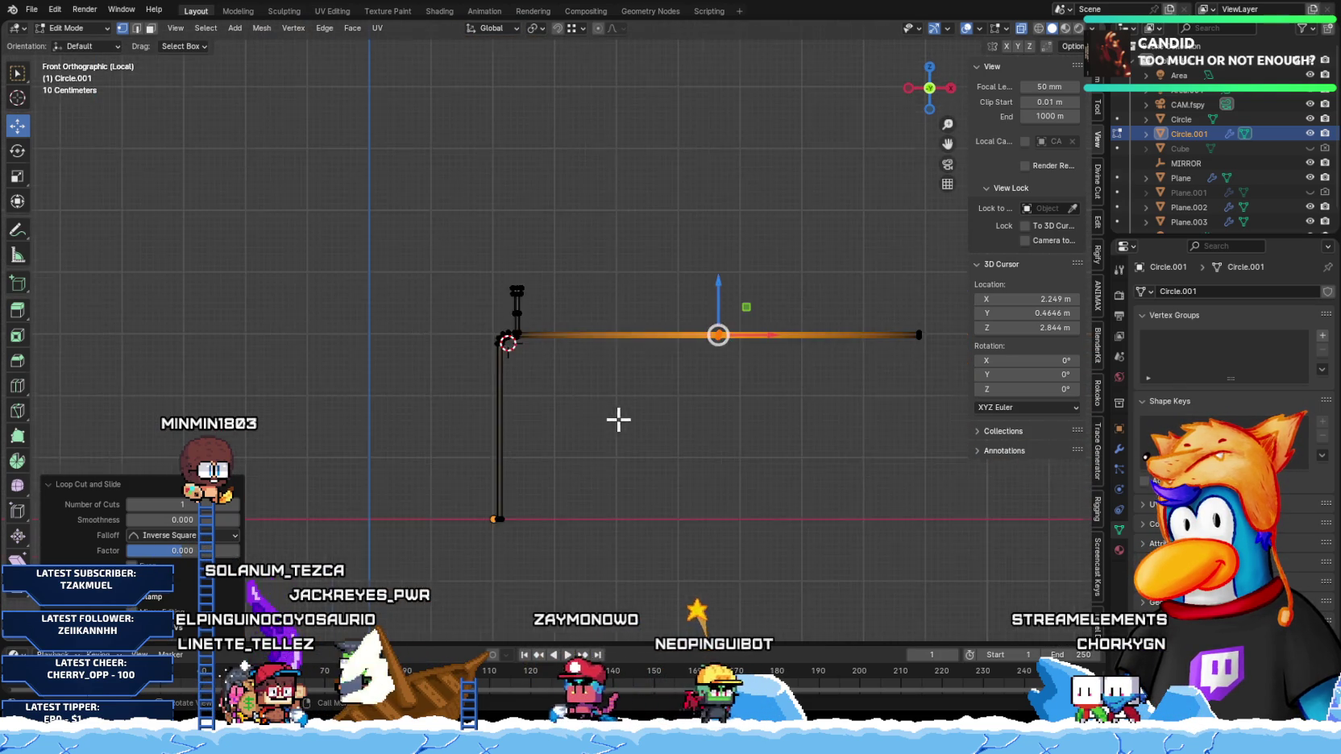
pyautogui.scroll(3, 908, 375)
# Step: Redo the horizontal-pipe loop cut and flatten it with X scale 0
pyautogui.hotkey('ctrl', 'z')
pyautogui.hotkey('ctrl', 'r')
pyautogui.click(805, 339)
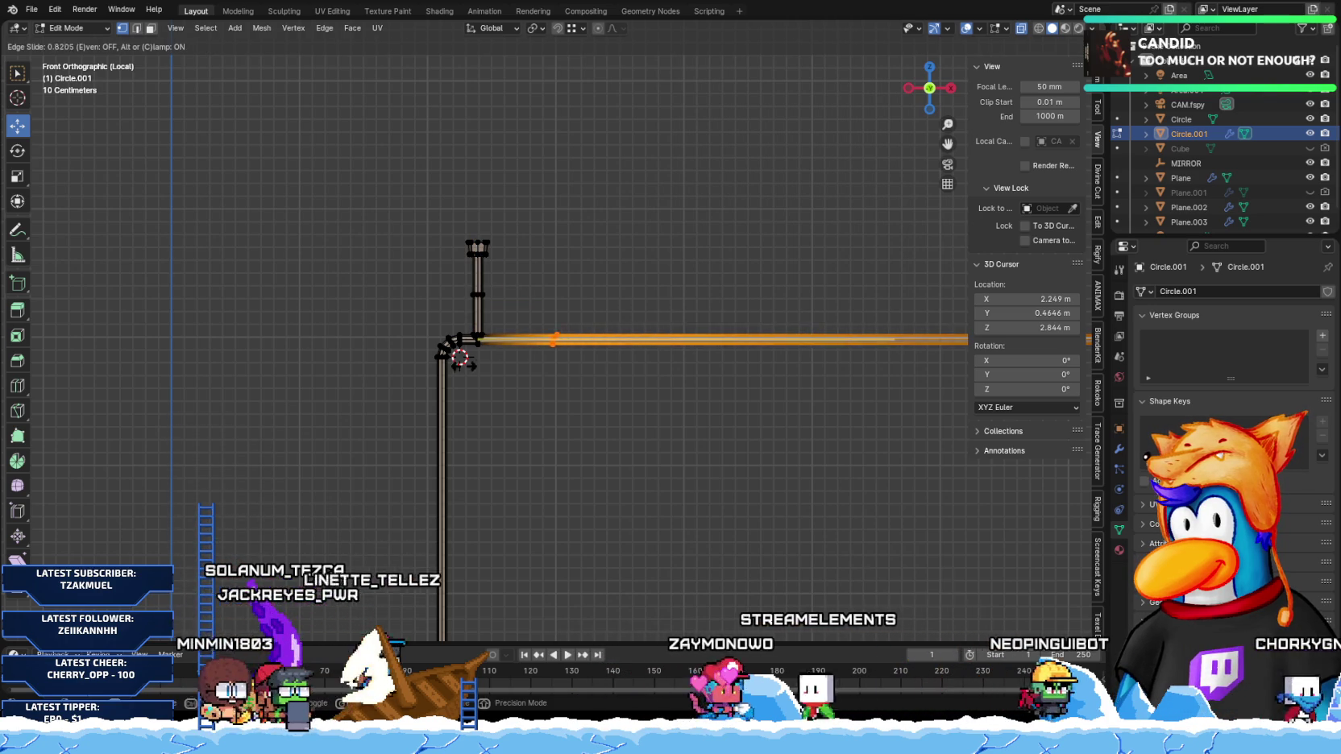
pyautogui.click(670, 345)
pyautogui.scroll(3, 502, 360)
pyautogui.scroll(2, 569, 365)
pyautogui.press('s')
pyautogui.press('x')
pyautogui.press('0')
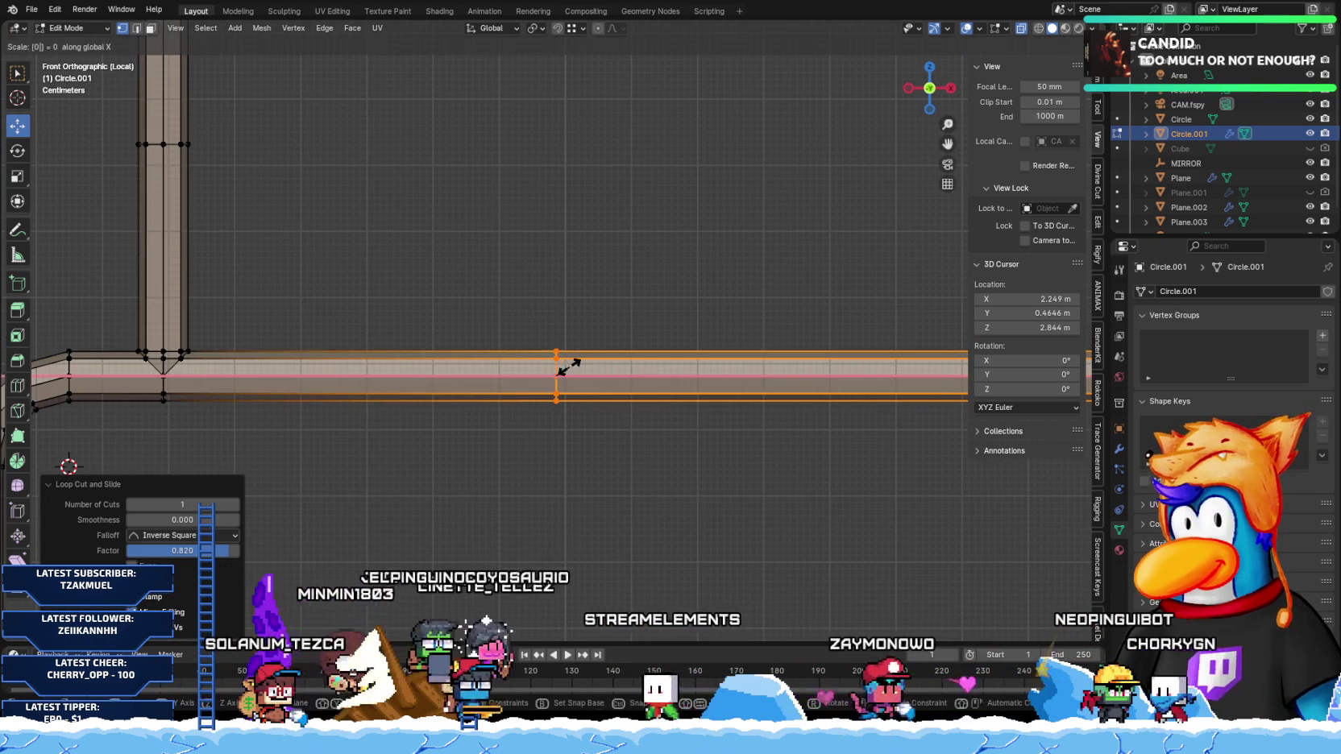
pyautogui.press('Return')
# Step: Add another edge loop near the junction and flatten it with X scale 0
pyautogui.moveTo(153, 382)
pyautogui.keyDown('shift'); pyautogui.mouseDown(button='middle')
pyautogui.moveTo(329, 365)
pyautogui.moveTo(263, 365)
pyautogui.mouseUp(button='middle'); pyautogui.keyUp('shift')
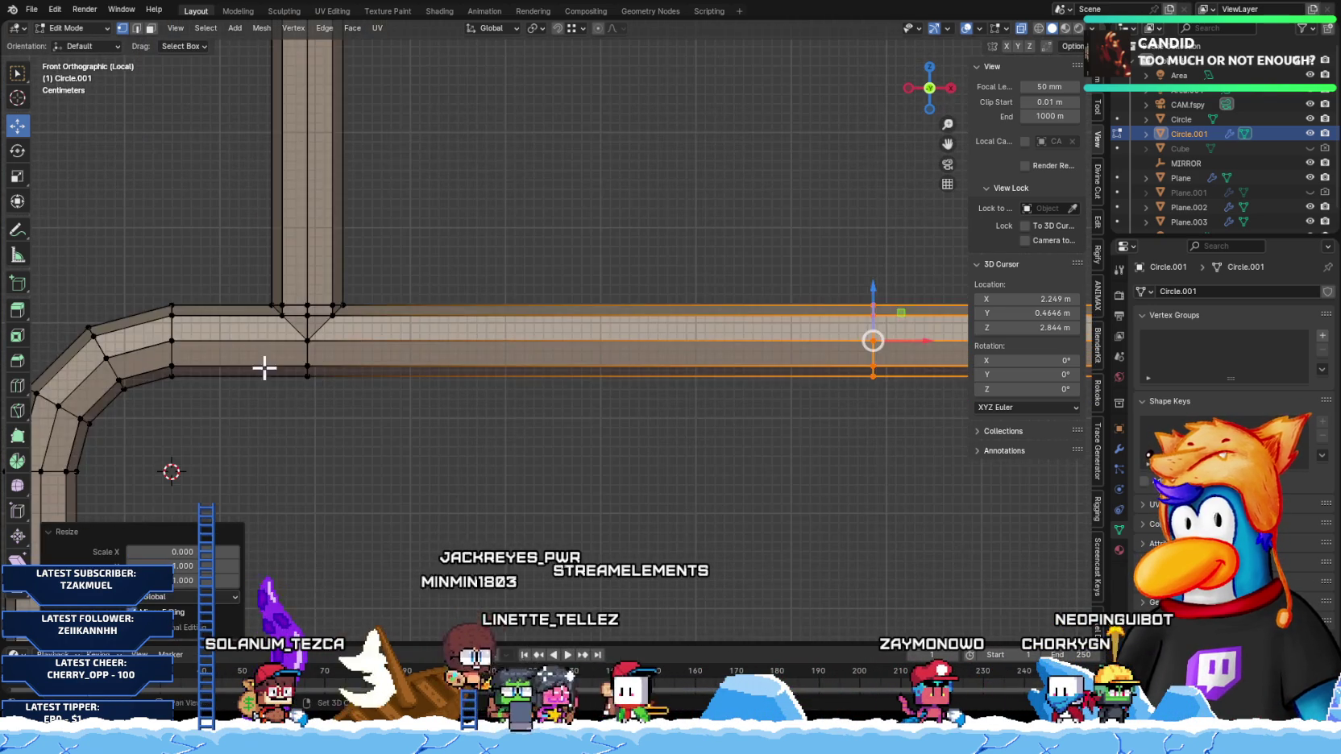
pyautogui.scroll(2, 355, 366)
pyautogui.click(313, 323)
pyautogui.rightClick(314, 322)
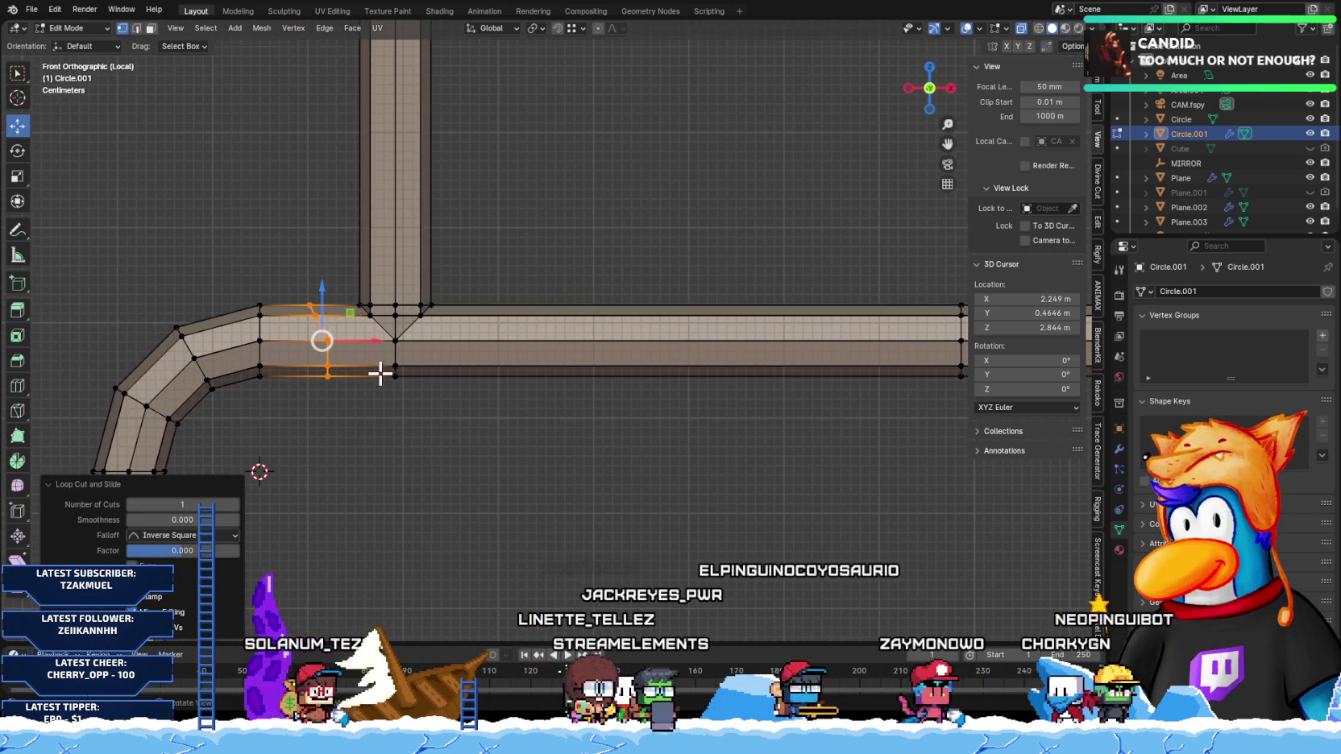
pyautogui.press('s')
pyautogui.press('x')
pyautogui.press('0')
pyautogui.press('Return')
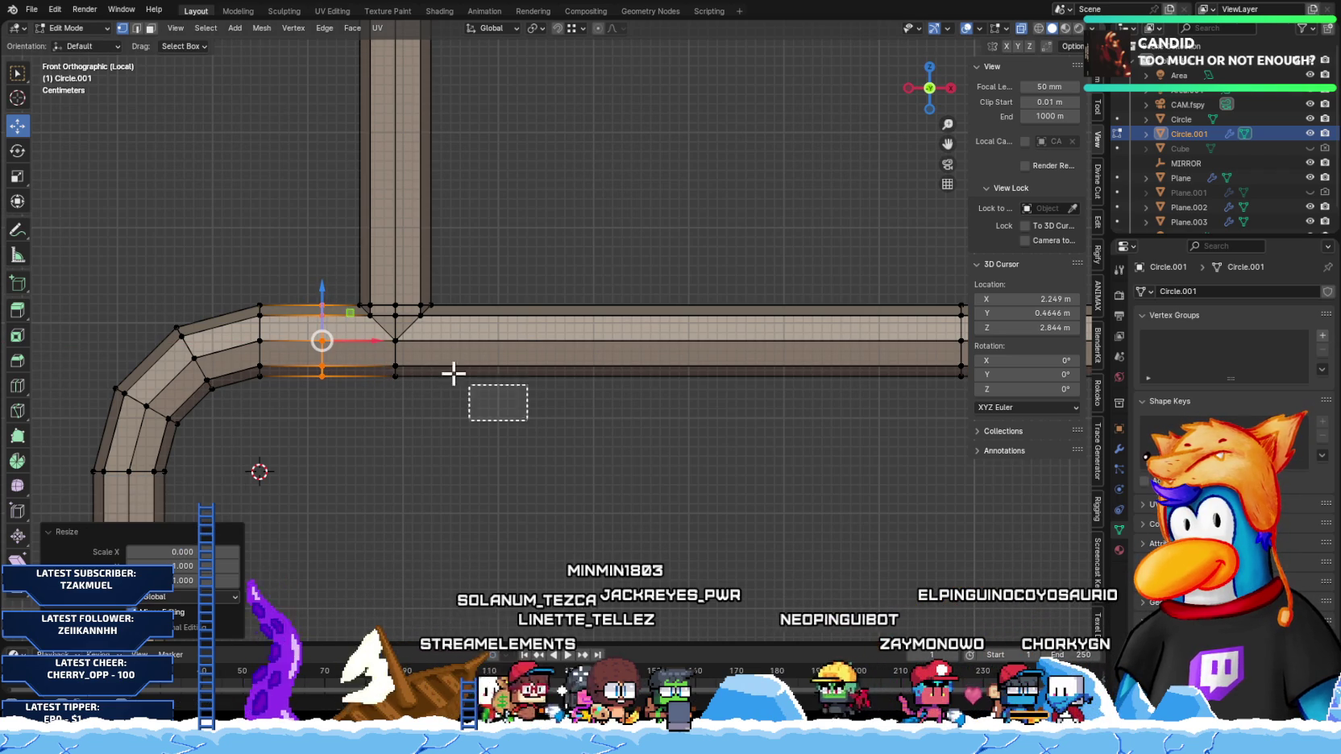
# Step: Delete the box-selected vertices at the pipe junction
pyautogui.scroll(-1, 353, 285)
pyautogui.moveTo(454, 372)
pyautogui.mouseDown()
pyautogui.moveTo(353, 284)
pyautogui.moveTo(853, 417)
pyautogui.mouseUp()
pyautogui.scroll(-1, 435, 325)
pyautogui.press('x')
pyautogui.click(435, 325)
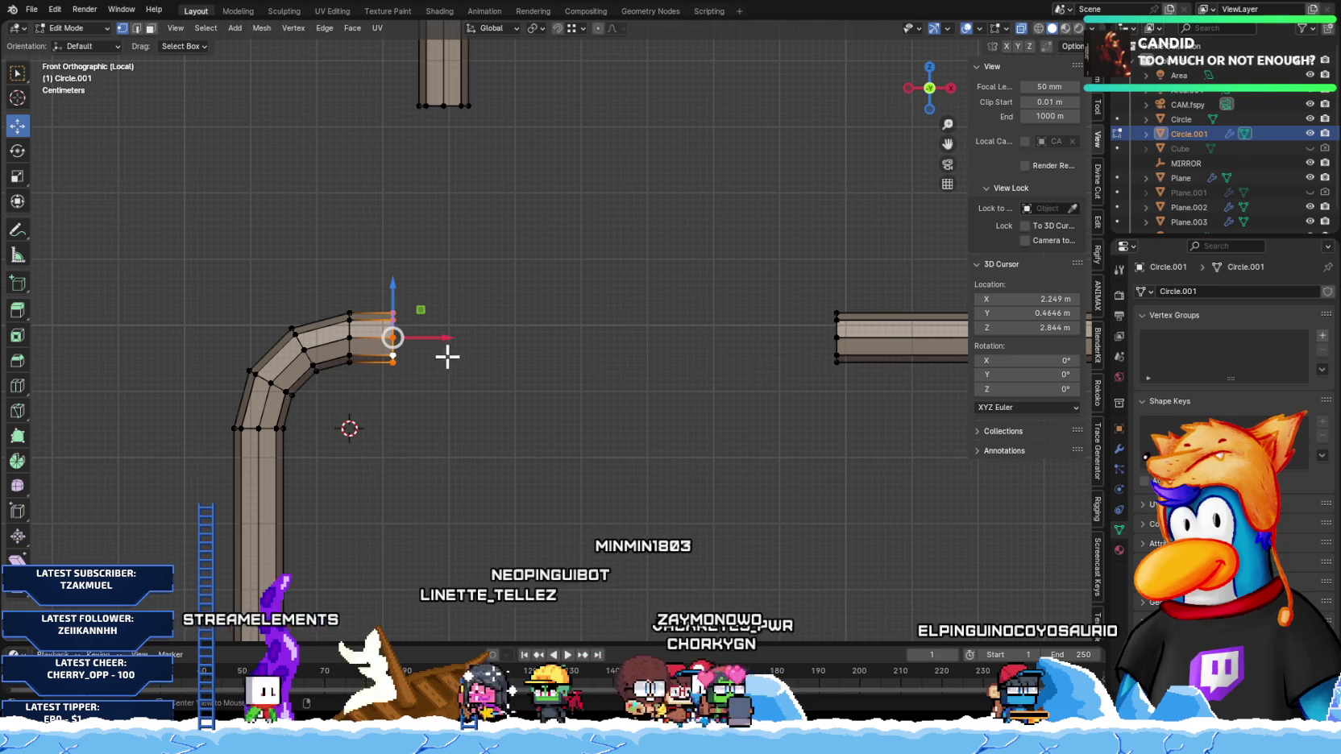
# Step: Stretch the pipe's right end along X, merge duplicate vertices, and dissolve leftover edges
pyautogui.moveTo(444, 339)
pyautogui.mouseDown()
pyautogui.moveTo(815, 340)
pyautogui.moveTo(839, 352)
pyautogui.mouseUp()
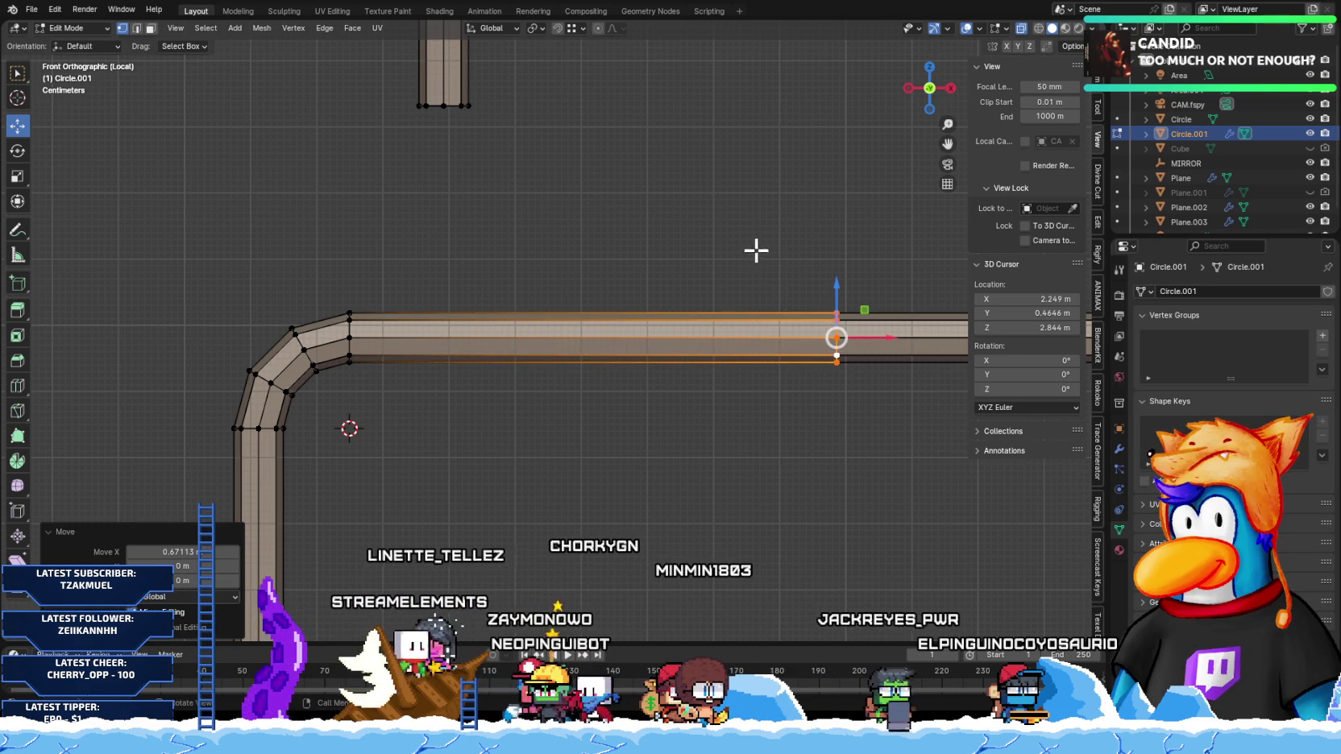
pyautogui.scroll(-3, 801, 428)
pyautogui.press('m')
pyautogui.click(798, 428)
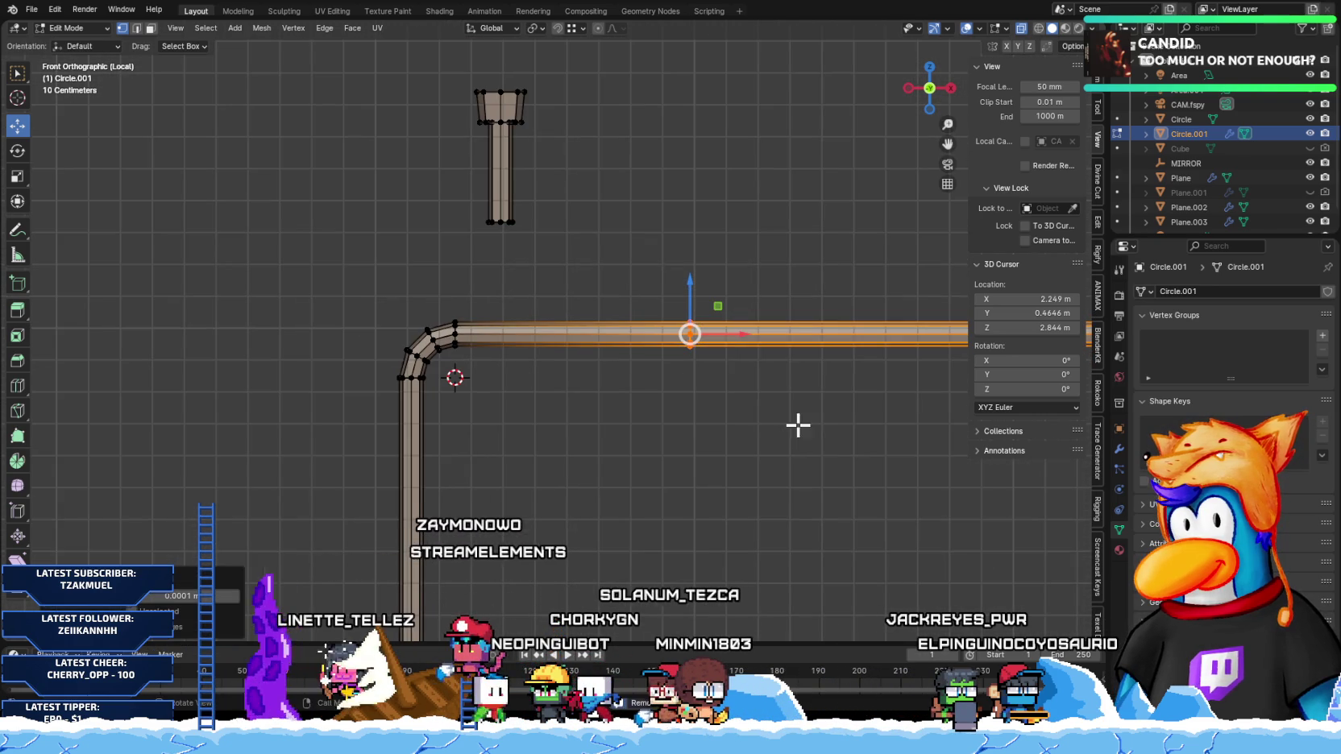
pyautogui.keyDown('shift'); pyautogui.moveTo(798, 426); pyautogui.dragTo(600, 405, button='middle'); pyautogui.keyUp('shift')
pyautogui.press('x')
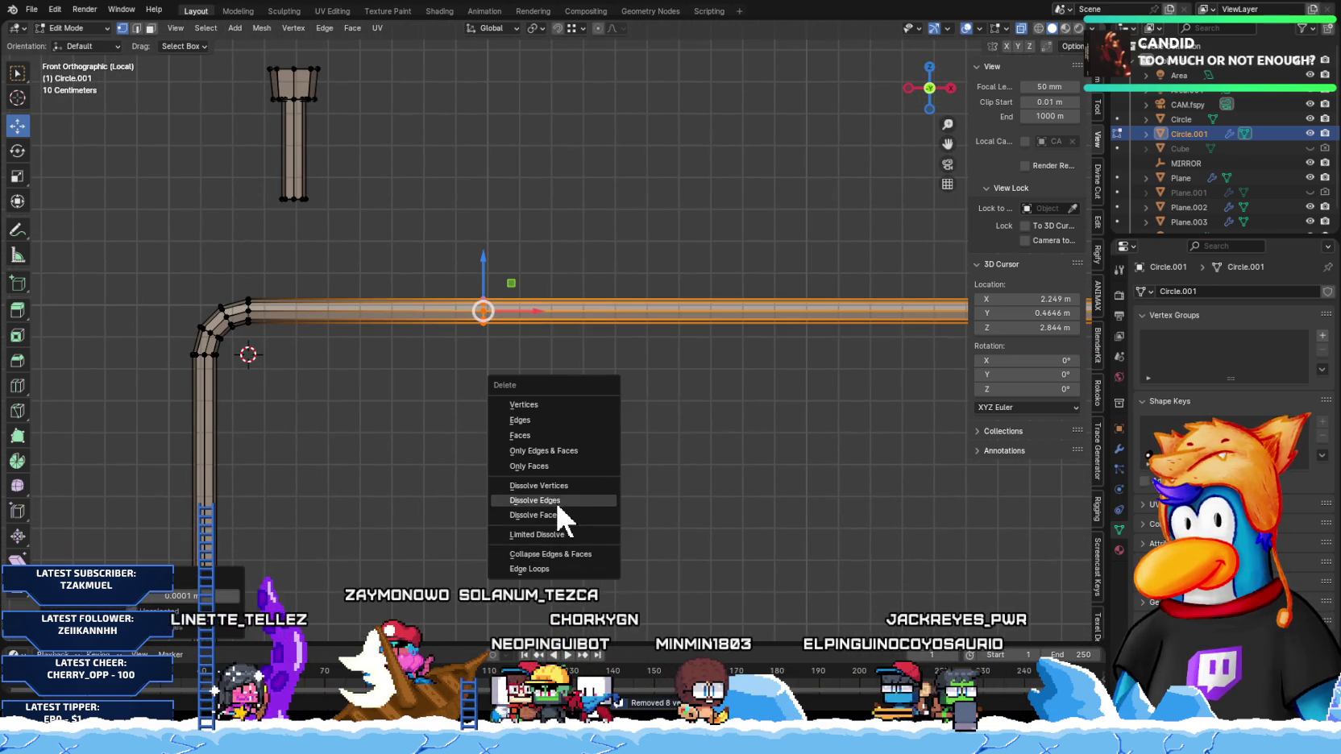
pyautogui.click(555, 501)
# Step: Select the upper vertical pipe section and move it down onto the rail
pyautogui.keyDown('shift'); pyautogui.moveTo(518, 419); pyautogui.dragTo(539, 455, button='middle'); pyautogui.keyUp('shift')
pyautogui.press('l')
pyautogui.scroll(3, 433, 275)
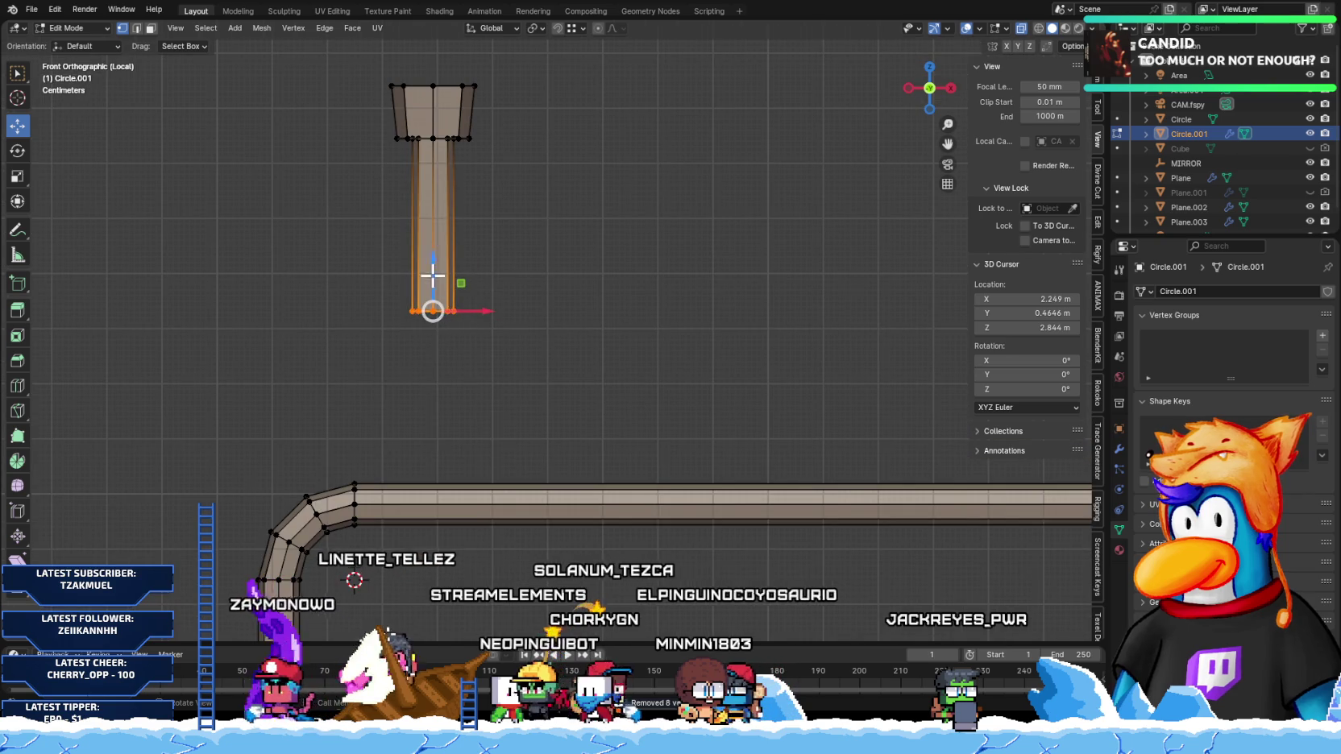
pyautogui.moveTo(432, 275); pyautogui.dragTo(452, 388)
pyautogui.moveTo(472, 447); pyautogui.dragTo(464, 427)
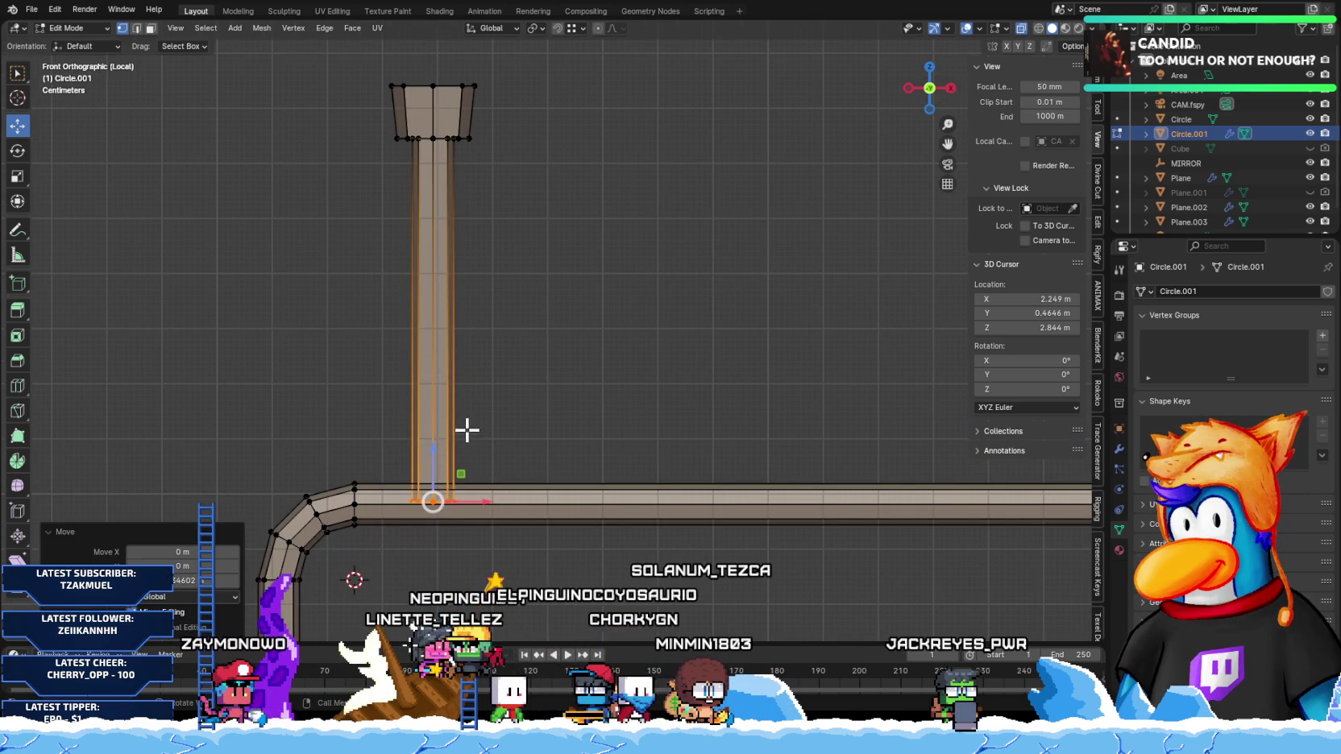
pyautogui.scroll(3, 449, 536)
pyautogui.scroll(2, 573, 402)
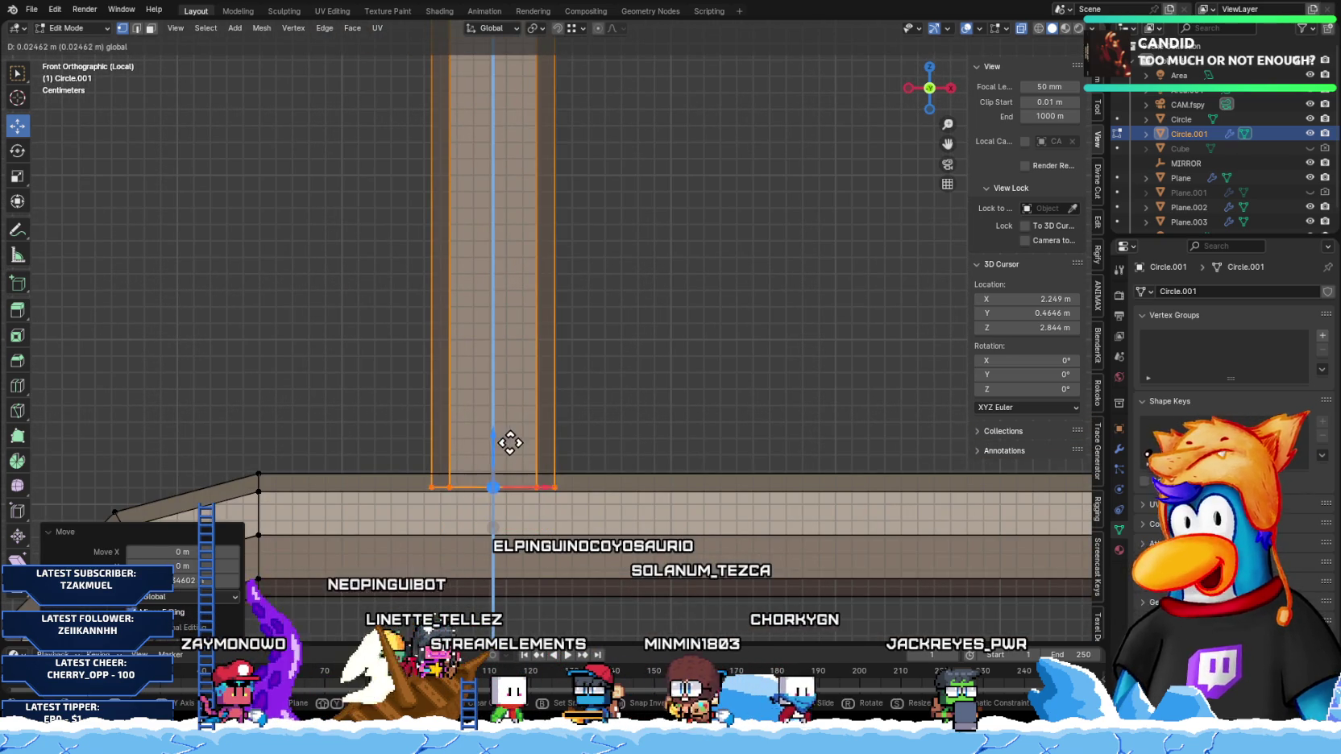
pyautogui.moveTo(492, 482)
pyautogui.mouseDown()
pyautogui.moveTo(497, 463)
pyautogui.moveTo(497, 488)
pyautogui.mouseUp()
pyautogui.scroll(-2, 641, 377)
pyautogui.scroll(3, 548, 441)
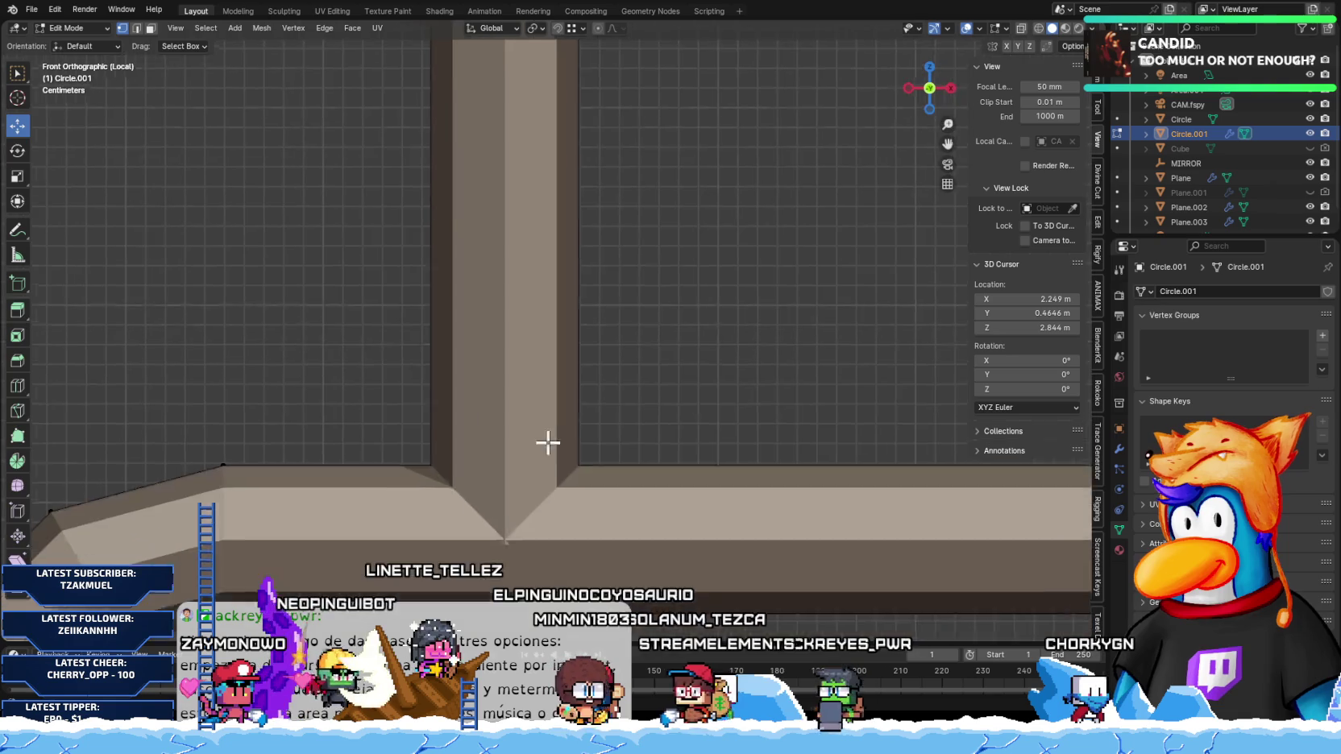
pyautogui.scroll(-2, 548, 442)
pyautogui.scroll(2, 561, 445)
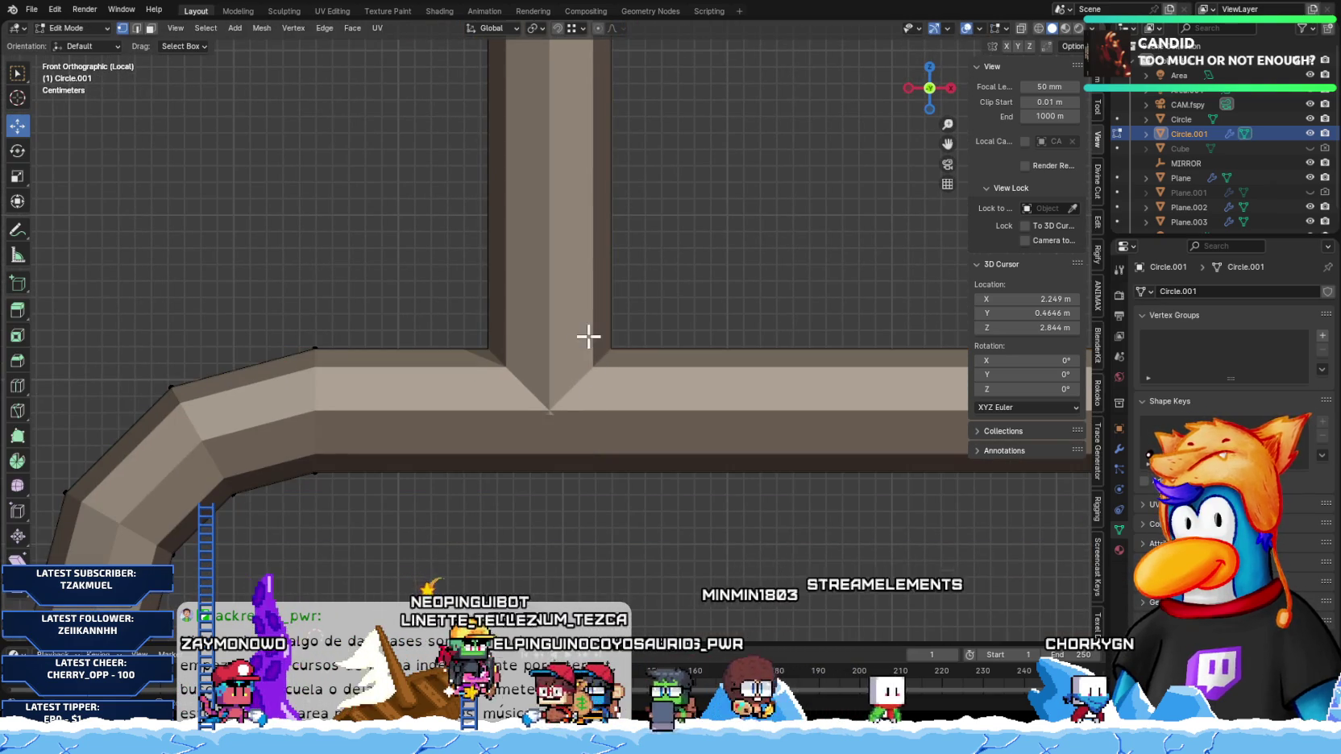
# Step: With X-ray on, slide the pipe's end vertices along Z onto the rail, then return to Object Mode
pyautogui.press('Tab')
pyautogui.press('Tab')
pyautogui.hotkey('alt', 'z')
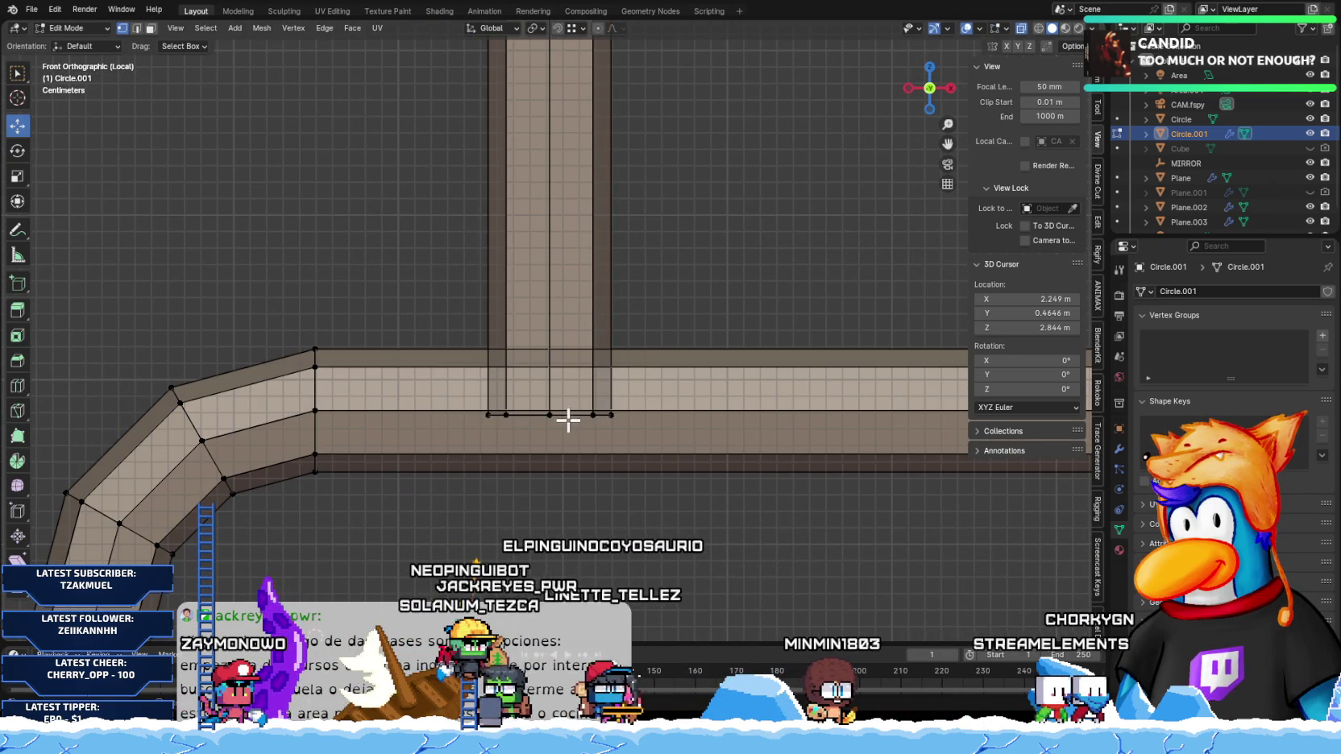
pyautogui.moveTo(560, 432)
pyautogui.mouseDown(button='middle')
pyautogui.moveTo(623, 416)
pyautogui.moveTo(688, 444)
pyautogui.moveTo(697, 434)
pyautogui.moveTo(651, 486)
pyautogui.moveTo(569, 440)
pyautogui.moveTo(611, 458)
pyautogui.moveTo(573, 442)
pyautogui.moveTo(596, 431)
pyautogui.moveTo(629, 455)
pyautogui.moveTo(466, 415)
pyautogui.moveTo(449, 428)
pyautogui.moveTo(629, 443)
pyautogui.moveTo(516, 446)
pyautogui.moveTo(533, 461)
pyautogui.moveTo(482, 457)
pyautogui.moveTo(687, 401)
pyautogui.mouseUp(button='middle')
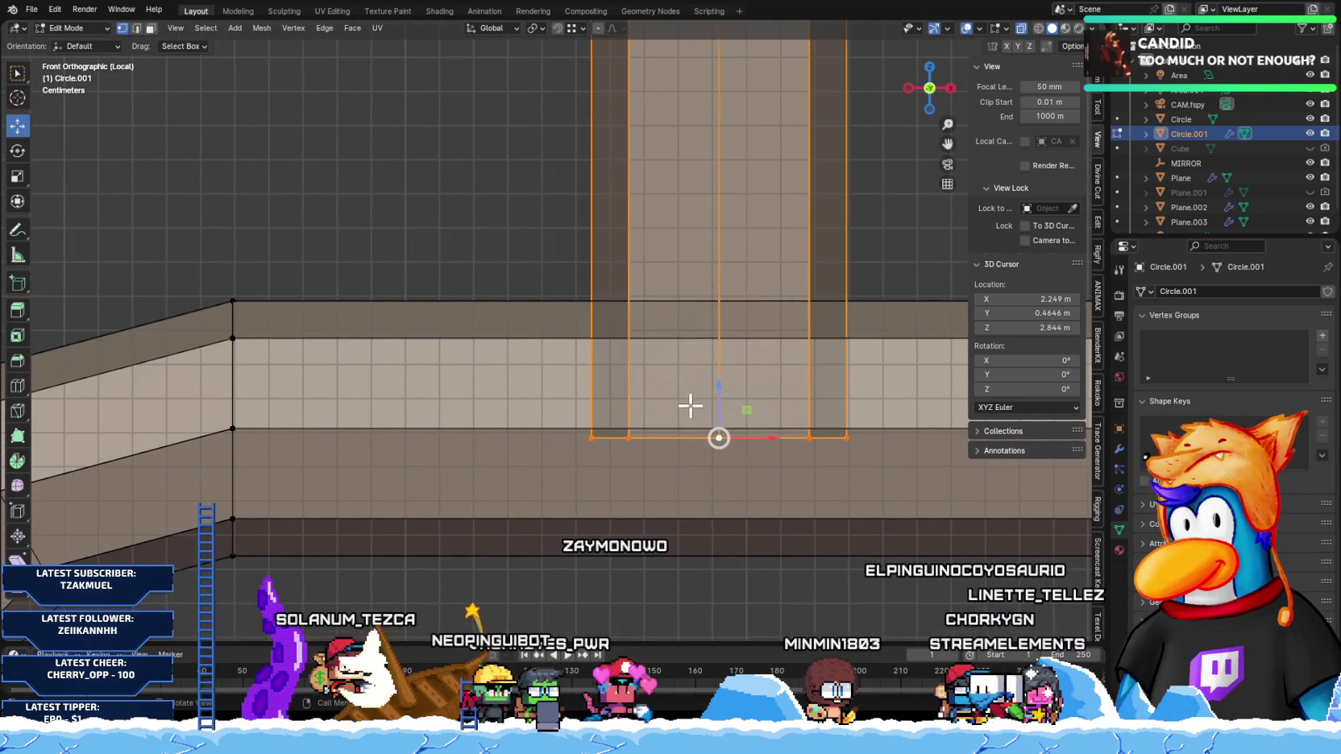
pyautogui.press('g')
pyautogui.press('z')
pyautogui.click(356, 422)
pyautogui.hotkey('alt', 'z')
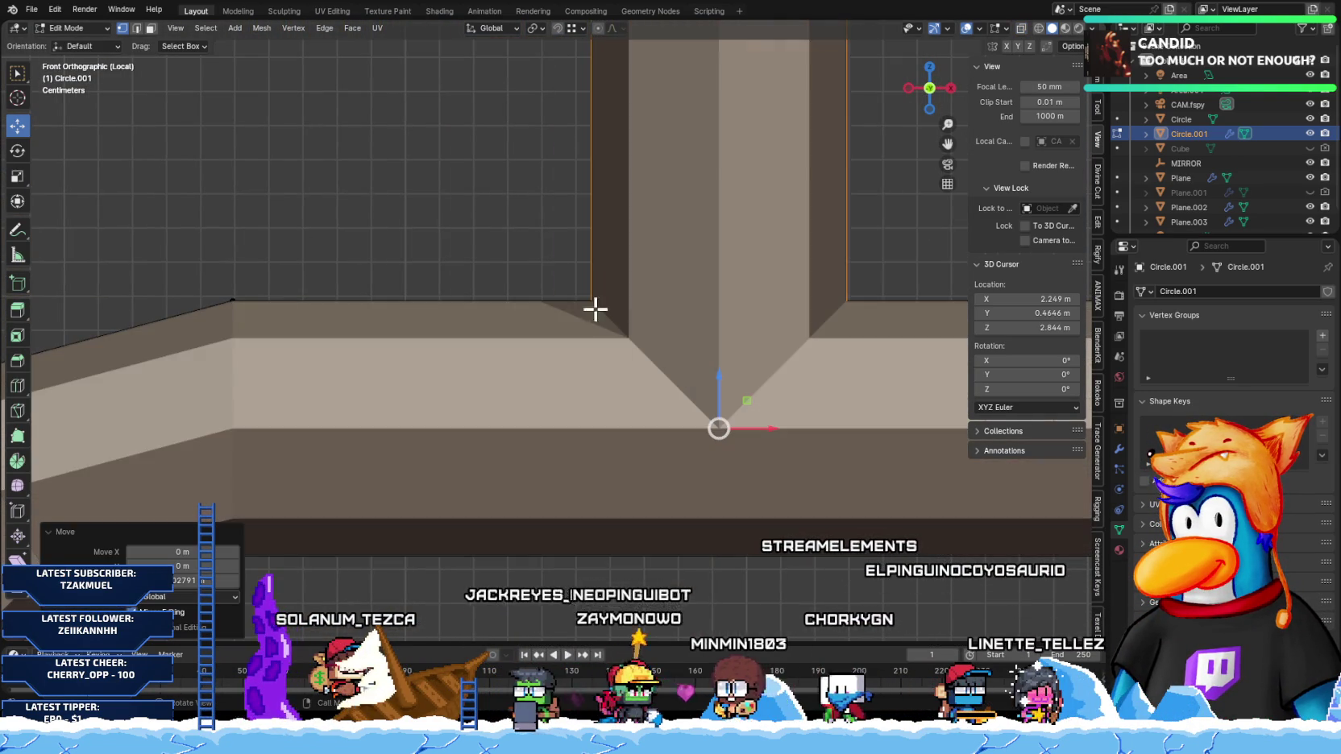
pyautogui.scroll(-2, 564, 308)
pyautogui.scroll(-3, 532, 302)
pyautogui.press('Tab')
# Step: In Edit Mode, select the ring at the bottom of the pole
pyautogui.scroll(-2, 566, 483)
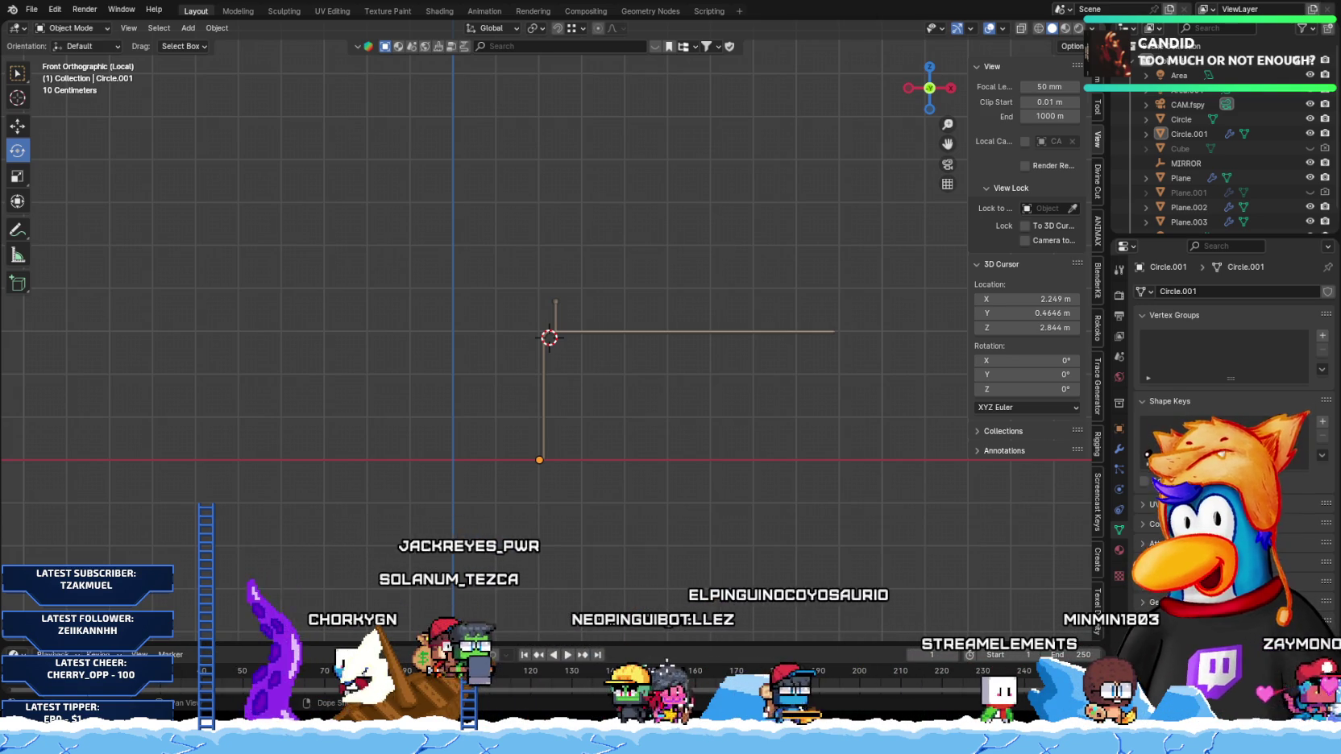
pyautogui.moveTo(709, 403)
pyautogui.mouseDown(button='middle')
pyautogui.moveTo(633, 440)
pyautogui.moveTo(508, 449)
pyautogui.moveTo(556, 523)
pyautogui.moveTo(569, 502)
pyautogui.mouseUp(button='middle')
pyautogui.press('Tab')
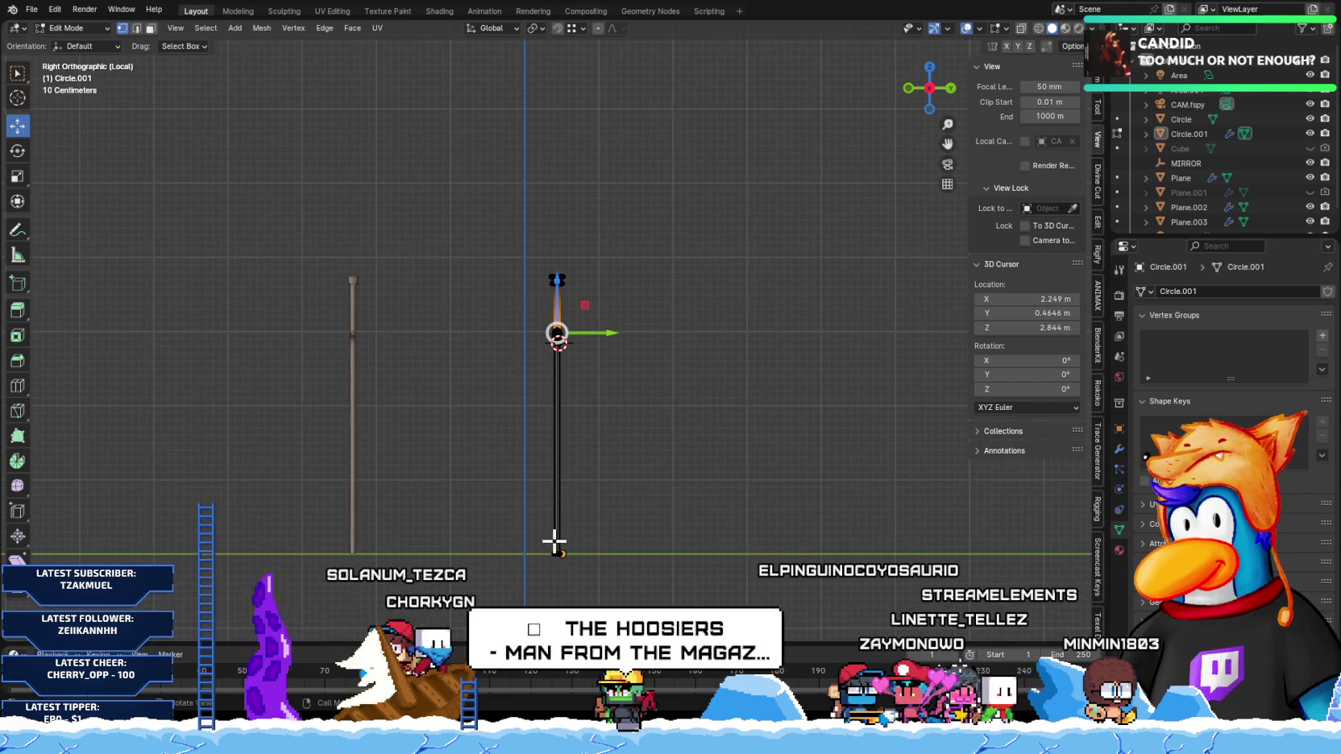
pyautogui.scroll(2, 564, 545)
pyautogui.scroll(2, 532, 551)
pyautogui.scroll(2, 483, 543)
pyautogui.scroll(-1, 459, 540)
pyautogui.scroll(-2, 458, 541)
pyautogui.scroll(3, 466, 518)
pyautogui.keyDown('shift'); pyautogui.moveTo(294, 568); pyautogui.dragTo(432, 551, button='middle'); pyautogui.keyUp('shift')
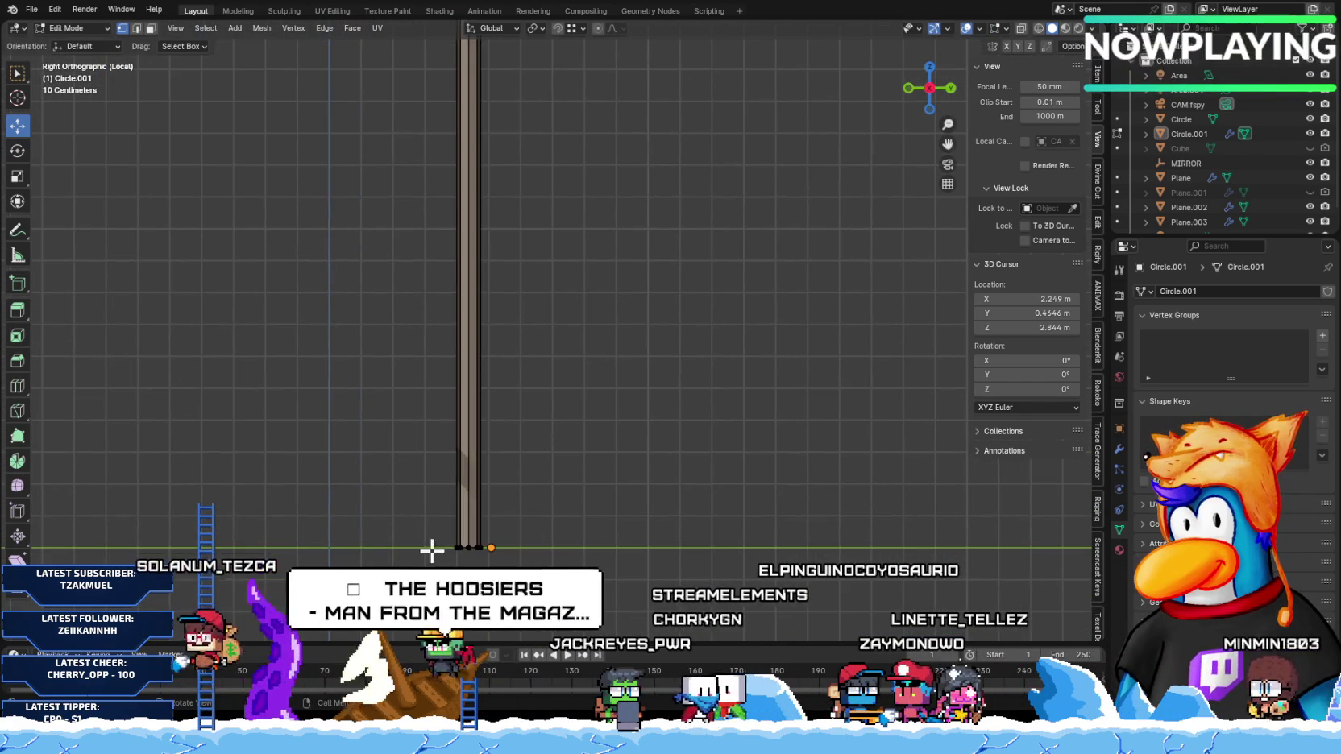
pyautogui.keyDown('alt'); pyautogui.click(470, 548); pyautogui.keyUp('alt')
# Step: Duplicate the bottom ring, rotate it 90° on X, and extrude a short cylinder
pyautogui.hotkey('shift', 'd')
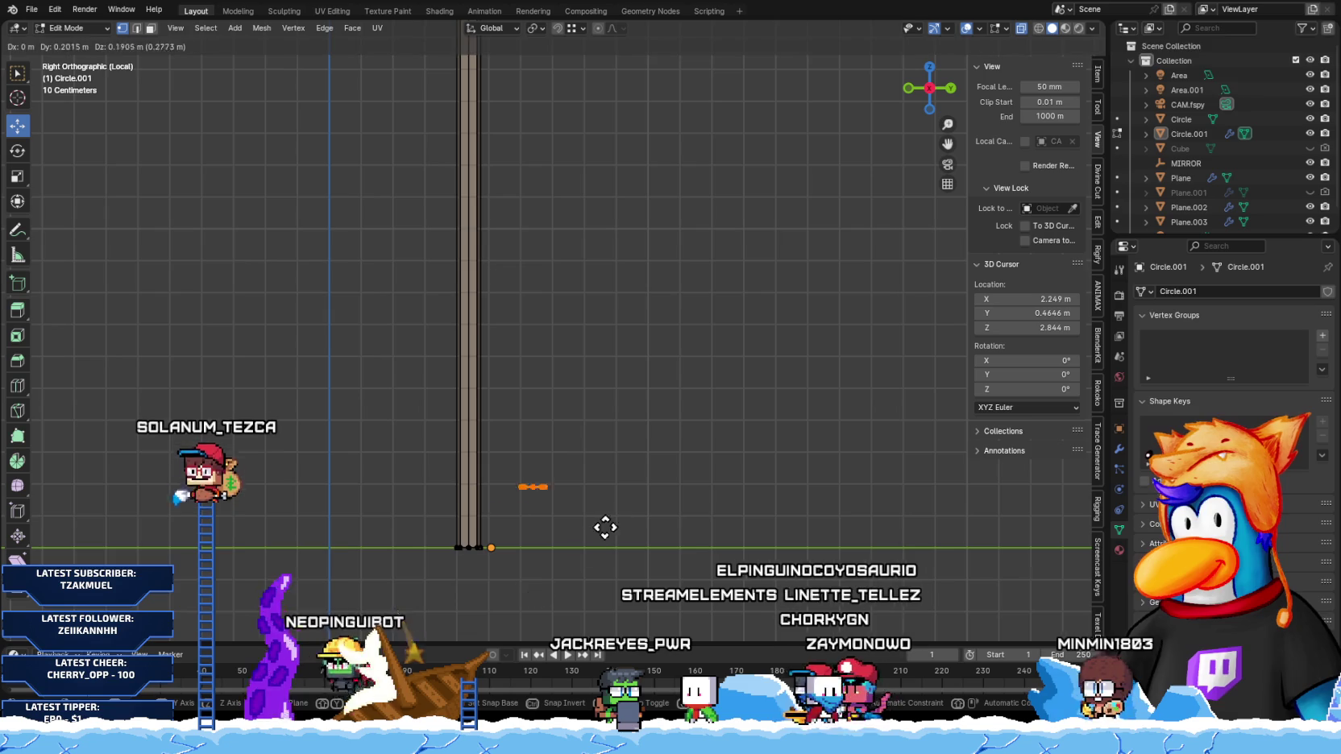
pyautogui.click(625, 501)
pyautogui.write('rx')
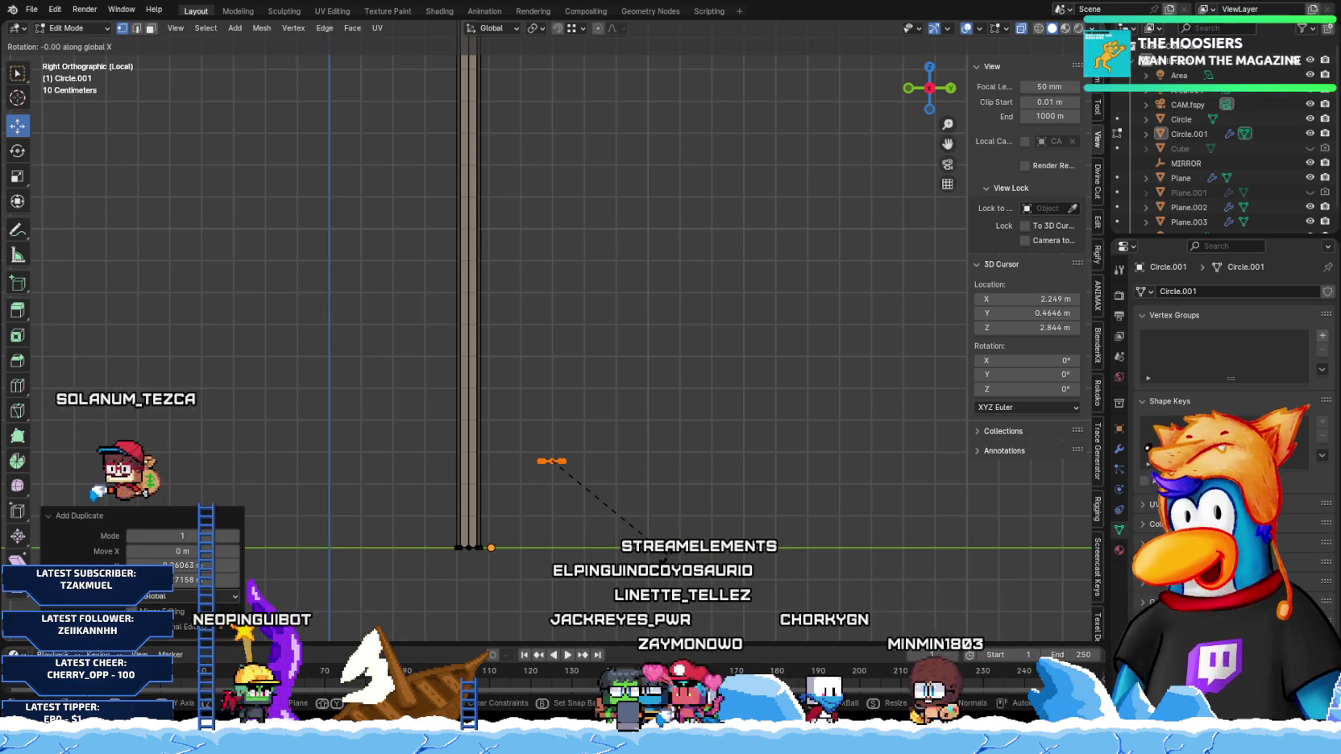
pyautogui.write('90')
pyautogui.press('Return')
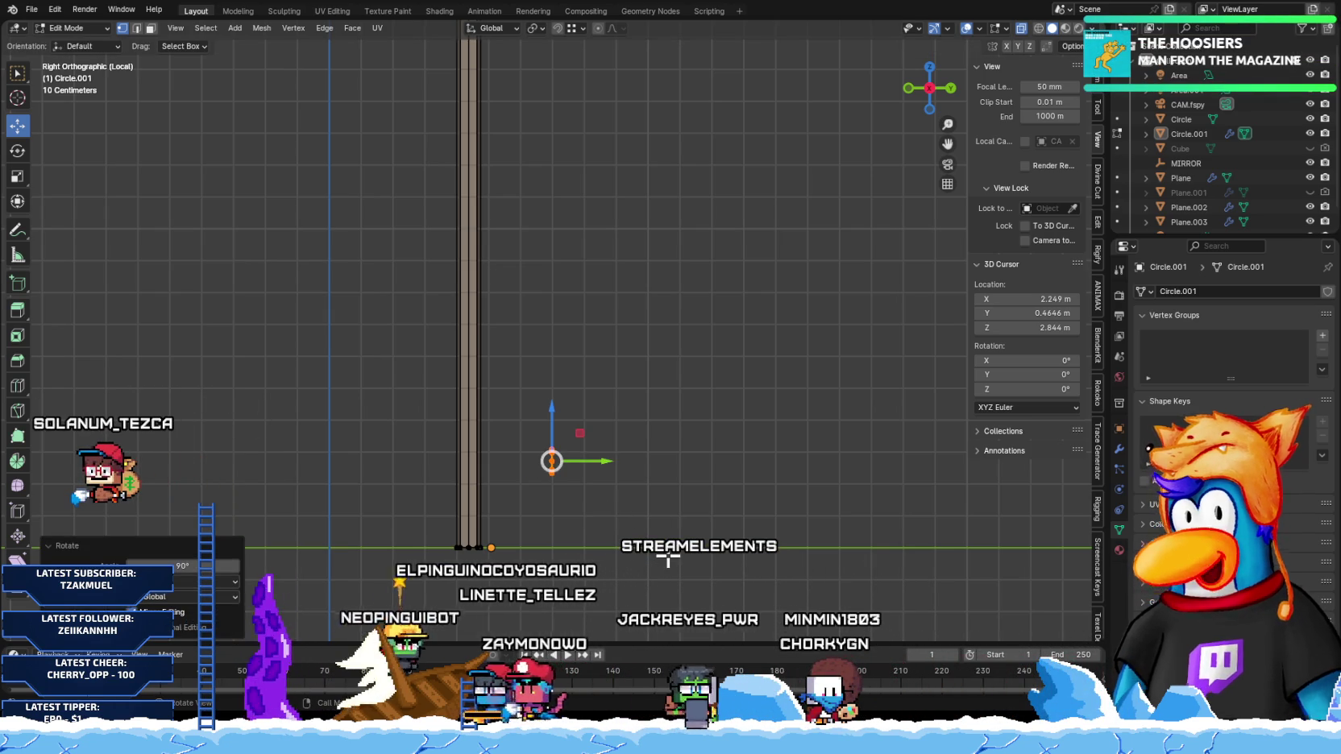
pyautogui.press('e')
pyautogui.click(725, 548)
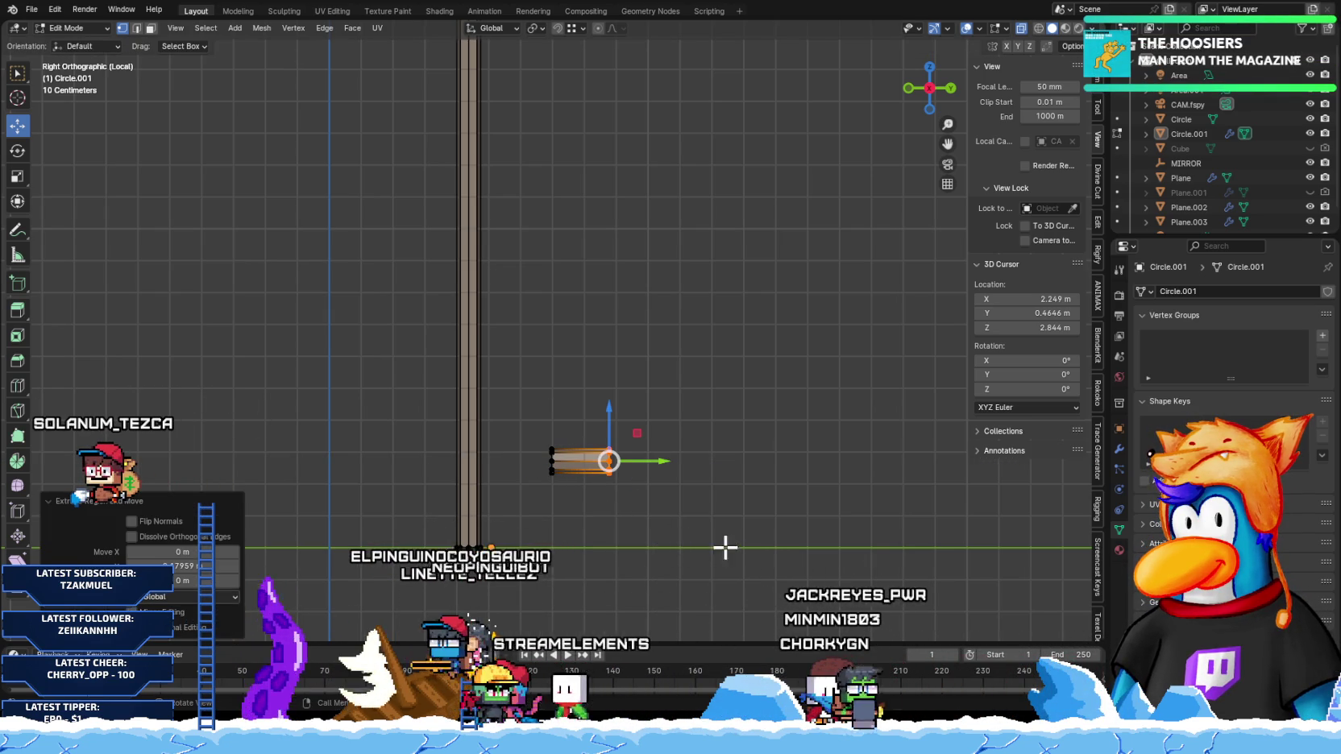
# Step: Select the new cylinder, check face orientation in the overlays, and leave Local View
pyautogui.press('a')
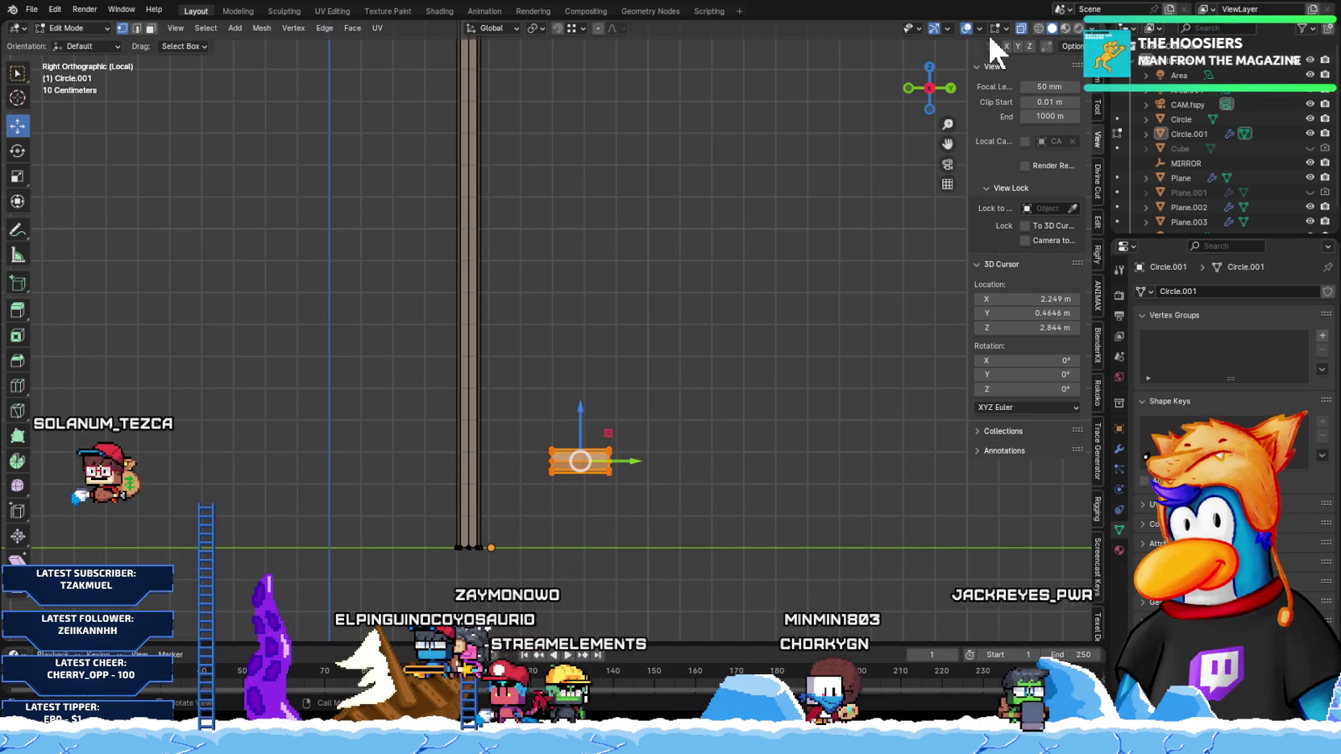
pyautogui.click(979, 29)
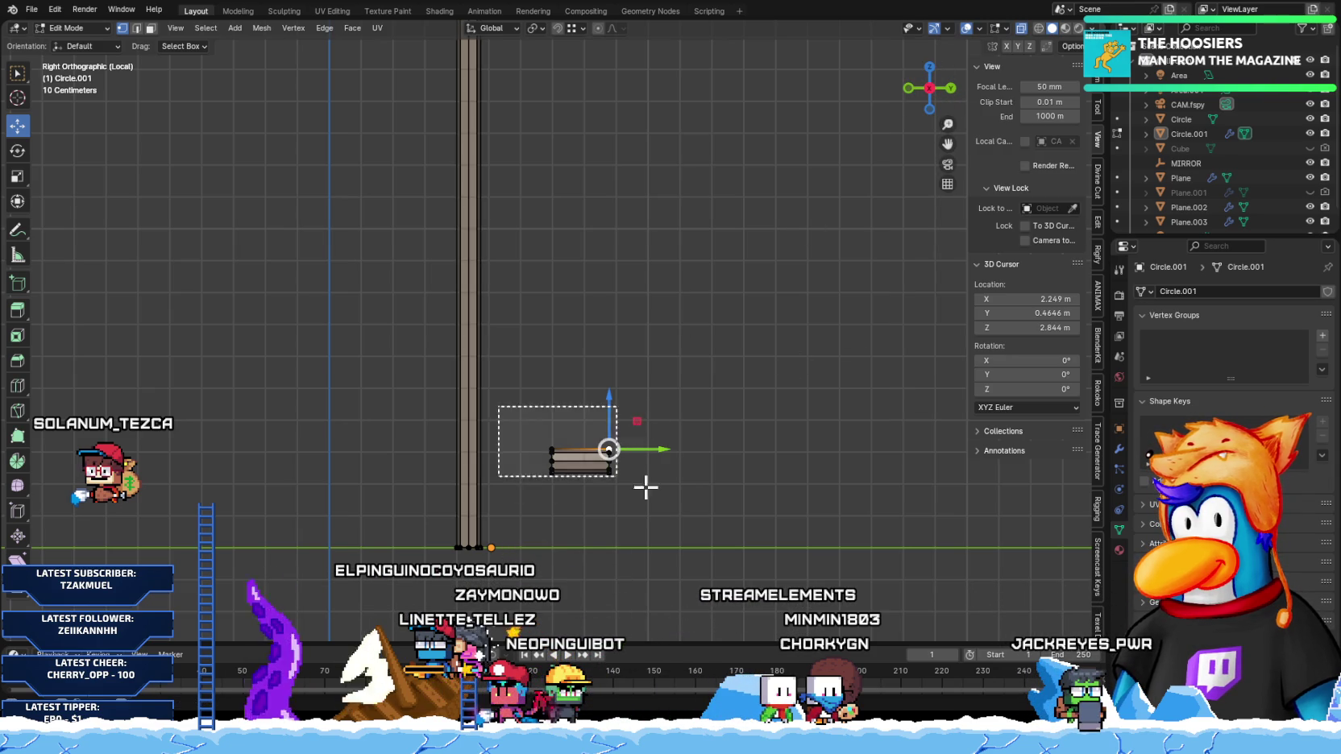
pyautogui.click(980, 28)
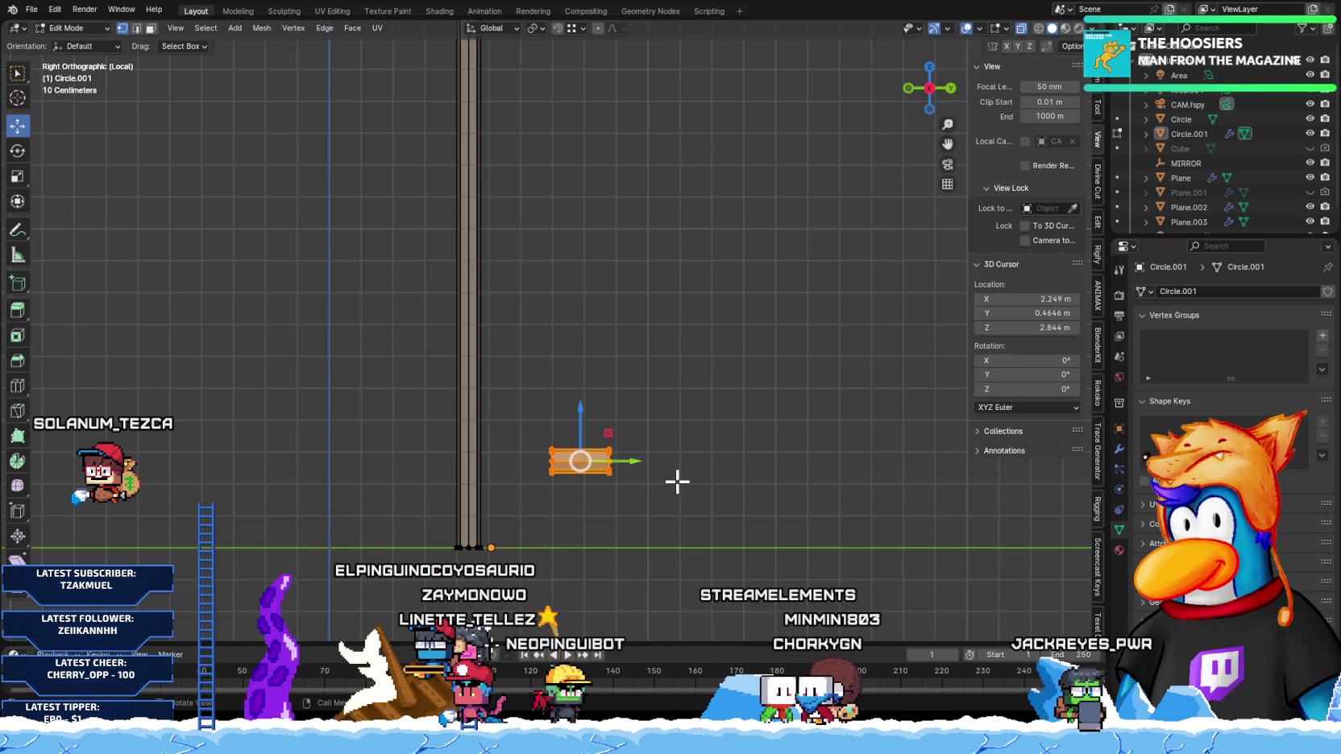
pyautogui.moveTo(542, 433); pyautogui.dragTo(746, 509)
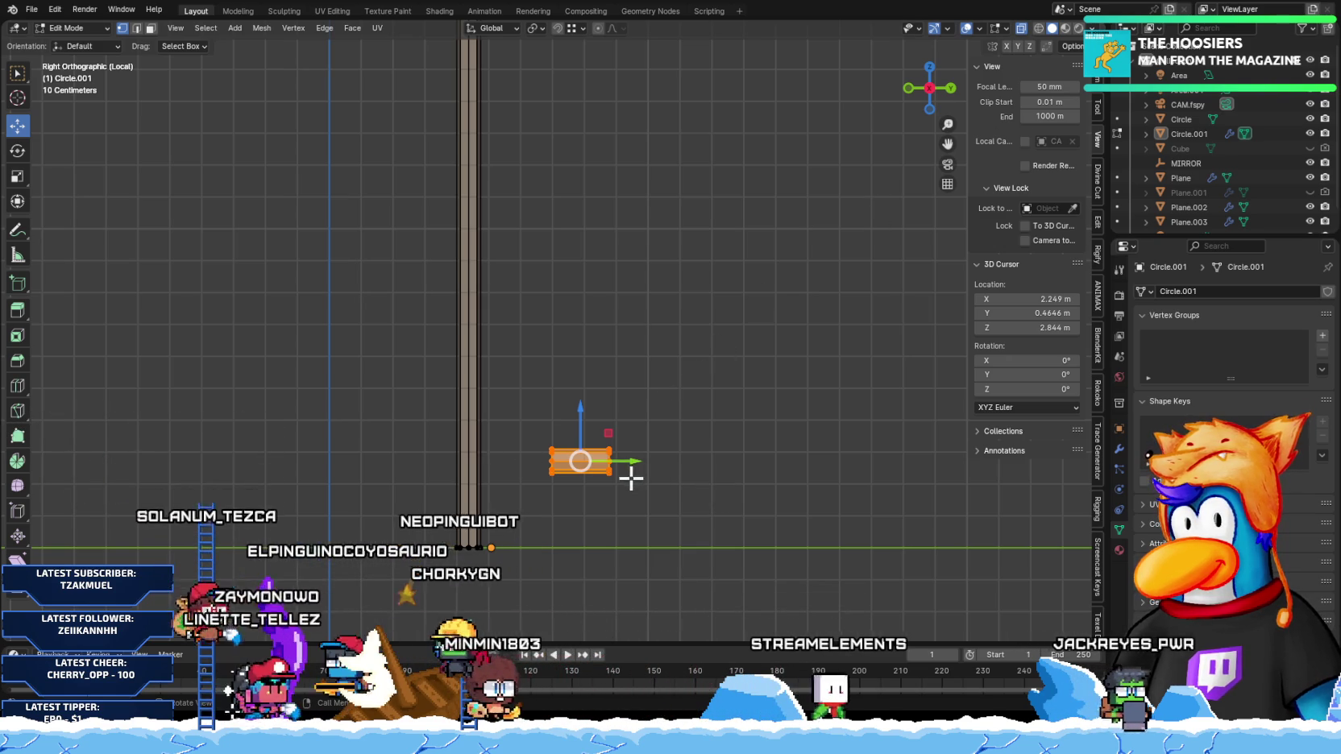
pyautogui.press('KP_Divide')
pyautogui.scroll(-2, 613, 532)
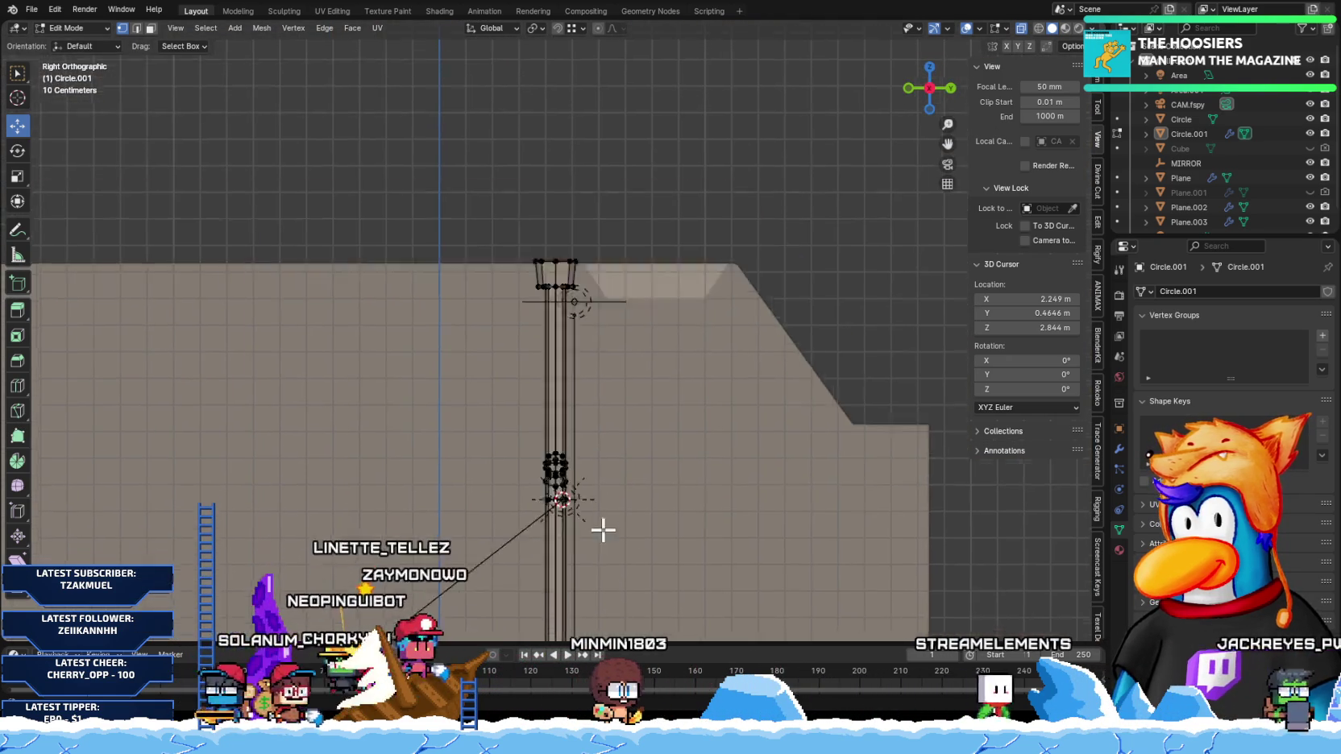
pyautogui.scroll(5, 564, 452)
pyautogui.scroll(3, 523, 388)
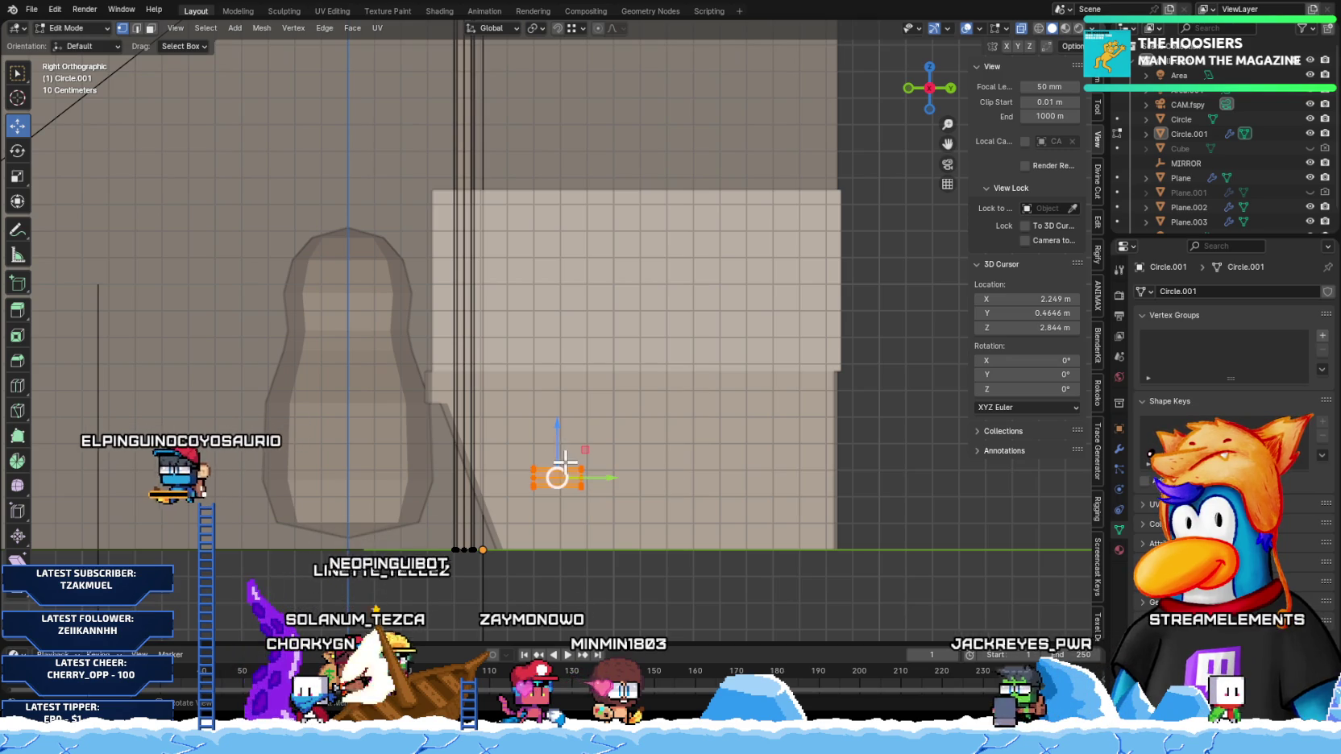
# Step: Raise the cylinder to rail height and stretch its end along Y across the seat
pyautogui.moveTo(565, 459)
pyautogui.mouseDown()
pyautogui.moveTo(560, 394)
pyautogui.moveTo(539, 427)
pyautogui.mouseUp()
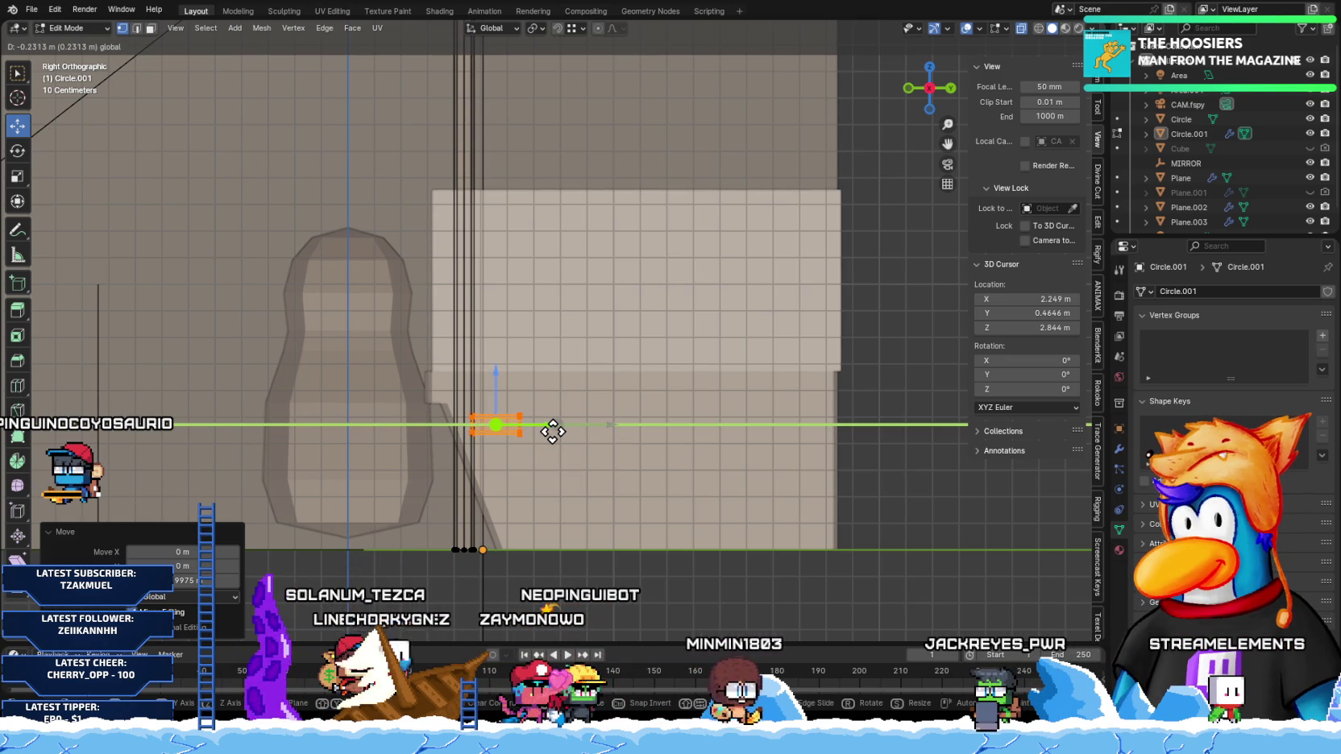
pyautogui.click(547, 431)
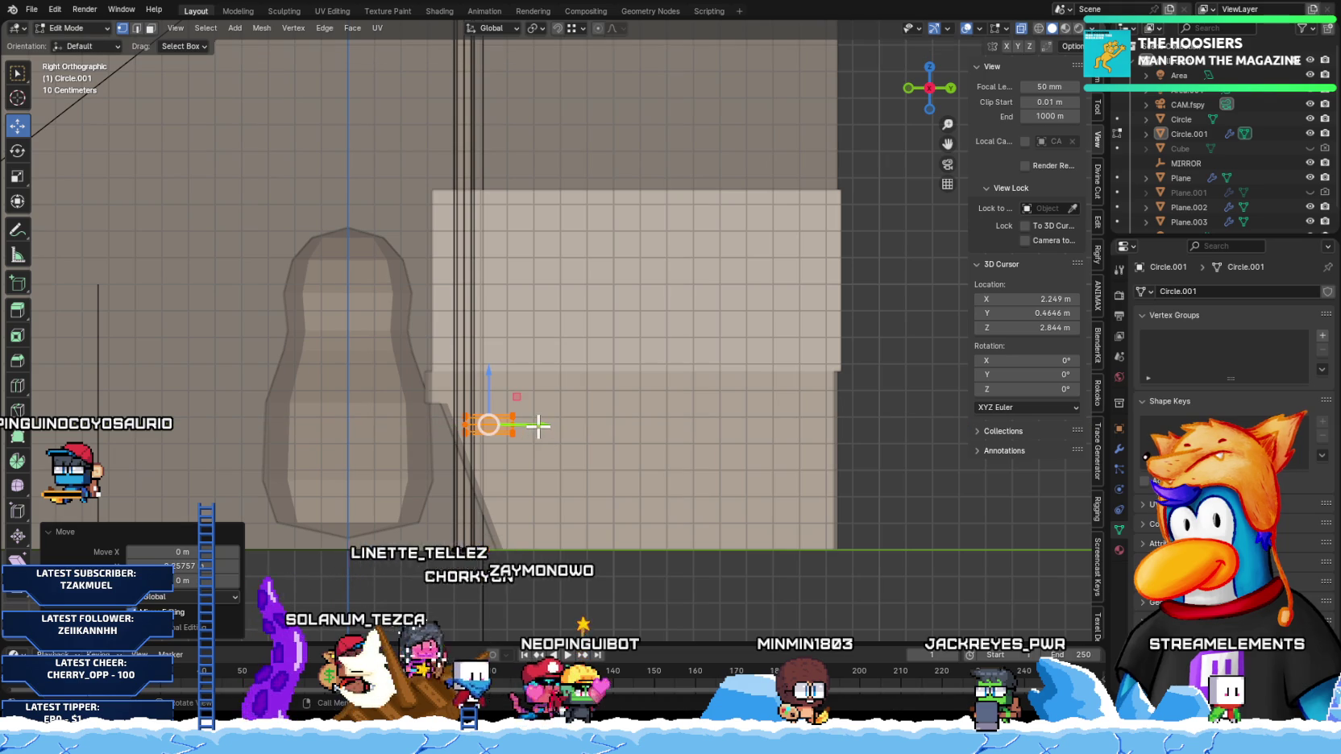
pyautogui.moveTo(471, 479); pyautogui.dragTo(471, 479)
pyautogui.press('g')
pyautogui.press('y')
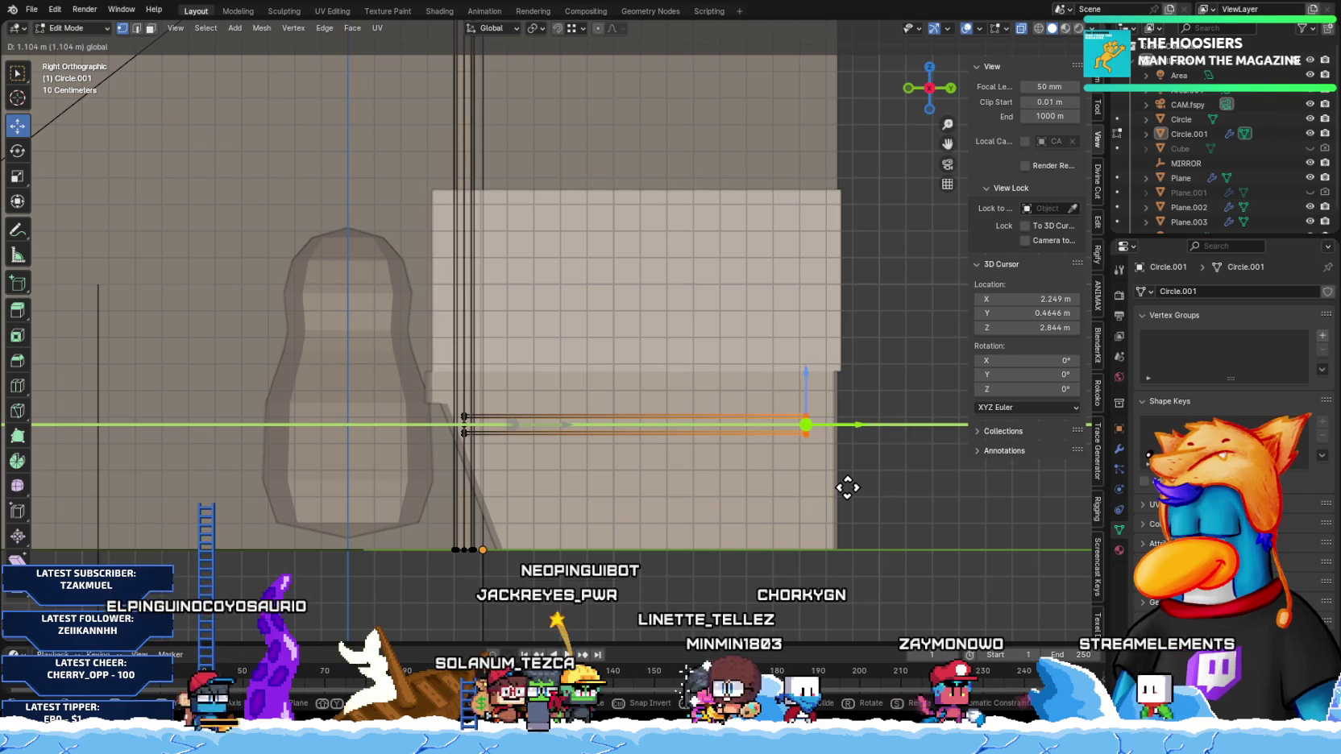
pyautogui.click(856, 487)
# Step: Enlarge the rail's end ring, extrude it further along Y, and flare it to 1.269
pyautogui.scroll(5, 850, 482)
pyautogui.scroll(-3, 482, 403)
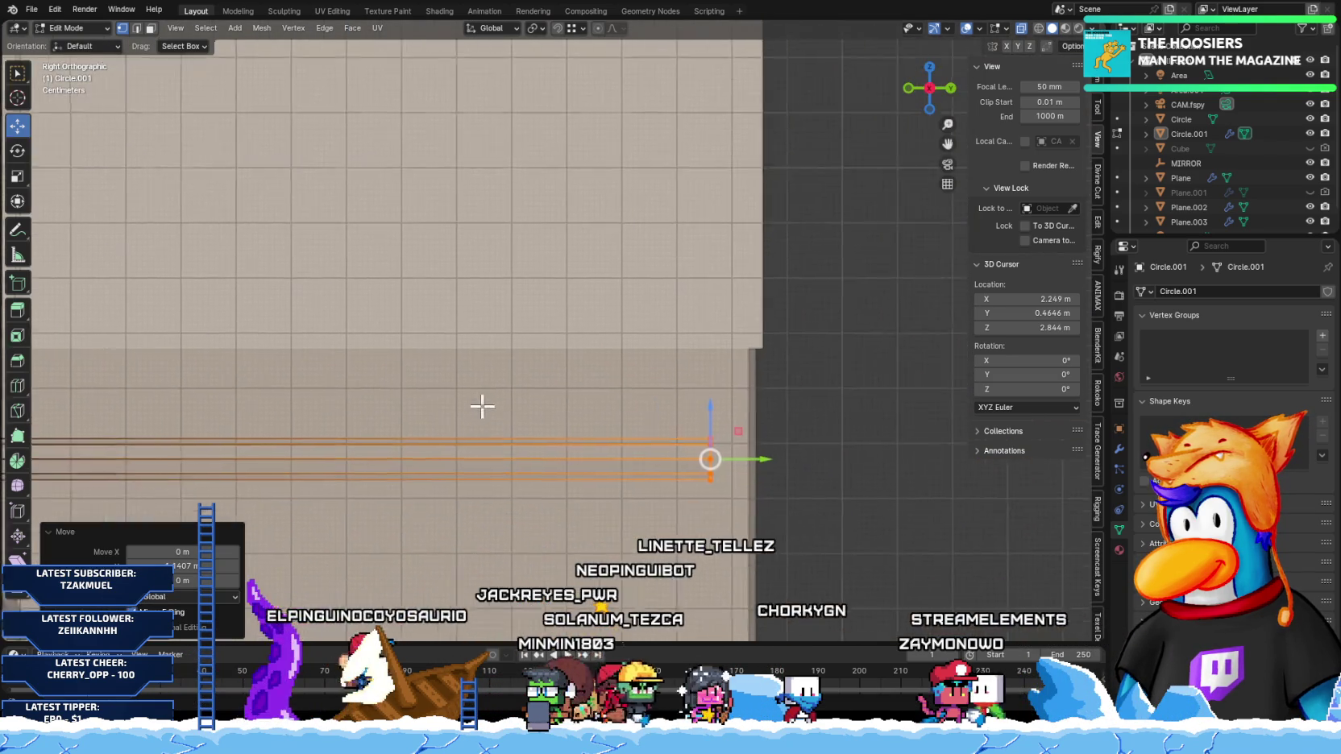
pyautogui.press('s')
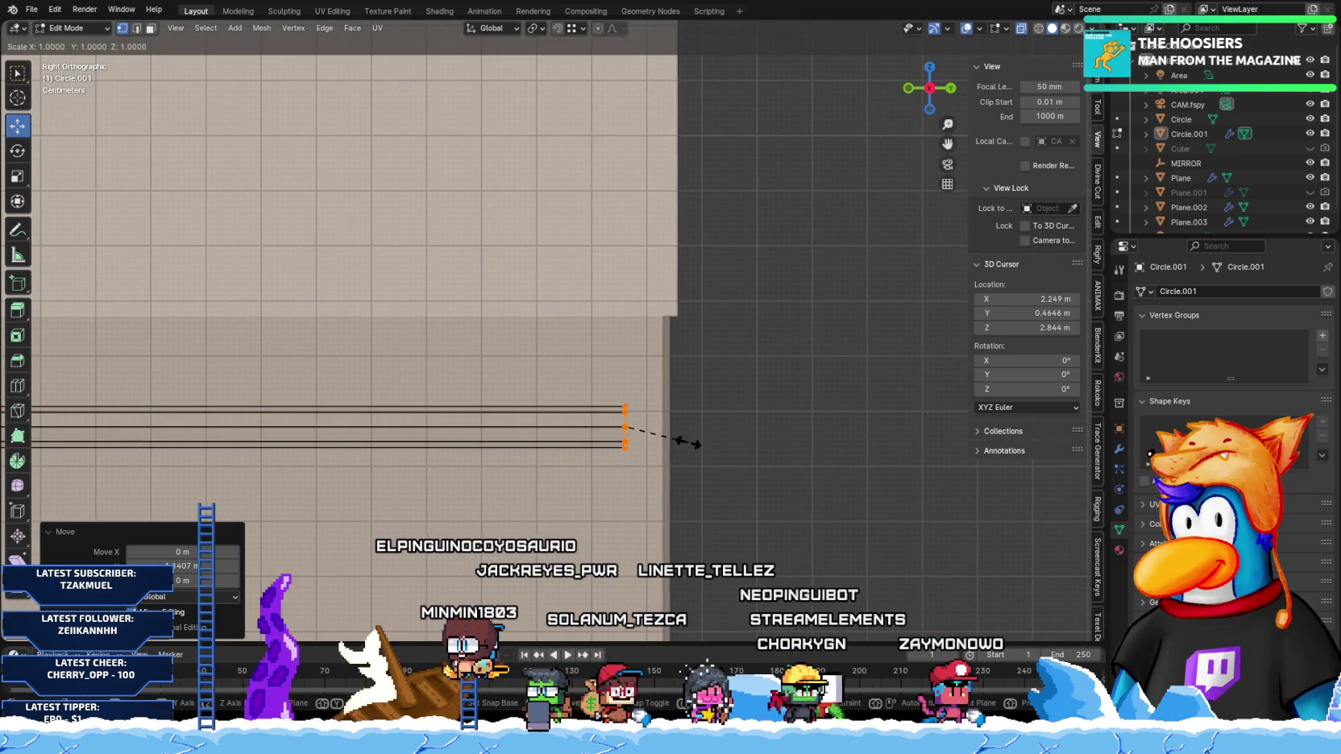
pyautogui.click(700, 449)
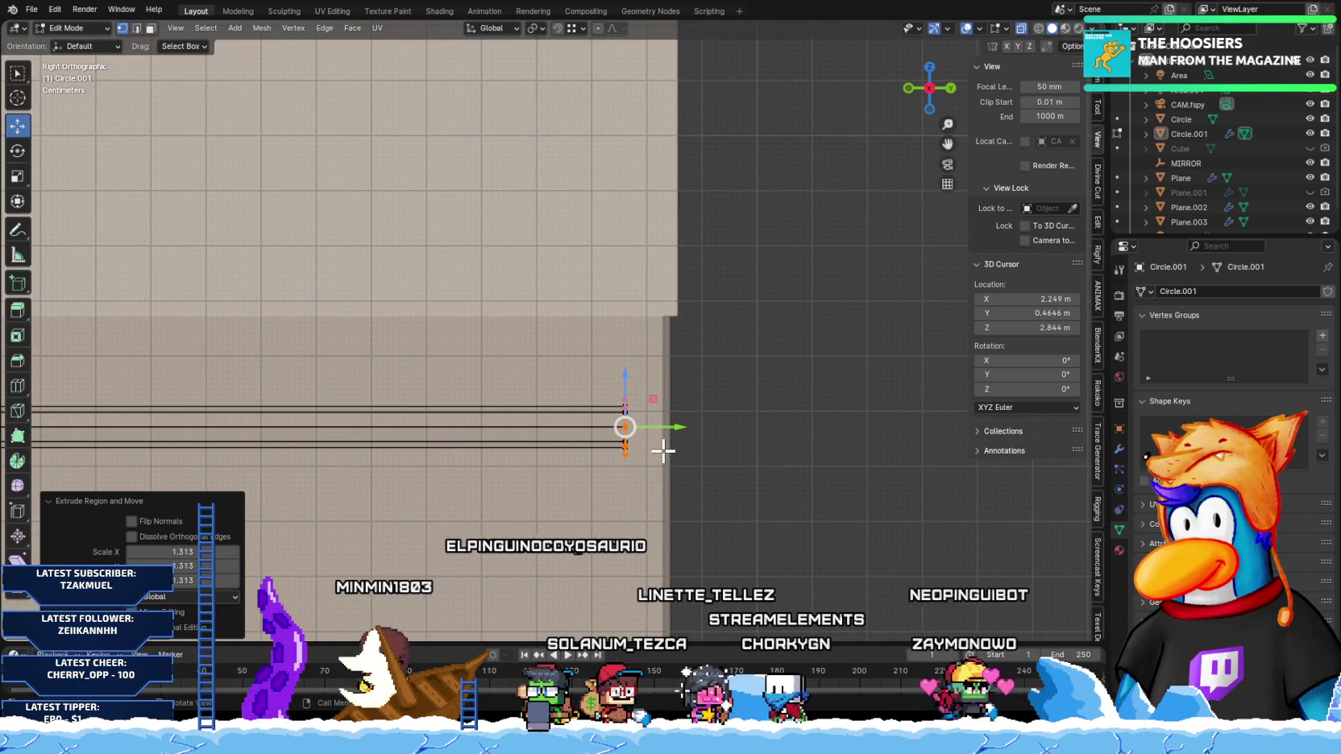
pyautogui.press('e')
pyautogui.press('y')
pyautogui.click(706, 429)
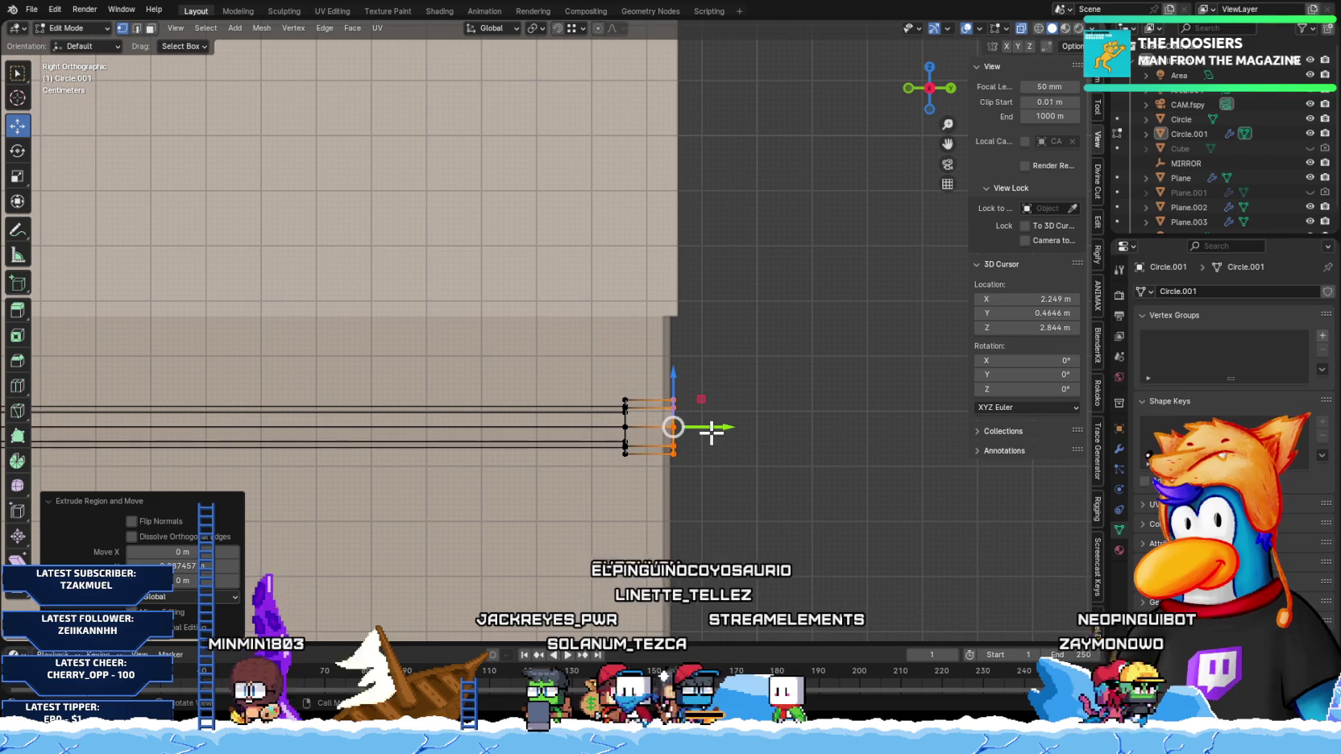
pyautogui.press('s')
pyautogui.click(753, 388)
pyautogui.scroll(-3, 478, 388)
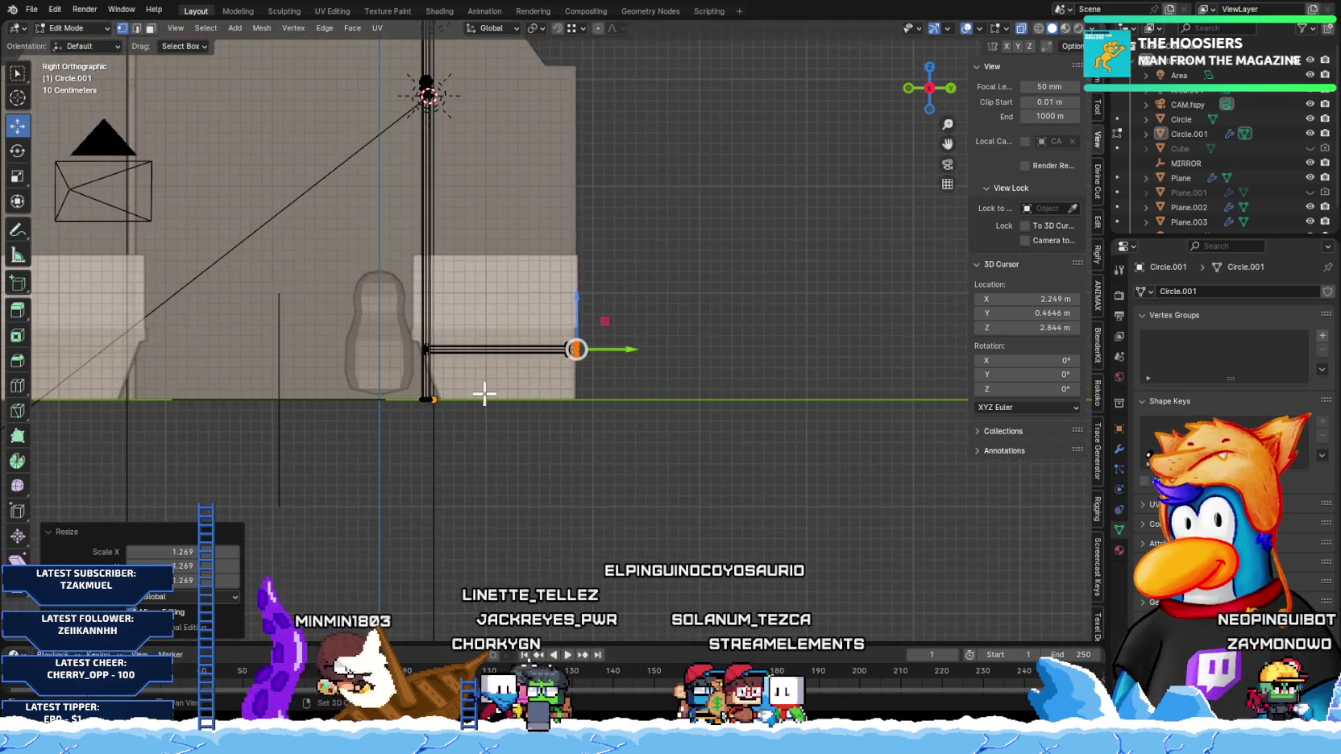
# Step: Delete the long rail's right-end vertices, keeping only the part near the vertical pipes
pyautogui.keyDown('shift'); pyautogui.moveTo(478, 388); pyautogui.dragTo(574, 451, button='middle'); pyautogui.keyUp('shift')
pyautogui.scroll(2, 574, 451)
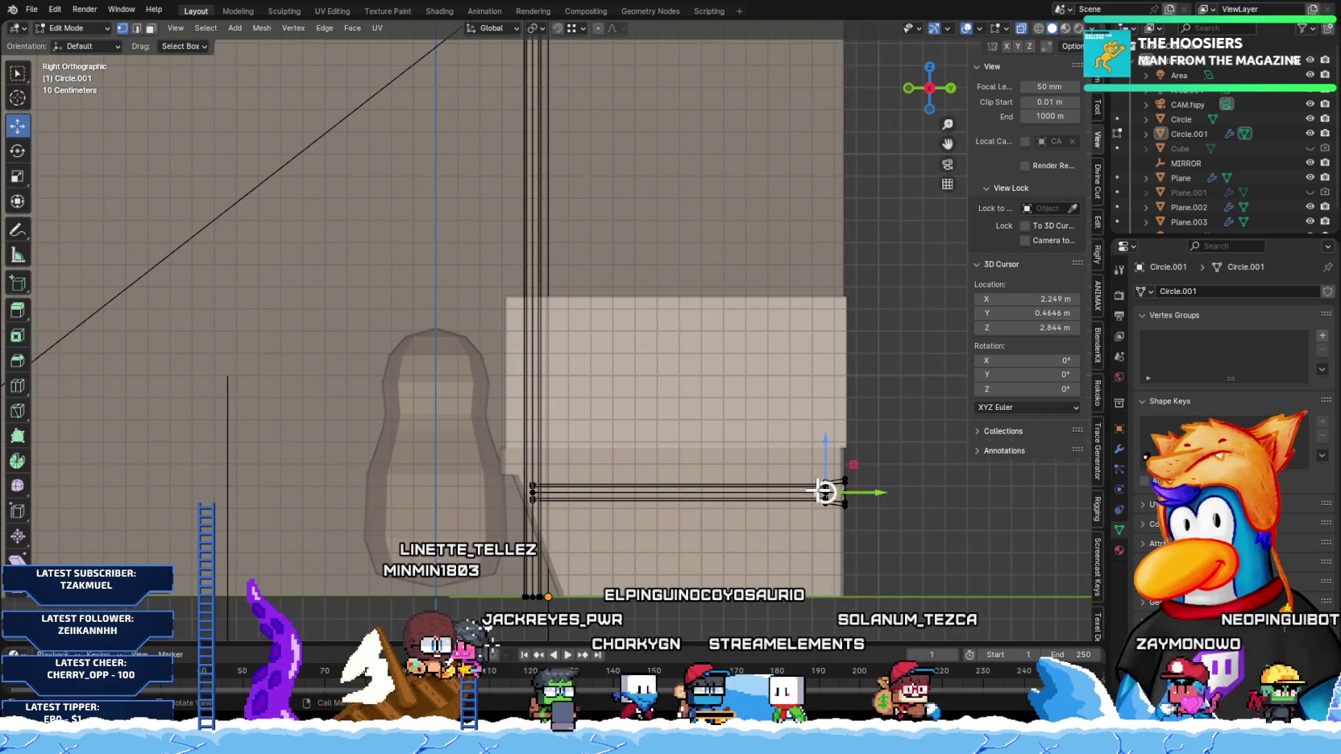
pyautogui.press('l')
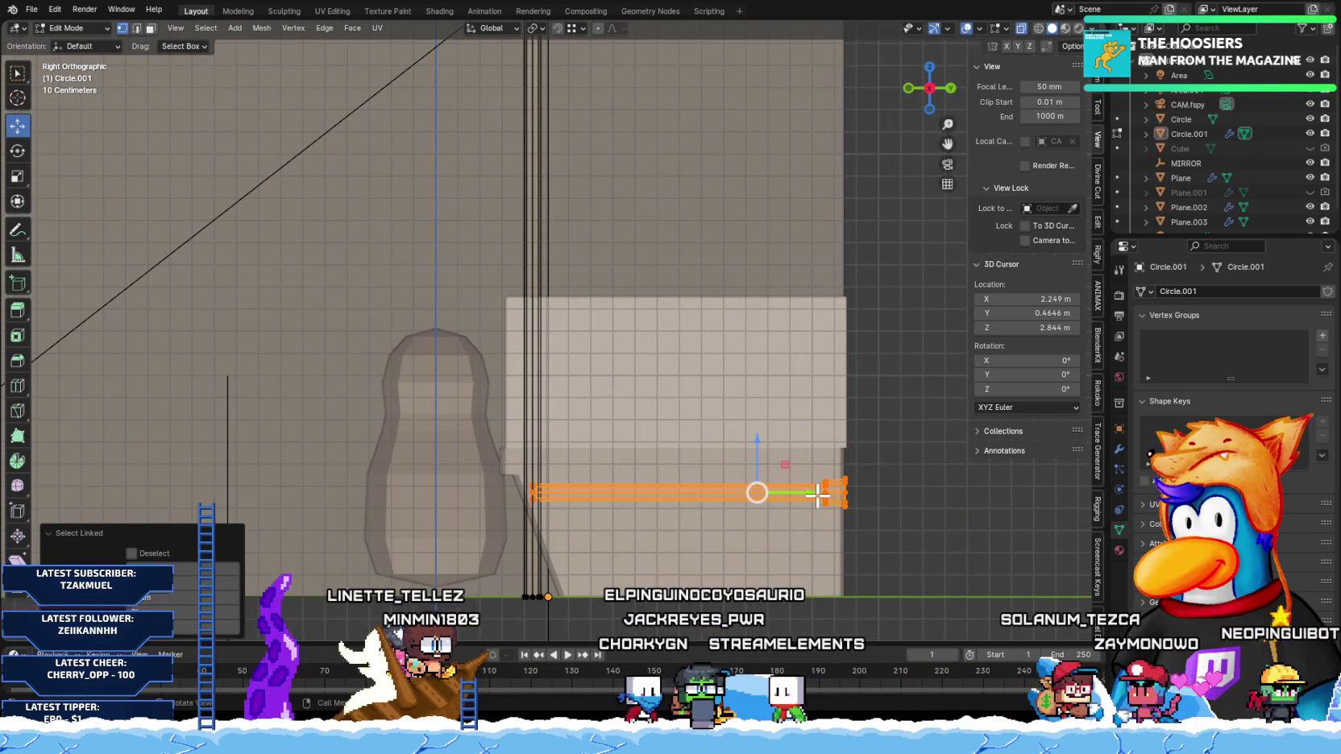
pyautogui.press('g')
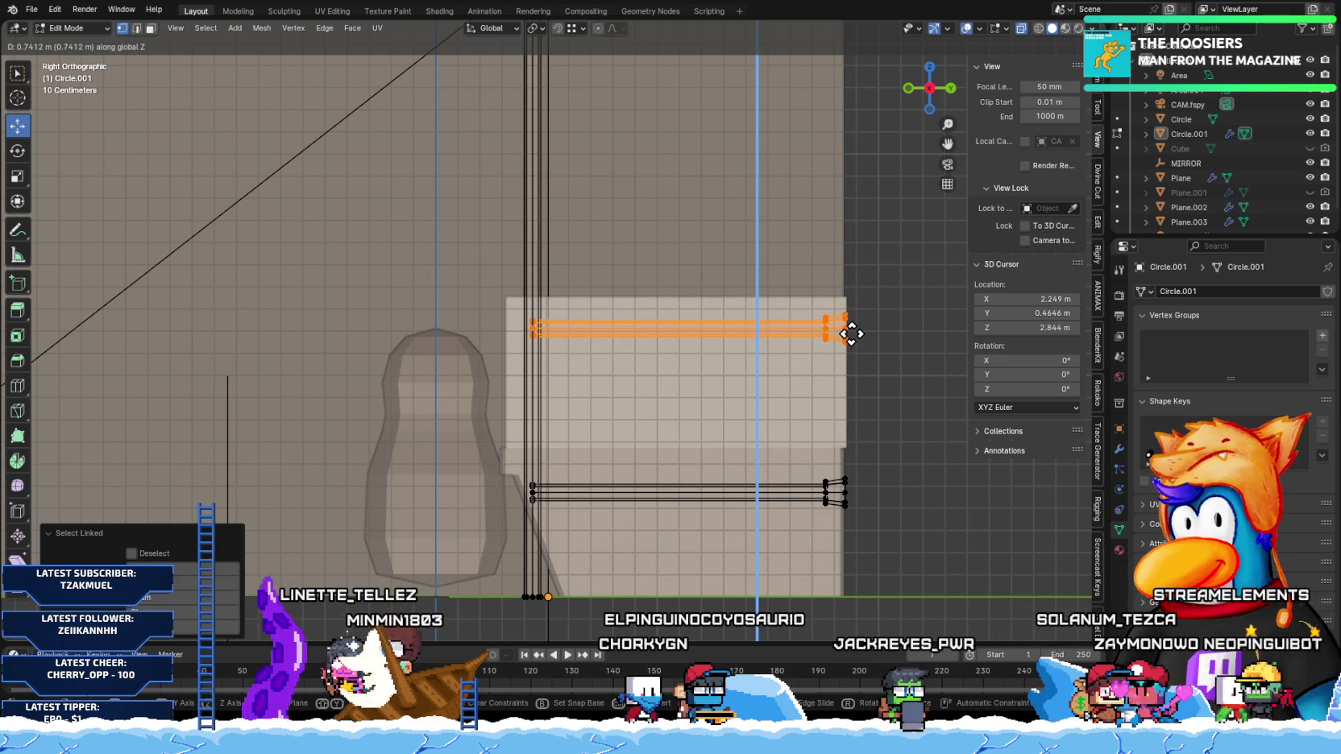
pyautogui.click(851, 334)
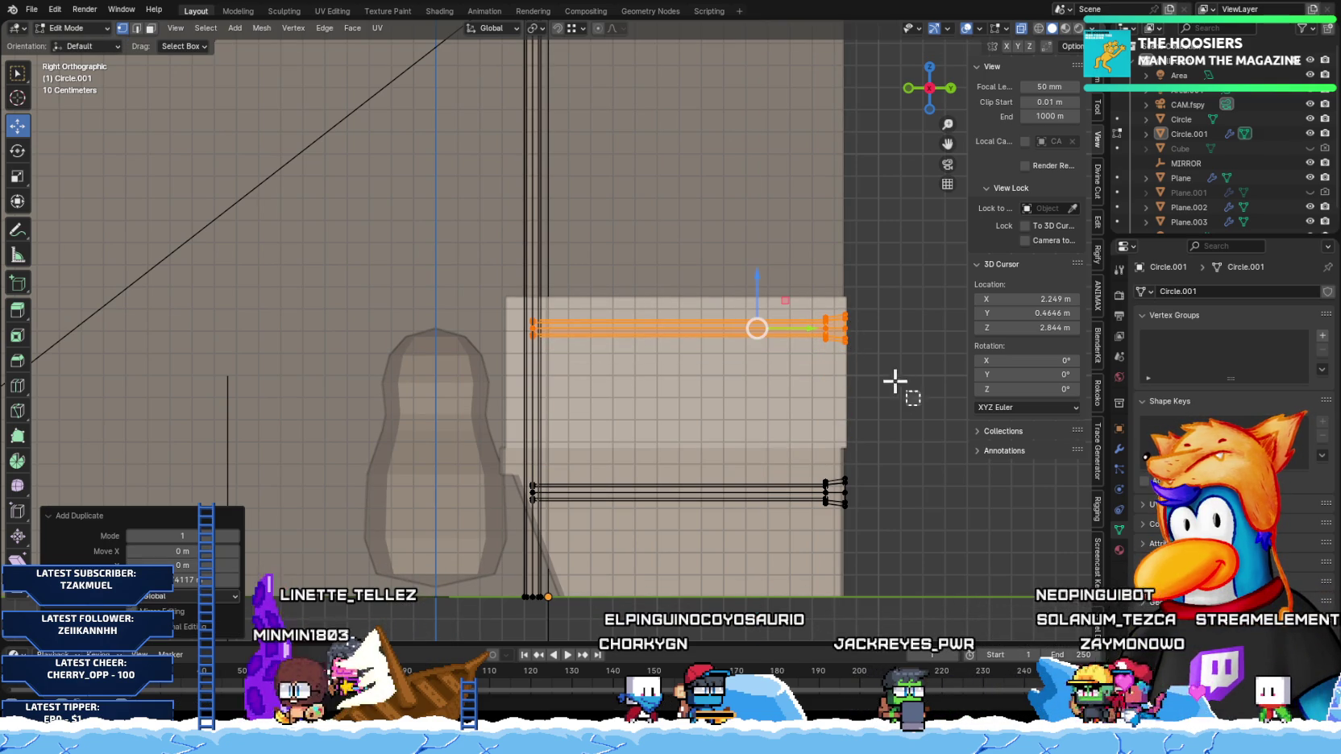
pyautogui.moveTo(919, 403); pyautogui.dragTo(808, 275)
pyautogui.press('x')
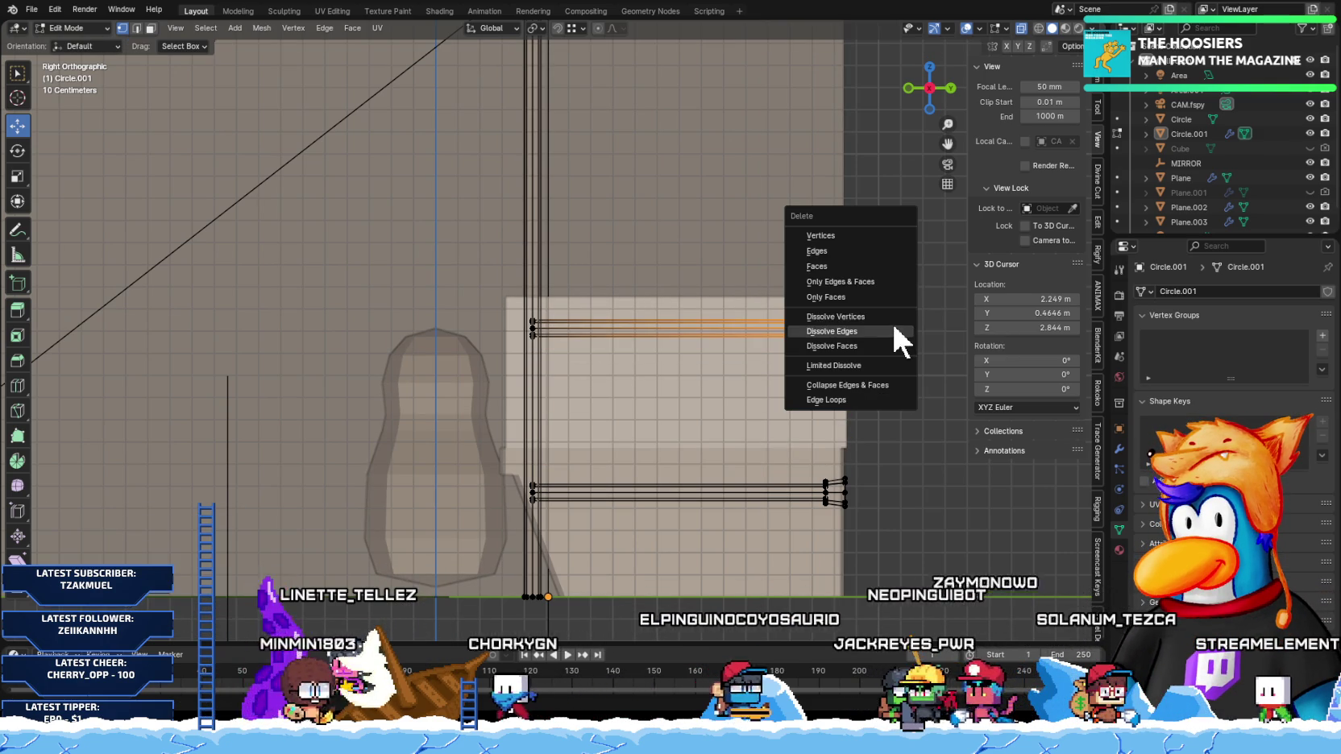
pyautogui.click(834, 229)
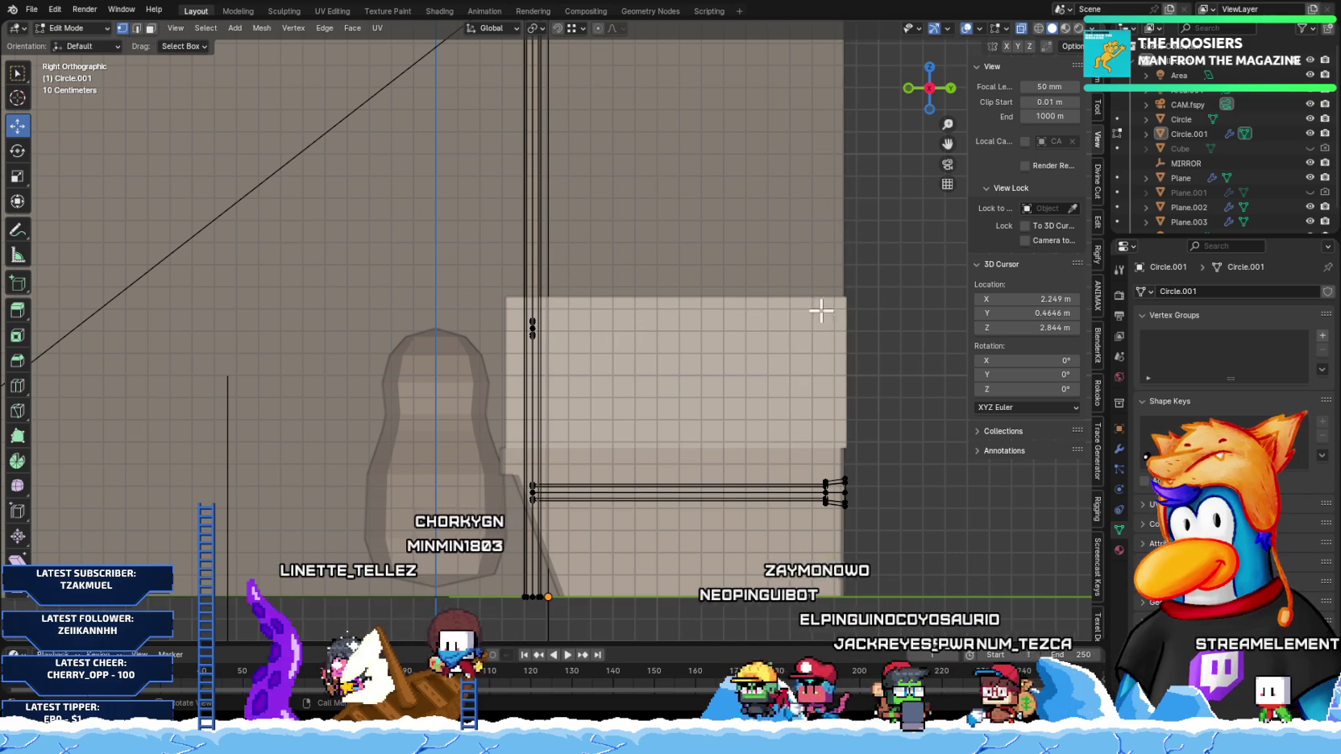
# Step: Extend the rail's pipe-side vertex a short distance along Y into a horizontal stub
pyautogui.click(535, 324)
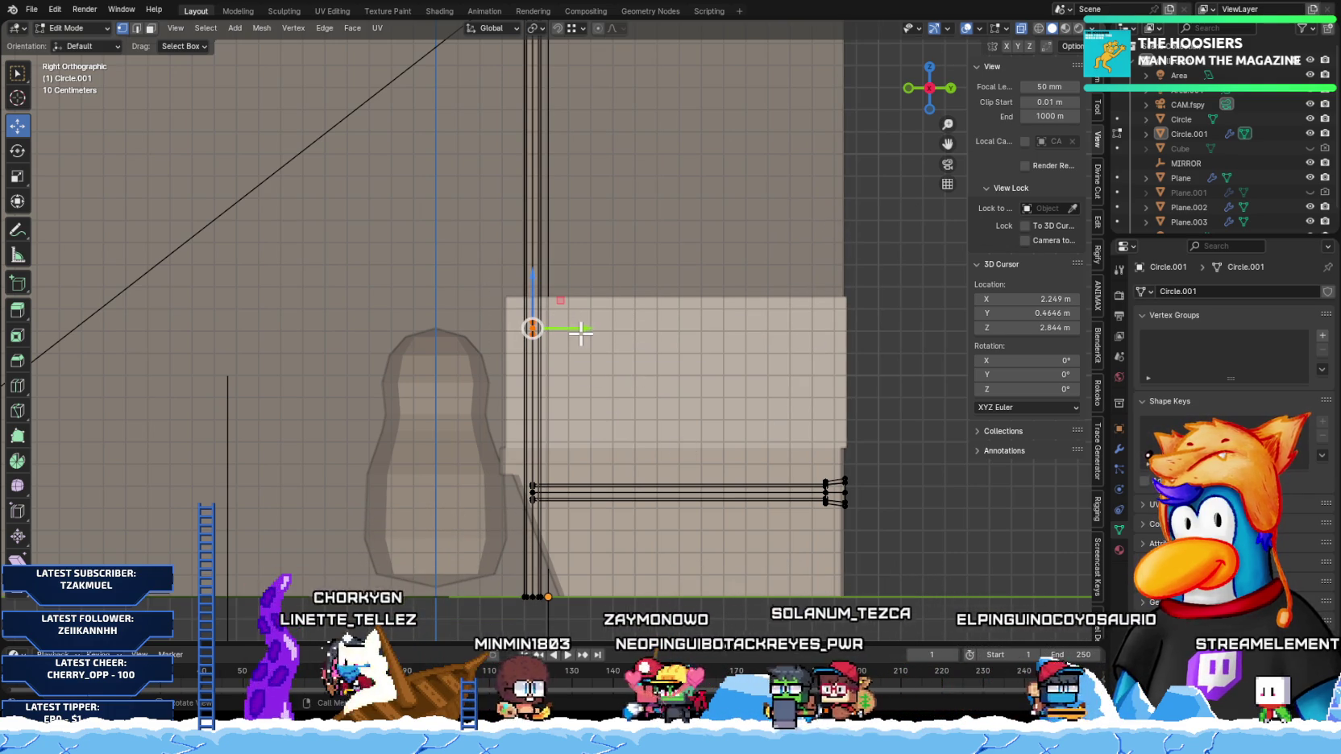
pyautogui.press('e')
pyautogui.click(611, 347)
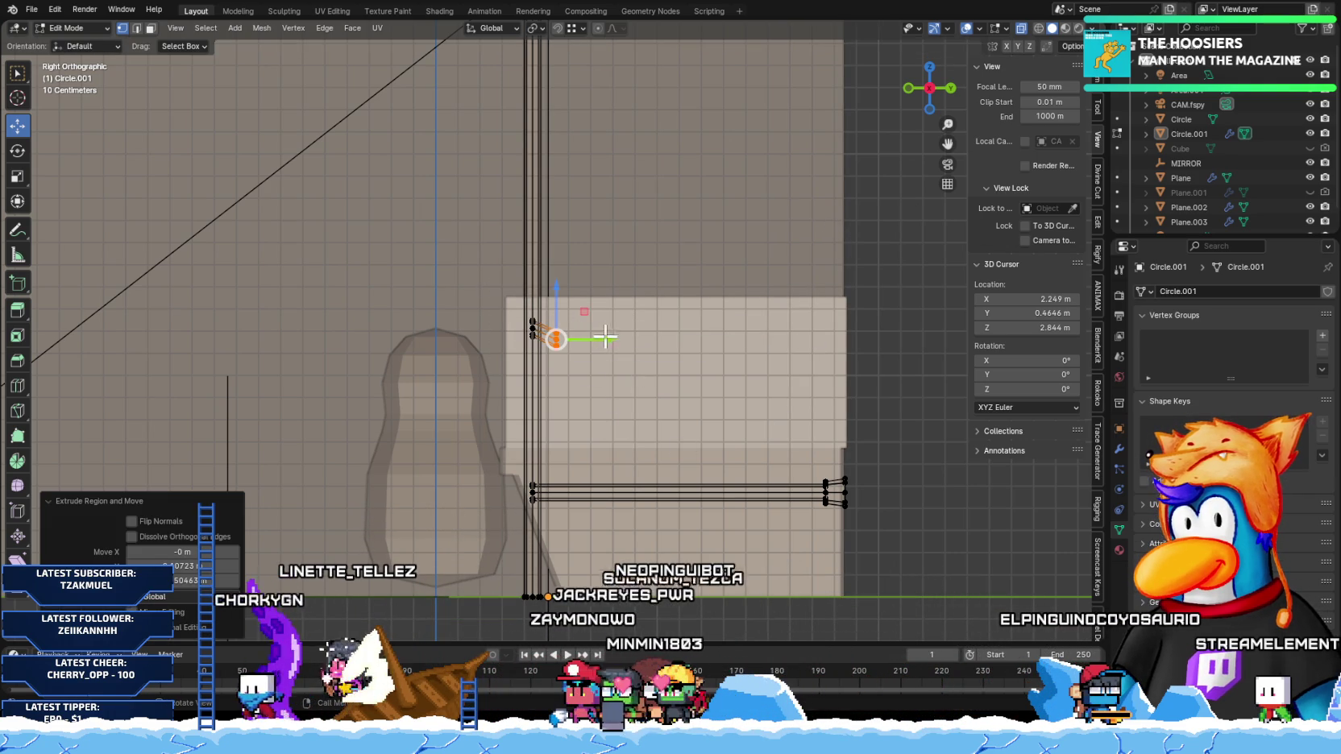
pyautogui.hotkey('ctrl', 'z')
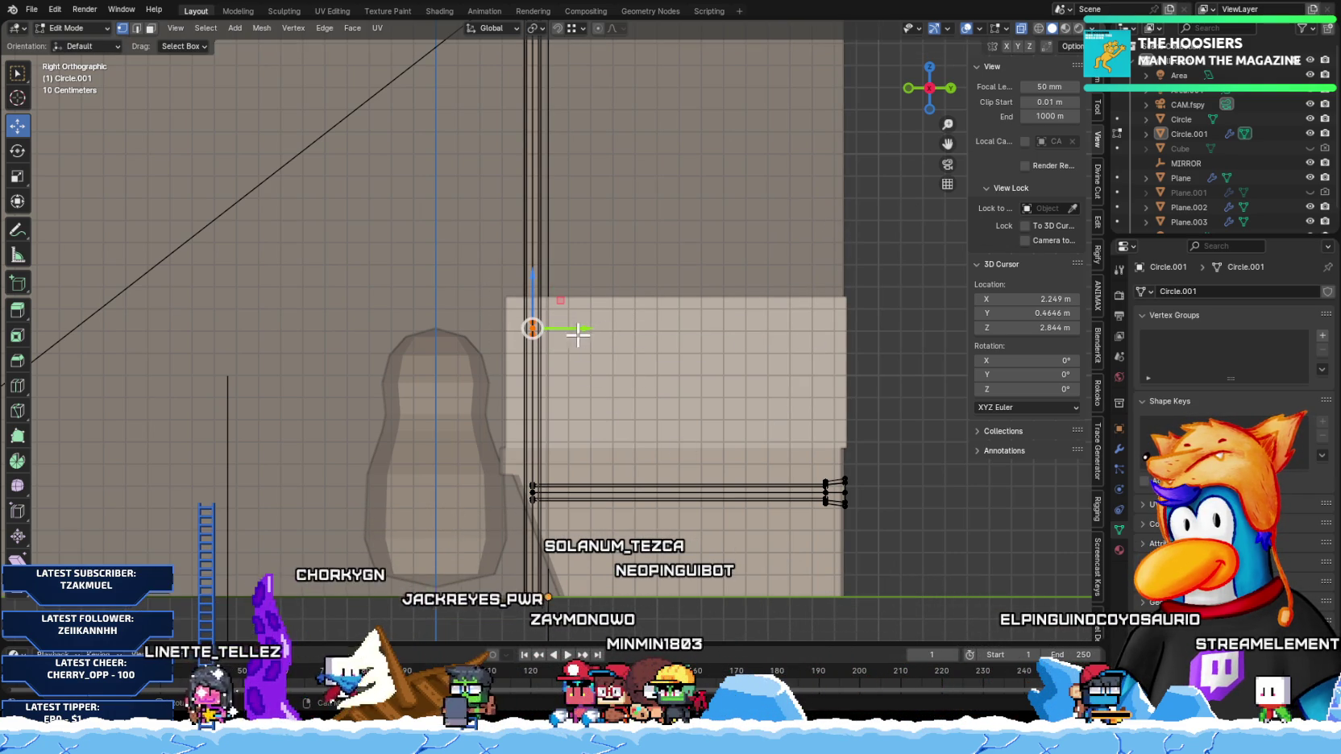
pyautogui.press('g')
pyautogui.press('y')
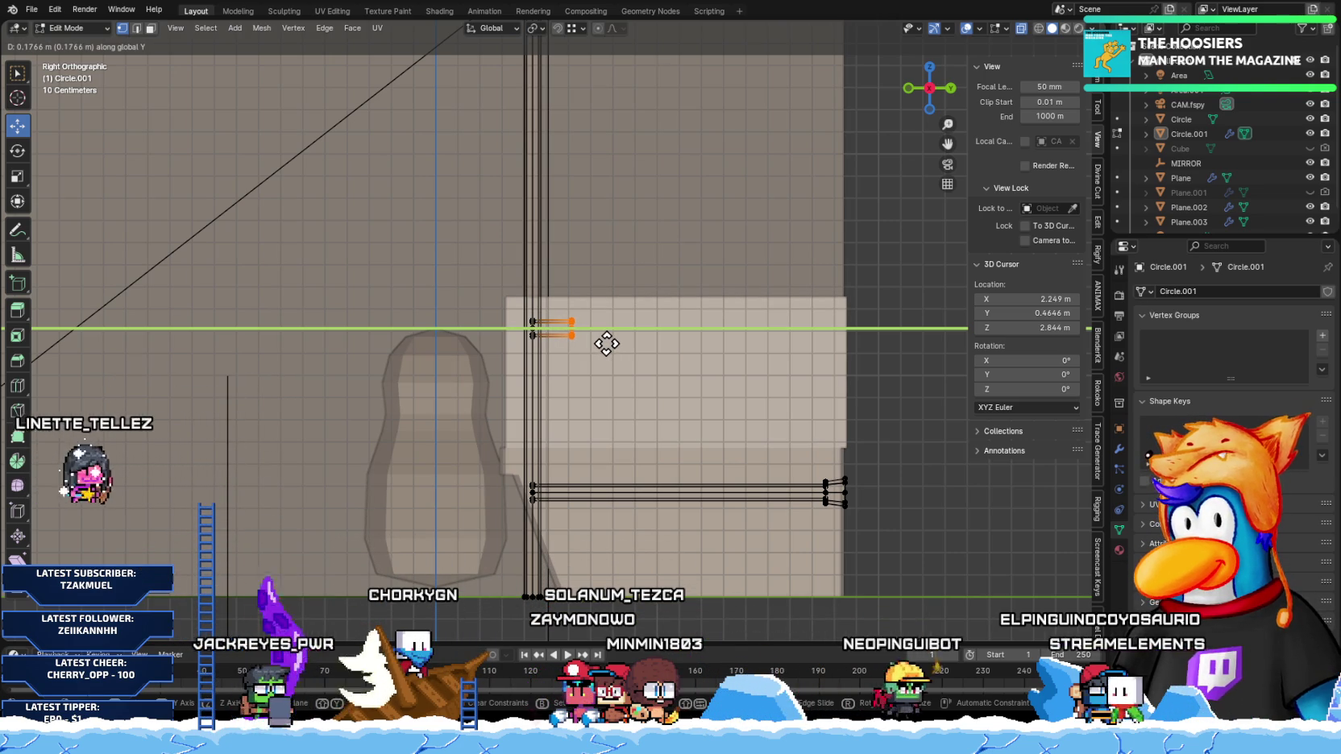
pyautogui.click(610, 348)
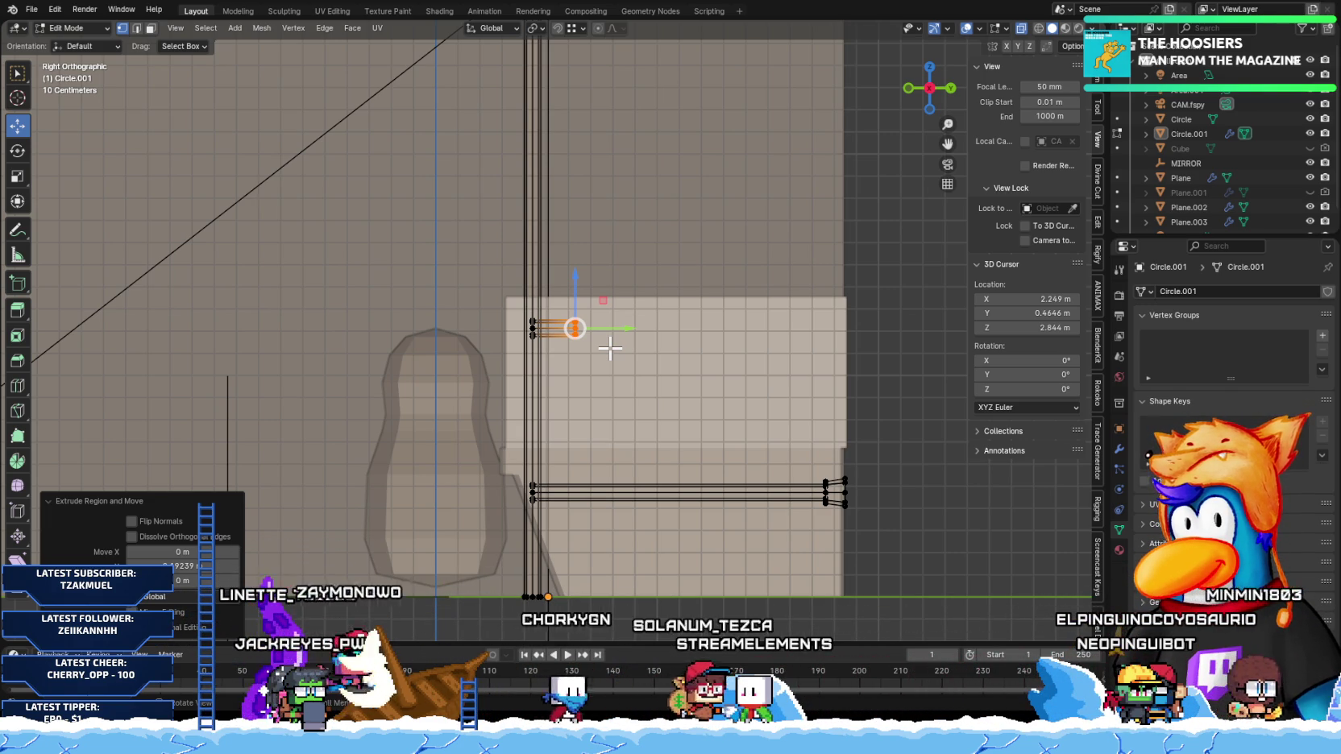
# Step: Snap the 3D cursor to the stub's end at X 2.112 m, Y 0.6297 m, Z 1.25 m
pyautogui.scroll(3, 610, 348)
pyautogui.hotkey('shift', 's')
pyautogui.click(666, 415)
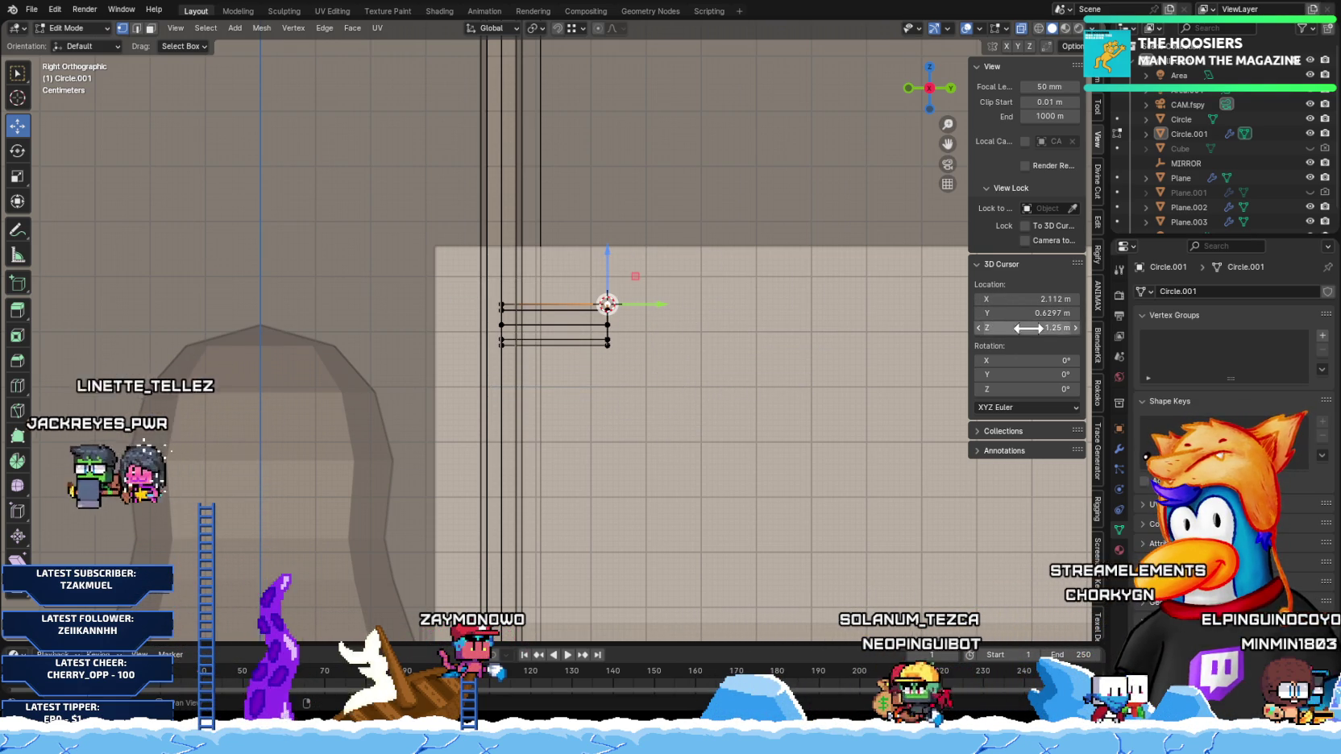
# Step: Raise the cursor slightly and spin the stub's end vertices around it into an upward elbow
pyautogui.moveTo(1027, 328); pyautogui.dragTo(1039, 327)
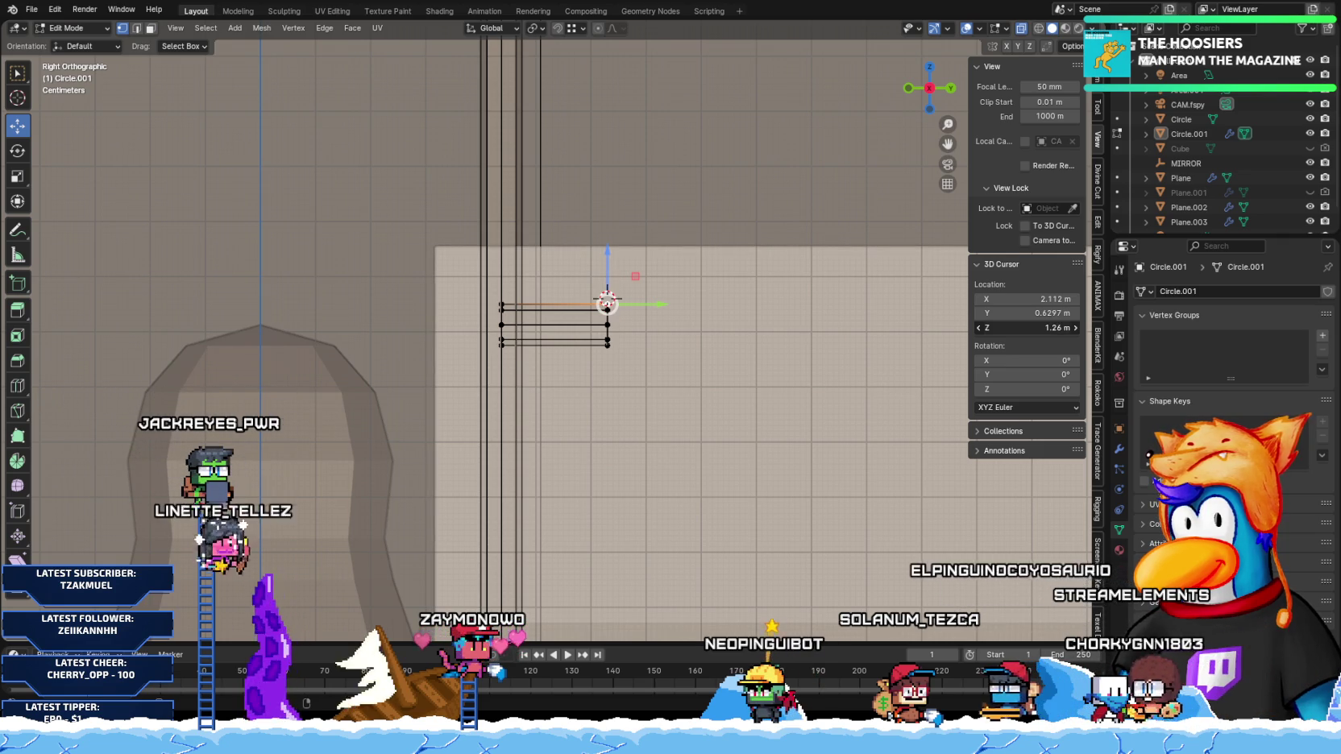
pyautogui.moveTo(709, 427); pyautogui.dragTo(538, 230)
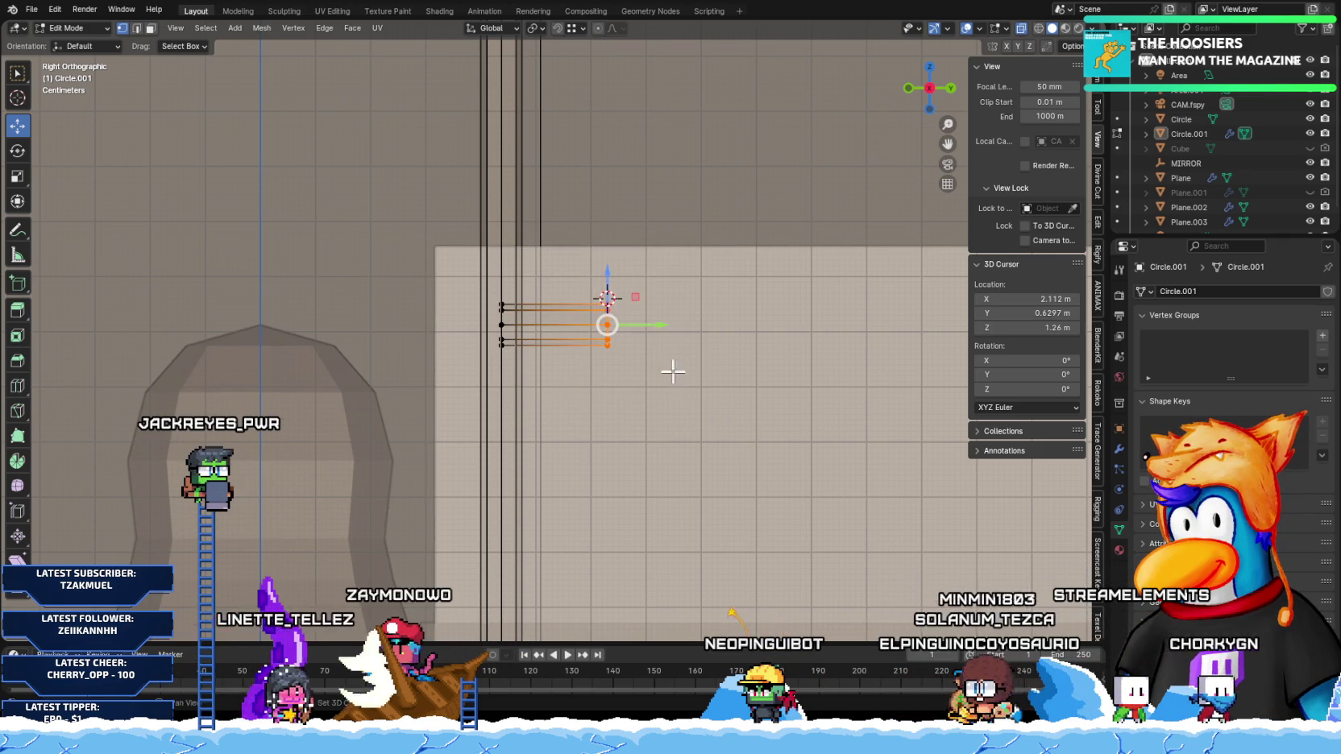
pyautogui.keyDown('shift'); pyautogui.moveTo(672, 371); pyautogui.dragTo(544, 403, button='middle'); pyautogui.keyUp('shift')
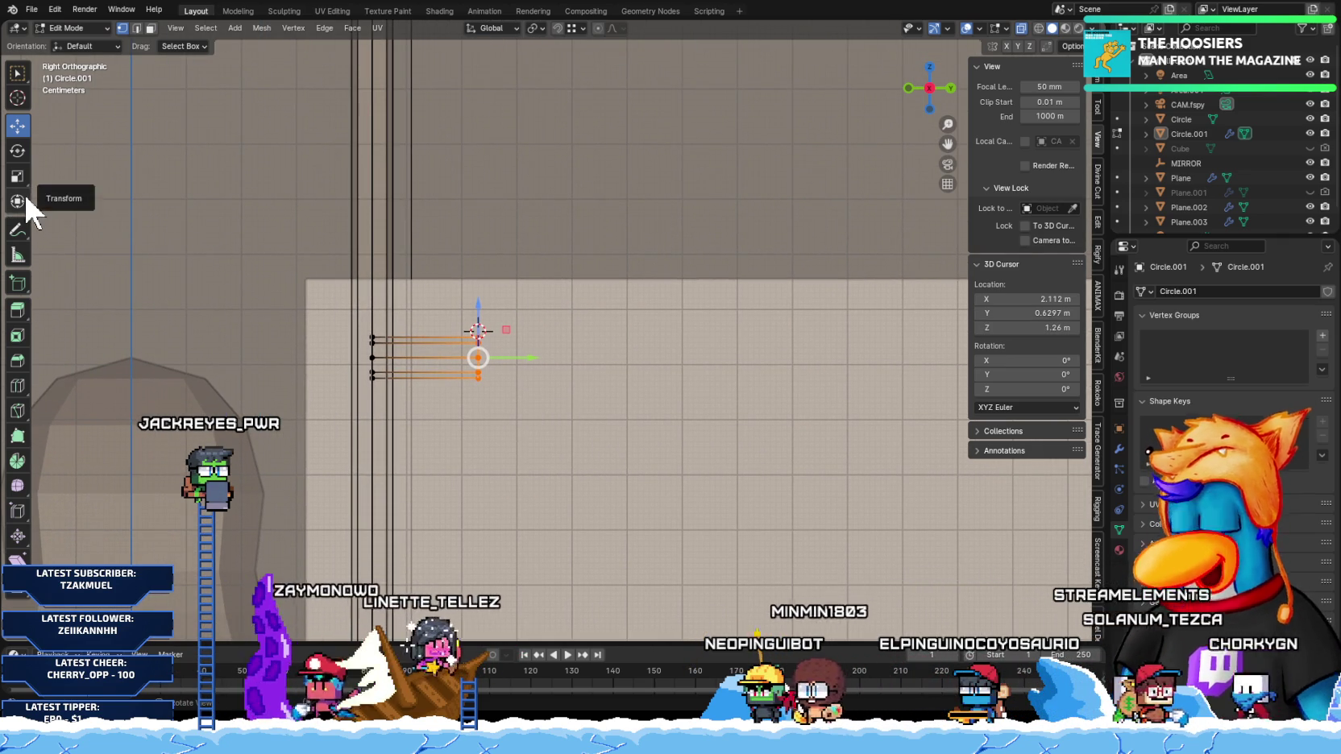
pyautogui.click(17, 458)
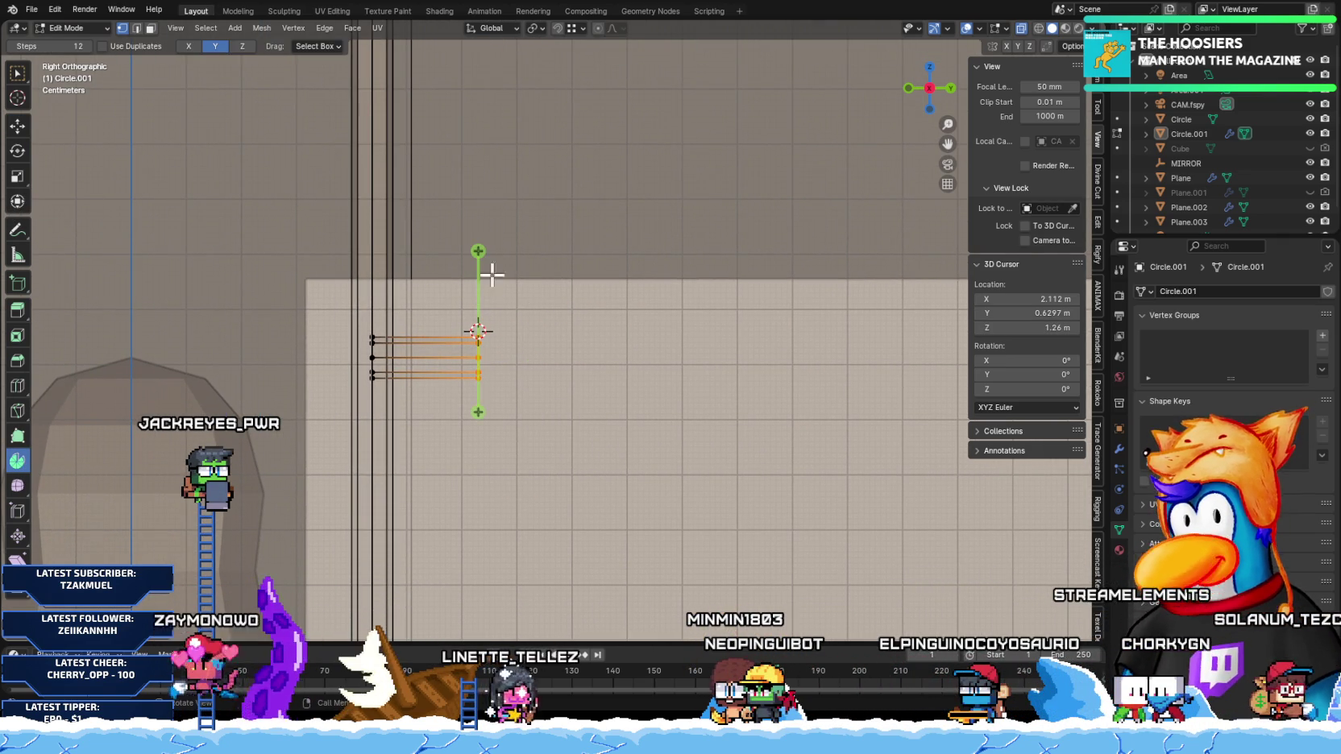
pyautogui.click(468, 243)
pyautogui.hotkey('ctrl', 'z')
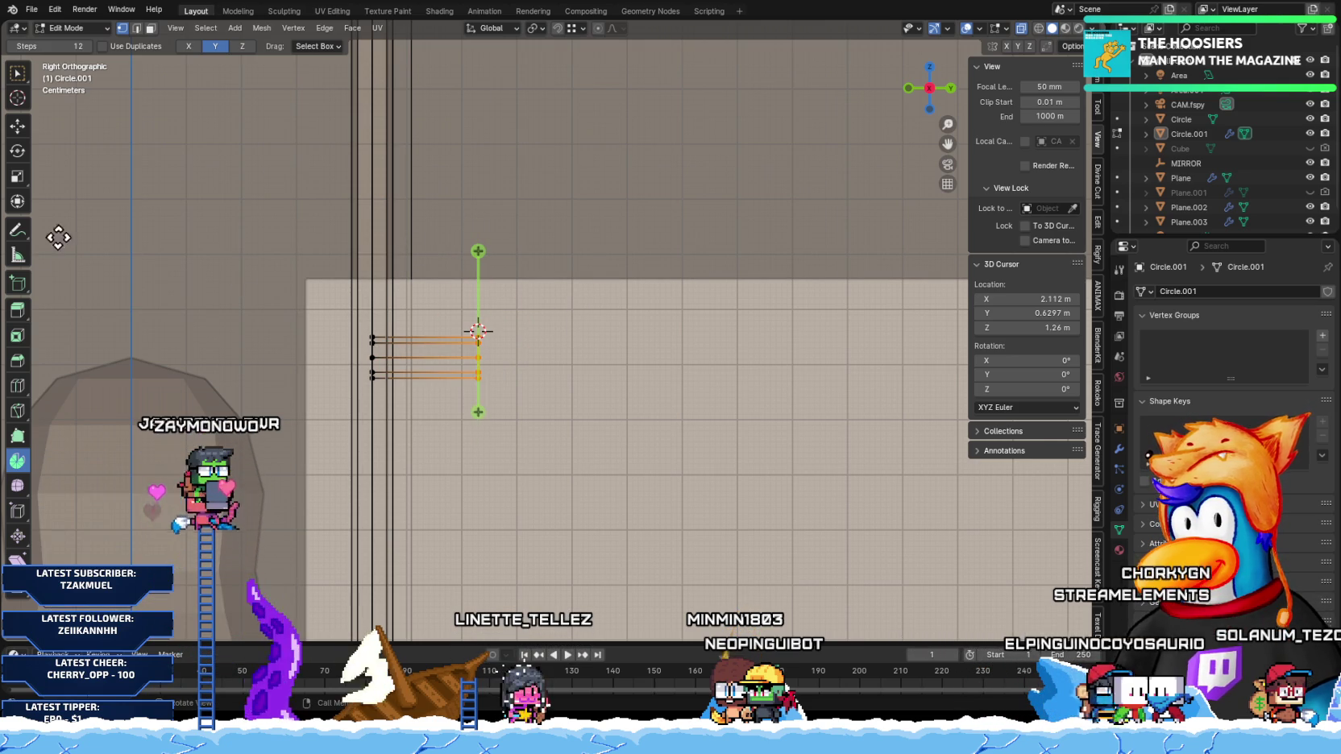
pyautogui.moveTo(397, 251)
pyautogui.mouseDown()
pyautogui.moveTo(377, 357)
pyautogui.moveTo(374, 337)
pyautogui.mouseUp()
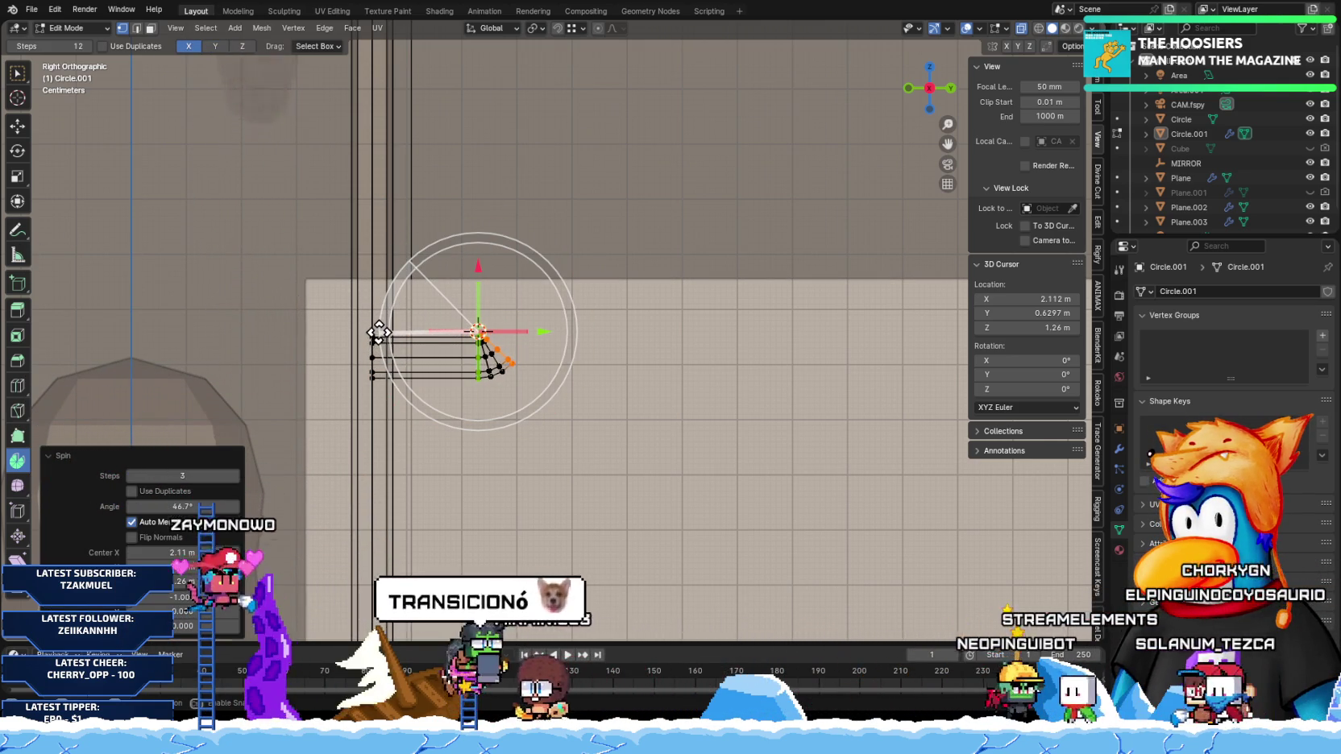
# Step: Extrude the elbow's end outward along its normal into a diagonal segment
pyautogui.scroll(4, 568, 364)
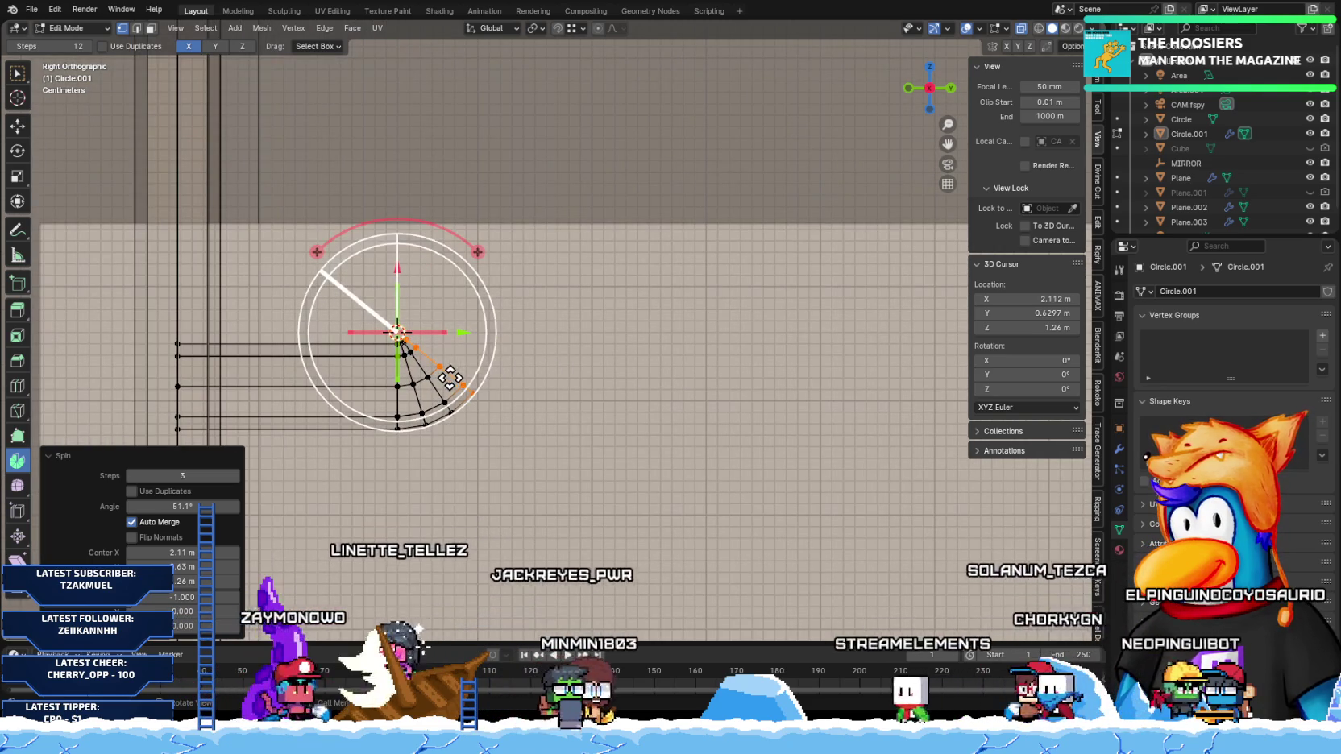
pyautogui.press('g')
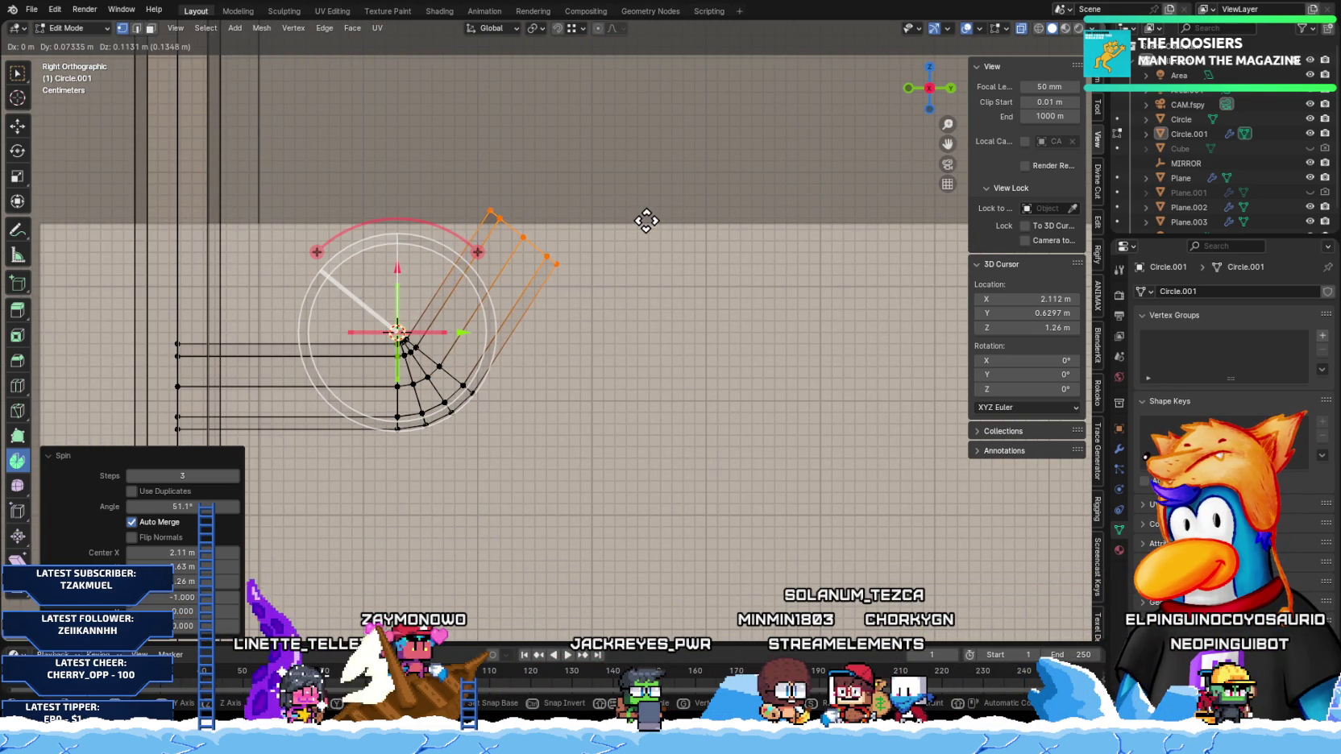
pyautogui.click(643, 220)
pyautogui.hotkey('ctrl', 'z')
pyautogui.moveTo(564, 299)
pyautogui.mouseDown(button='middle')
pyautogui.moveTo(599, 318)
pyautogui.moveTo(501, 346)
pyautogui.mouseUp(button='middle')
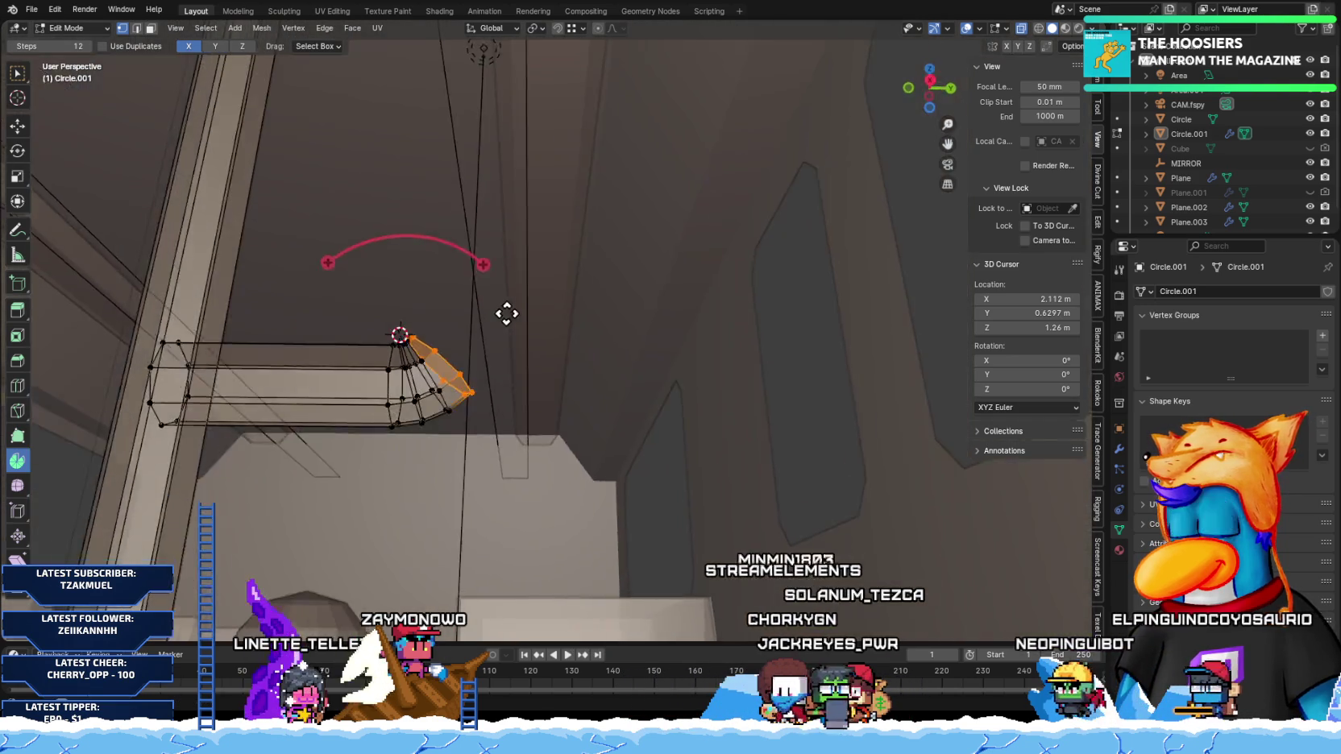
pyautogui.press('e')
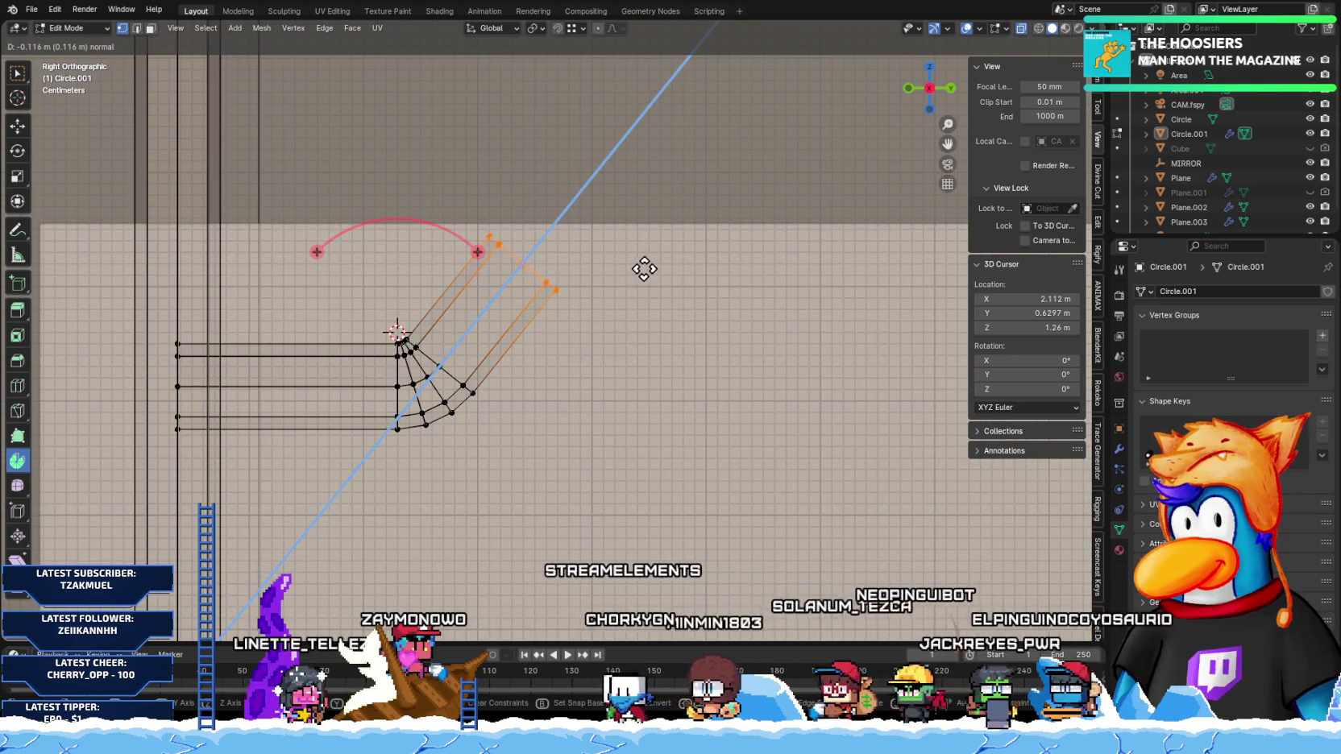
pyautogui.click(697, 209)
# Step: Lengthen the diagonal rail further up and to the right
pyautogui.moveTo(697, 209)
pyautogui.mouseDown(button='middle')
pyautogui.moveTo(577, 245)
pyautogui.moveTo(556, 334)
pyautogui.moveTo(634, 344)
pyautogui.moveTo(541, 335)
pyautogui.moveTo(682, 338)
pyautogui.moveTo(627, 337)
pyautogui.mouseUp(button='middle')
pyautogui.press('KP_3')
pyautogui.scroll(2, 555, 343)
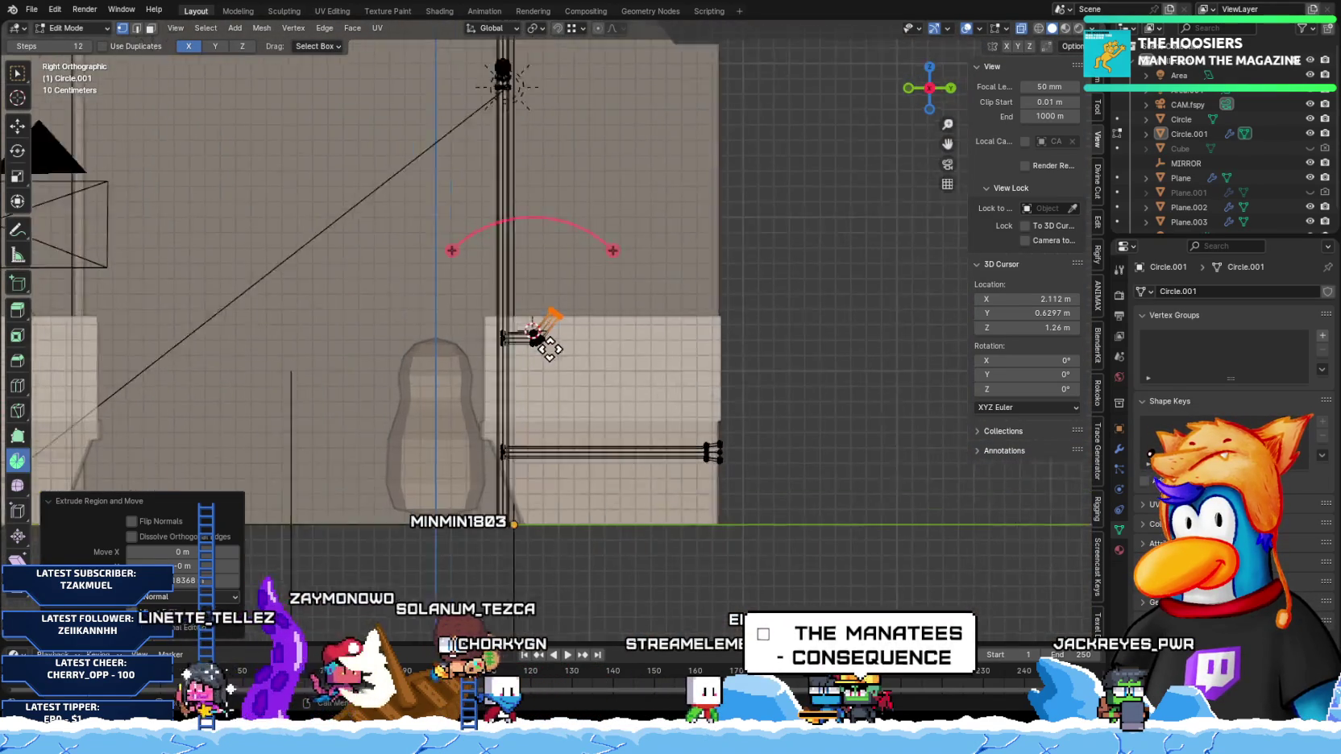
pyautogui.scroll(3, 564, 348)
pyautogui.press('g')
pyautogui.press('z')
pyautogui.press('z')
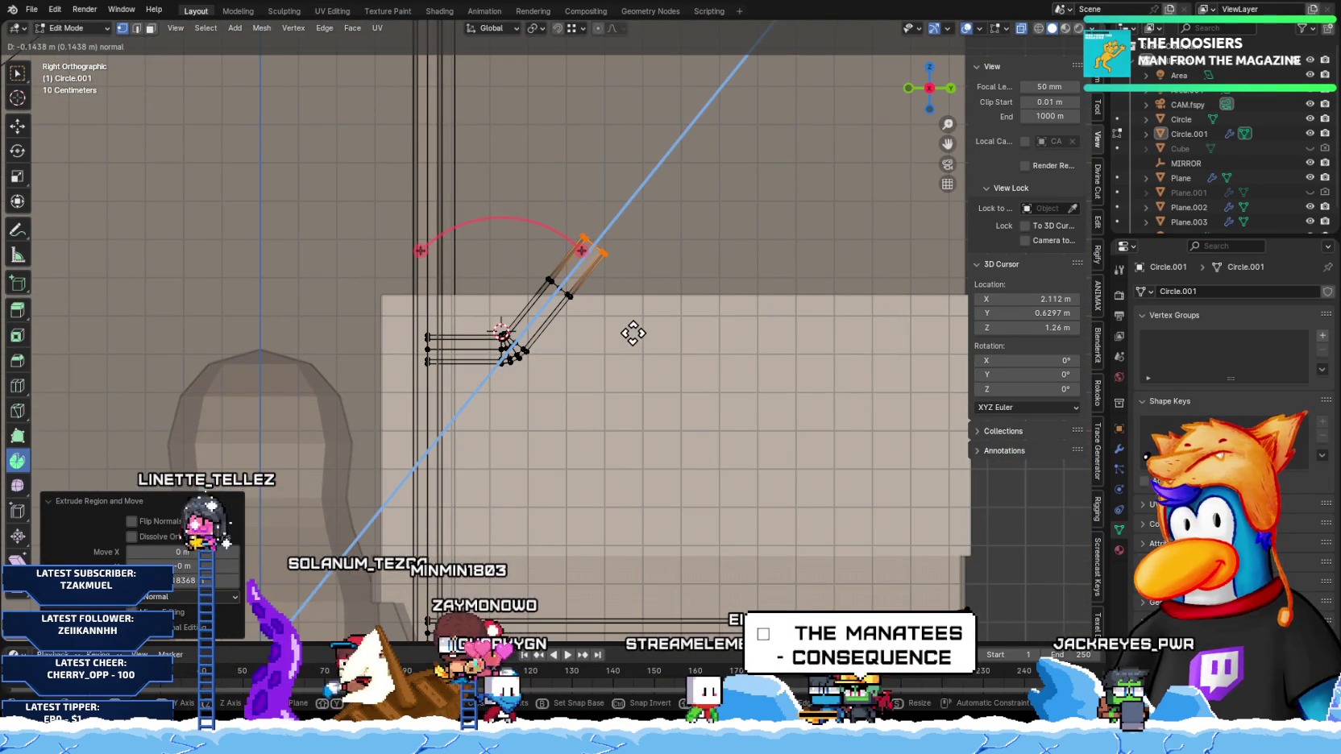
pyautogui.click(632, 333)
# Step: Dissolve the extra middle edge loop on the diagonal rail
pyautogui.keyDown('shift'); pyautogui.moveTo(632, 333); pyautogui.dragTo(483, 329, button='middle'); pyautogui.keyUp('shift')
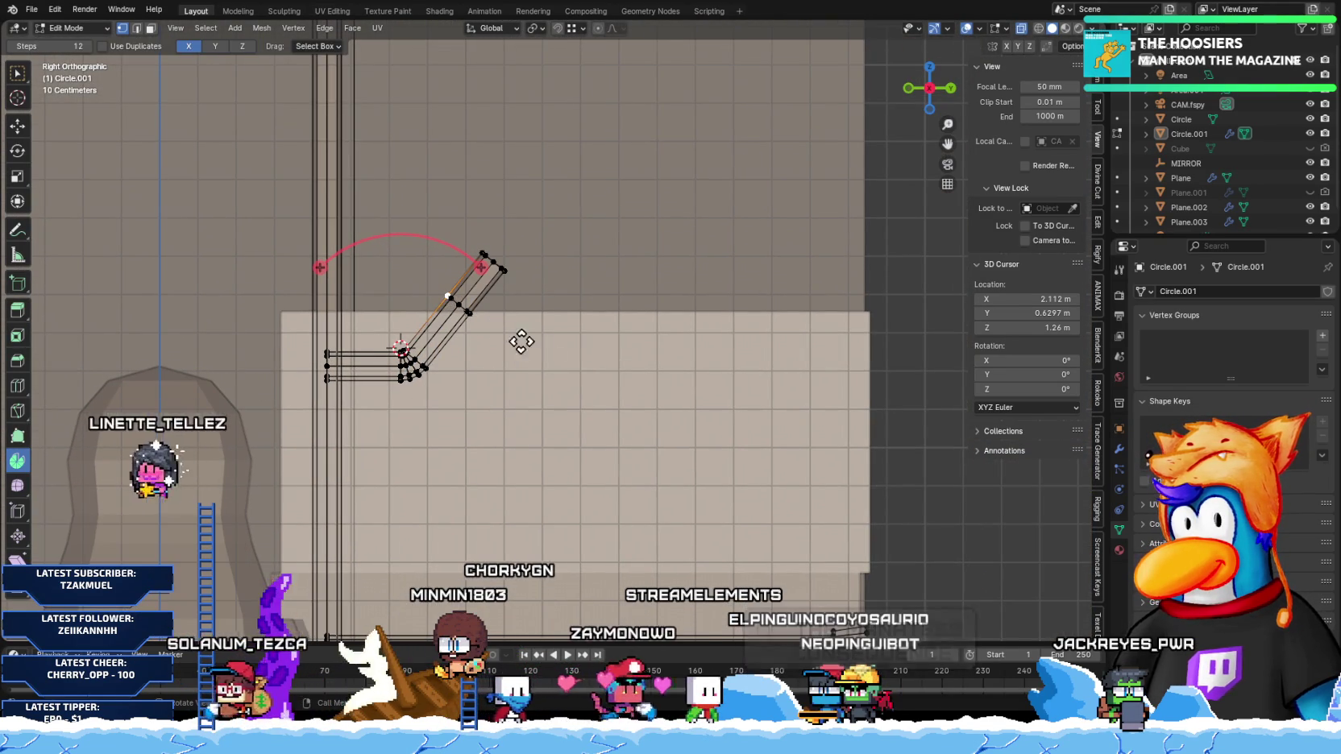
pyautogui.moveTo(553, 358); pyautogui.dragTo(425, 288)
pyautogui.press('x')
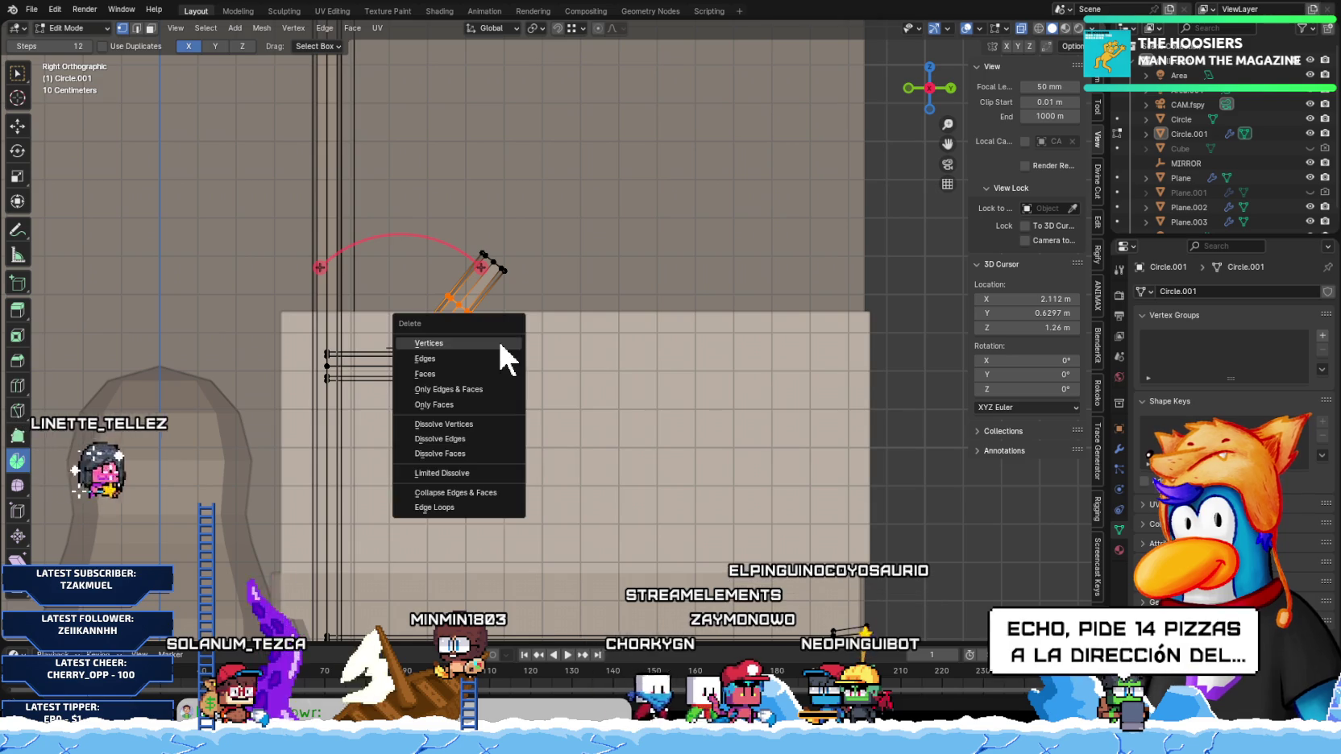
pyautogui.click(455, 434)
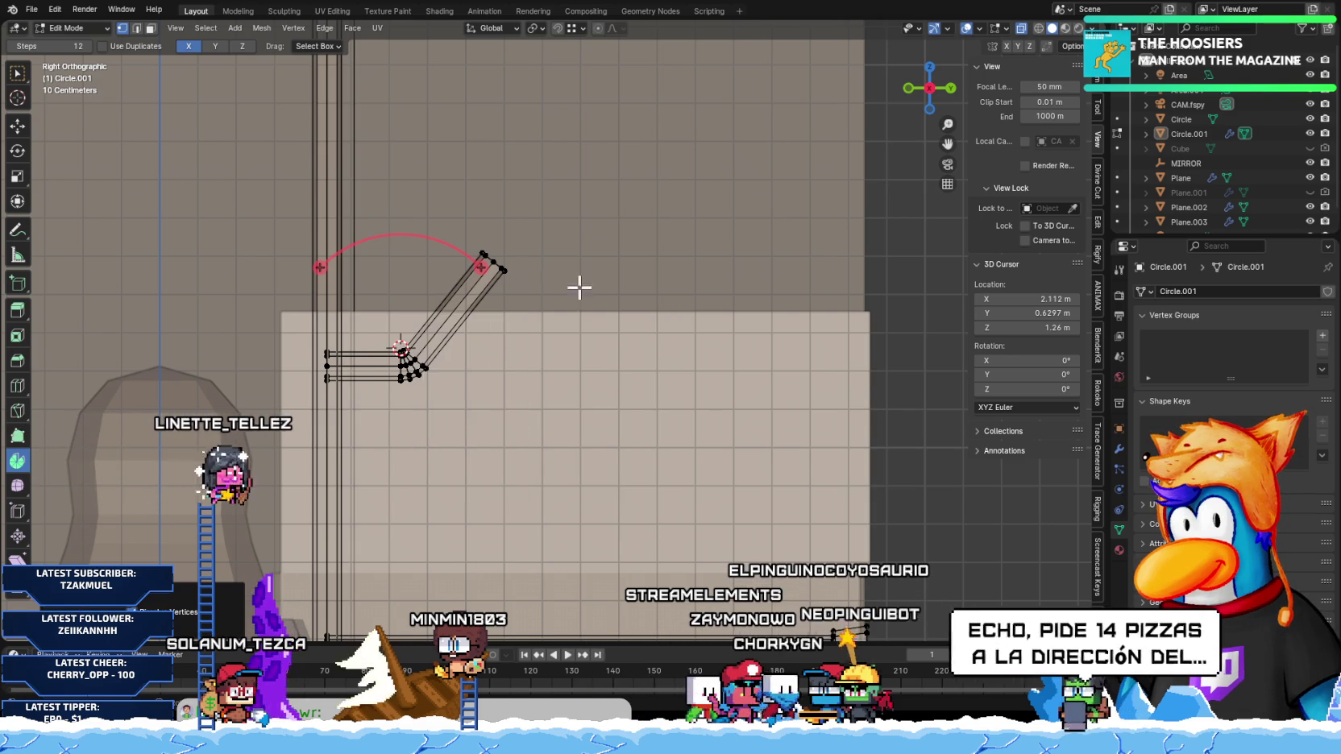
# Step: Snap the 3D cursor to the diagonal rail's tip vertex
pyautogui.scroll(3, 578, 287)
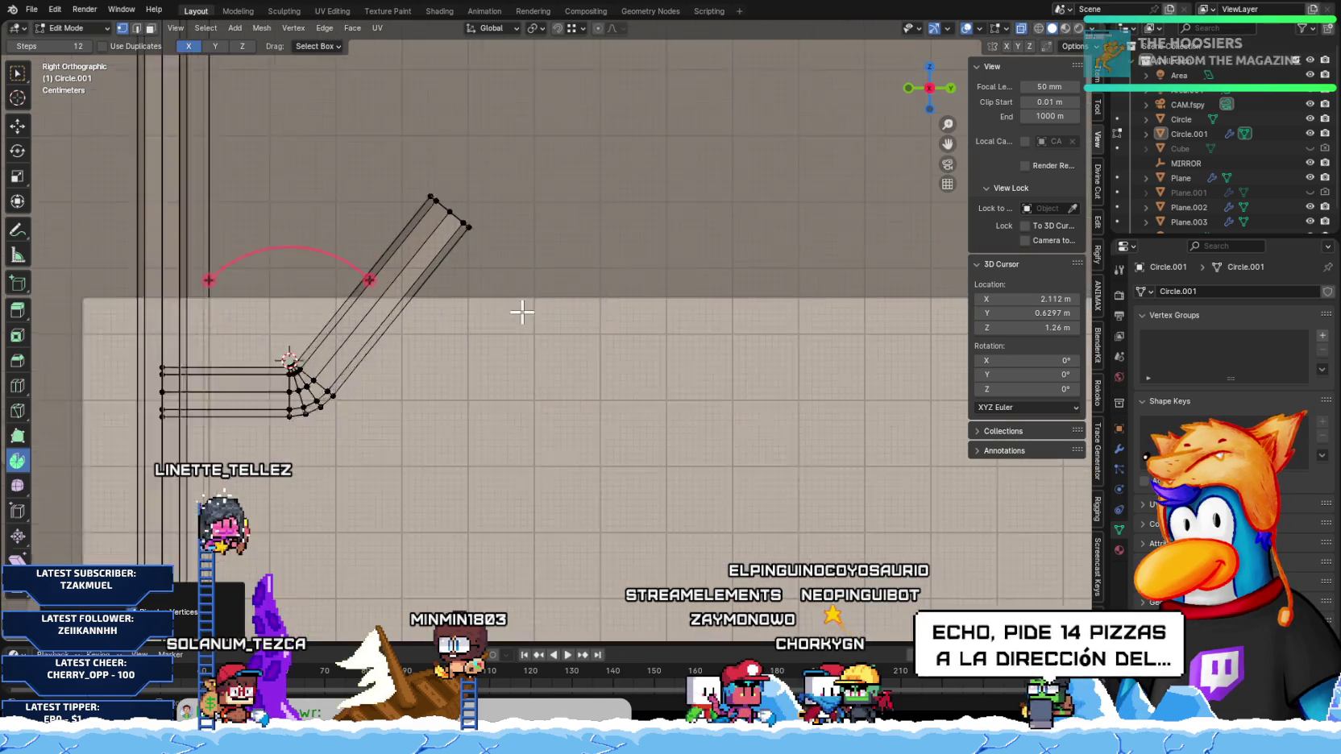
pyautogui.scroll(1, 521, 311)
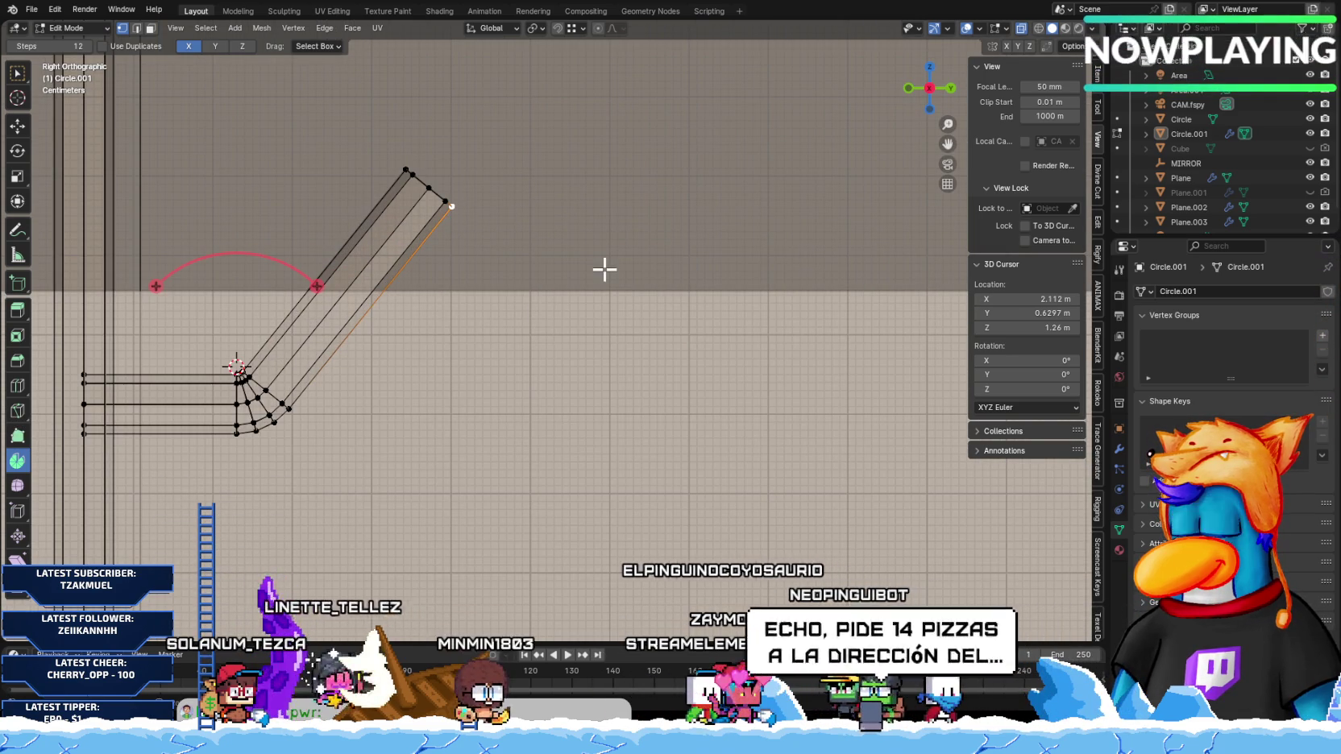
pyautogui.hotkey('shift', 's')
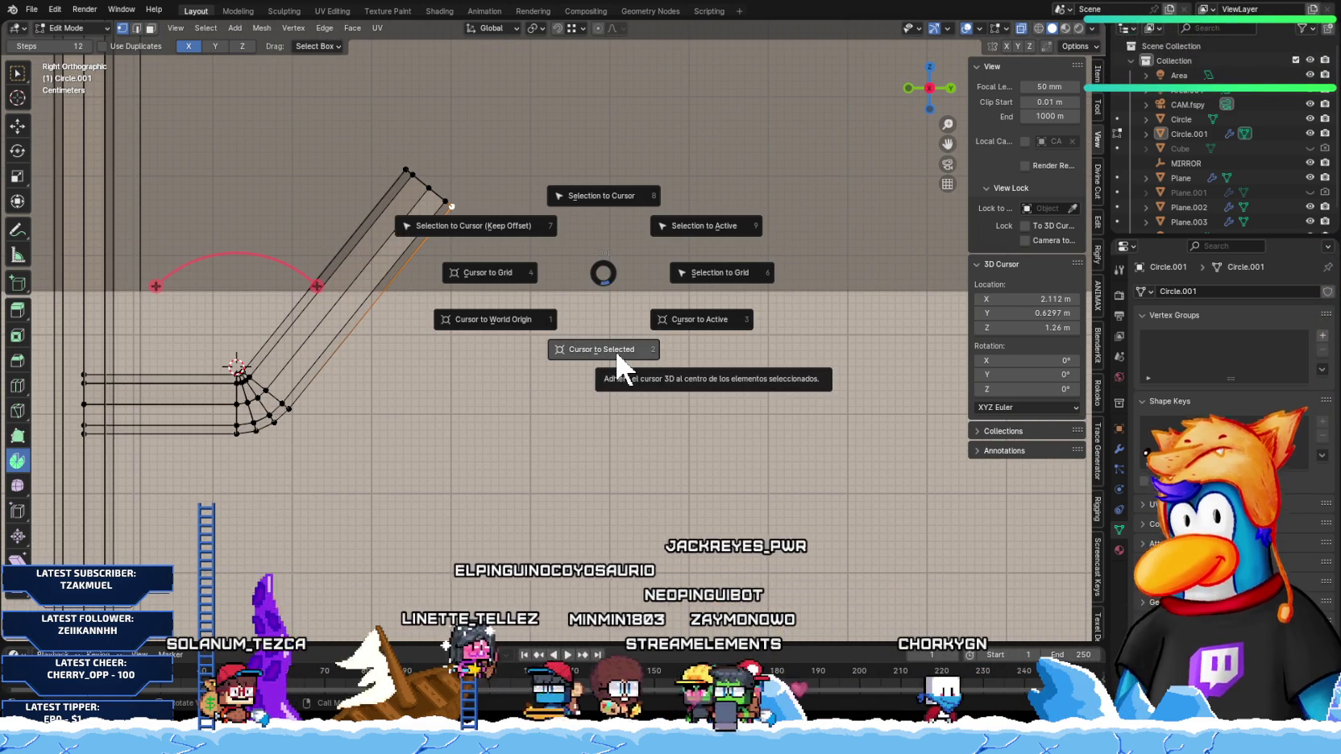
pyautogui.click(615, 349)
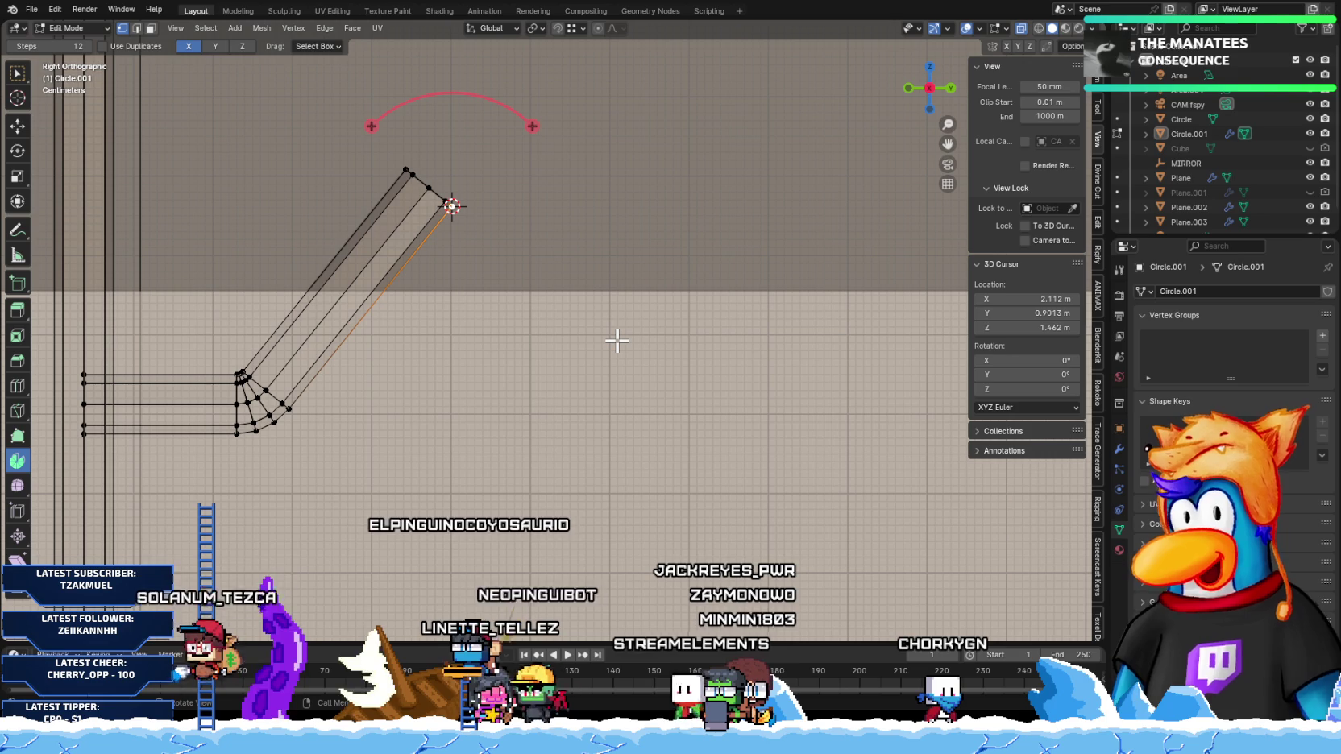
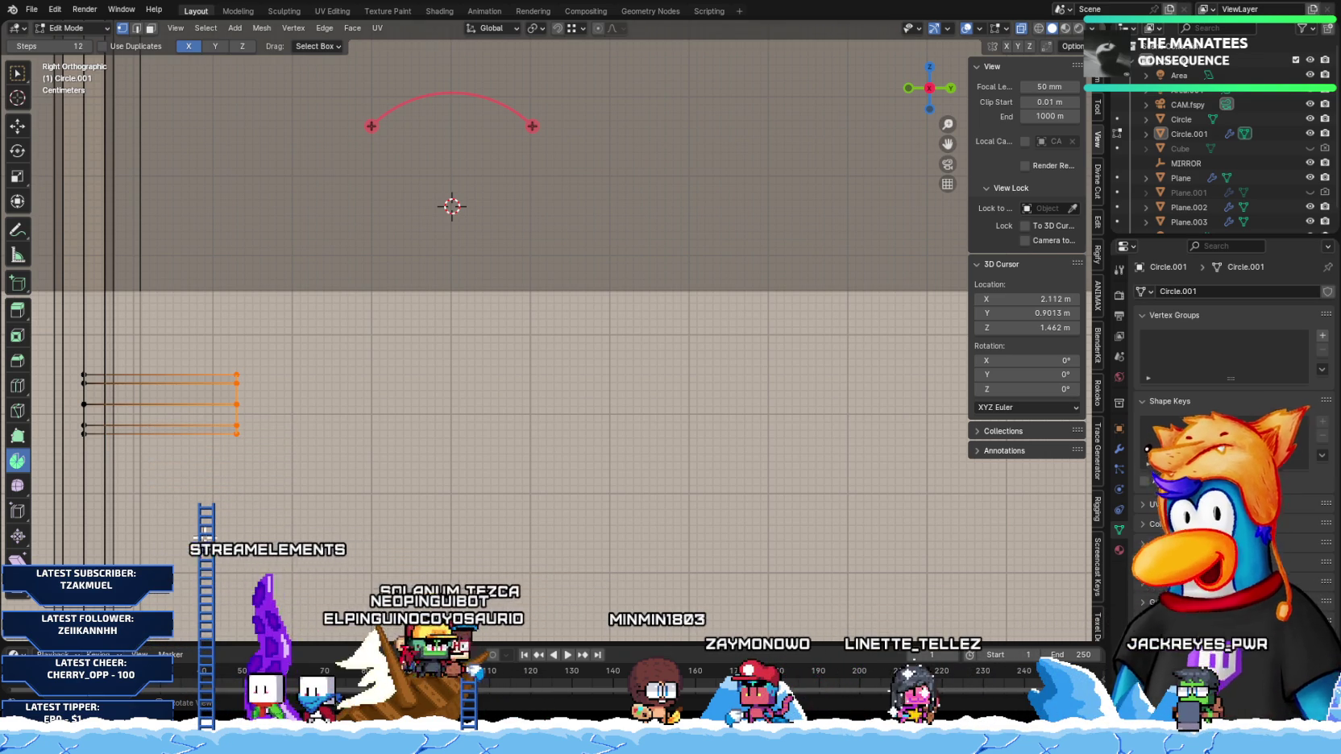
# Step: Snap the 3D cursor to the top end vertex and spin the strap edge ends about −43°
pyautogui.click(237, 375)
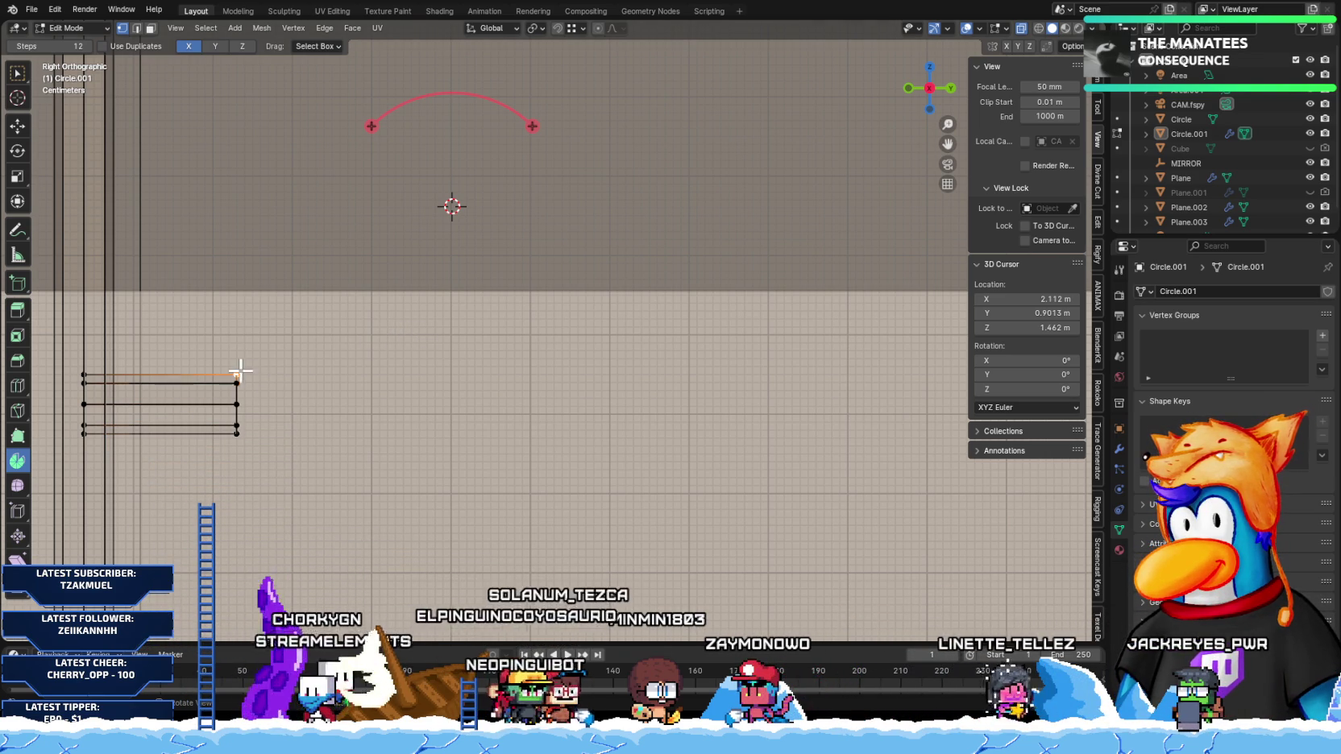
pyautogui.hotkey('shift', 's')
pyautogui.click(450, 556)
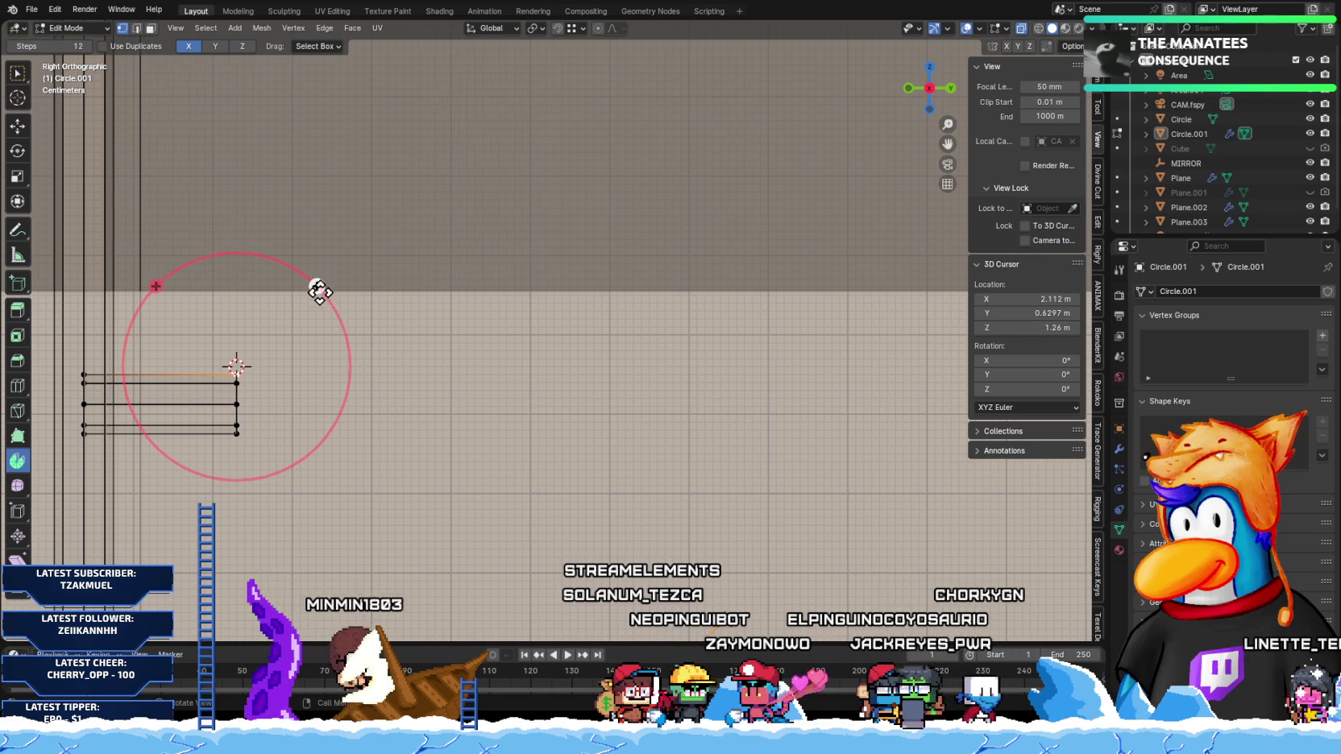
pyautogui.moveTo(214, 320); pyautogui.dragTo(215, 322)
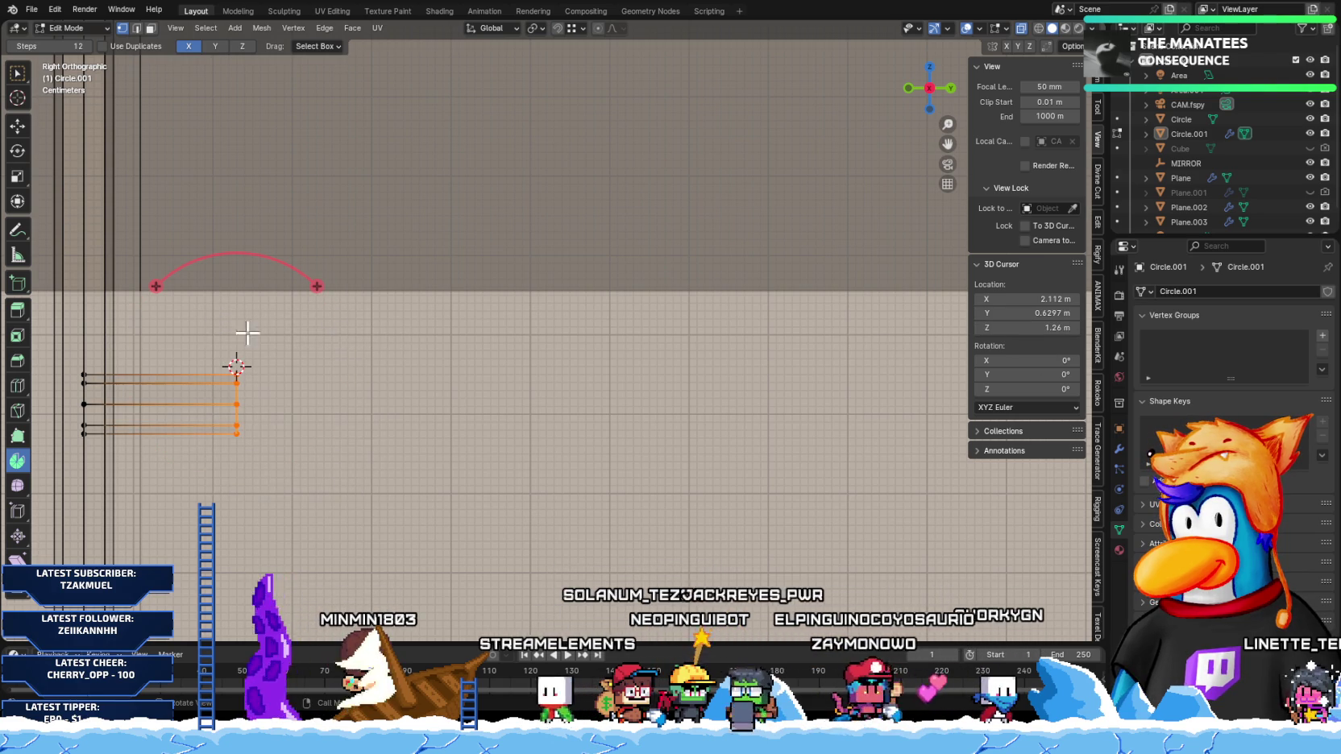
pyautogui.moveTo(314, 290)
pyautogui.mouseDown()
pyautogui.moveTo(270, 248)
pyautogui.moveTo(242, 247)
pyautogui.mouseUp()
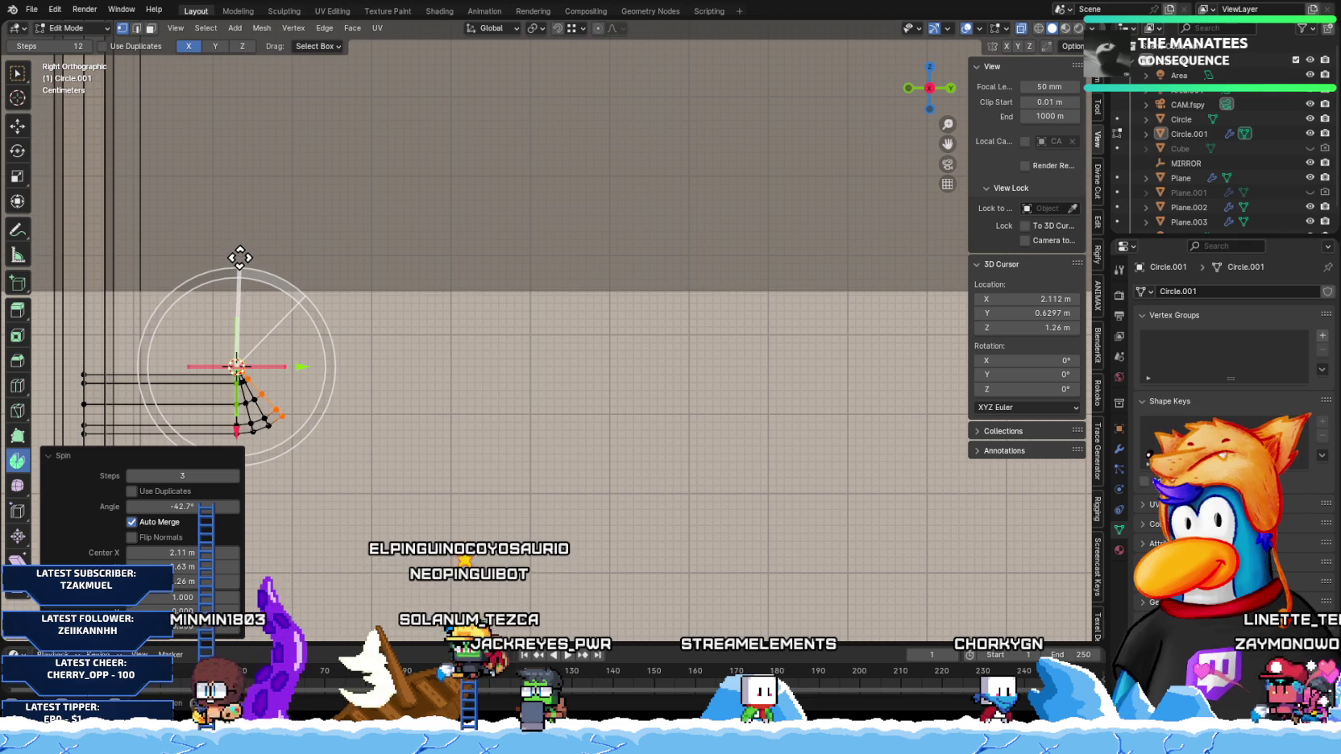
# Step: Set the strap bend's spin angle to exactly −40° and switch to wireframe display
pyautogui.moveTo(239, 257); pyautogui.dragTo(244, 263)
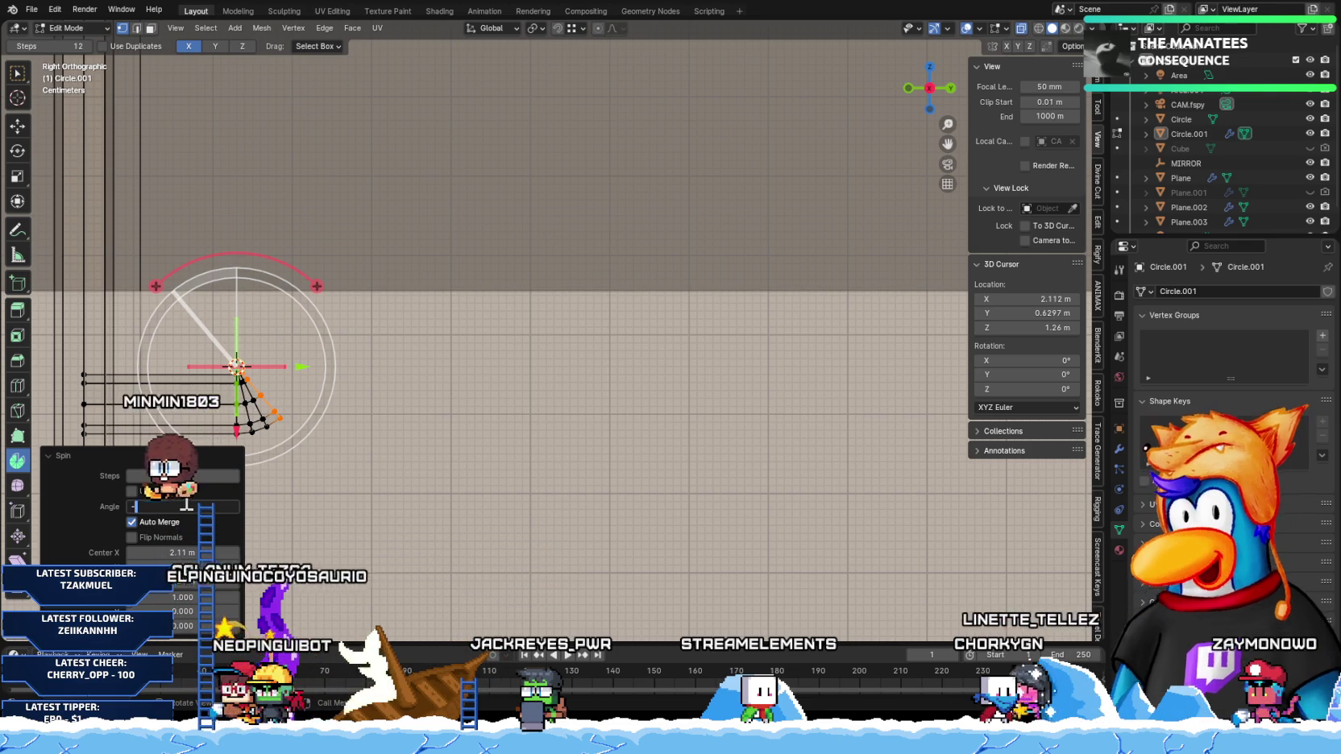
pyautogui.press('Return')
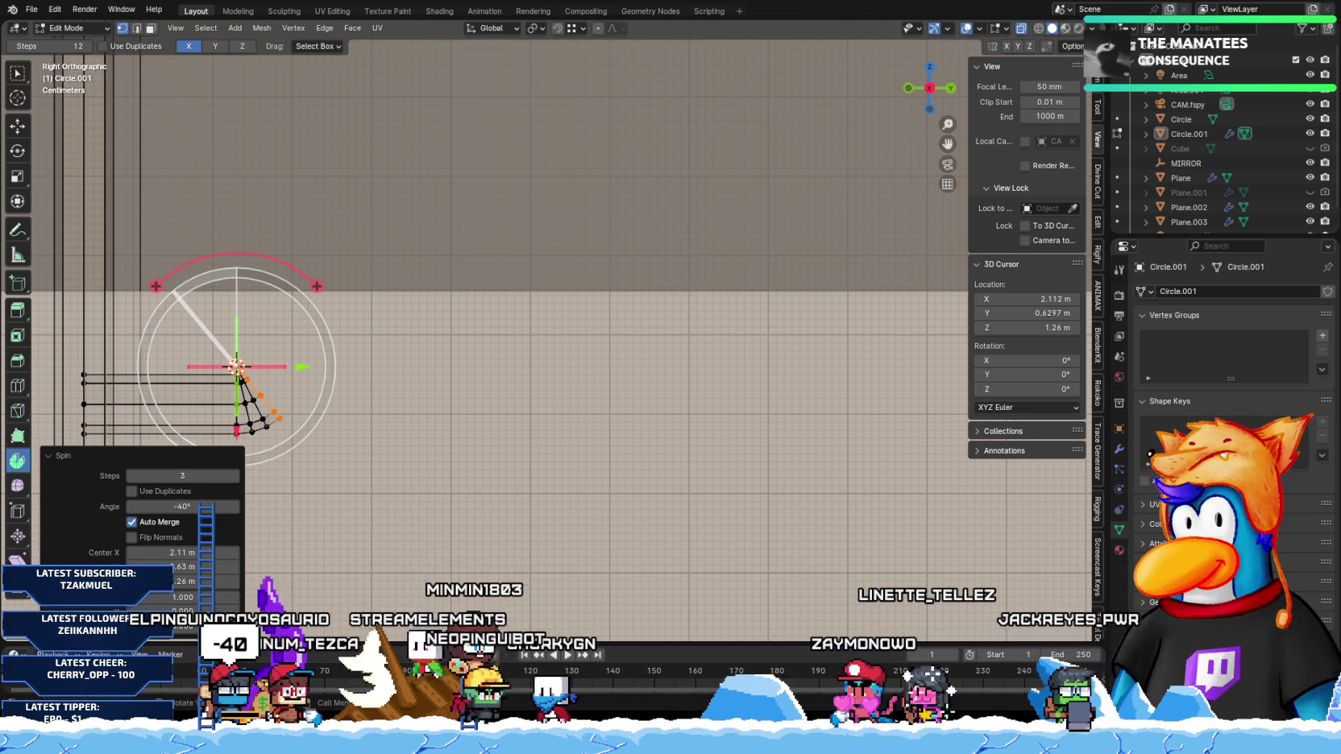
pyautogui.scroll(-5, 553, 331)
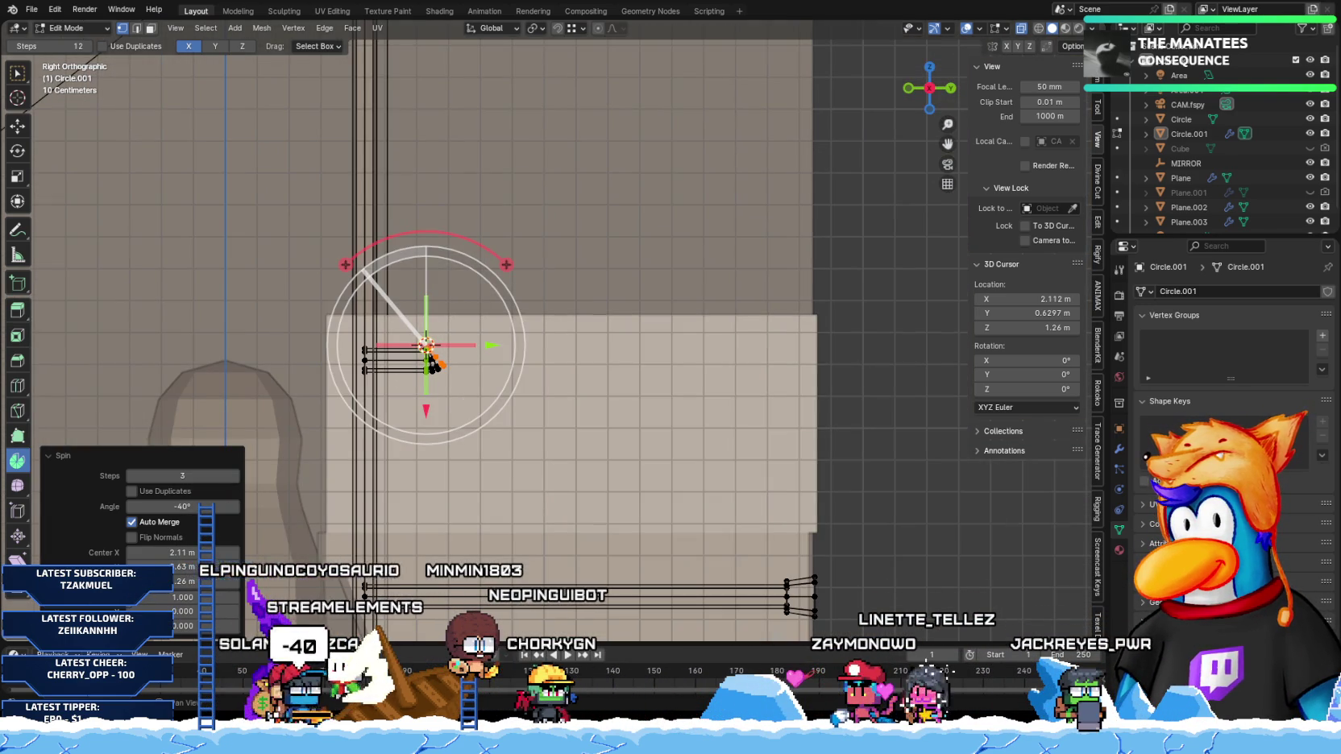
pyautogui.hotkey('shift', 'z')
pyautogui.press('g')
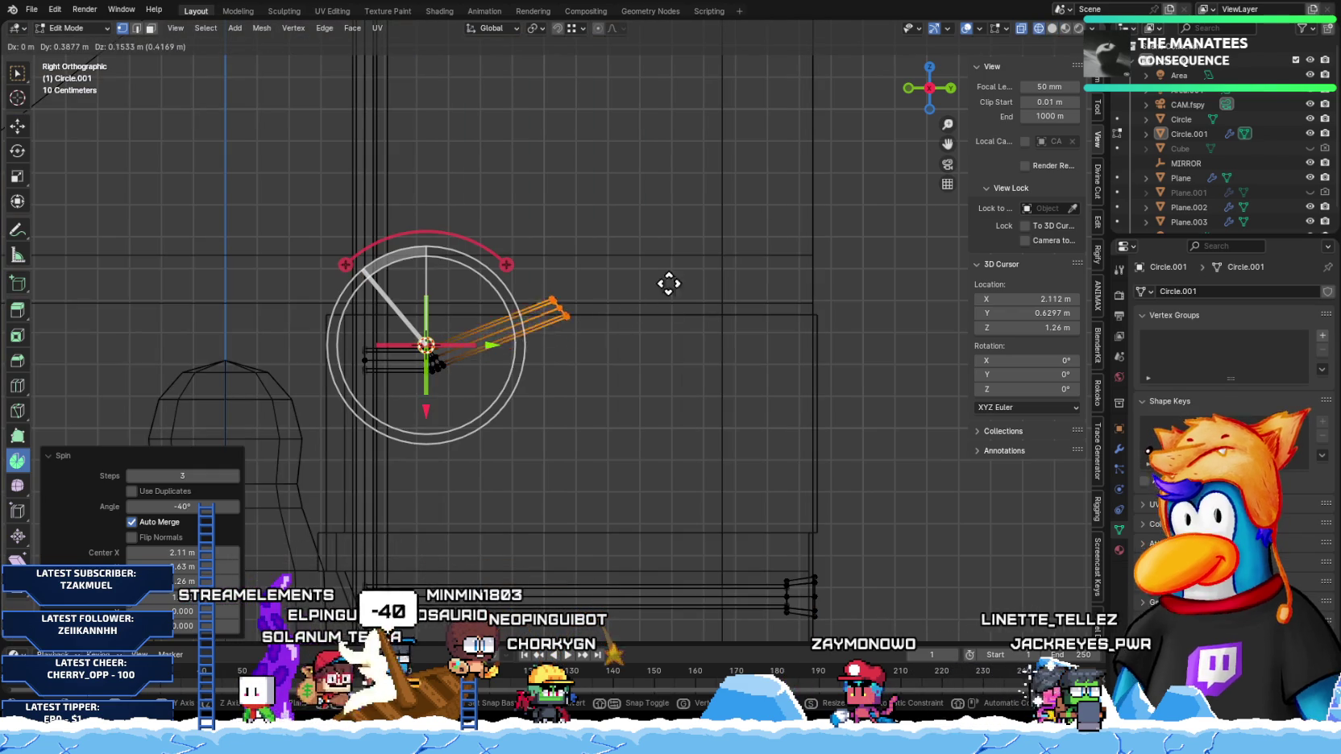
pyautogui.press('Escape')
# Step: Extrude the bent strap ends diagonally upward toward the ceiling
pyautogui.scroll(2, 526, 368)
pyautogui.scroll(2, 526, 368)
pyautogui.hscroll(-3, 526, 367)
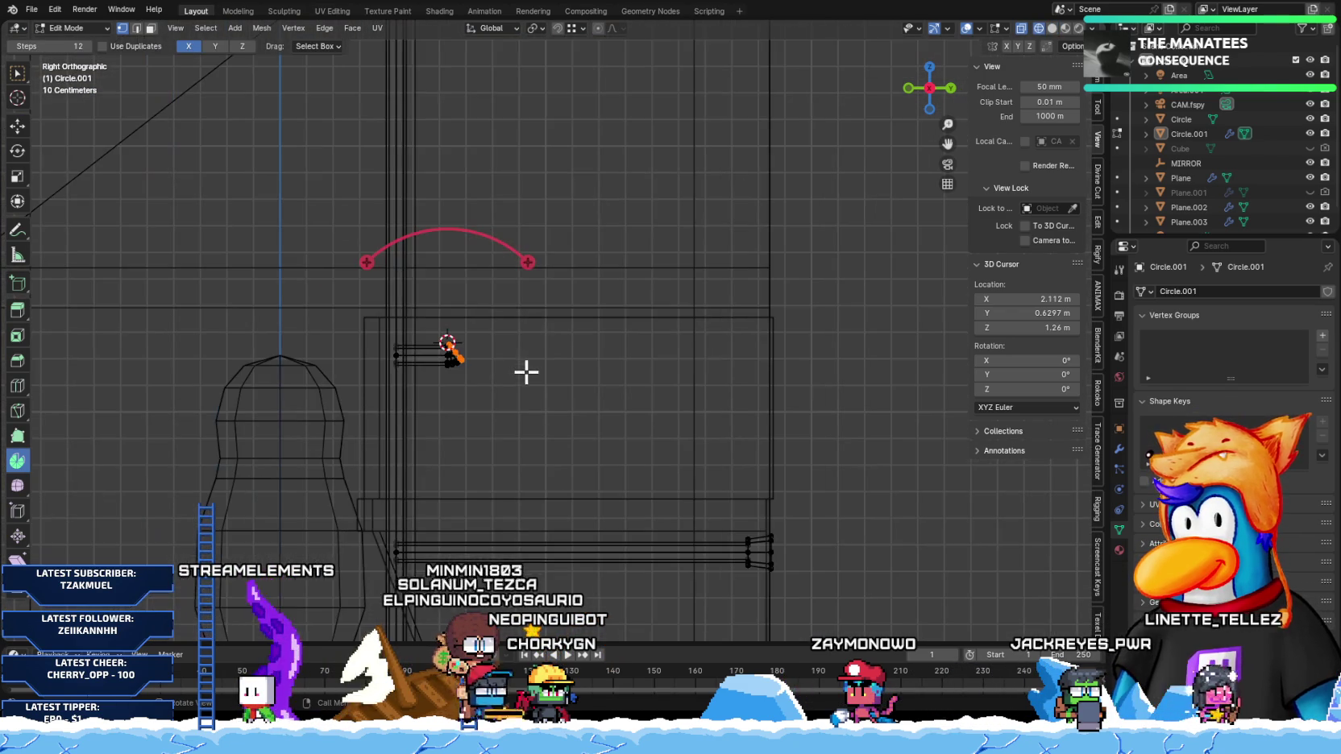
pyautogui.press('e')
pyautogui.click(734, 339)
pyautogui.moveTo(742, 339); pyautogui.dragTo(691, 327, button='middle')
pyautogui.press('KP_1')
pyautogui.press('KP_3')
pyautogui.scroll(3, 595, 337)
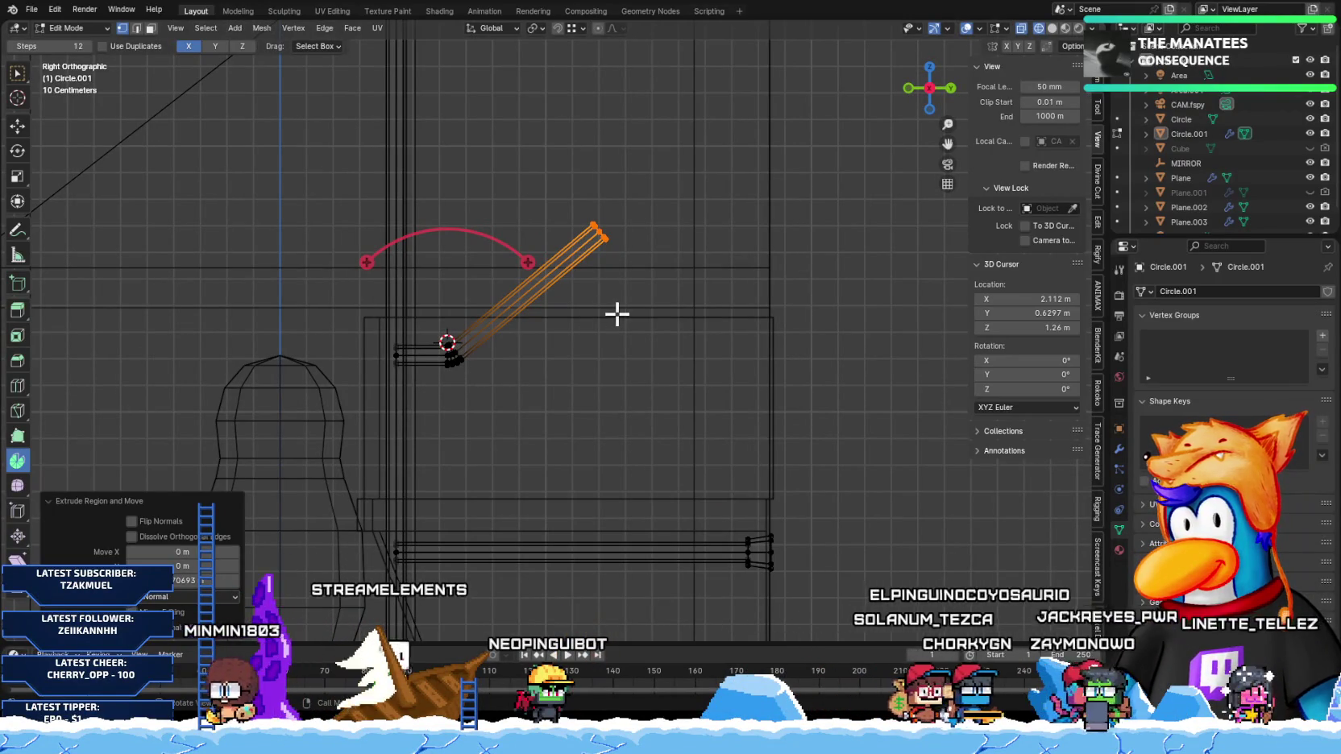
# Step: Replace the diagonal extrusion with one along the strap ends' normal direction
pyautogui.scroll(2, 520, 321)
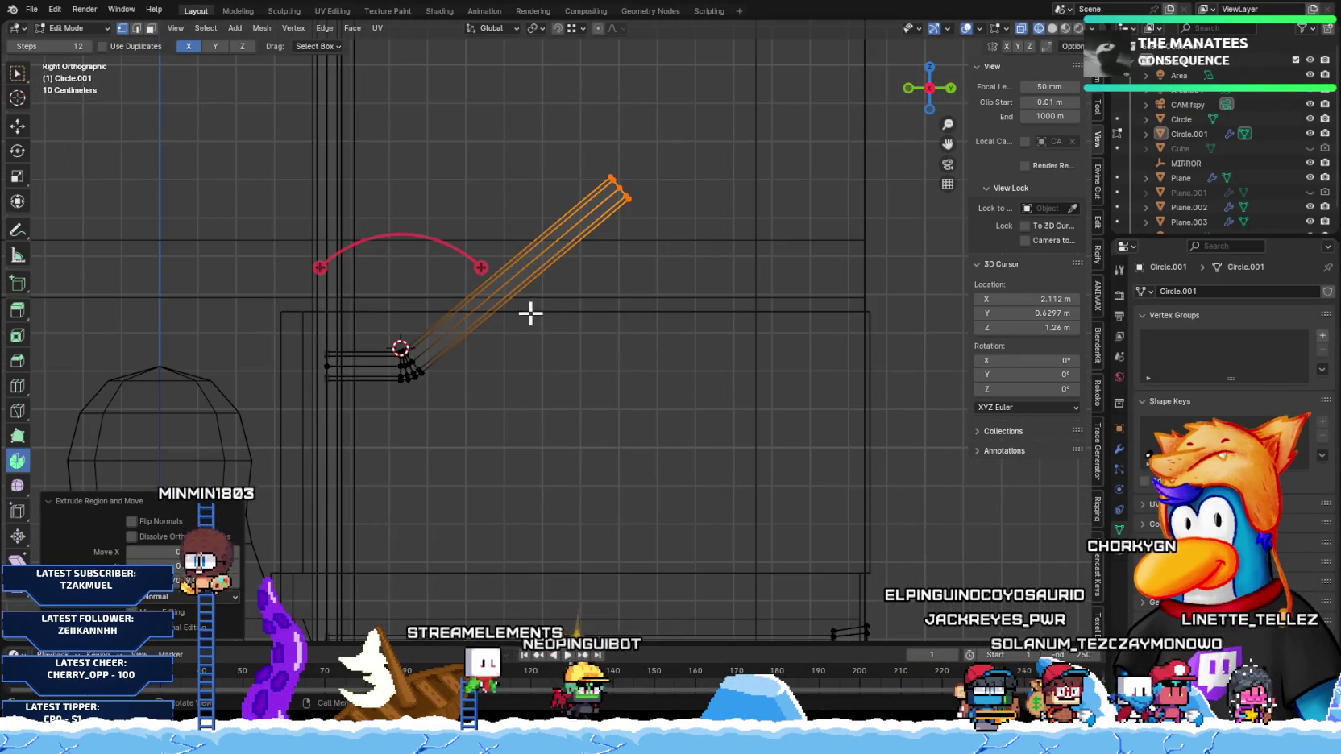
pyautogui.hotkey('ctrl', 'z')
pyautogui.press('e')
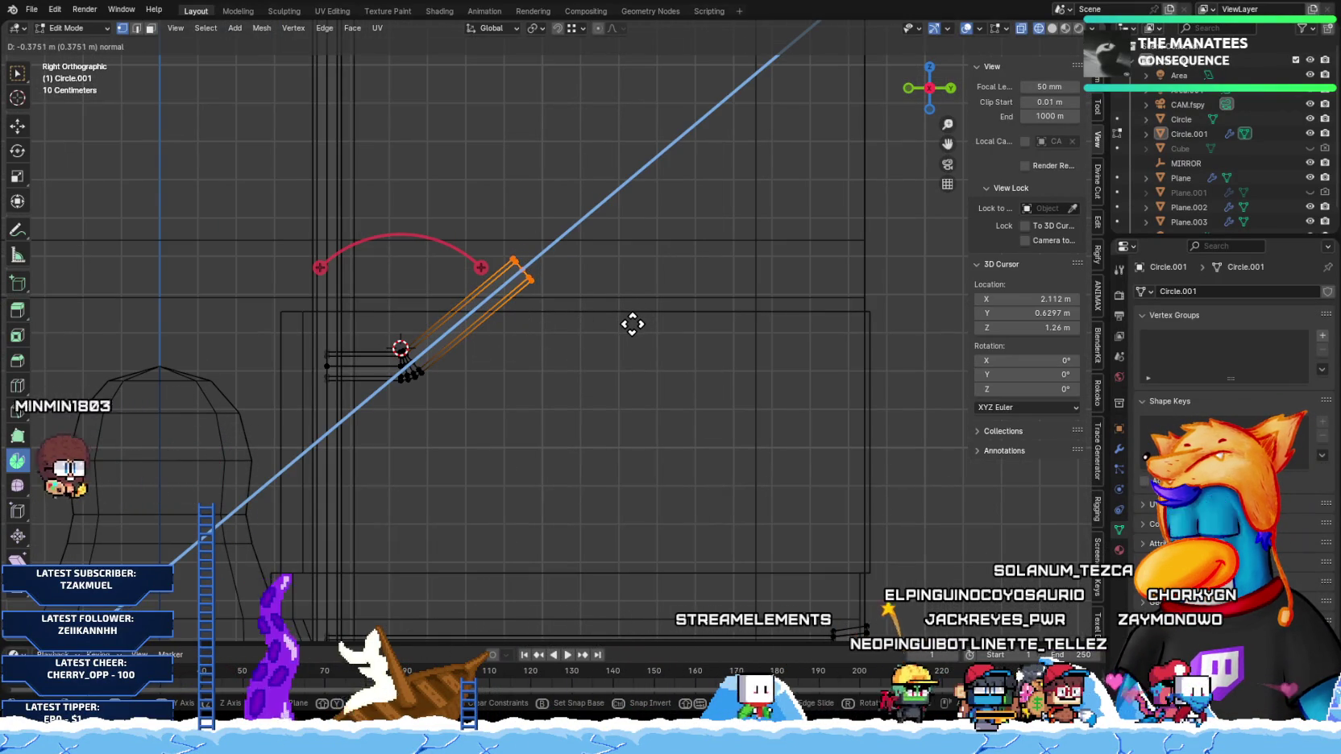
pyautogui.keyDown('ctrl'); pyautogui.scroll(-5, 596, 326); pyautogui.keyUp('ctrl')
pyautogui.click(494, 239)
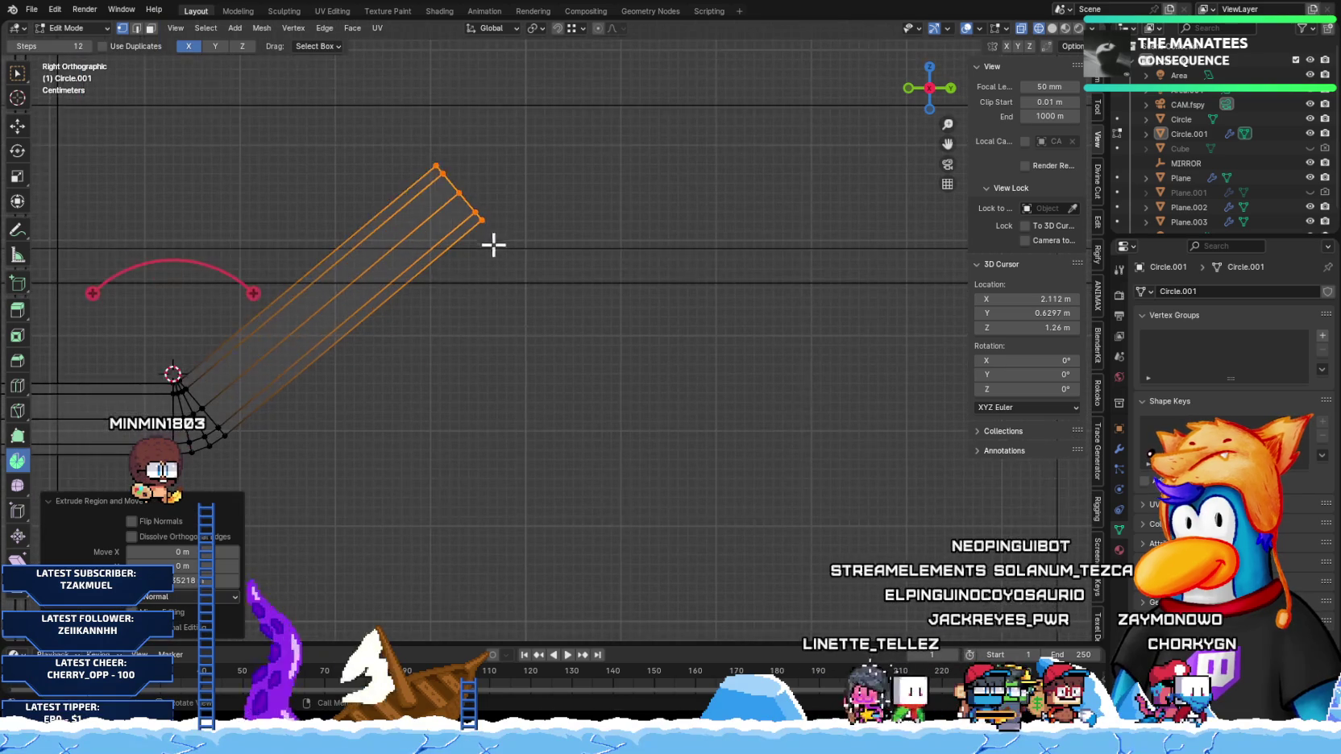
# Step: Snap the 3D cursor to the extrusion's tip vertex at Z 1.411 m and try a spin there
pyautogui.click(490, 234)
pyautogui.hotkey('shift', 's')
pyautogui.click(509, 306)
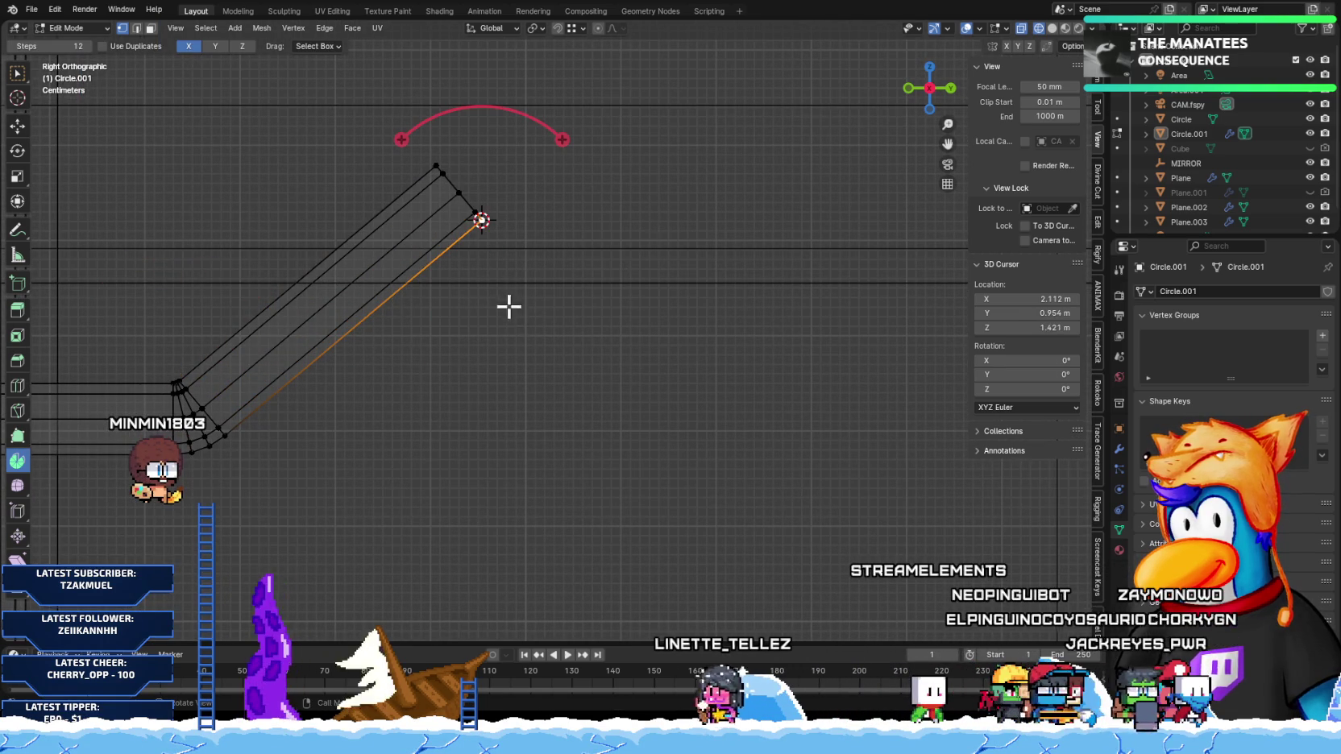
pyautogui.keyDown('shift'); pyautogui.moveTo(532, 302); pyautogui.dragTo(580, 356, button='middle'); pyautogui.keyUp('shift')
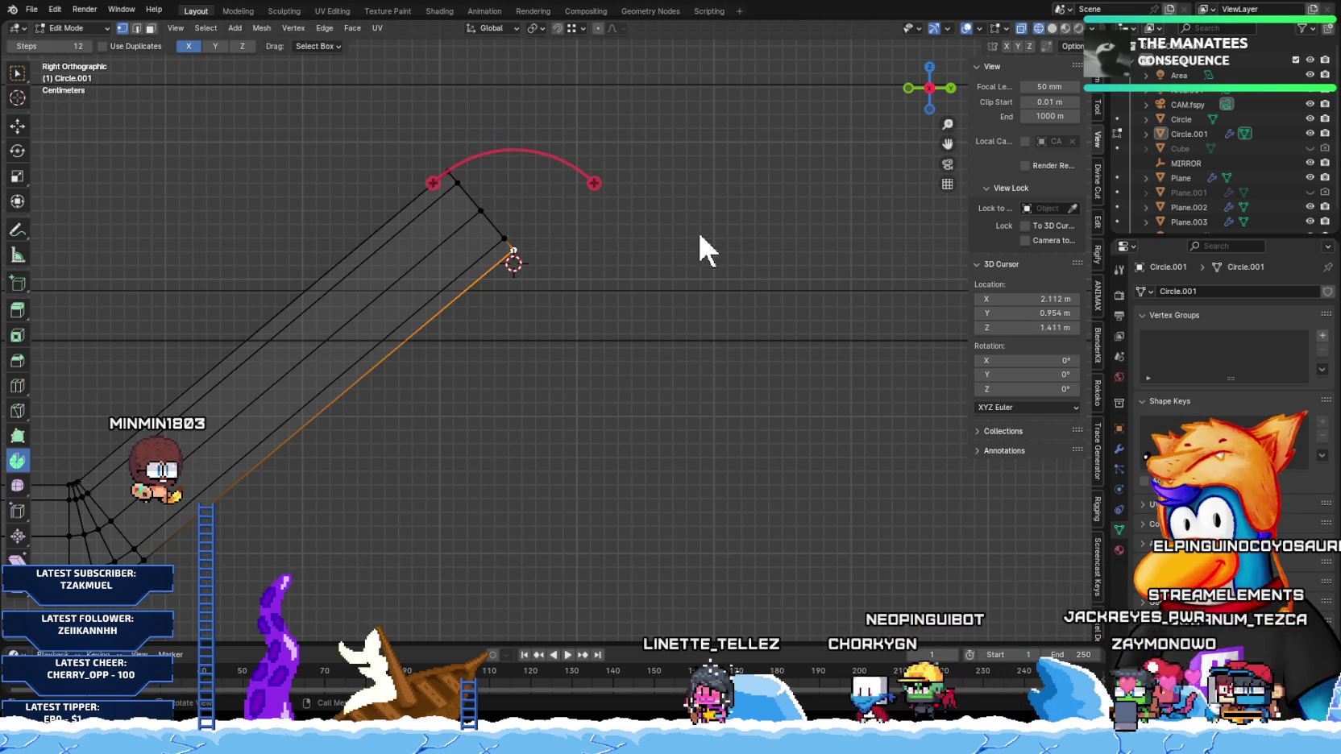
pyautogui.moveTo(598, 180)
pyautogui.mouseDown()
pyautogui.moveTo(622, 225)
pyautogui.moveTo(598, 234)
pyautogui.mouseUp()
# Step: Undo the trial spin at the strap tip and return to the side orthographic view
pyautogui.press('g')
pyautogui.hotkey('ctrl', 'l')
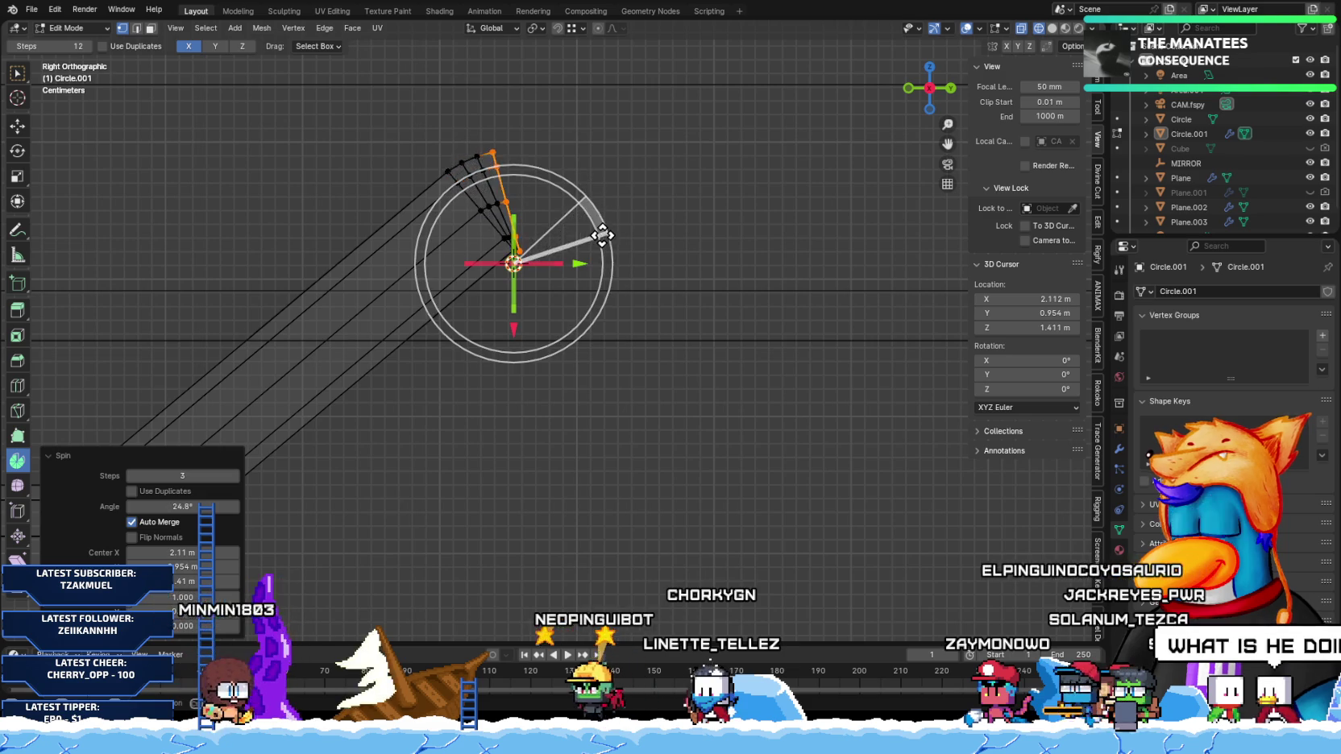
pyautogui.hotkey('ctrl', 'z')
pyautogui.moveTo(473, 185)
pyautogui.mouseDown(button='middle')
pyautogui.moveTo(515, 239)
pyautogui.moveTo(467, 264)
pyautogui.mouseUp(button='middle')
pyautogui.press('x')
pyautogui.click(404, 226)
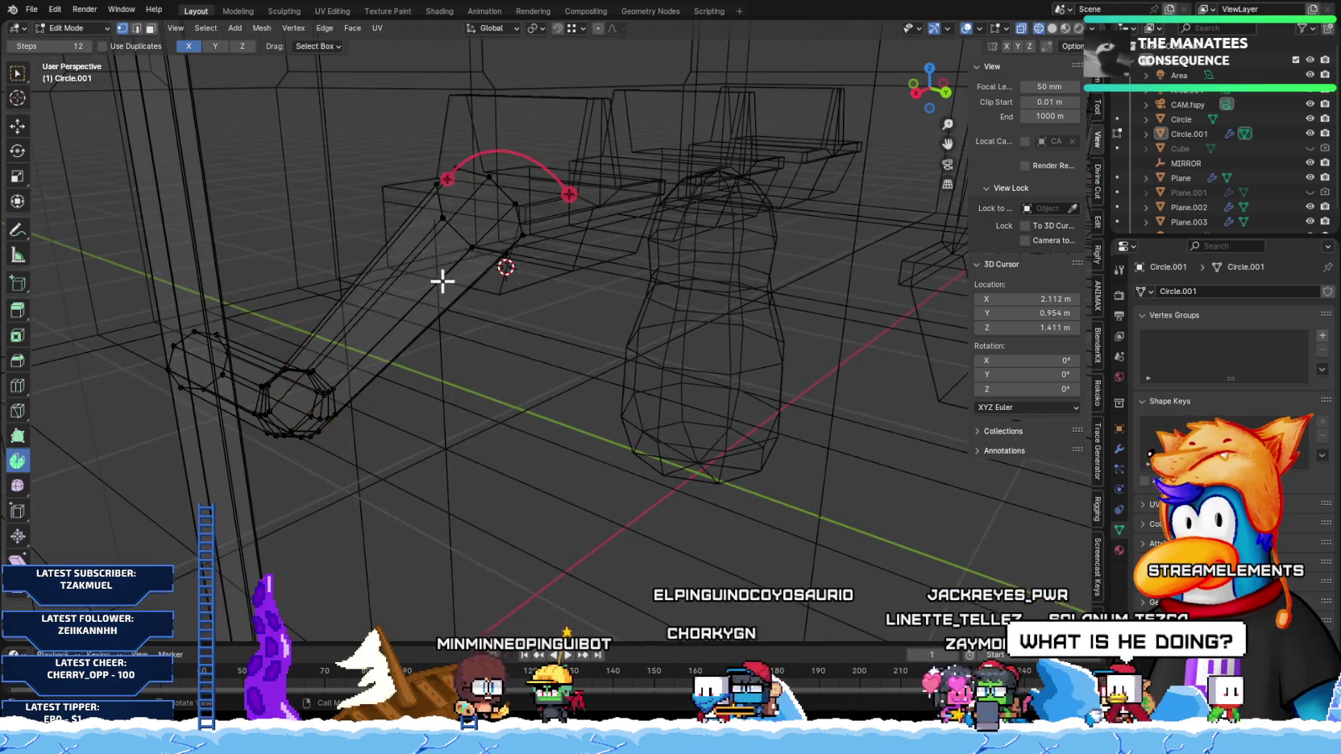
pyautogui.press('KP_3')
# Step: Spin only the strap's upper edge around the cursor by 40° in 3 steps
pyautogui.hotkey('ctrl', 'z')
pyautogui.hotkey('ctrl', 'z')
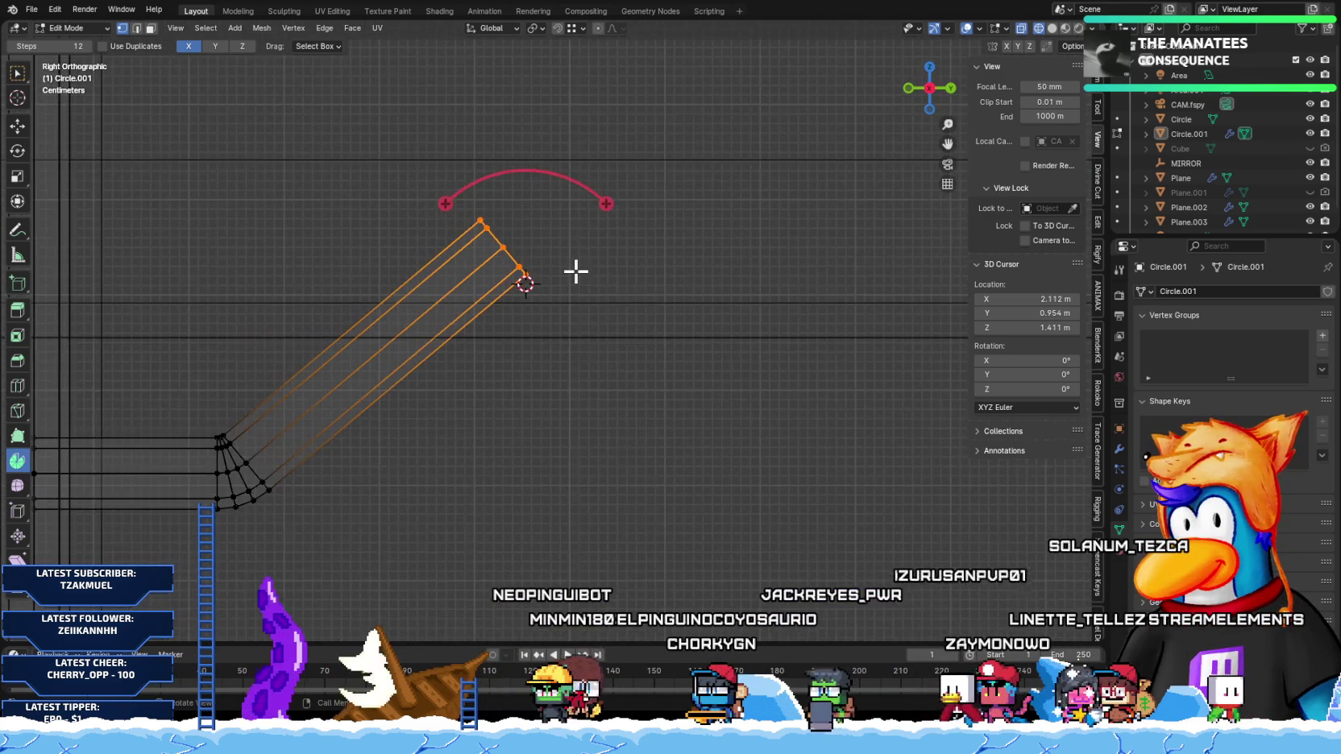
pyautogui.hotkey('ctrl', 'z')
pyautogui.moveTo(591, 183); pyautogui.dragTo(603, 256)
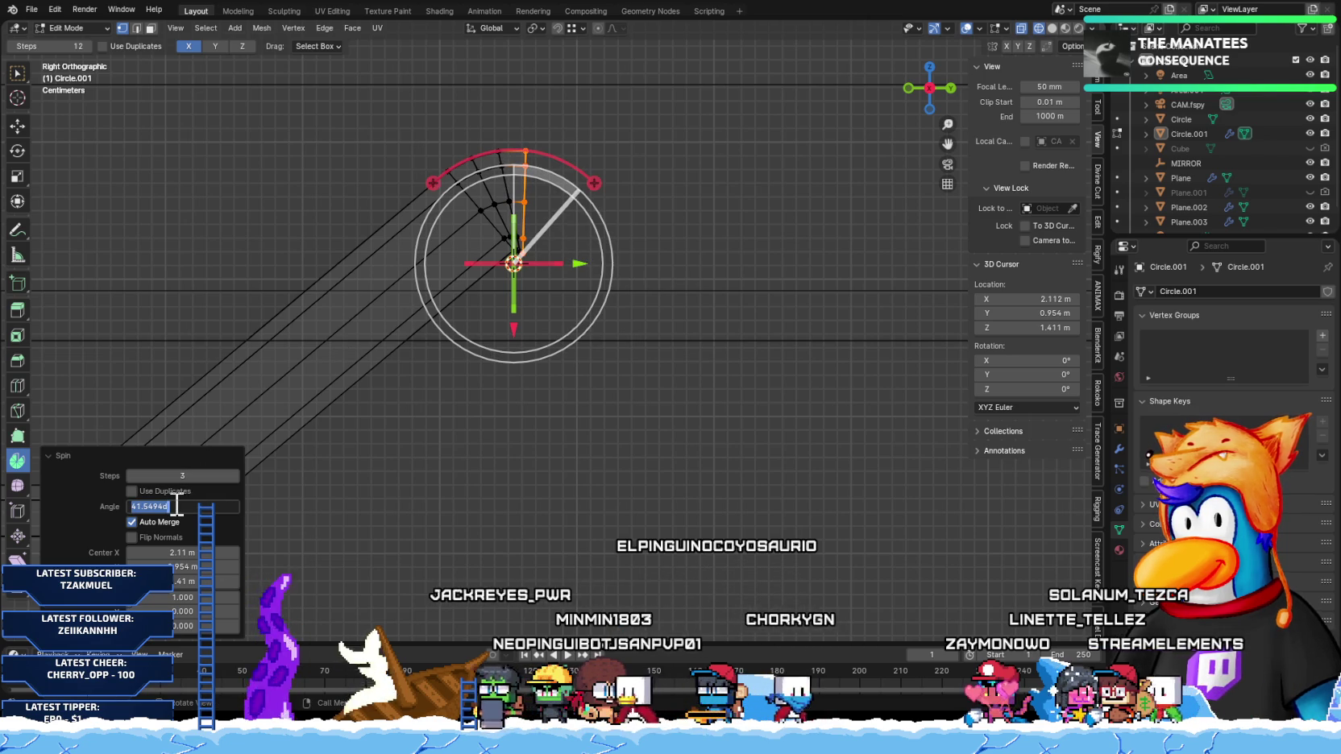
pyautogui.write('45')
pyautogui.press('Return')
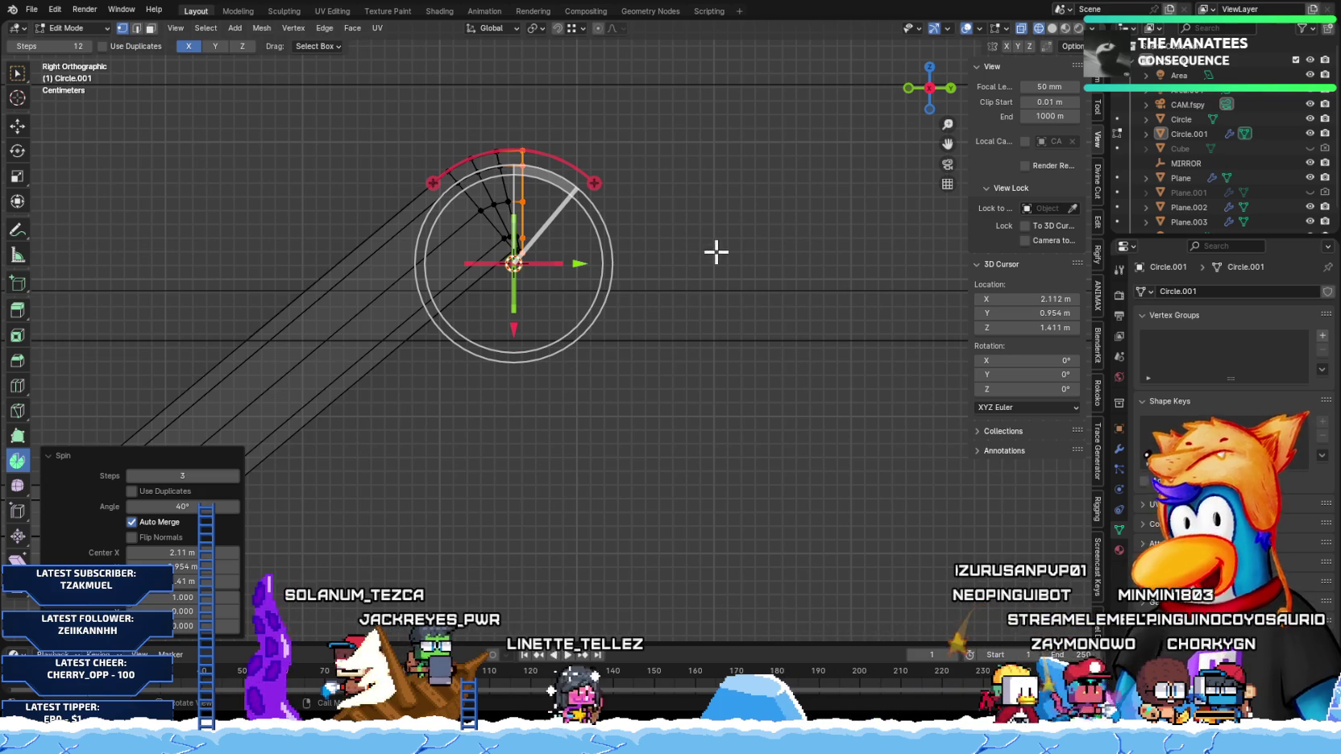
pyautogui.scroll(-2, 626, 315)
pyautogui.scroll(-2, 615, 355)
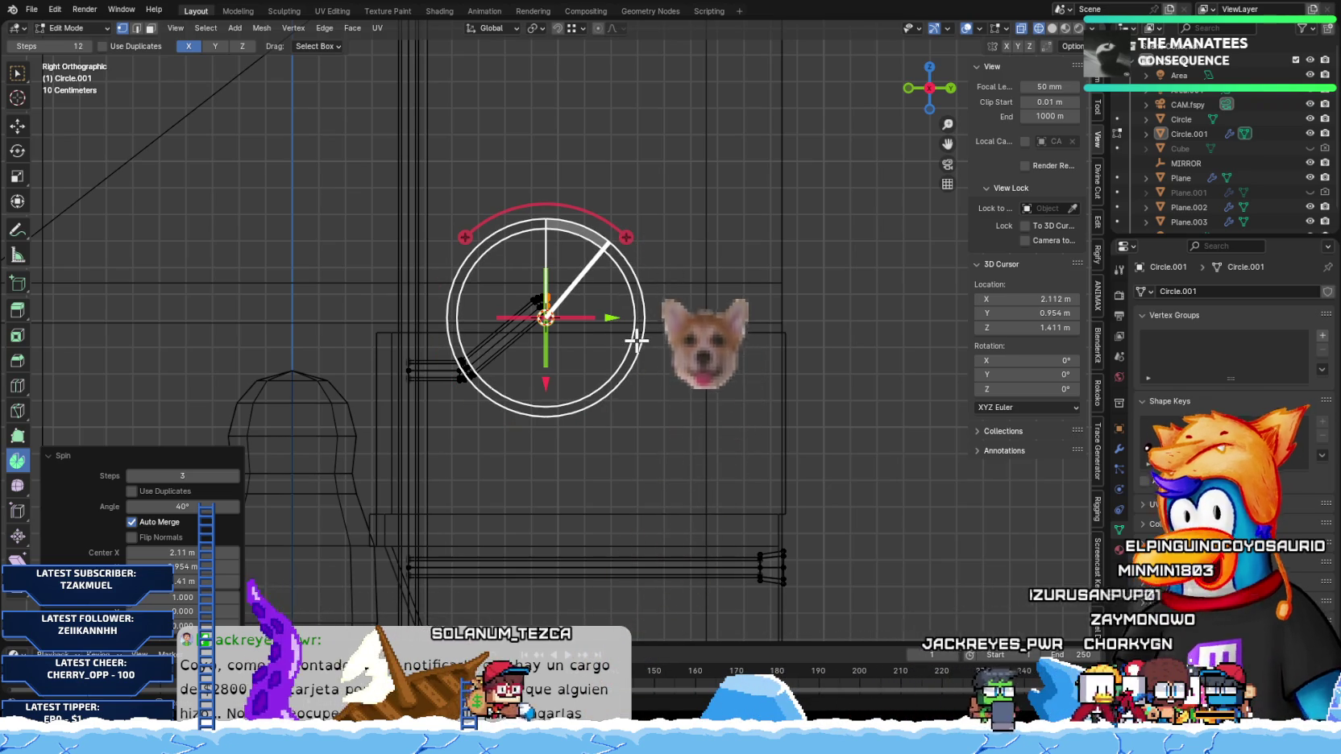
# Step: Extrude the strap's upper end horizontally along the Y axis under the ceiling
pyautogui.press('g')
pyautogui.press('y')
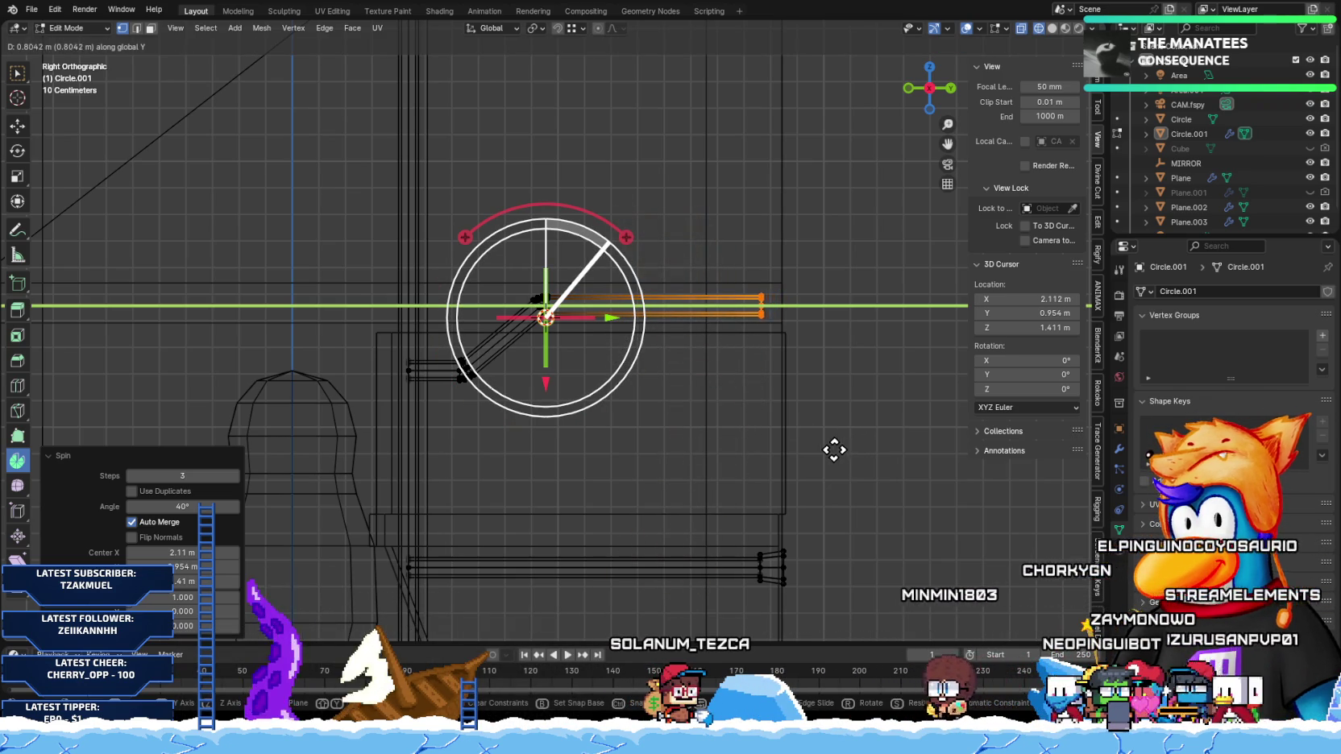
pyautogui.click(834, 450)
pyautogui.scroll(1, 814, 485)
pyautogui.keyDown('shift'); pyautogui.moveTo(781, 562); pyautogui.dragTo(701, 457, button='middle'); pyautogui.keyUp('shift')
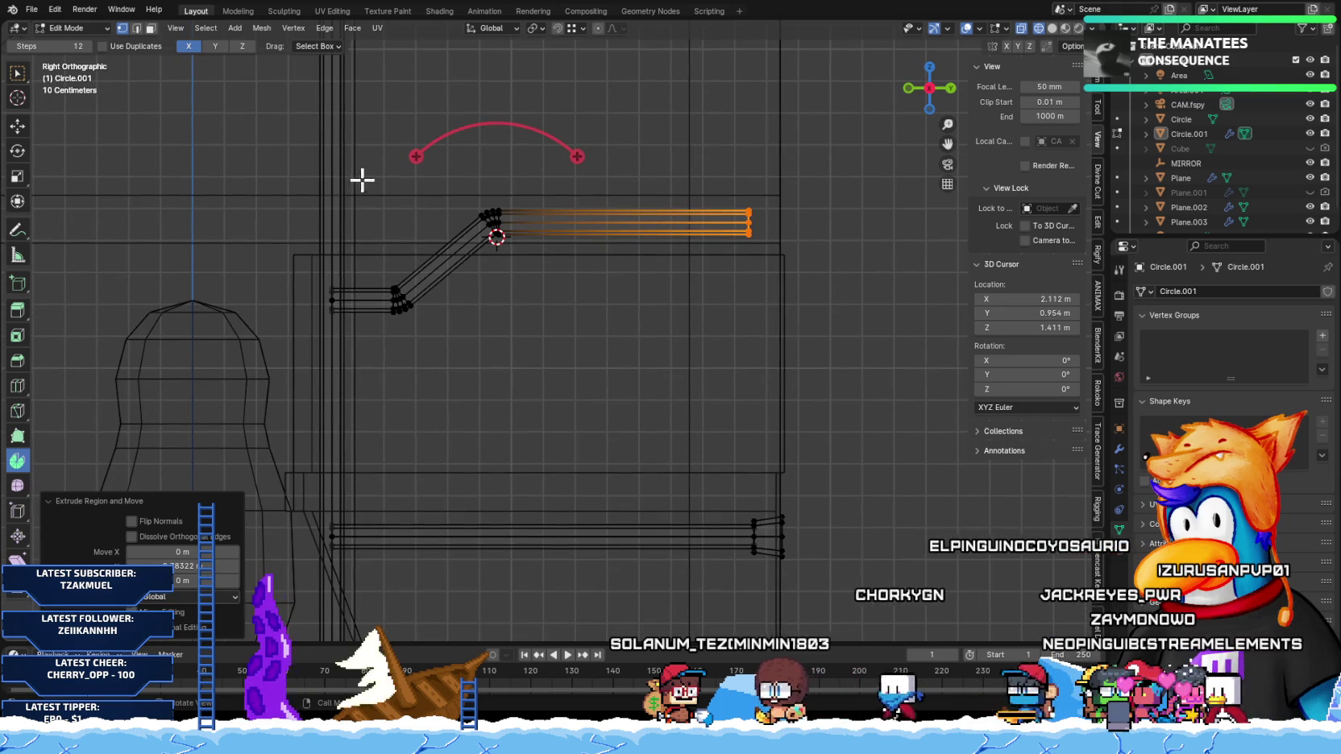
# Step: Try sliding the whole diagonal section along Y with the Move tool, then undo it
pyautogui.moveTo(388, 201); pyautogui.dragTo(565, 432)
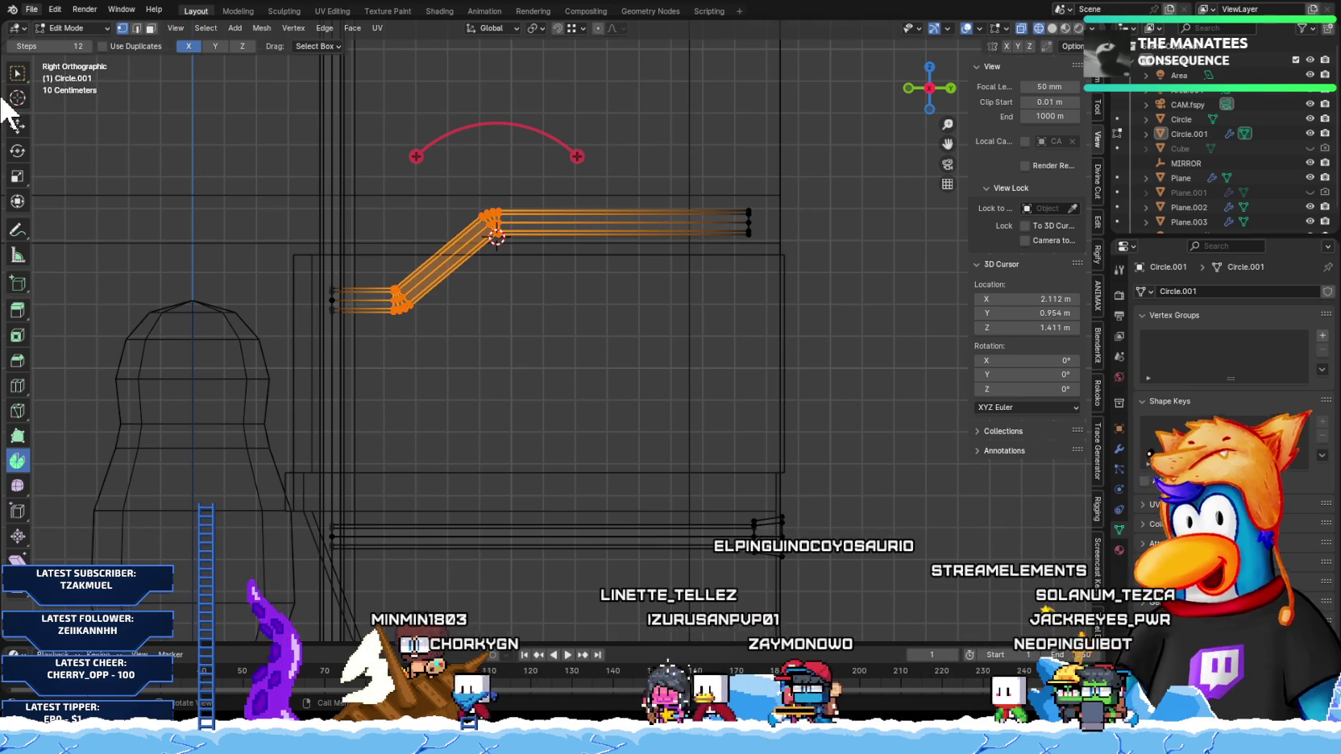
pyautogui.click(17, 126)
pyautogui.moveTo(490, 265)
pyautogui.mouseDown()
pyautogui.moveTo(713, 303)
pyautogui.moveTo(613, 299)
pyautogui.moveTo(624, 305)
pyautogui.moveTo(500, 278)
pyautogui.mouseUp()
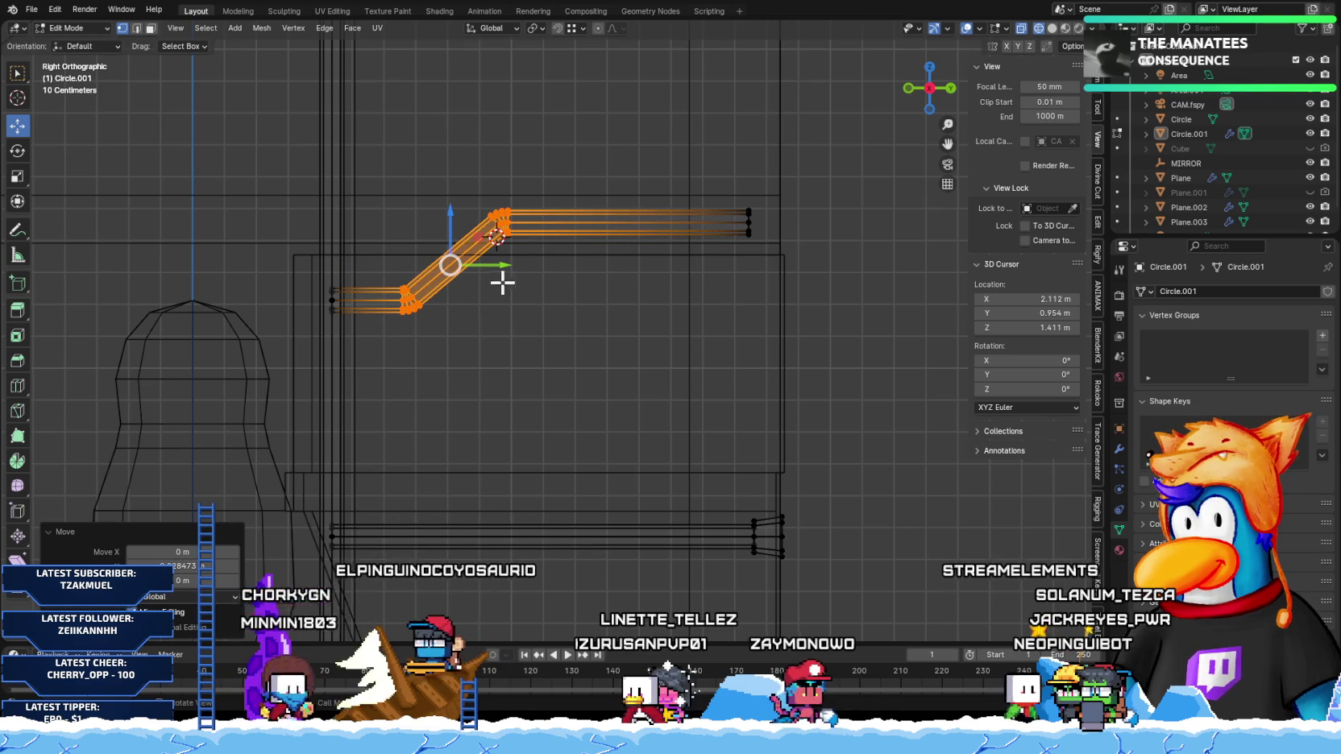
pyautogui.hotkey('ctrl', 'z')
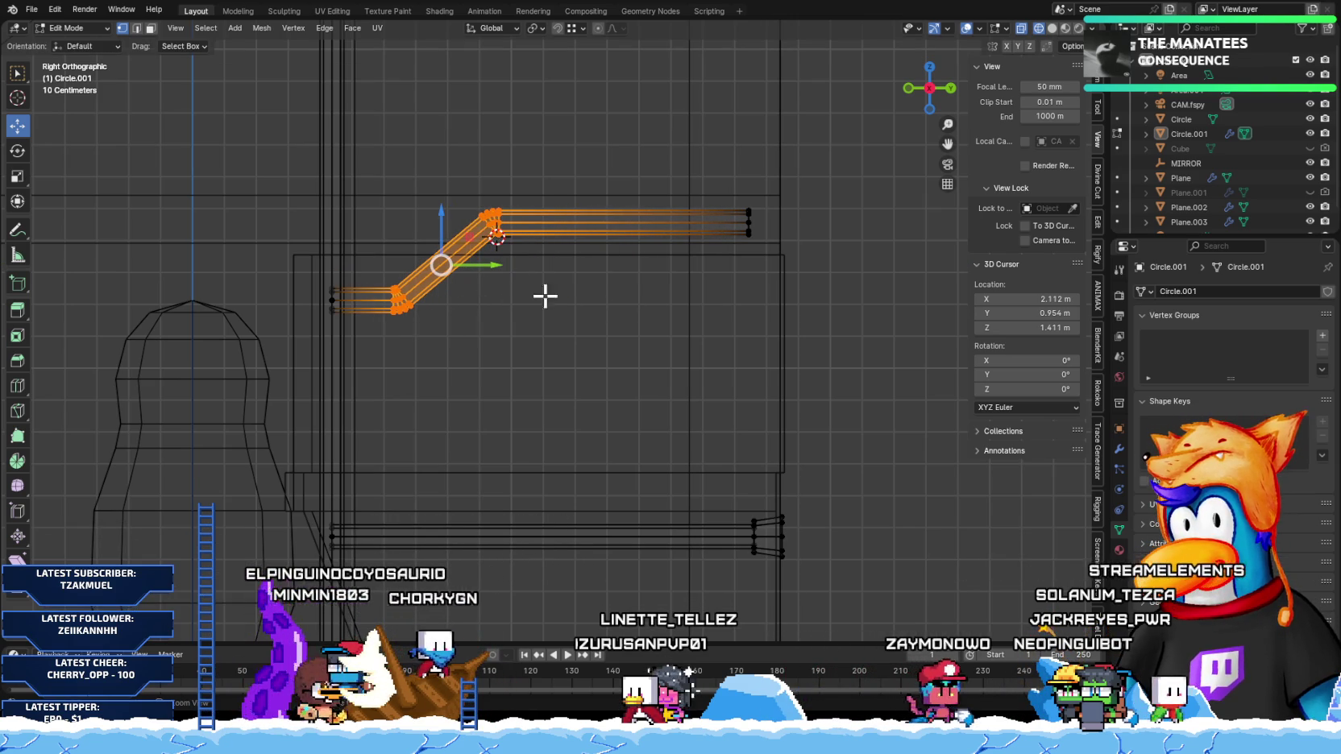
# Step: Slide the upper elbow vertices back along Y so the ceiling run is longer
pyautogui.moveTo(607, 299); pyautogui.dragTo(449, 159)
pyautogui.scroll(2, 539, 236)
pyautogui.scroll(2, 466, 157)
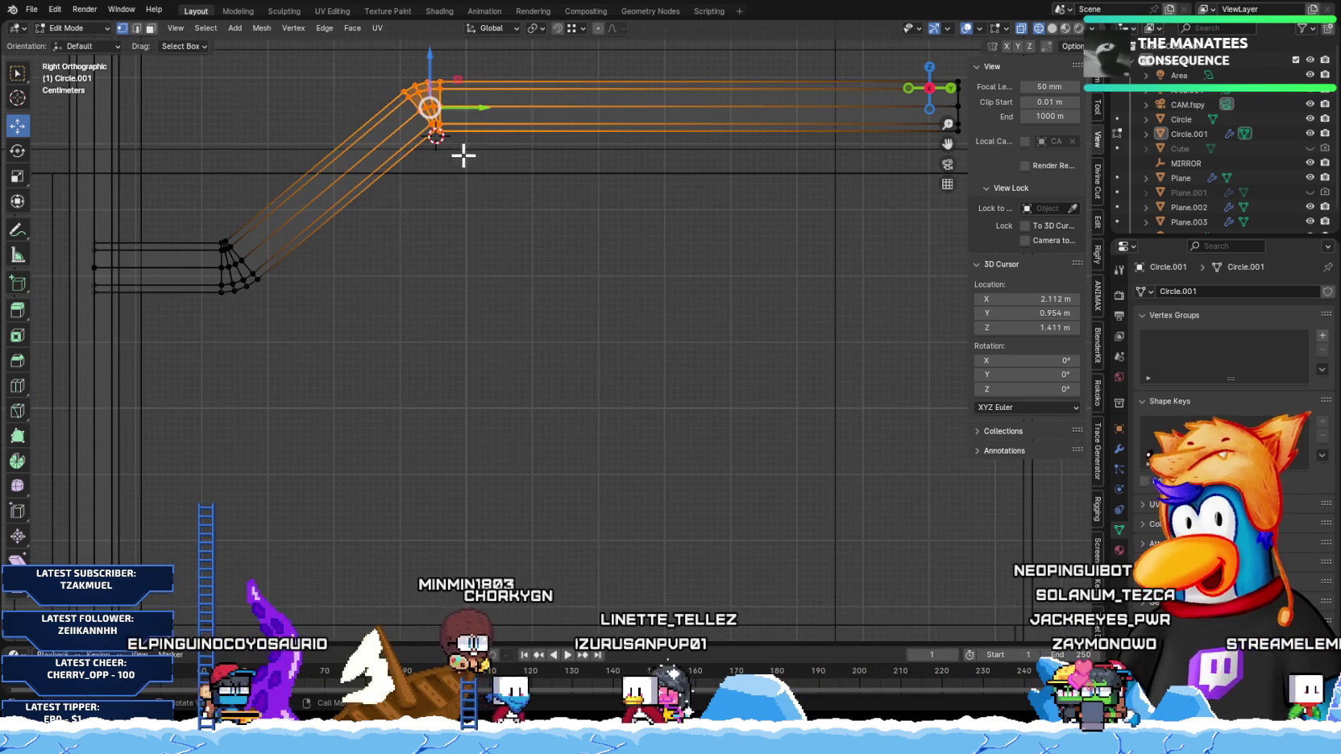
pyautogui.moveTo(466, 110); pyautogui.dragTo(638, 126)
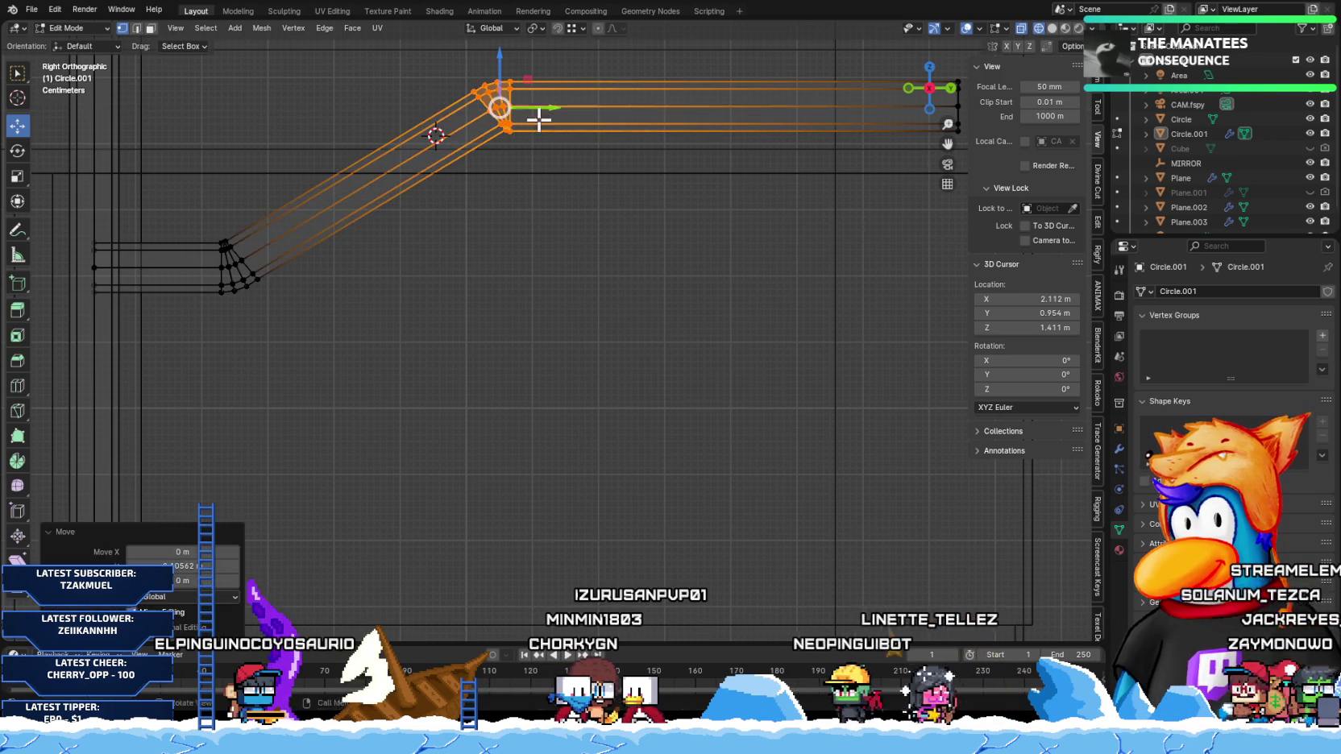
pyautogui.moveTo(638, 125); pyautogui.dragTo(418, 327)
pyautogui.scroll(-3, 415, 318)
pyautogui.scroll(-1, 516, 319)
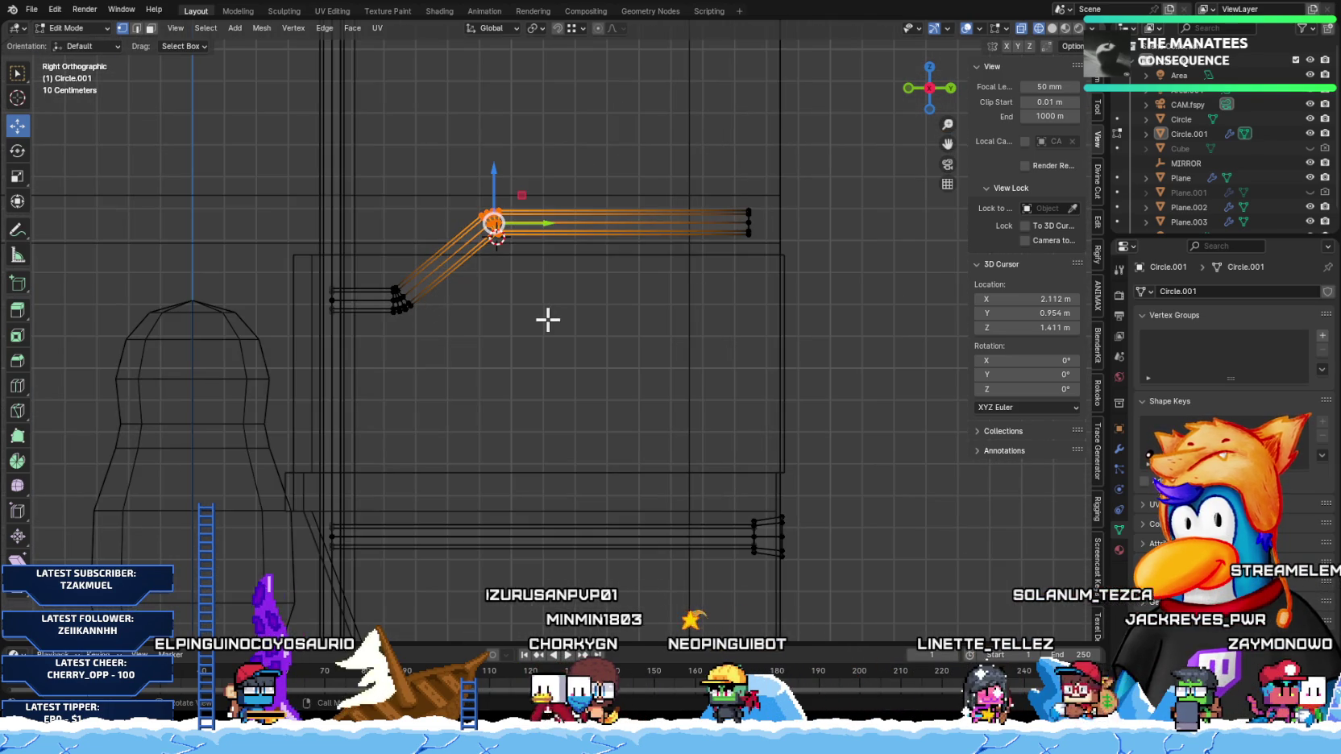
pyautogui.moveTo(868, 578); pyautogui.dragTo(733, 488)
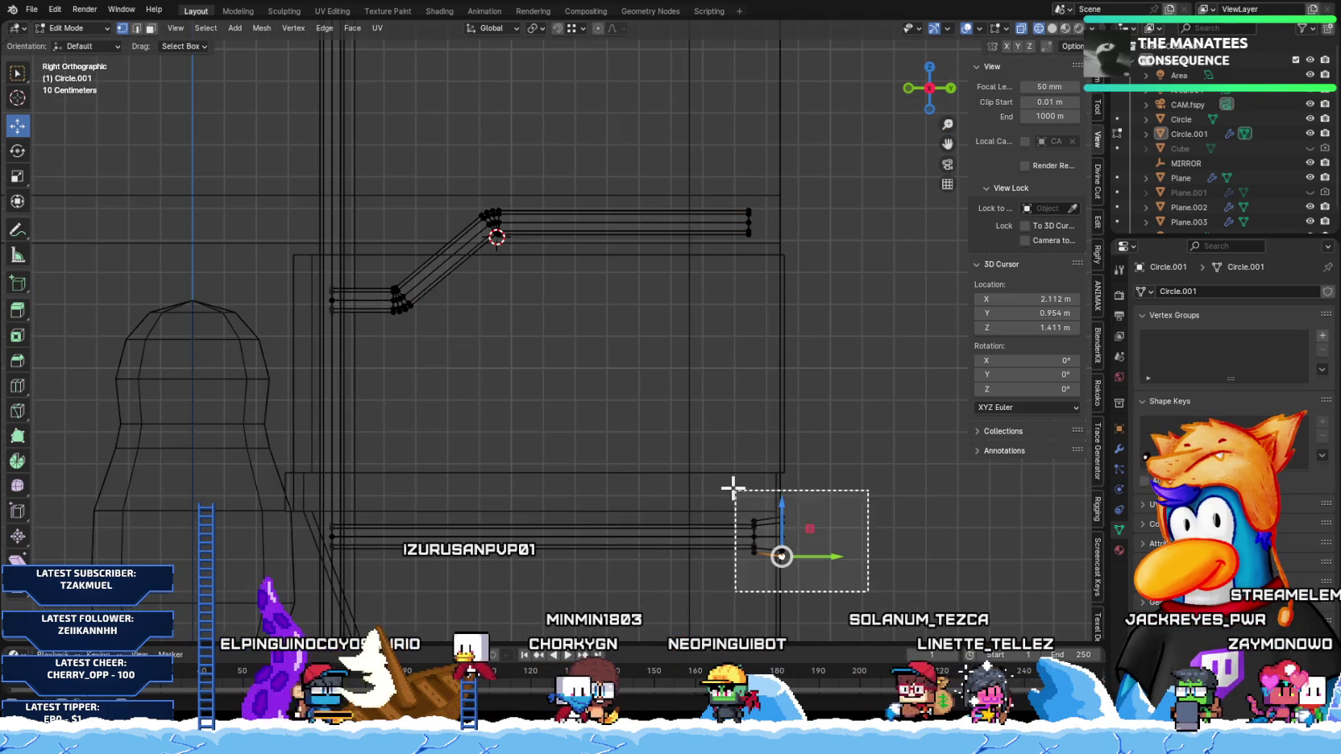
# Step: Duplicate the pipe's lower end loops and place them at the top arm
pyautogui.press('g')
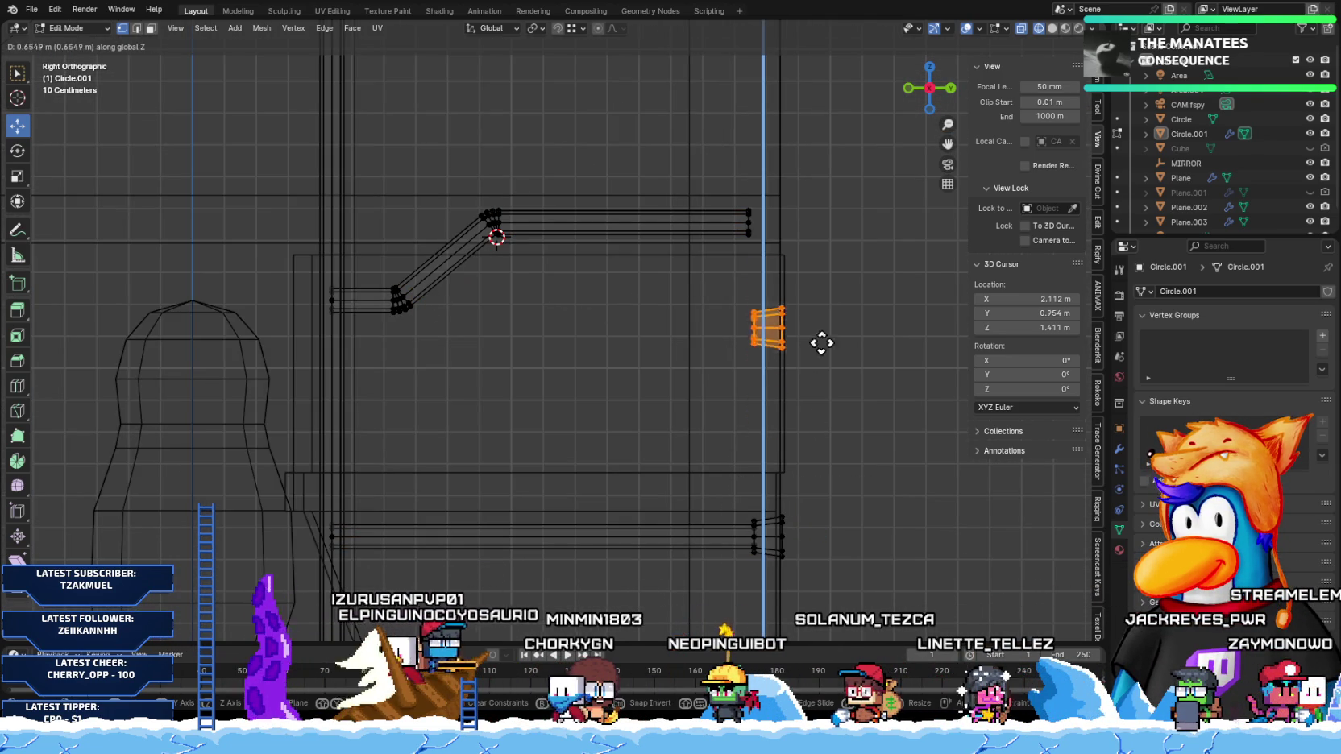
pyautogui.click(838, 250)
pyautogui.scroll(1, 806, 242)
pyautogui.scroll(2, 749, 236)
pyautogui.keyDown('shift'); pyautogui.moveTo(709, 269); pyautogui.dragTo(581, 488, button='middle'); pyautogui.keyUp('shift')
pyautogui.scroll(2, 580, 487)
pyautogui.keyDown('shift'); pyautogui.moveTo(578, 542); pyautogui.dragTo(407, 255, button='middle'); pyautogui.keyUp('shift')
pyautogui.scroll(1, 407, 254)
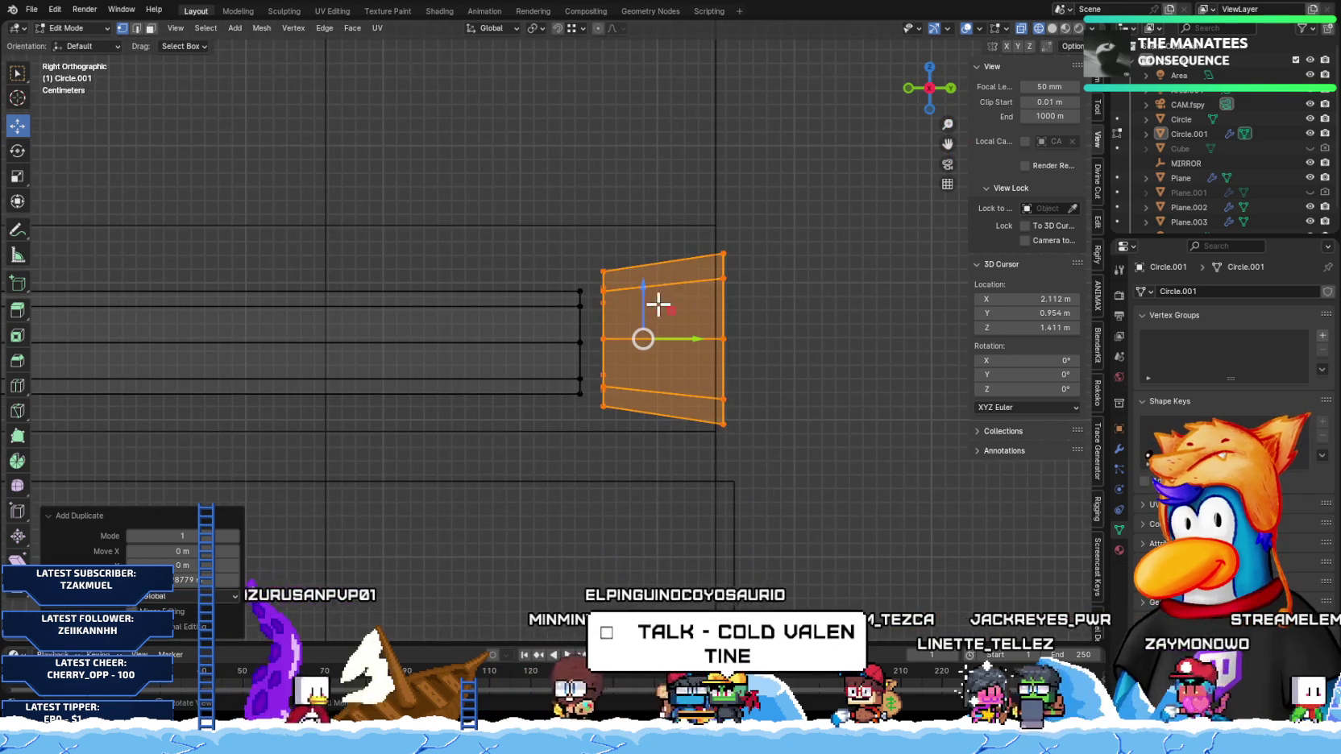
# Step: Raise the duplicated face slightly along Z and select the left-edge vertices
pyautogui.press('g')
pyautogui.press('z')
pyautogui.click(577, 338)
pyautogui.moveTo(542, 263); pyautogui.dragTo(587, 413)
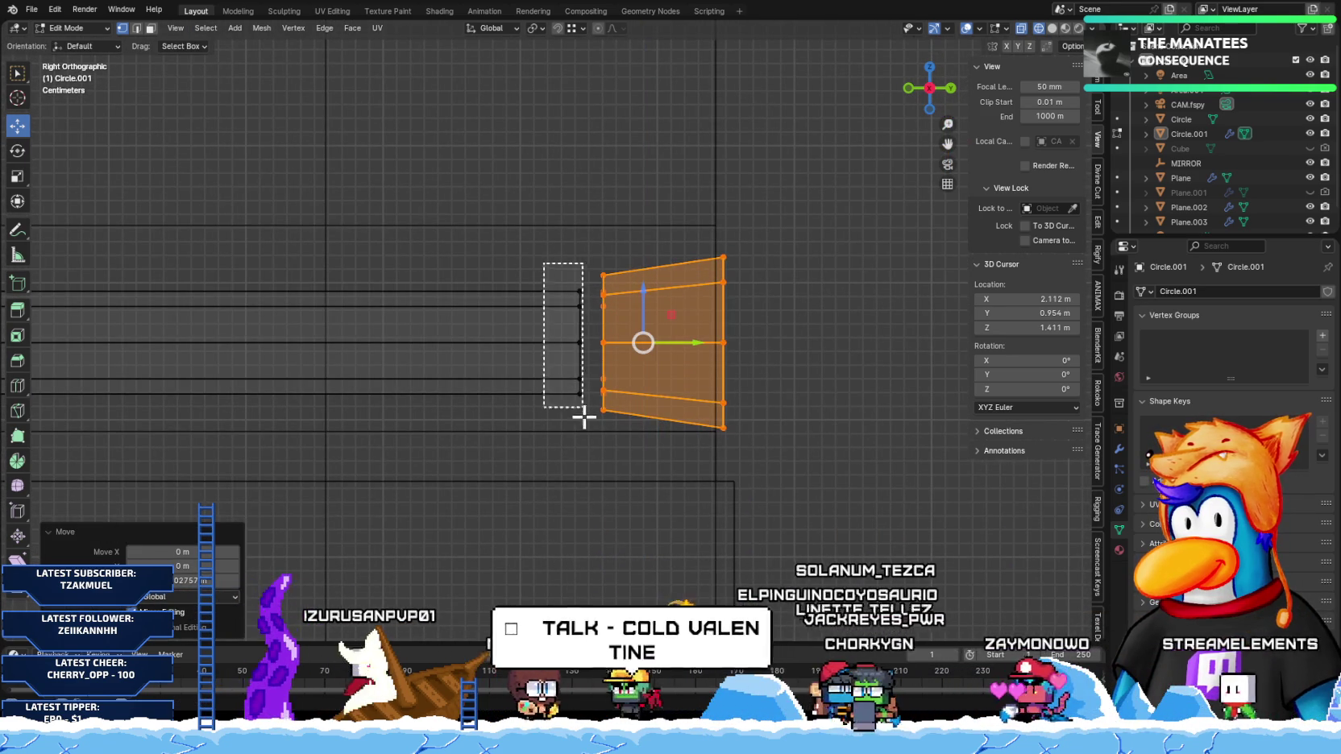
pyautogui.scroll(-3, 616, 422)
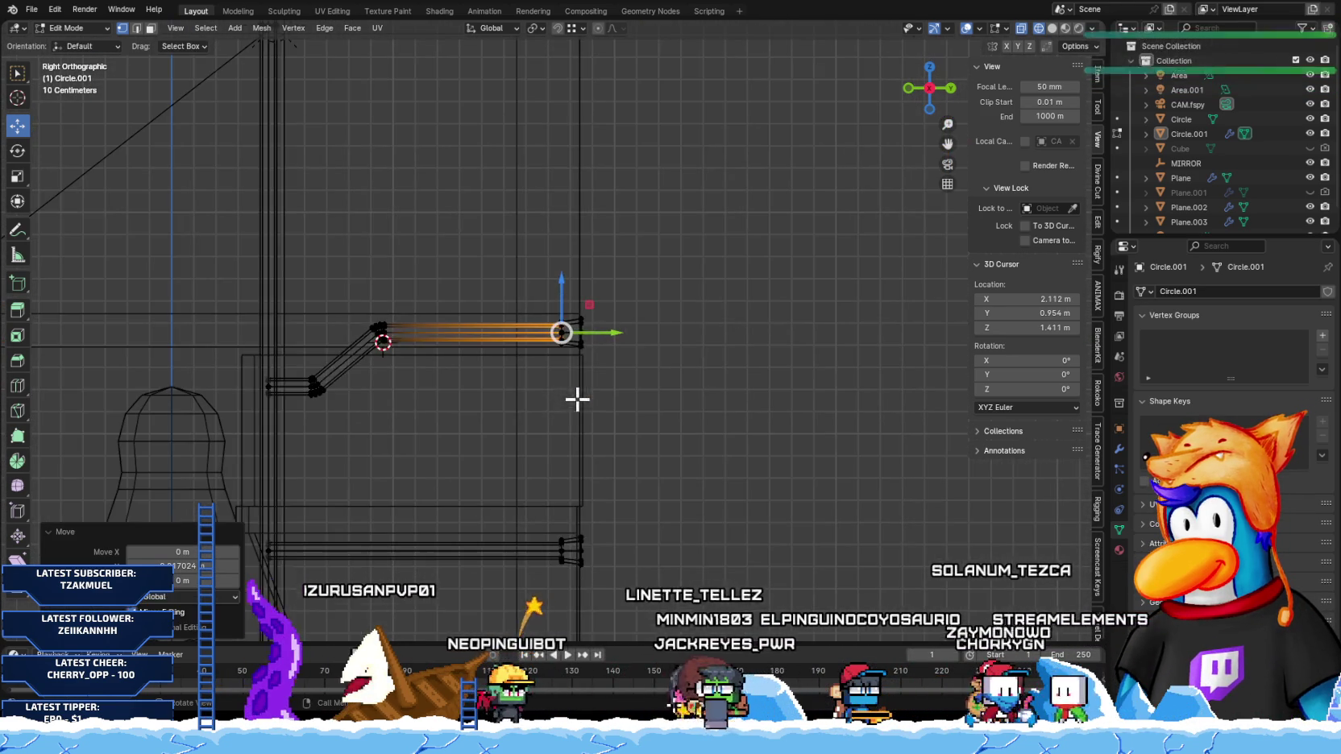
pyautogui.keyDown('shift'); pyautogui.moveTo(578, 398); pyautogui.dragTo(528, 424, button='middle'); pyautogui.keyUp('shift')
# Step: Merge the overlapping vertices by distance, removing 16 duplicates
pyautogui.press('m')
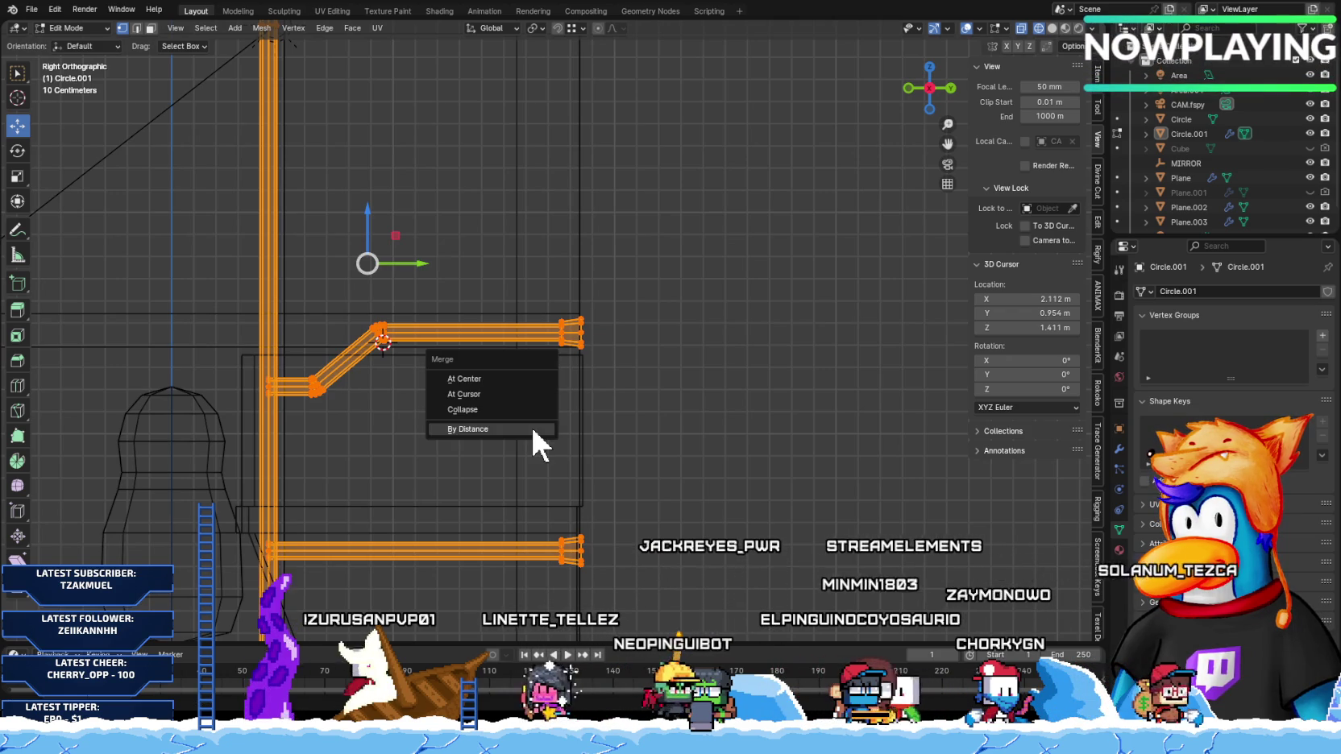
pyautogui.click(532, 427)
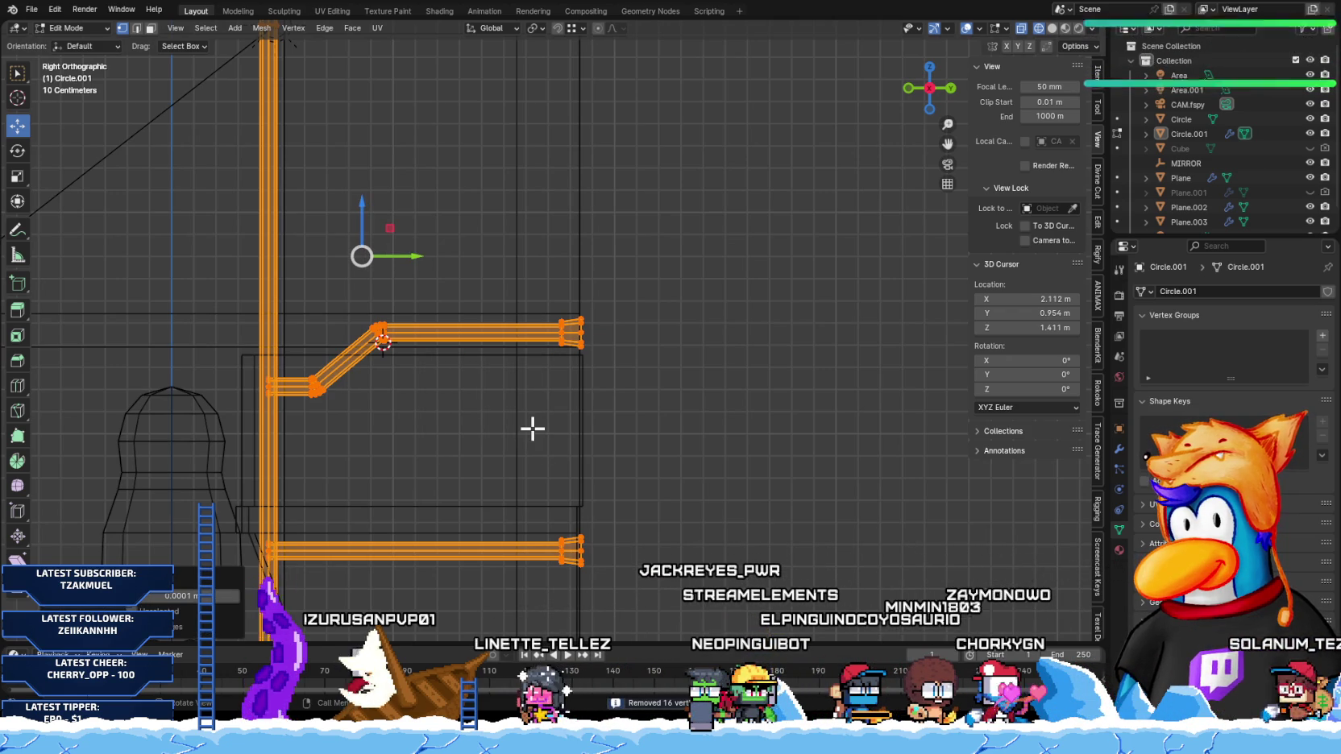
pyautogui.click(532, 427)
pyautogui.scroll(5, 536, 374)
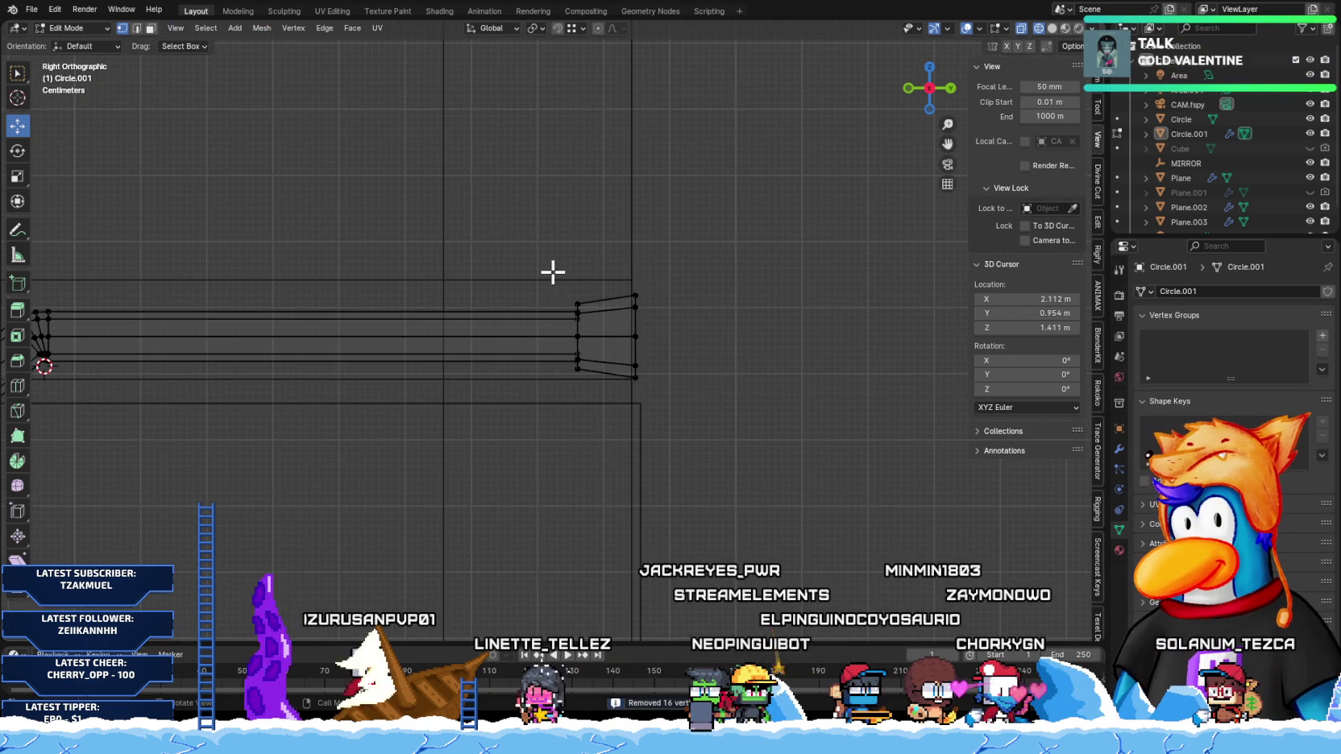
pyautogui.moveTo(550, 273); pyautogui.dragTo(574, 419)
# Step: Merge by distance the overlapping vertices at the pipe's first end
pyautogui.press('m')
pyautogui.click(572, 408)
pyautogui.click(567, 435)
pyautogui.scroll(-4, 565, 446)
pyautogui.keyDown('shift'); pyautogui.moveTo(402, 455); pyautogui.dragTo(587, 392, button='middle'); pyautogui.keyUp('shift')
pyautogui.scroll(2, 610, 494)
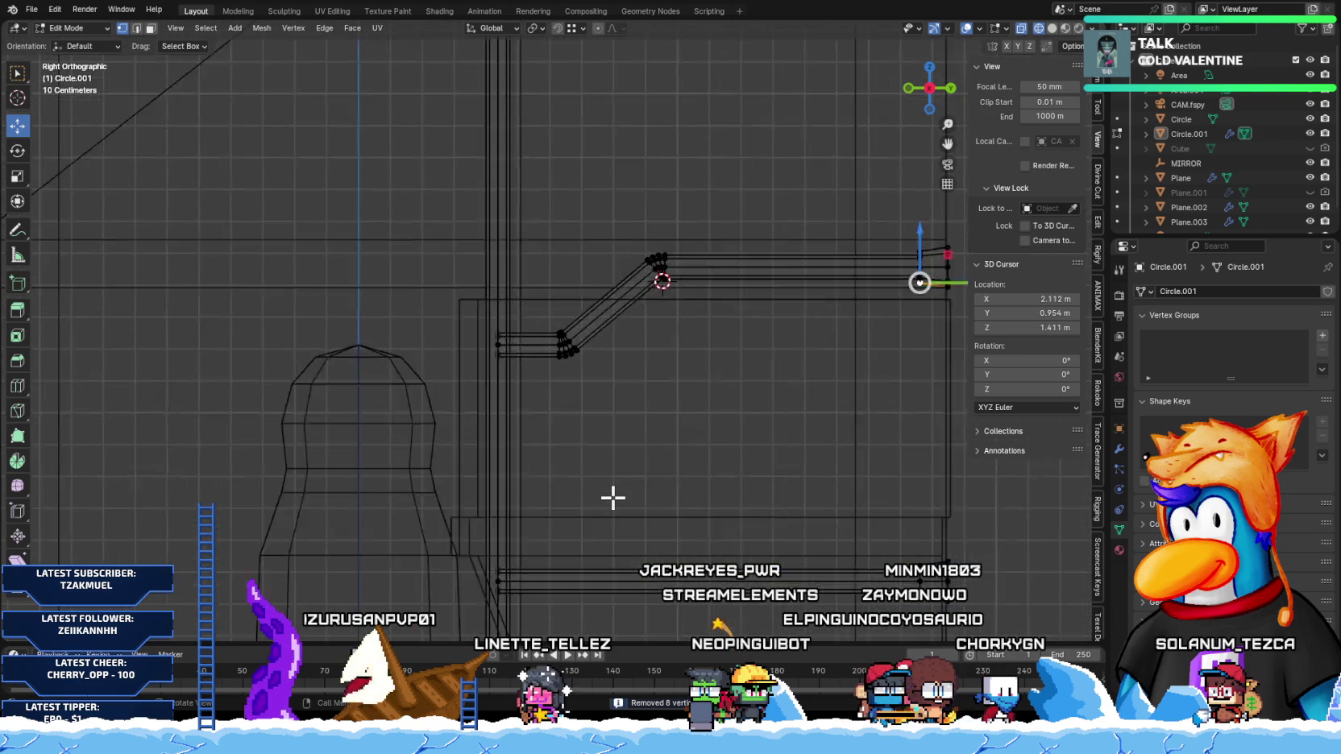
pyautogui.scroll(3, 611, 494)
pyautogui.scroll(4, 612, 498)
pyautogui.scroll(-5, 515, 424)
pyautogui.keyDown('shift'); pyautogui.moveTo(590, 500); pyautogui.dragTo(352, 269, button='middle'); pyautogui.keyUp('shift')
pyautogui.scroll(1, 759, 438)
# Step: Merge the right-end pipe vertices by distance and return to Object Mode
pyautogui.moveTo(758, 360); pyautogui.dragTo(802, 481)
pyautogui.press('m')
pyautogui.click(801, 470)
pyautogui.scroll(-3, 783, 481)
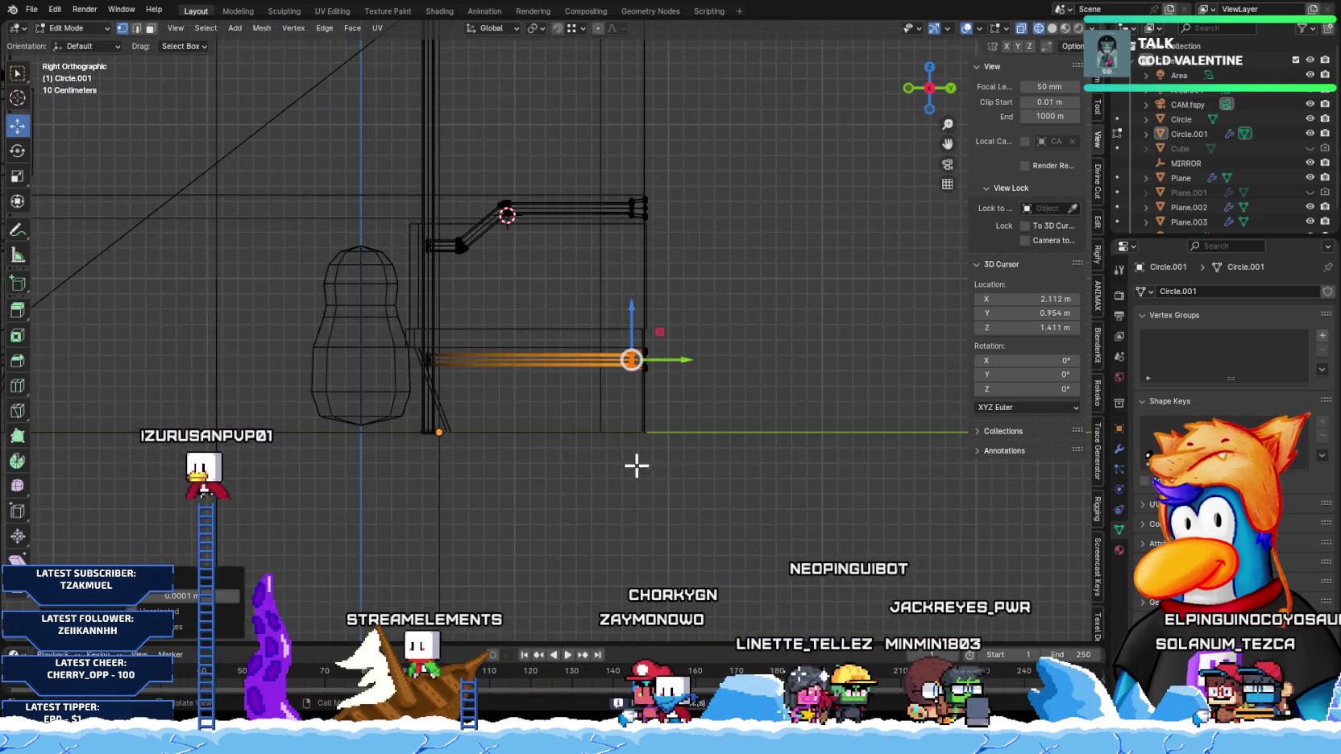
pyautogui.scroll(-2, 634, 464)
pyautogui.press('Tab')
pyautogui.moveTo(545, 421)
pyautogui.mouseDown(button='middle')
pyautogui.moveTo(514, 318)
pyautogui.moveTo(577, 344)
pyautogui.moveTo(263, 344)
pyautogui.moveTo(449, 338)
pyautogui.moveTo(543, 319)
pyautogui.moveTo(570, 335)
pyautogui.moveTo(568, 324)
pyautogui.mouseUp(button='middle')
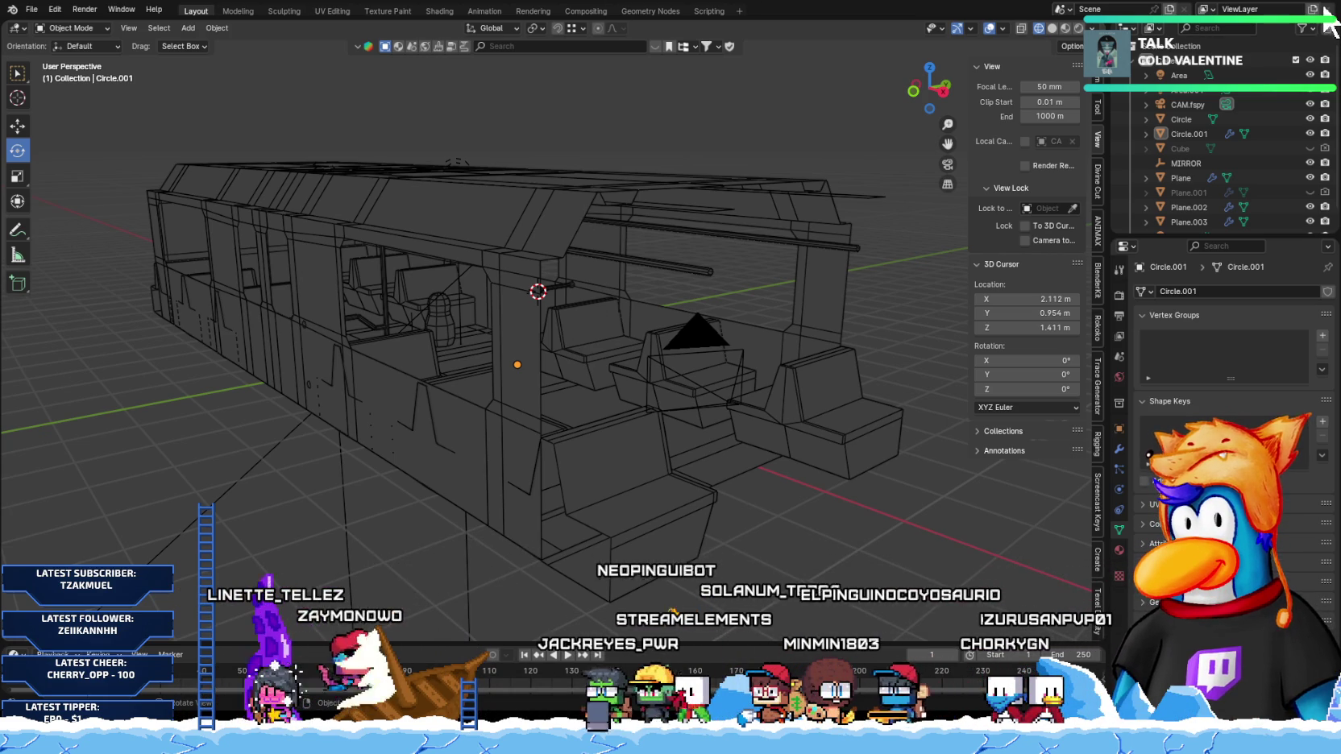
# Step: Select the seats, frame them in side view, and slide them slightly with the Move tool
pyautogui.click(810, 415)
pyautogui.press('KP_Decimal')
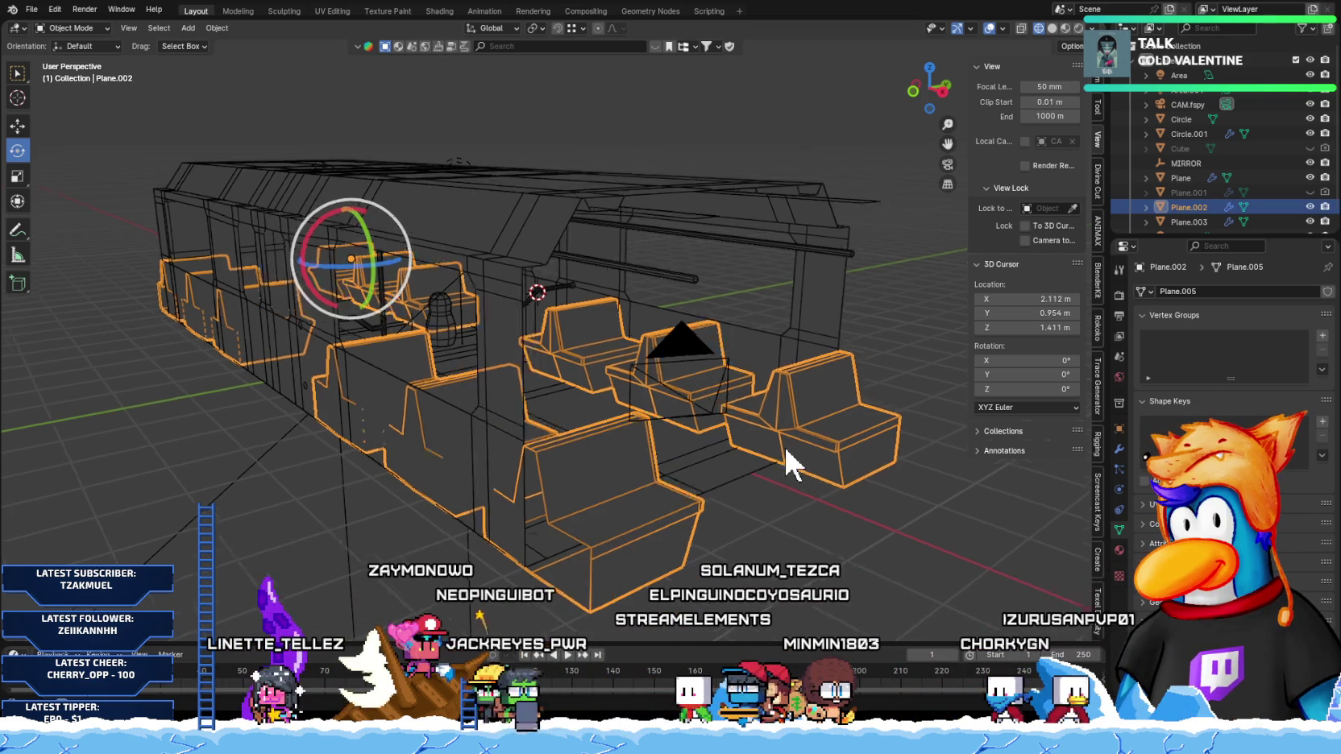
pyautogui.press('KP_3')
pyautogui.scroll(2, 528, 424)
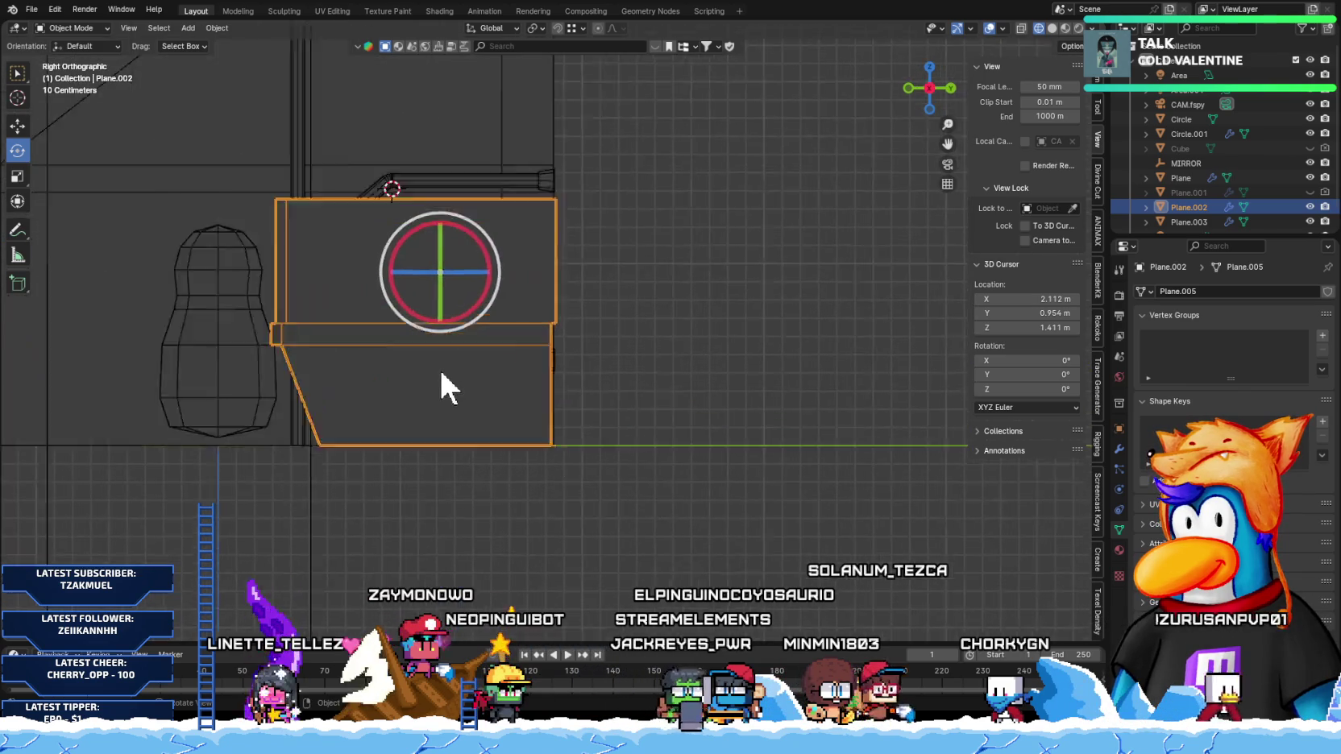
pyautogui.scroll(2, 440, 369)
pyautogui.click(17, 125)
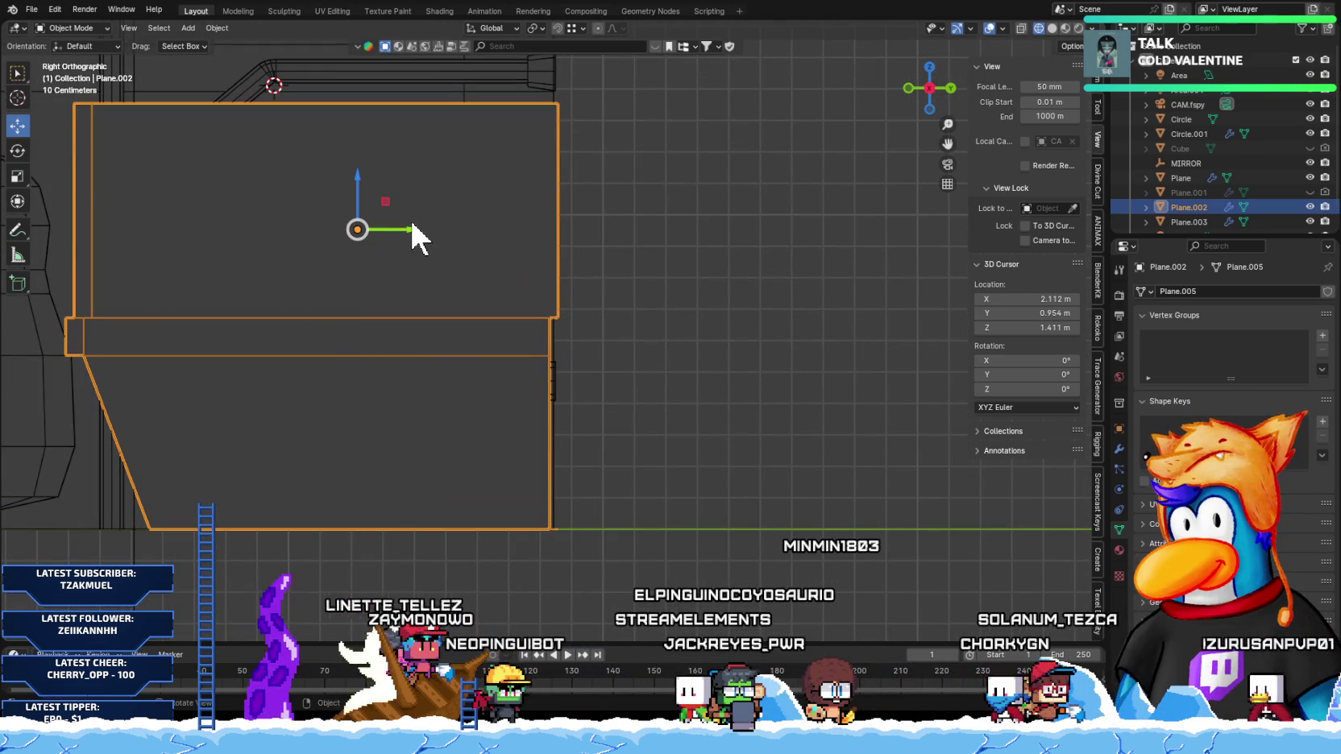
pyautogui.moveTo(418, 228)
pyautogui.mouseDown()
pyautogui.moveTo(314, 215)
pyautogui.moveTo(421, 212)
pyautogui.mouseUp()
# Step: Nudge the seats a few millimetres along Y, then deselect and orbit to perspective
pyautogui.scroll(-5, 423, 242)
pyautogui.keyDown('shift'); pyautogui.moveTo(424, 272); pyautogui.dragTo(544, 369, button='middle'); pyautogui.keyUp('shift')
pyautogui.scroll(2, 547, 373)
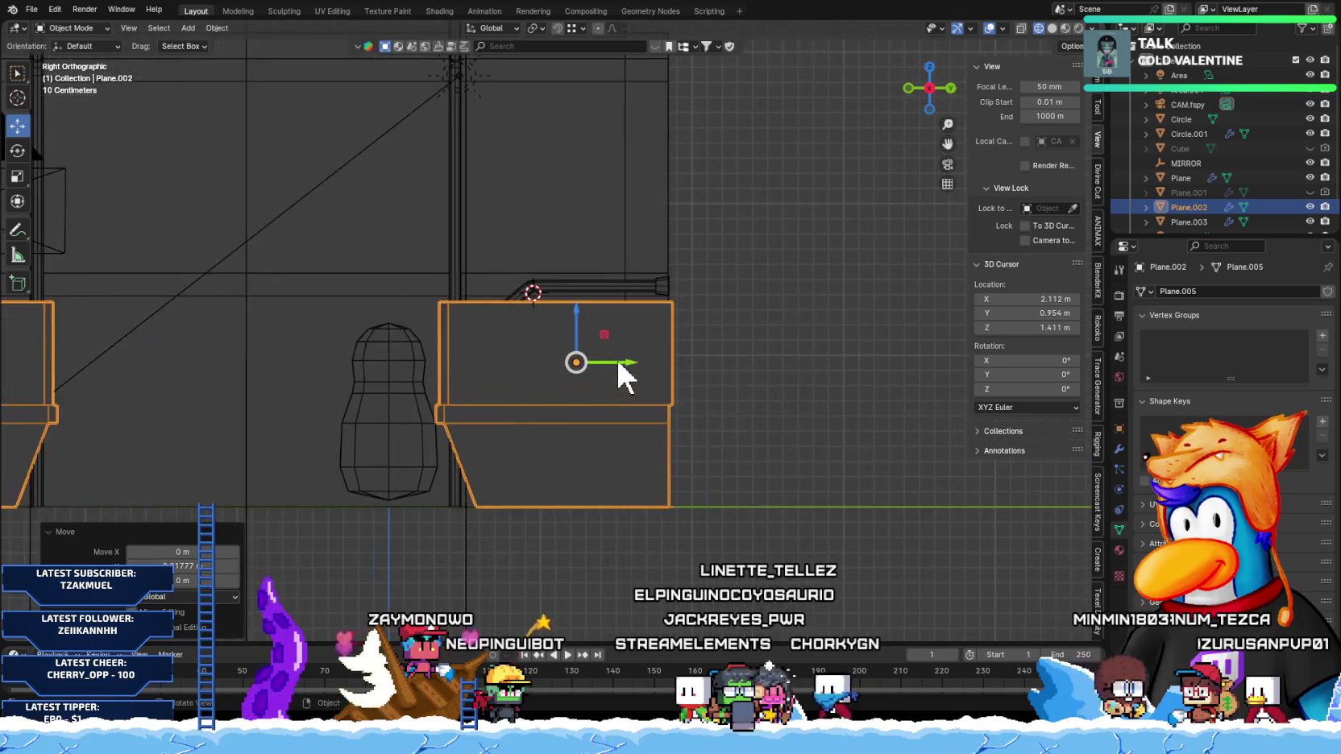
pyautogui.moveTo(622, 360); pyautogui.dragTo(623, 362)
pyautogui.click(789, 382)
pyautogui.moveTo(506, 411)
pyautogui.mouseDown(button='middle')
pyautogui.moveTo(542, 445)
pyautogui.moveTo(528, 437)
pyautogui.mouseUp(button='middle')
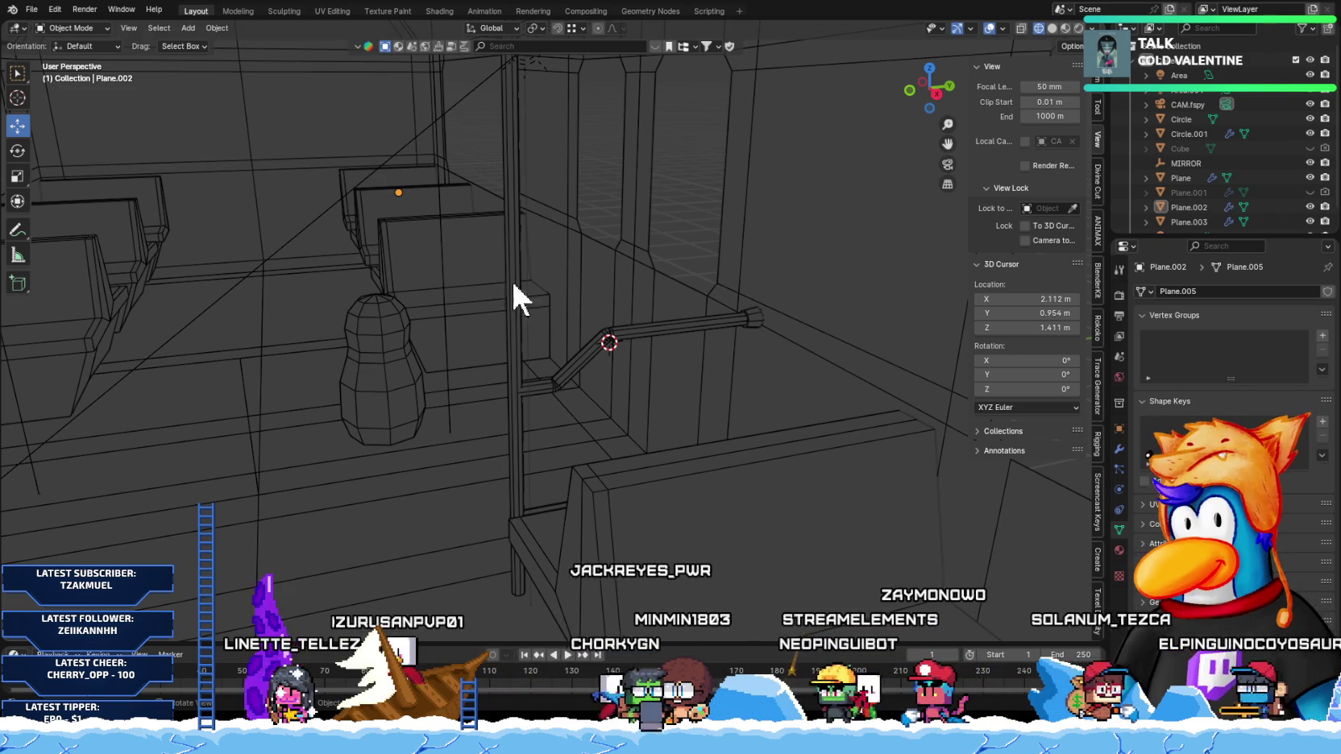
pyautogui.click(532, 12)
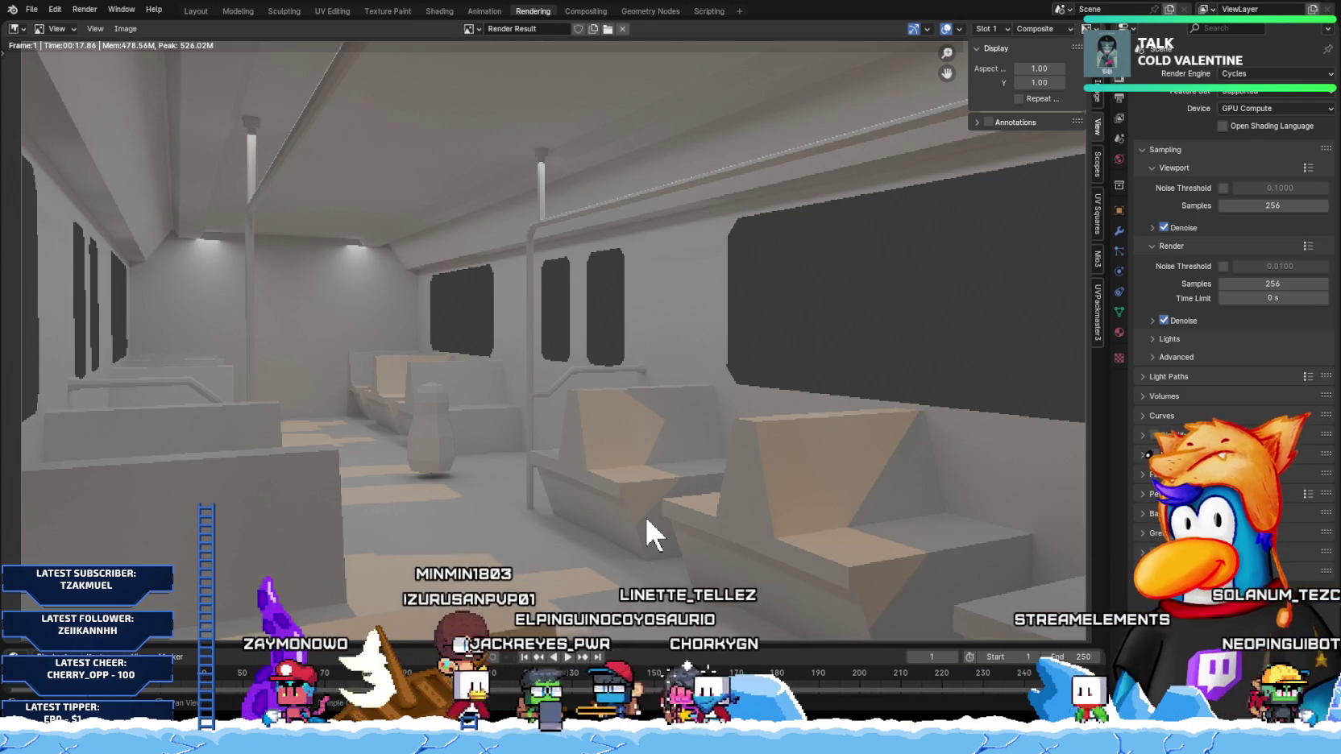
# Step: Look over the Cycles render of the bus interior, then return to the Layout workspace
pyautogui.scroll(-3, 570, 472)
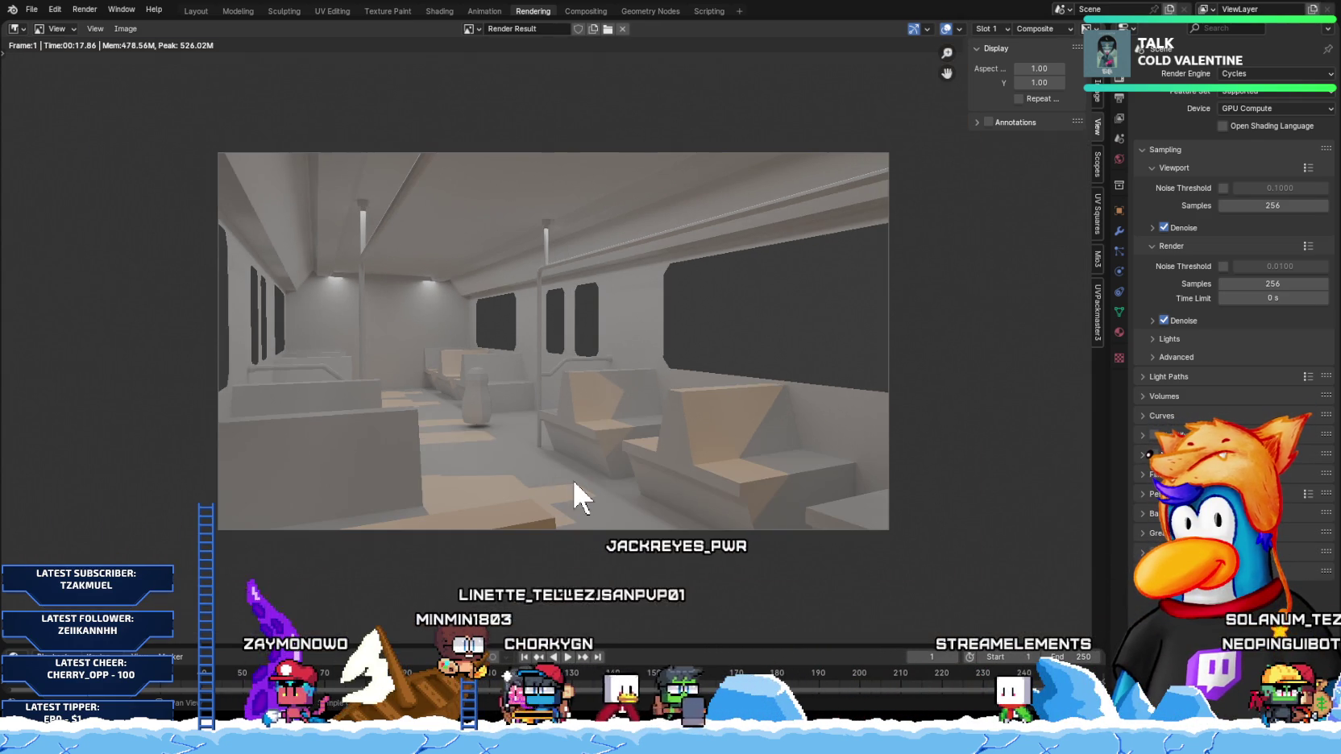
pyautogui.scroll(2, 534, 466)
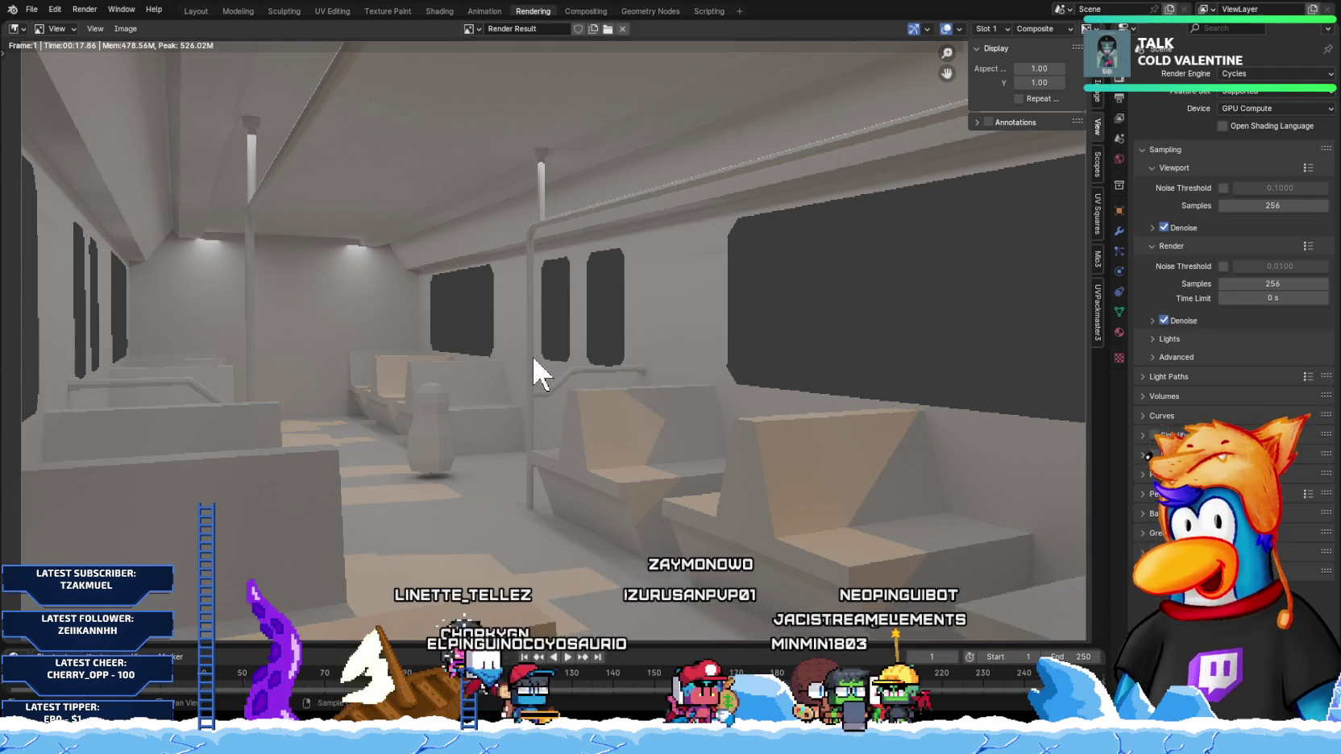
pyautogui.click(196, 10)
# Step: Select the Circle.001 handle pipe and centre it in the front orthographic view
pyautogui.click(511, 366)
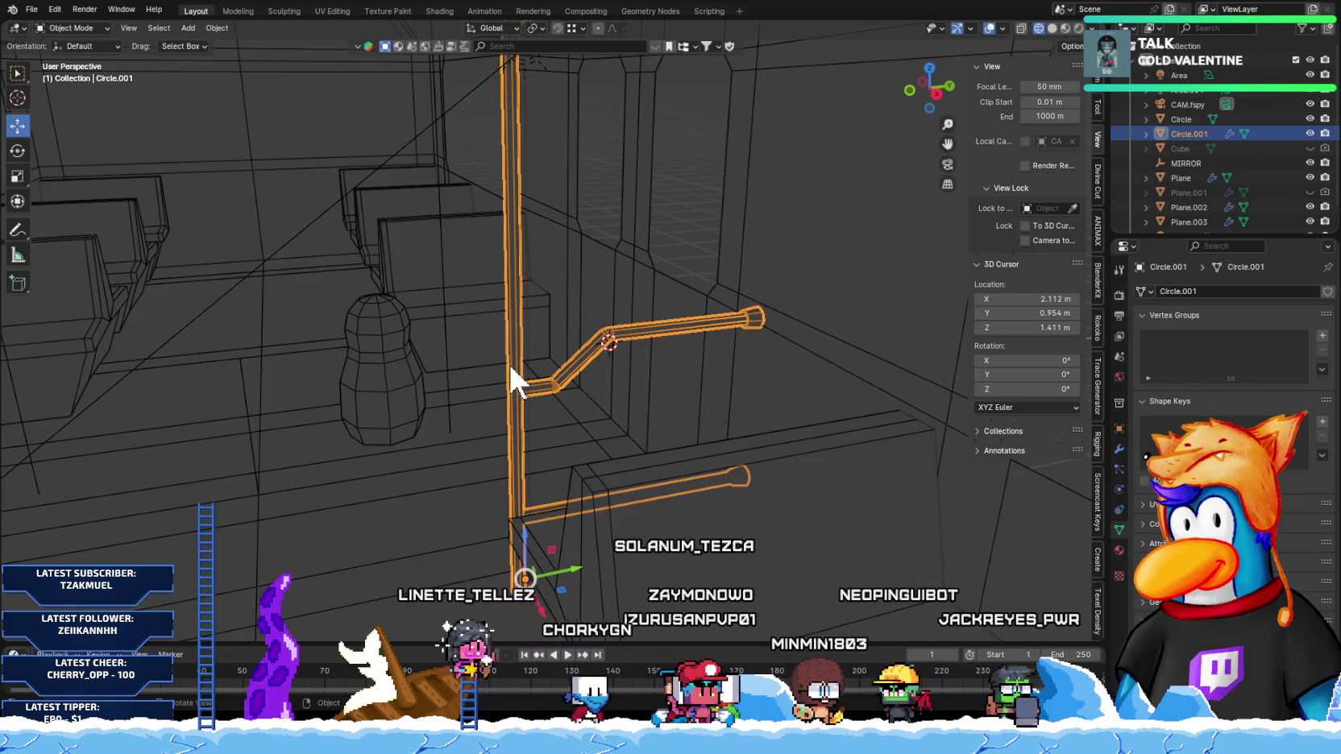
pyautogui.scroll(-3, 509, 363)
pyautogui.scroll(-3, 501, 417)
pyautogui.scroll(-3, 508, 403)
pyautogui.scroll(-3, 497, 407)
pyautogui.press('KP_1')
pyautogui.scroll(5, 561, 396)
pyautogui.keyDown('shift'); pyautogui.moveTo(437, 398); pyautogui.dragTo(683, 398, button='middle'); pyautogui.keyUp('shift')
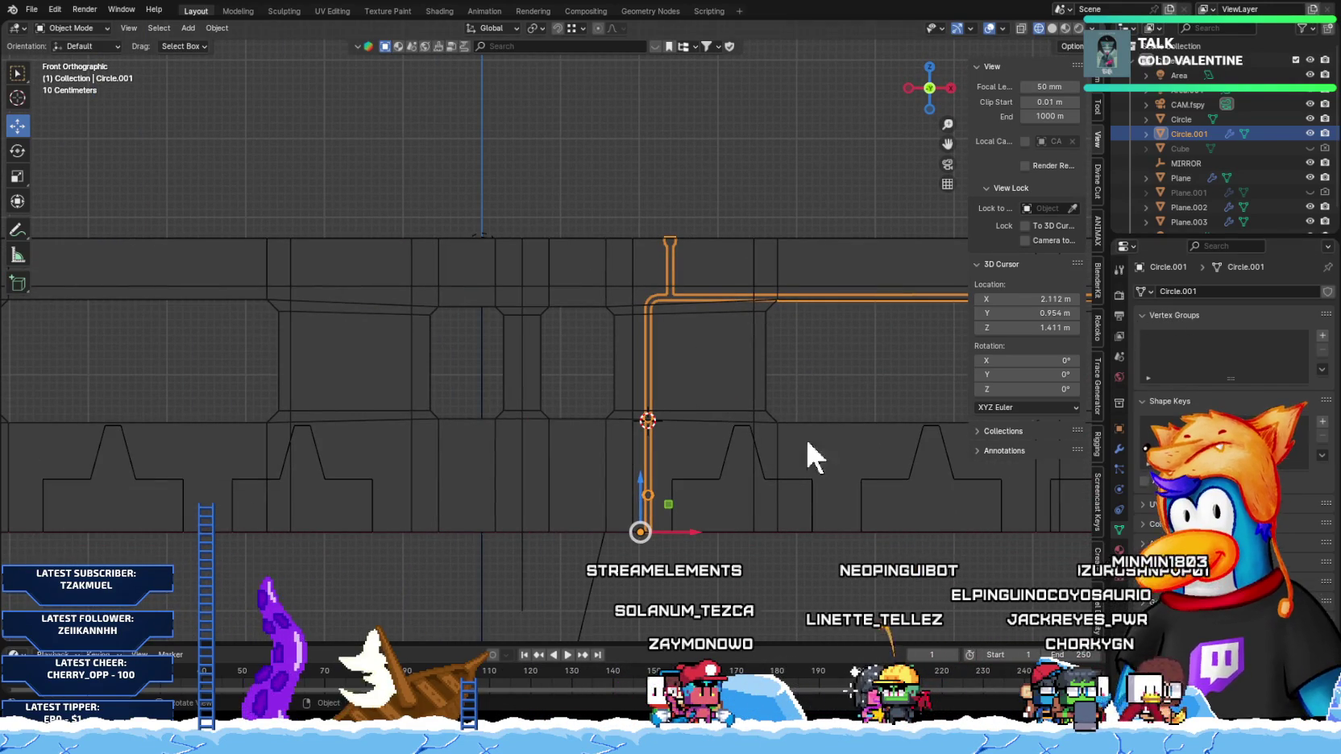
pyautogui.scroll(-3, 737, 459)
# Step: Enable the Mirror modifier's X axis on Circle.001 and apply it
pyautogui.click(1119, 448)
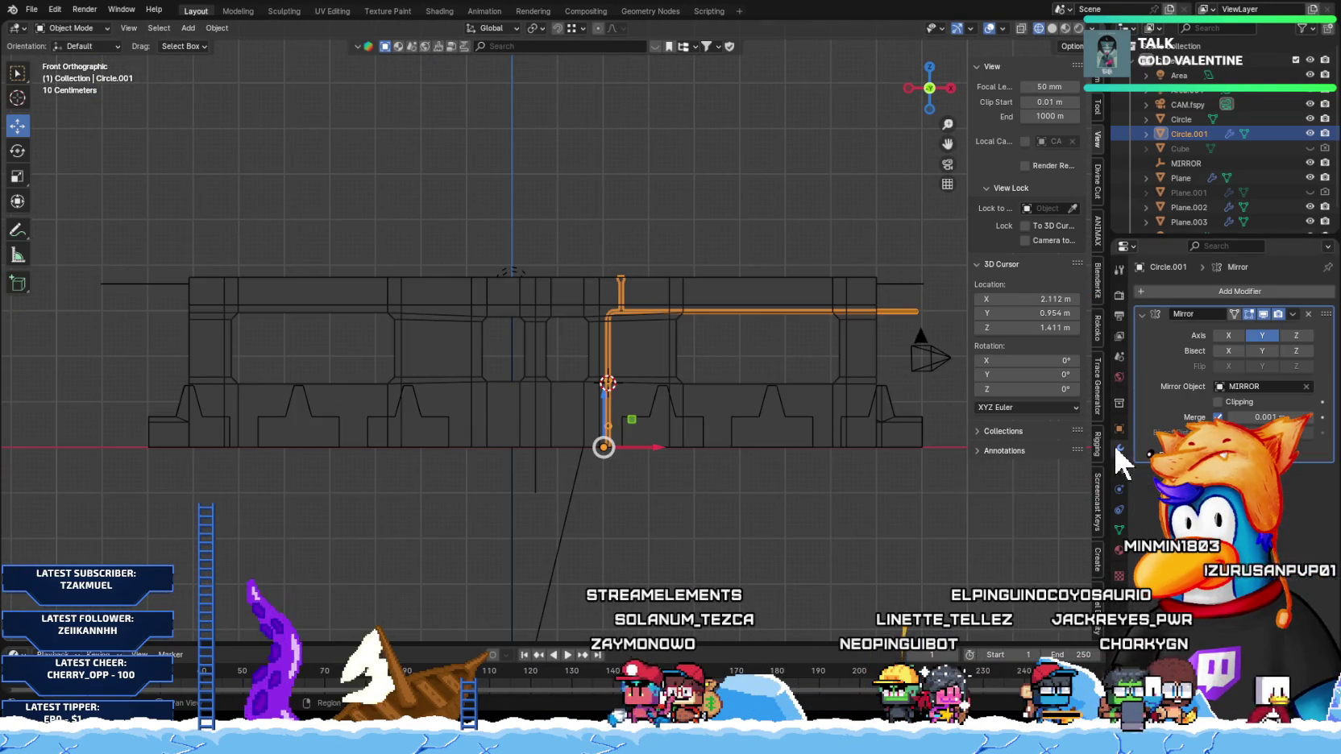
pyautogui.click(1227, 335)
pyautogui.scroll(1, 459, 403)
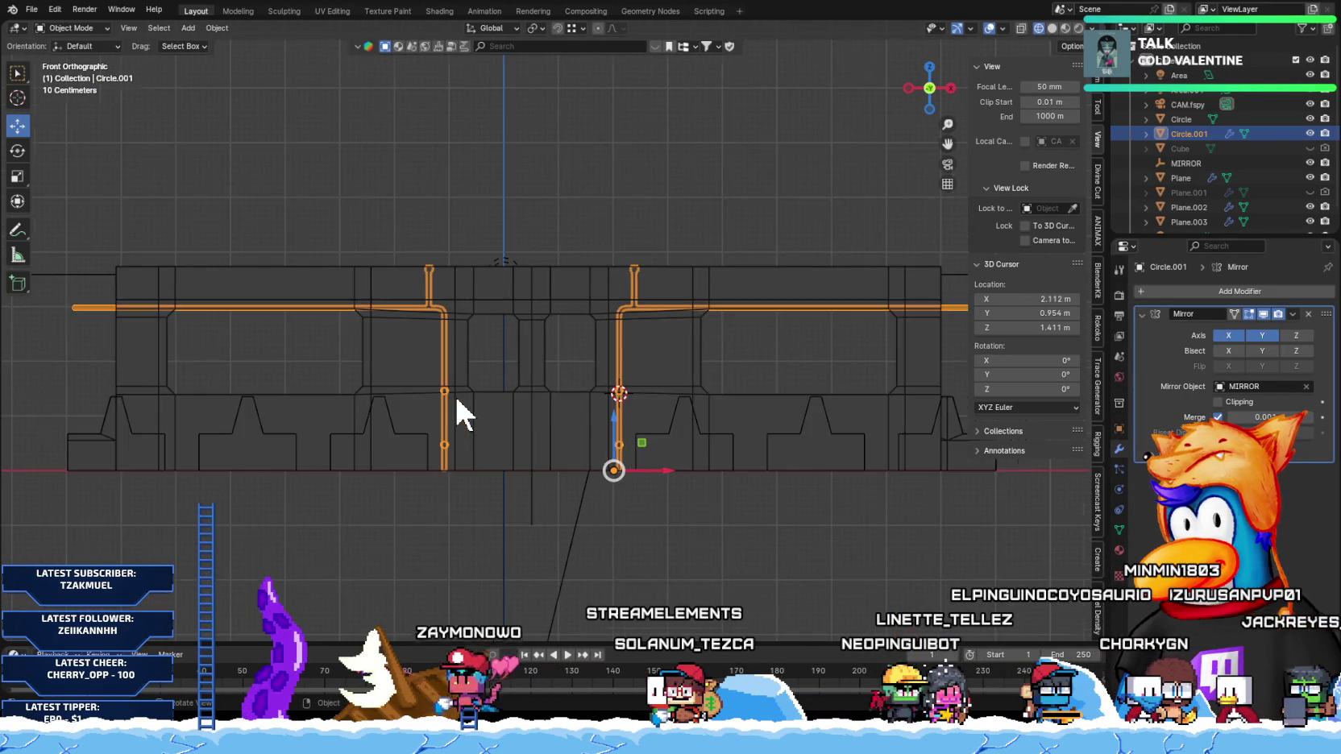
pyautogui.scroll(1, 461, 410)
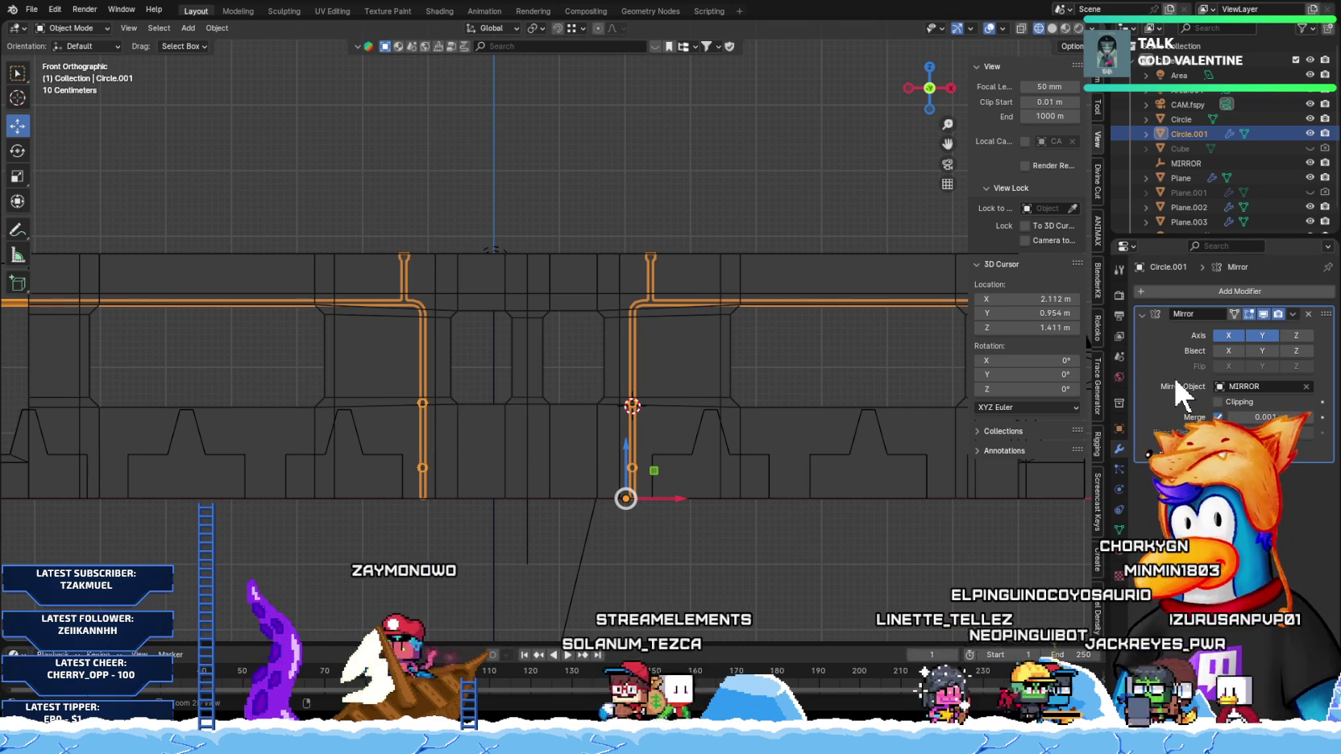
pyautogui.hotkey('ctrl', 'a')
# Step: Orbit to a perspective view, reselect the handle pipes and enter Edit Mode
pyautogui.click(424, 356)
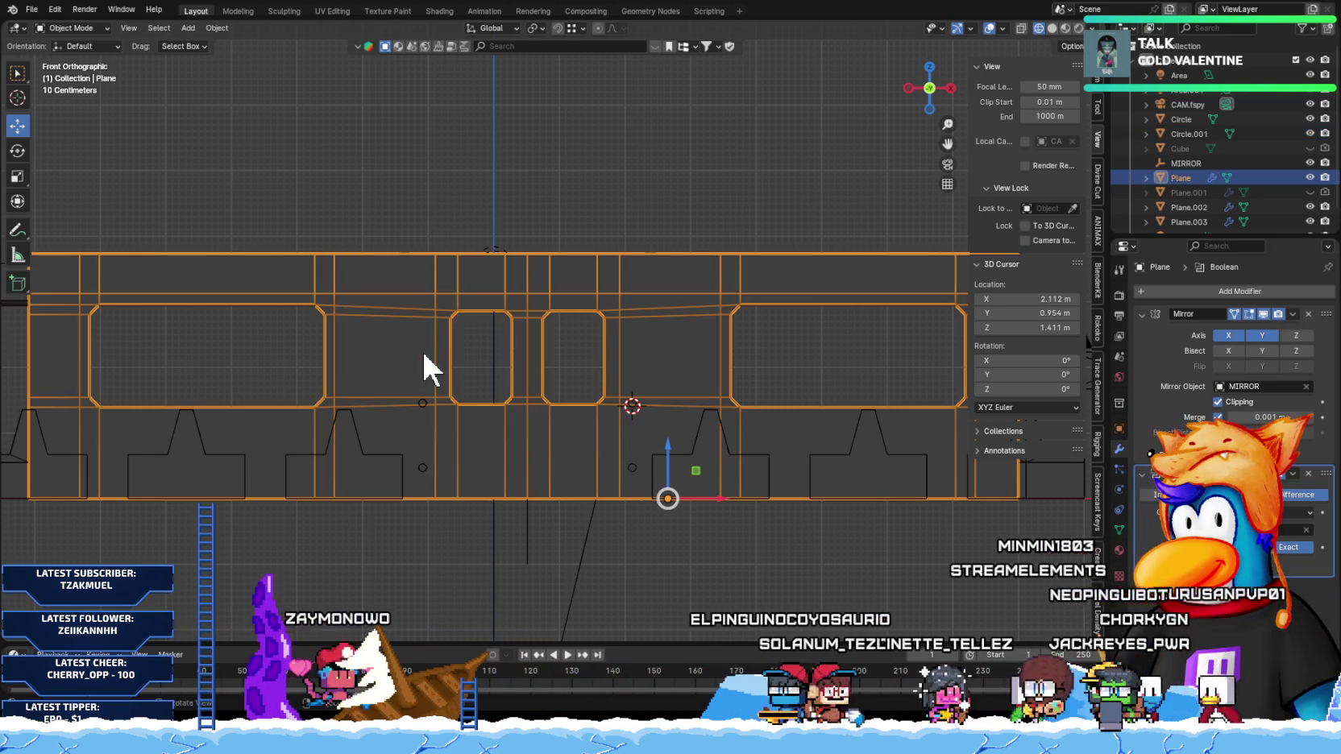
pyautogui.moveTo(423, 353)
pyautogui.mouseDown(button='middle')
pyautogui.moveTo(463, 381)
pyautogui.moveTo(421, 353)
pyautogui.moveTo(544, 383)
pyautogui.mouseUp(button='middle')
pyautogui.click(542, 379)
pyautogui.scroll(3, 533, 369)
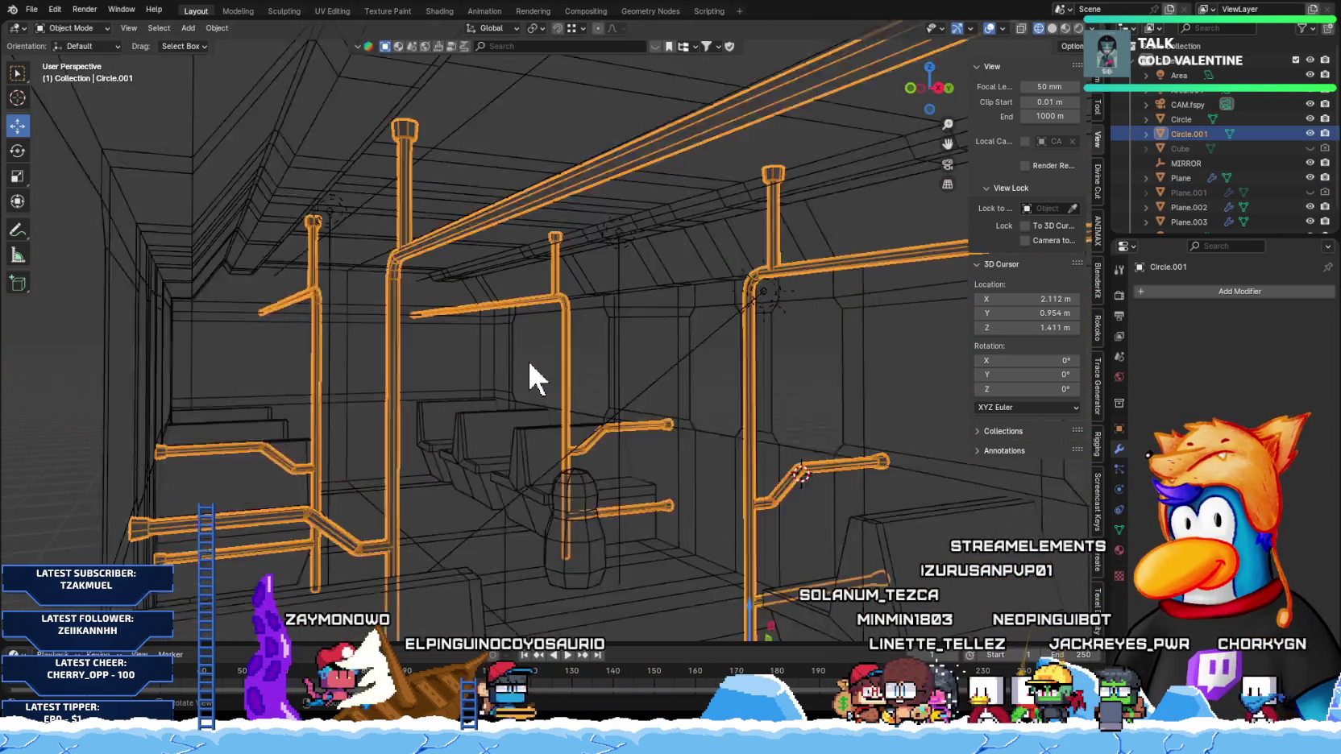
pyautogui.scroll(2, 530, 363)
pyautogui.press('Tab')
pyautogui.scroll(2, 475, 320)
pyautogui.scroll(2, 452, 192)
pyautogui.scroll(2, 452, 191)
pyautogui.scroll(1, 465, 260)
pyautogui.scroll(2, 437, 222)
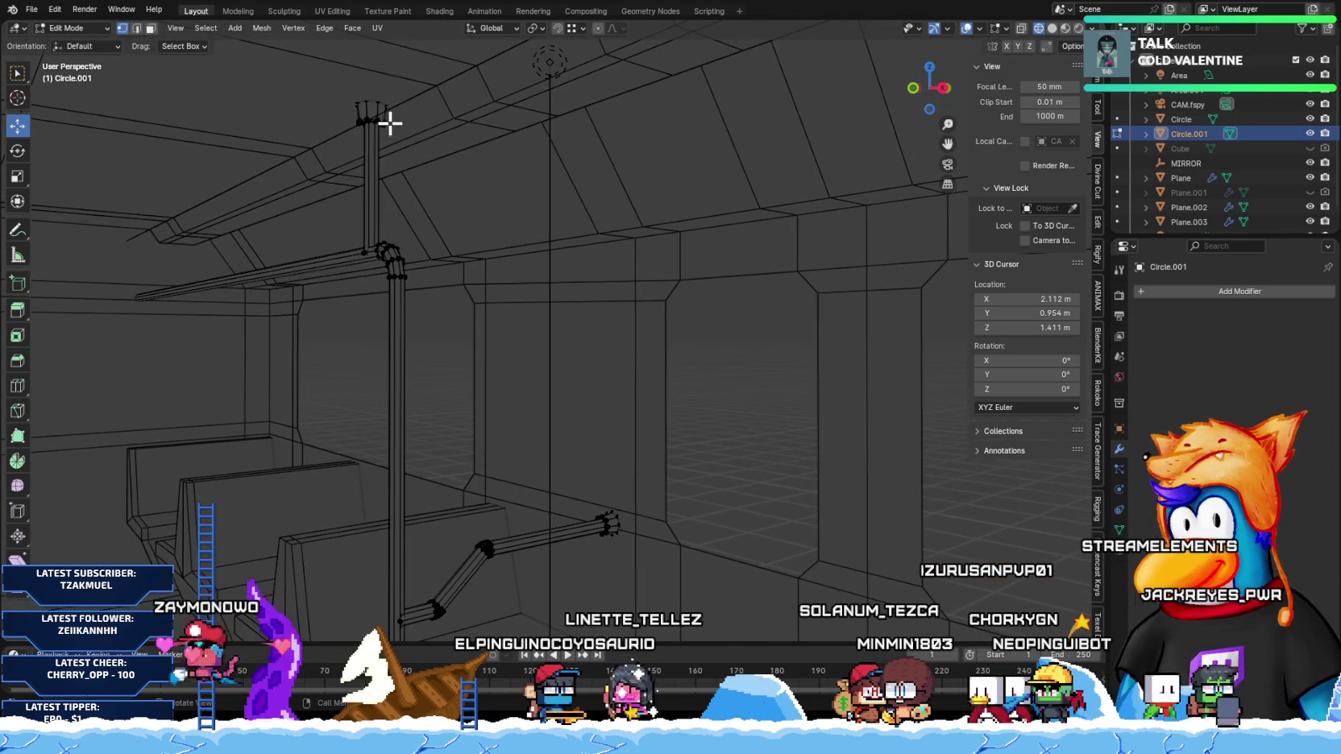
# Step: Select the connected pipe piece and frame it in front orthographic view
pyautogui.press('l')
pyautogui.moveTo(428, 158)
pyautogui.mouseDown(button='middle')
pyautogui.moveTo(410, 186)
pyautogui.moveTo(469, 185)
pyautogui.mouseUp(button='middle')
pyautogui.press('KP_1')
pyautogui.scroll(2, 435, 198)
pyautogui.scroll(2, 447, 282)
pyautogui.scroll(1, 459, 338)
pyautogui.scroll(-1, 455, 334)
# Step: Duplicate the pipe piece and slide the copy sideways along X
pyautogui.hotkey('shift', 'd')
pyautogui.press('x')
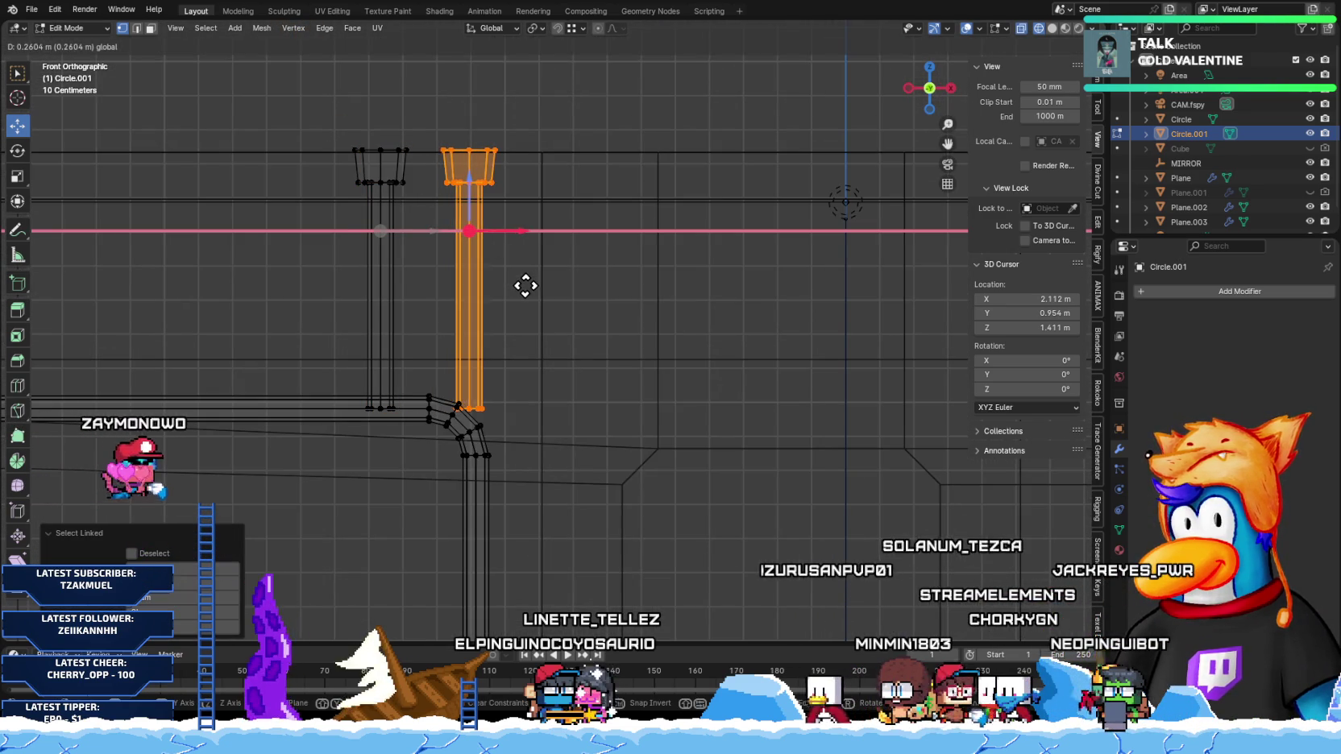
pyautogui.click(530, 287)
pyautogui.scroll(-2, 528, 290)
pyautogui.scroll(-3, 664, 347)
pyautogui.scroll(2, 527, 323)
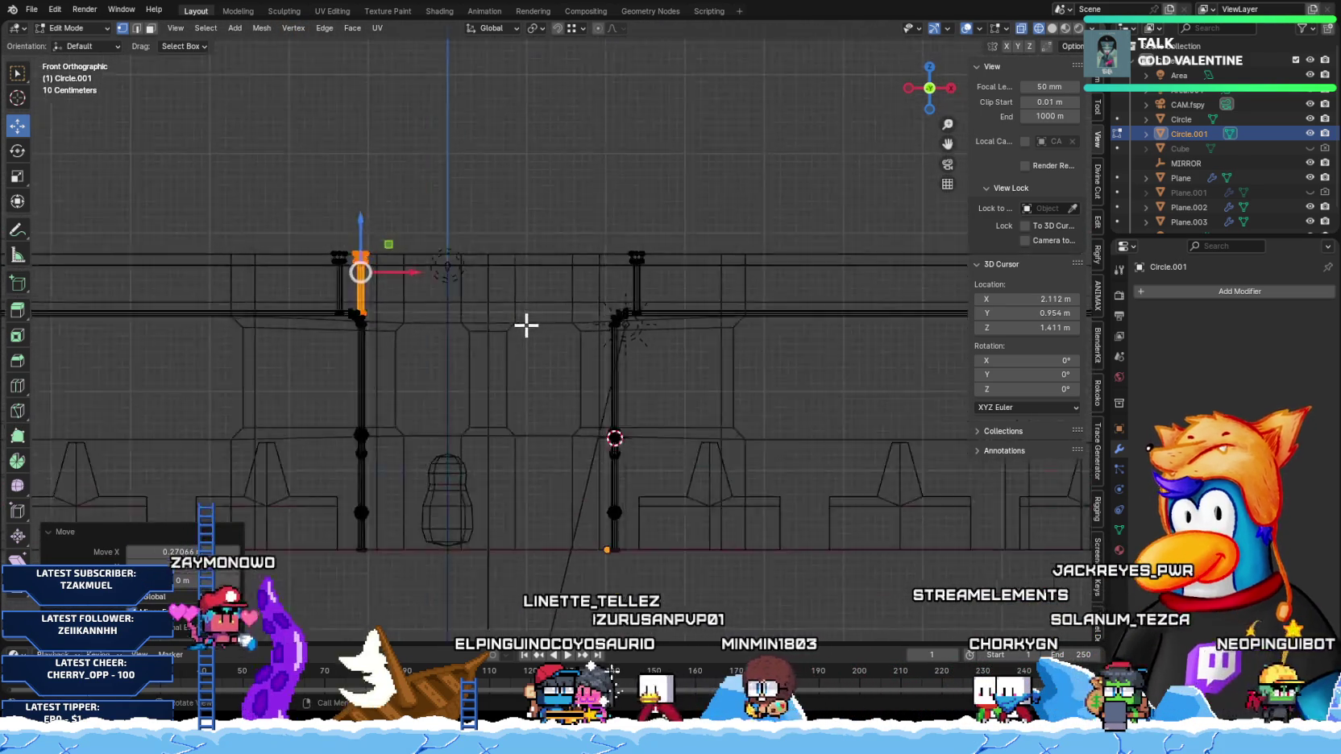
pyautogui.scroll(3, 407, 337)
pyautogui.hotkey('ctrl', 'z')
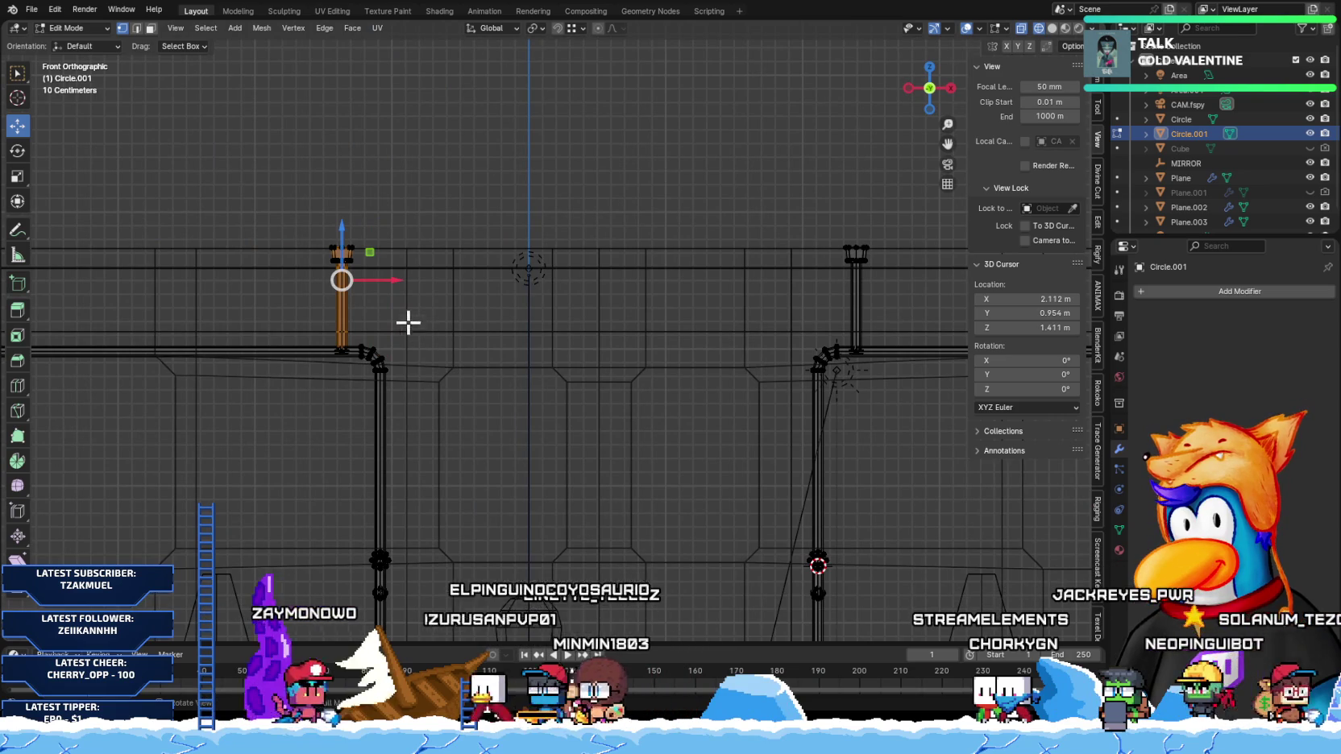
pyautogui.moveTo(903, 260); pyautogui.dragTo(830, 285)
pyautogui.scroll(3, 590, 282)
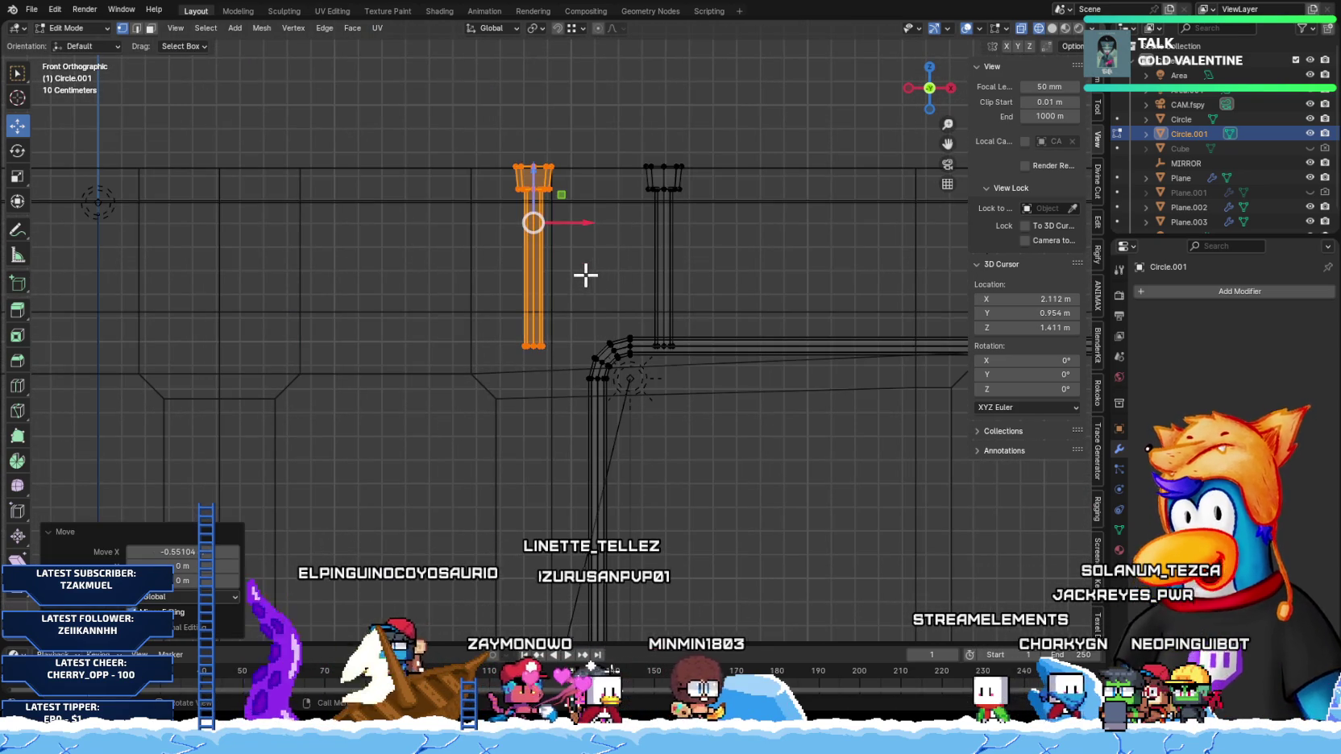
# Step: Delete the left pipe's vertices, return to Object Mode and select the bus body
pyautogui.press('x')
pyautogui.click(551, 259)
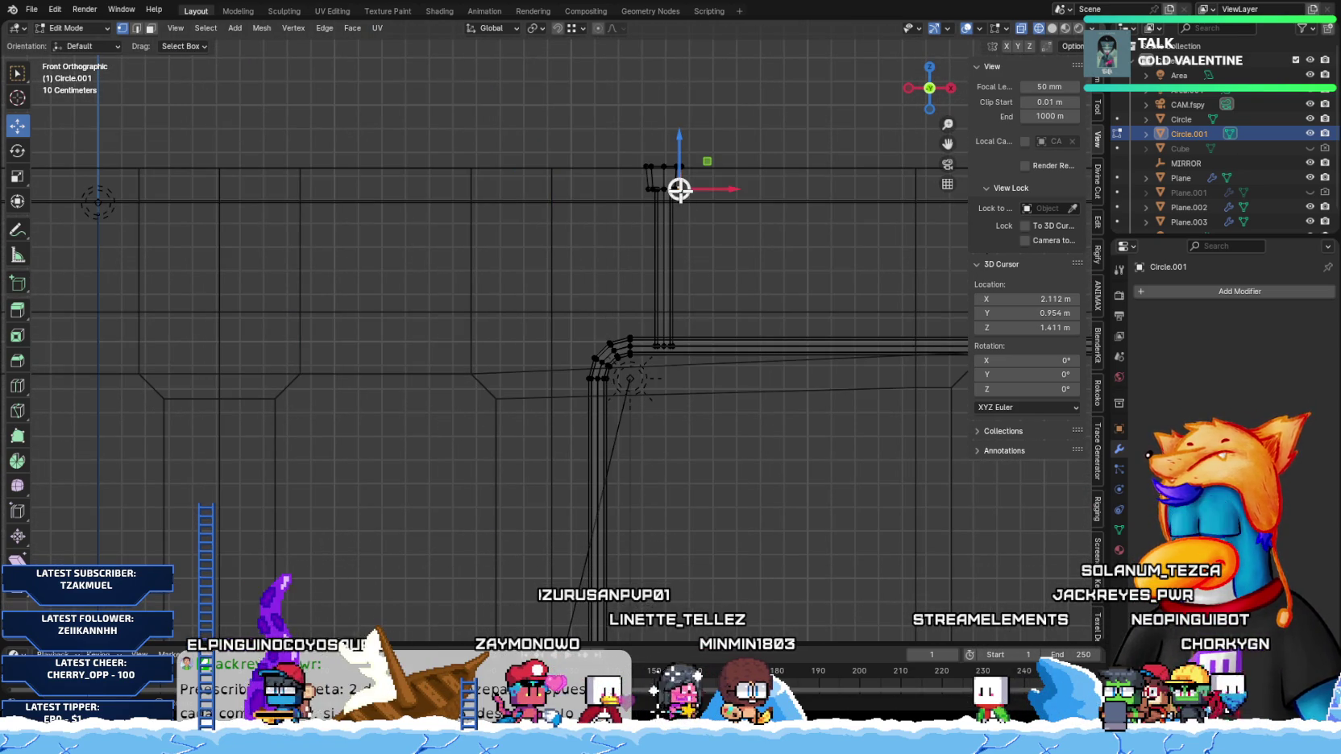
pyautogui.scroll(-3, 679, 188)
pyautogui.scroll(-2, 666, 216)
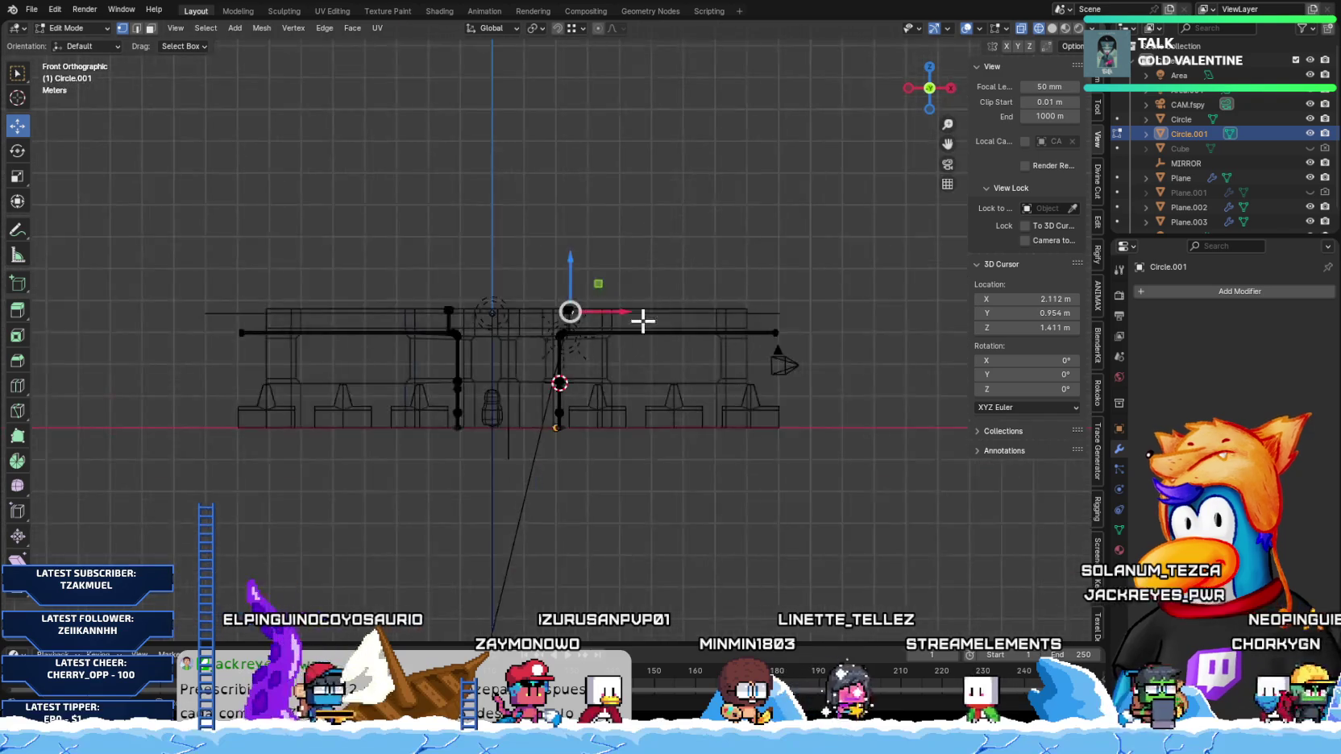
pyautogui.moveTo(641, 320); pyautogui.dragTo(517, 369, button='middle')
pyautogui.moveTo(587, 397); pyautogui.dragTo(584, 340, button='middle')
pyautogui.press('Tab')
pyautogui.click(615, 381)
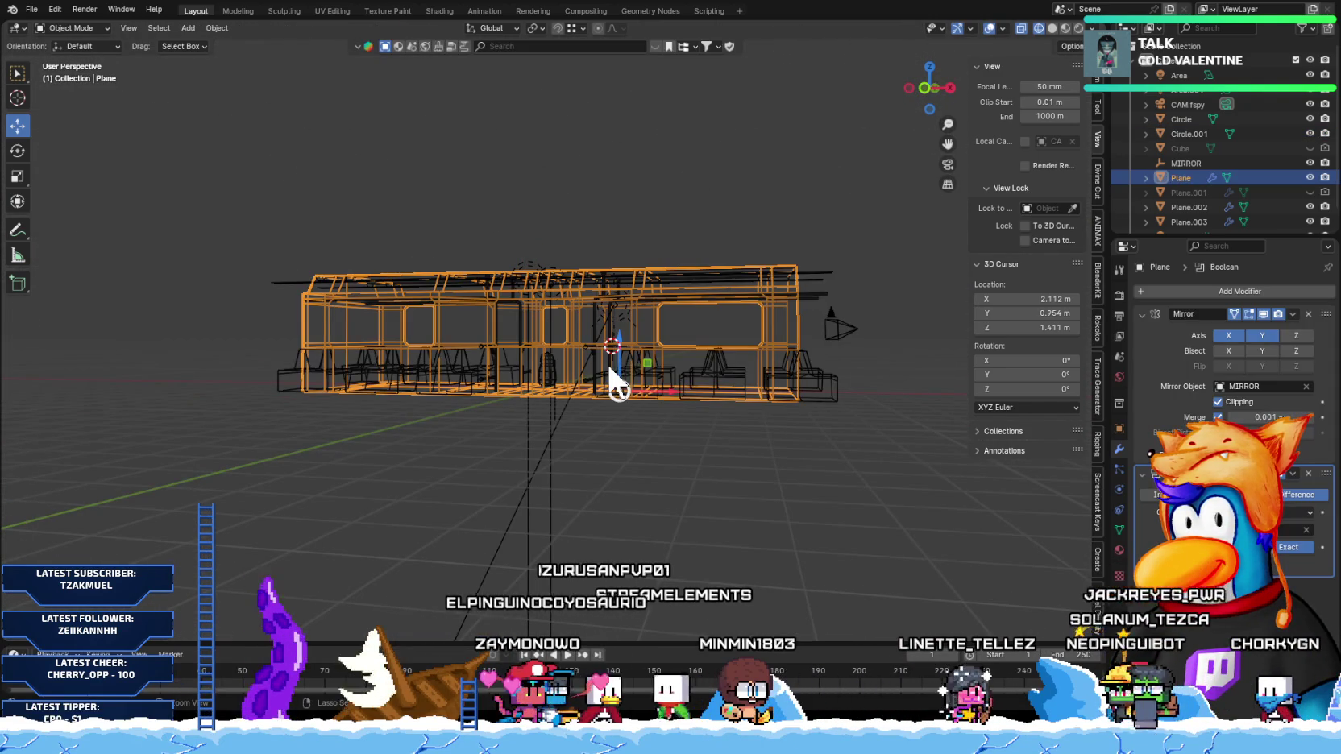
# Step: Give Circle.001 a new Mirror modifier whose Mirror Object is picked from the scene
pyautogui.click(588, 332)
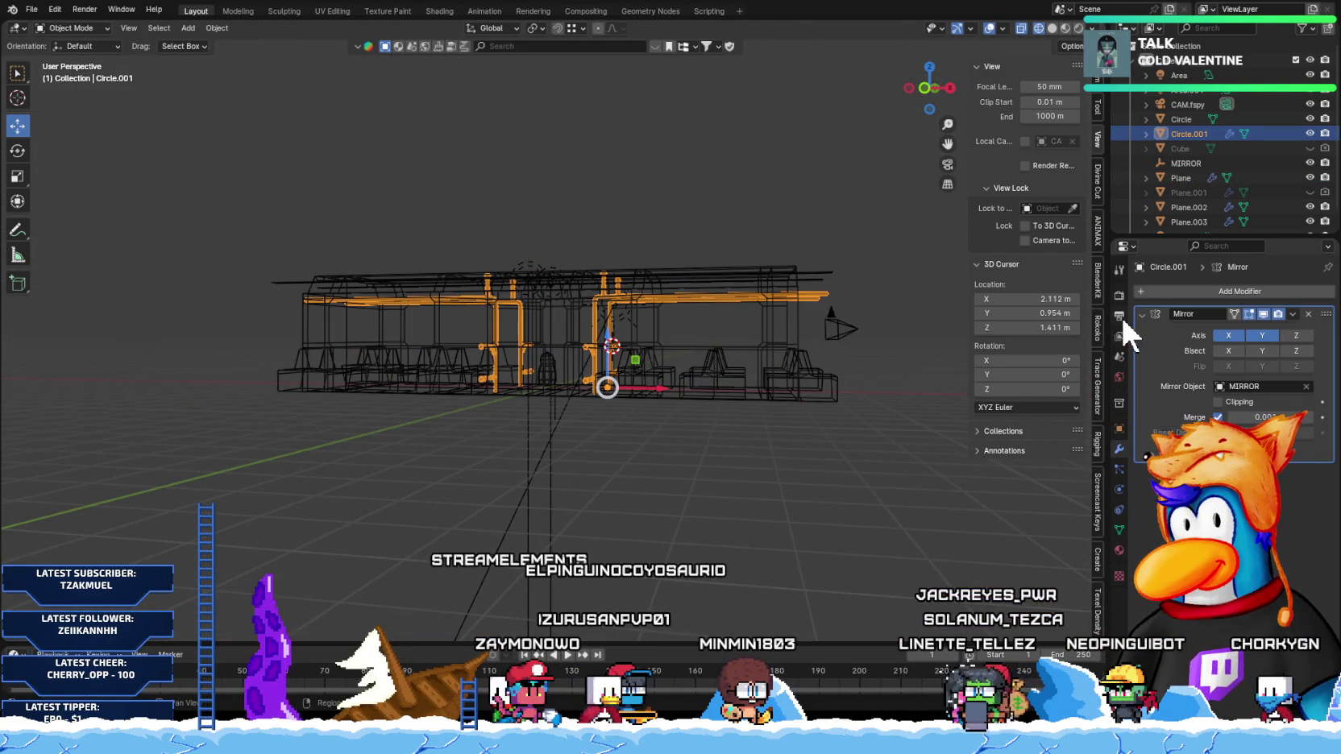
pyautogui.hotkey('ctrl', 'x')
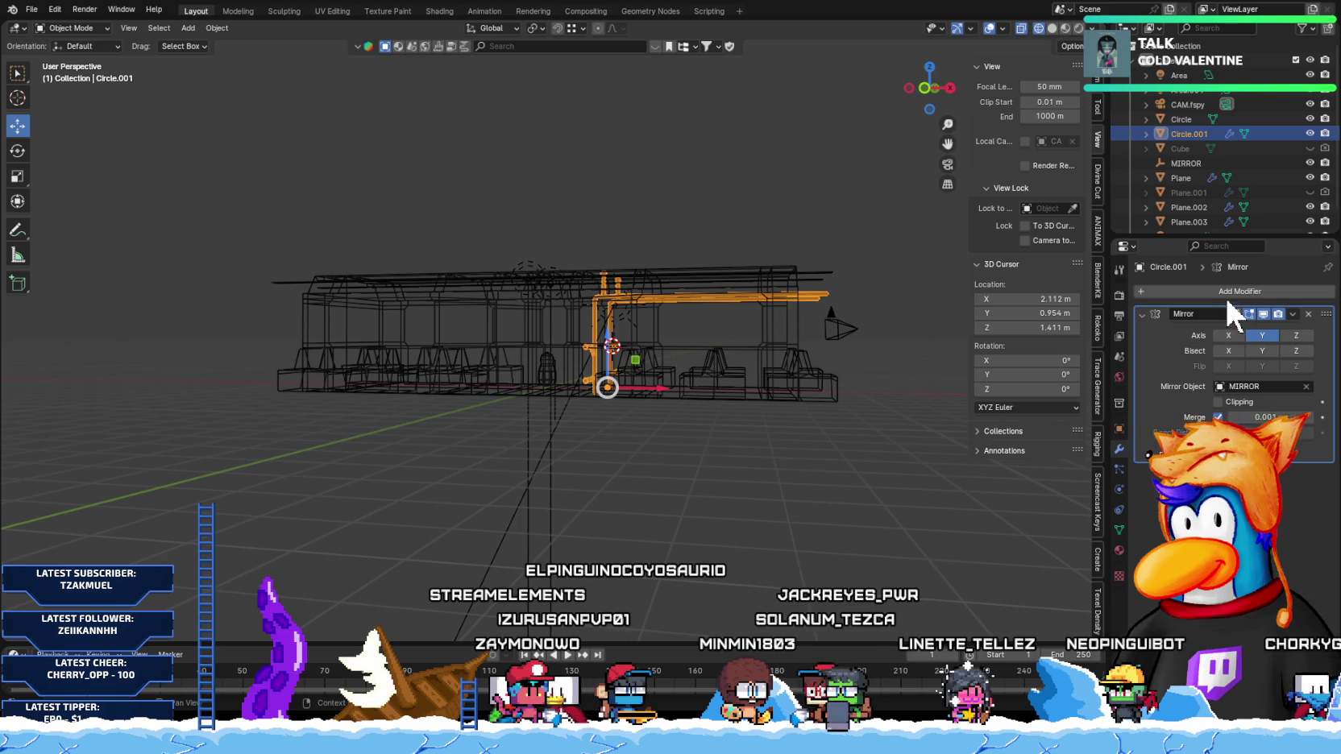
pyautogui.click(1226, 292)
pyautogui.click(1047, 313)
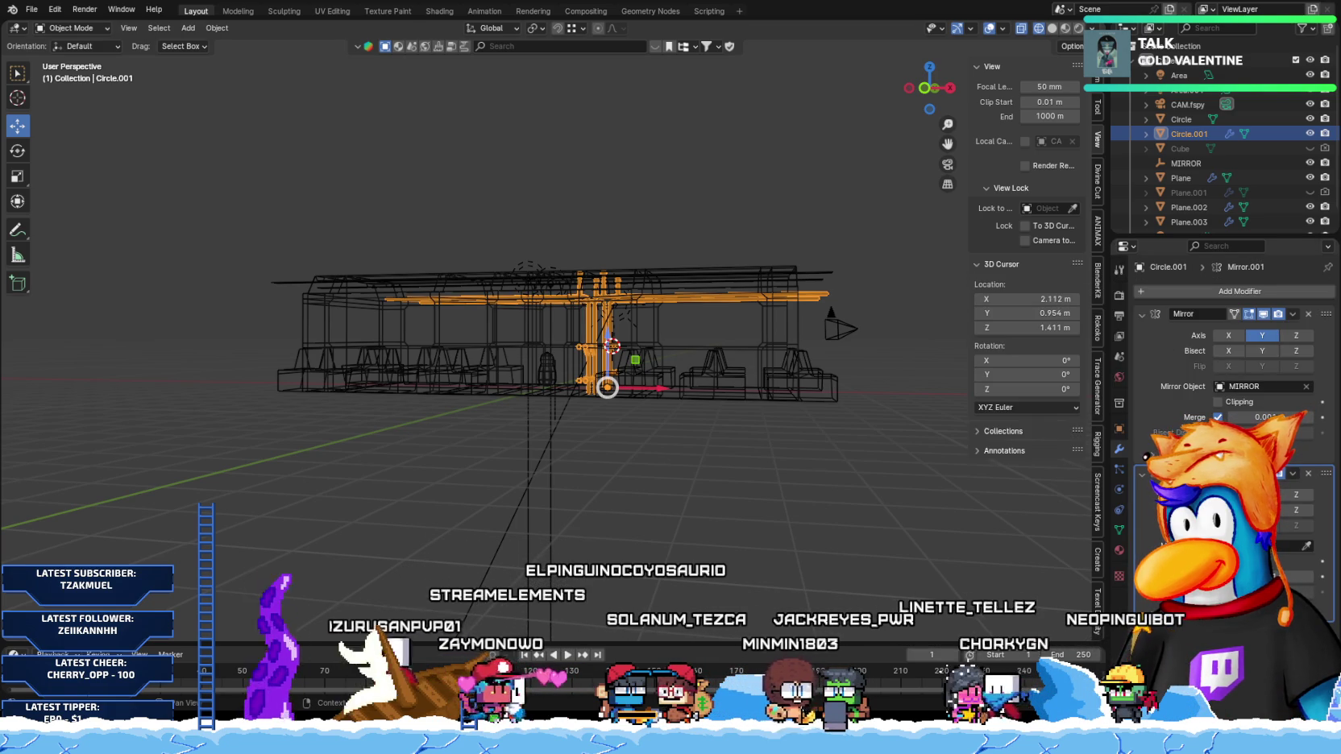
pyautogui.click(1306, 545)
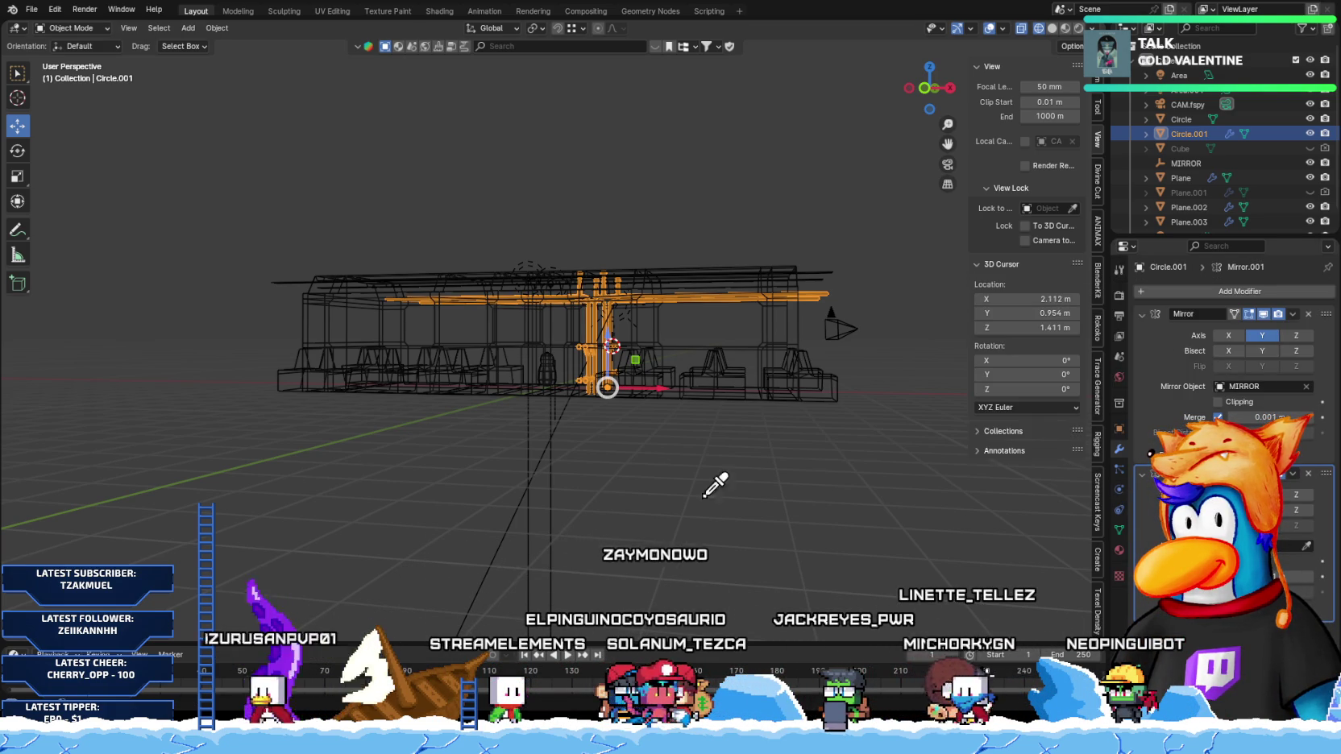
pyautogui.click(555, 413)
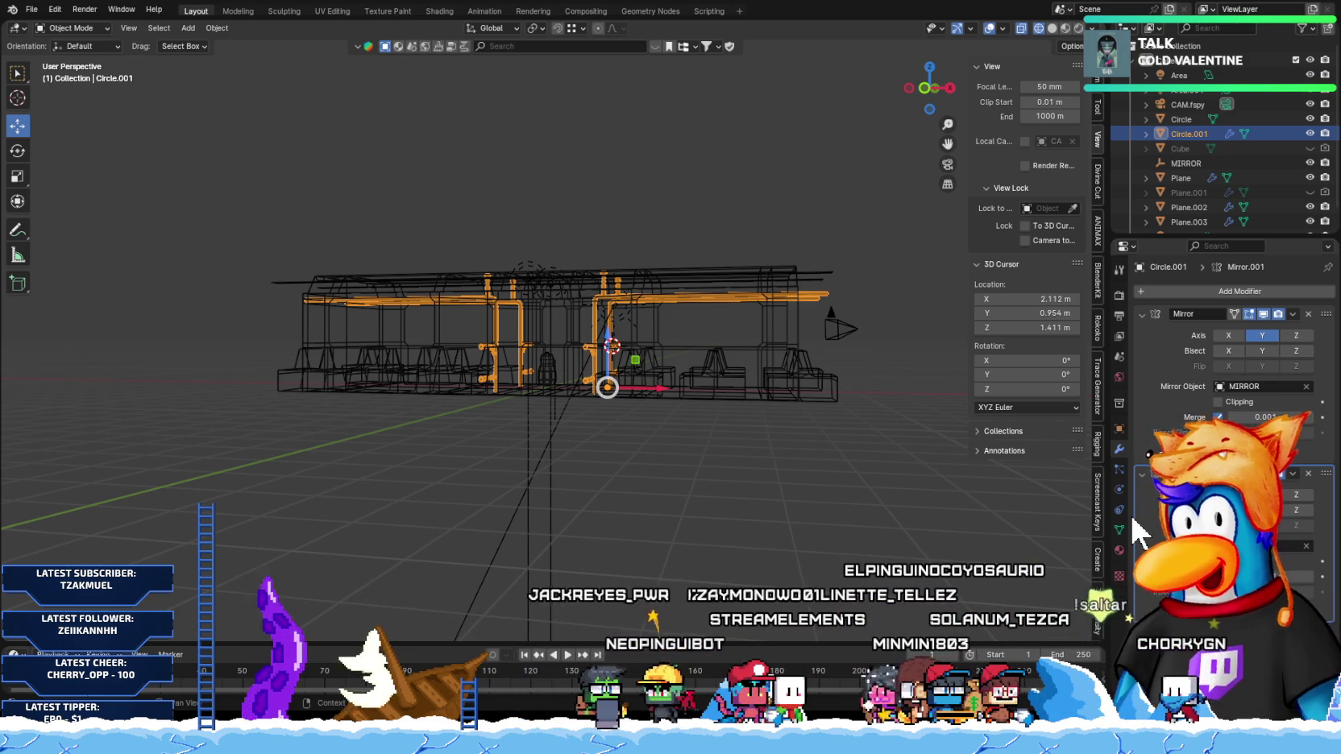
# Step: Turn the view front-on to the bus and enter Edit Mode on the pipes
pyautogui.moveTo(315, 352)
pyautogui.mouseDown(button='middle')
pyautogui.moveTo(415, 415)
pyautogui.moveTo(440, 345)
pyautogui.moveTo(466, 422)
pyautogui.moveTo(494, 410)
pyautogui.moveTo(470, 407)
pyautogui.moveTo(650, 451)
pyautogui.mouseUp(button='middle')
pyautogui.scroll(1, 466, 421)
pyautogui.press('Tab')
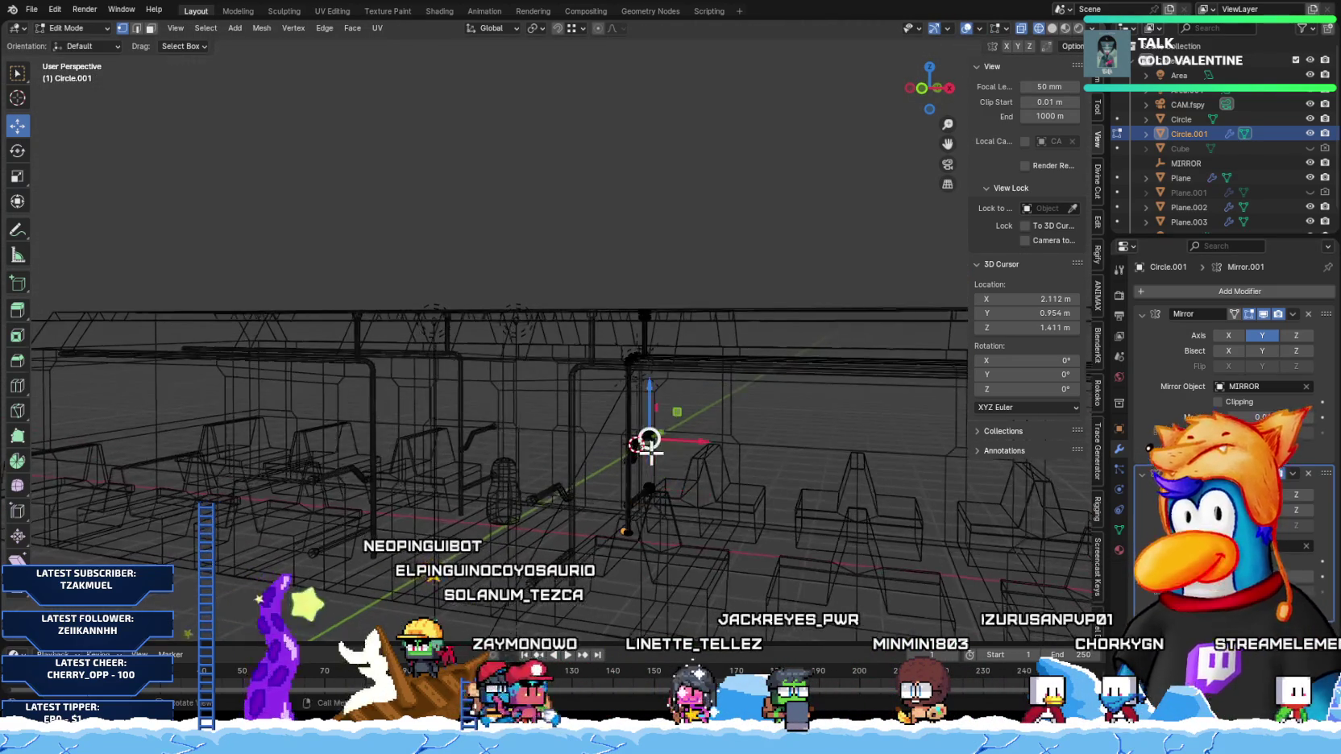
# Step: Re-enter Edit Mode on the pipes and frame them in front orthographic view
pyautogui.scroll(-3, 564, 455)
pyautogui.moveTo(473, 457)
pyautogui.mouseDown(button='middle')
pyautogui.moveTo(541, 457)
pyautogui.moveTo(556, 491)
pyautogui.moveTo(654, 492)
pyautogui.mouseUp(button='middle')
pyautogui.press('Tab')
pyautogui.press('KP_1')
pyautogui.scroll(2, 577, 493)
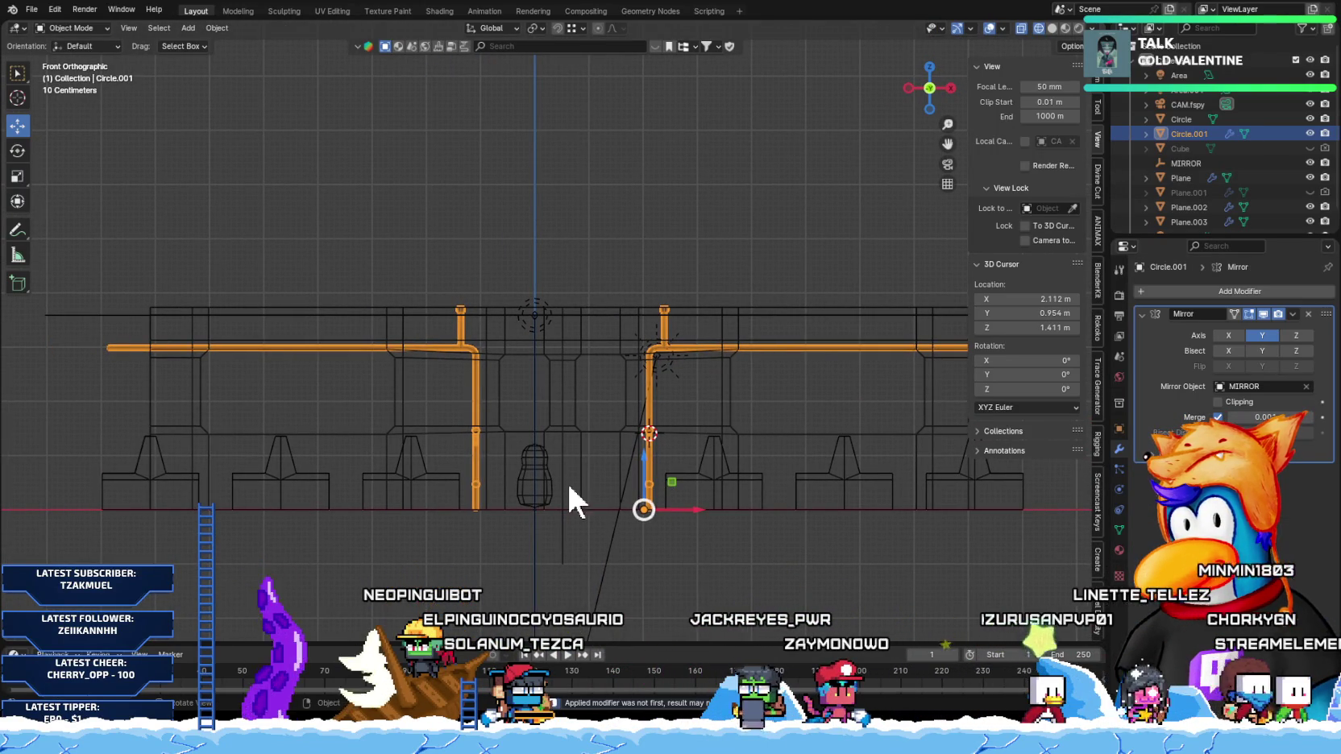
pyautogui.press('Tab')
pyautogui.moveTo(537, 449)
pyautogui.mouseDown(button='middle')
pyautogui.moveTo(469, 464)
pyautogui.moveTo(520, 455)
pyautogui.moveTo(456, 412)
pyautogui.mouseUp(button='middle')
pyautogui.press('KP_1')
pyautogui.scroll(2, 477, 457)
pyautogui.scroll(2, 477, 458)
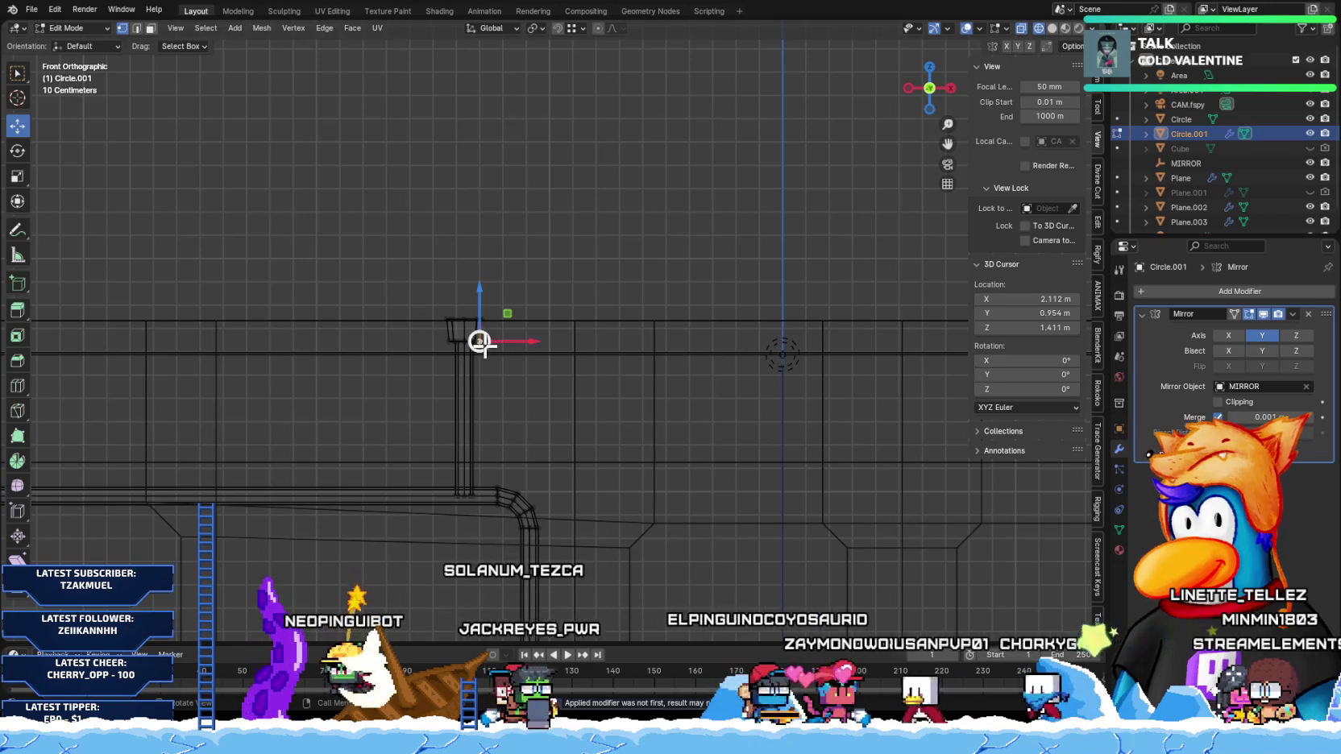
# Step: Shift the left vertical pole along X and isolate the pipe mesh in Local View
pyautogui.press('l')
pyautogui.press('g')
pyautogui.press('x')
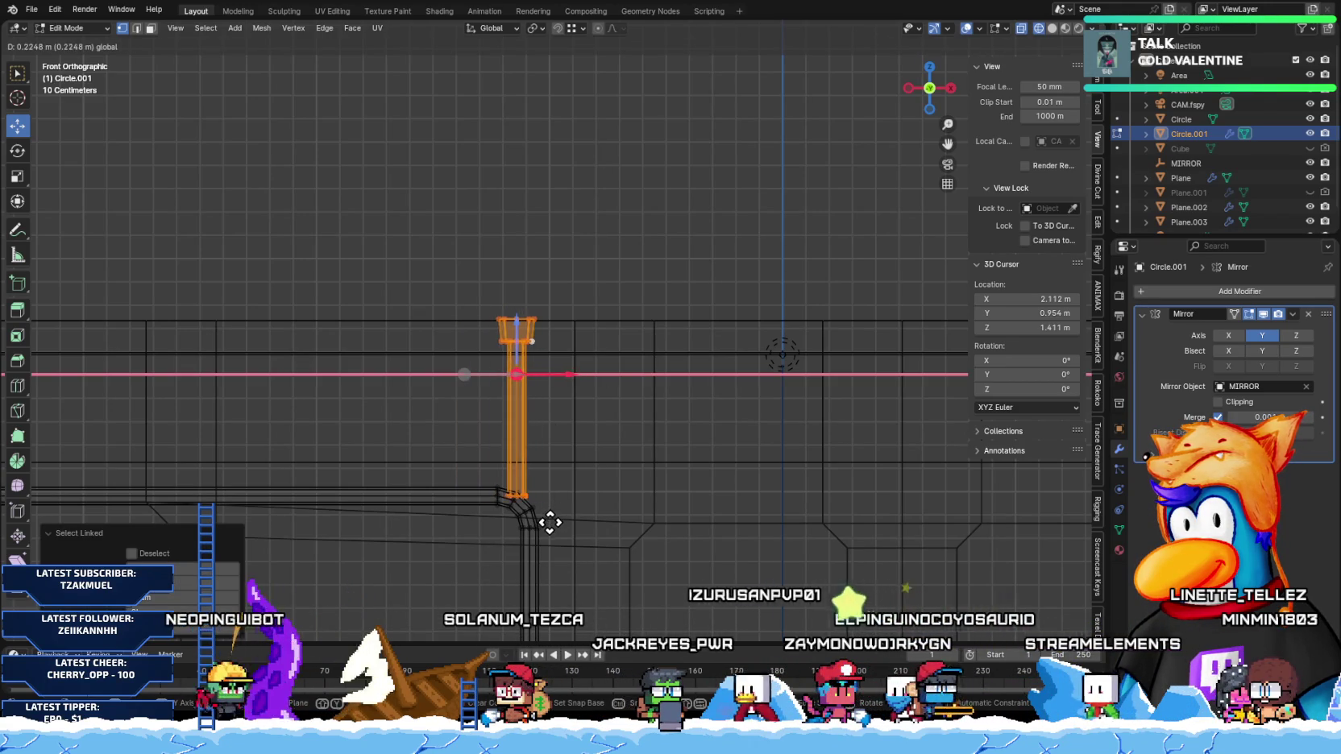
pyautogui.click(549, 522)
pyautogui.scroll(2, 557, 527)
pyautogui.scroll(2, 547, 290)
pyautogui.scroll(4, 571, 543)
pyautogui.scroll(-1, 625, 481)
pyautogui.scroll(-4, 625, 479)
pyautogui.press('KP_Divide')
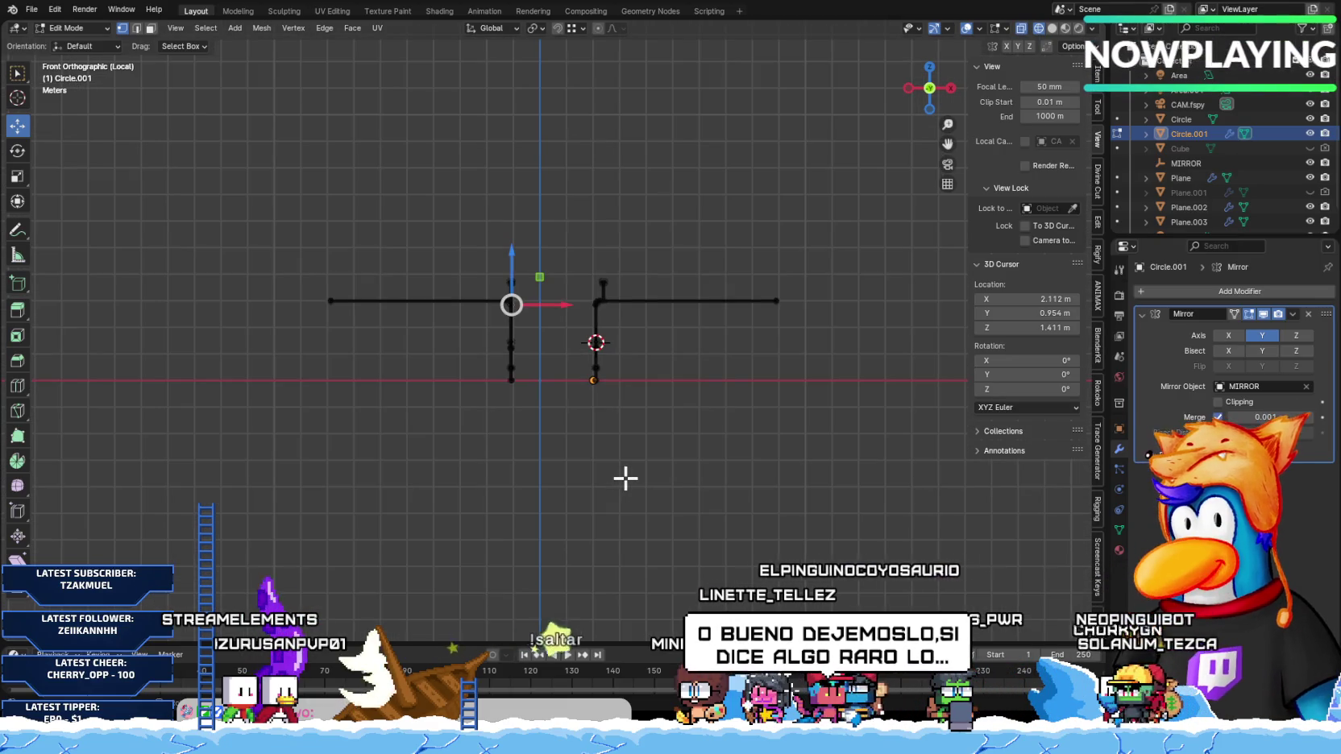
# Step: Delete the redundant vertical pole's vertices
pyautogui.scroll(8, 564, 266)
pyautogui.keyDown('shift'); pyautogui.moveTo(449, 248); pyautogui.dragTo(676, 434, button='middle'); pyautogui.keyUp('shift')
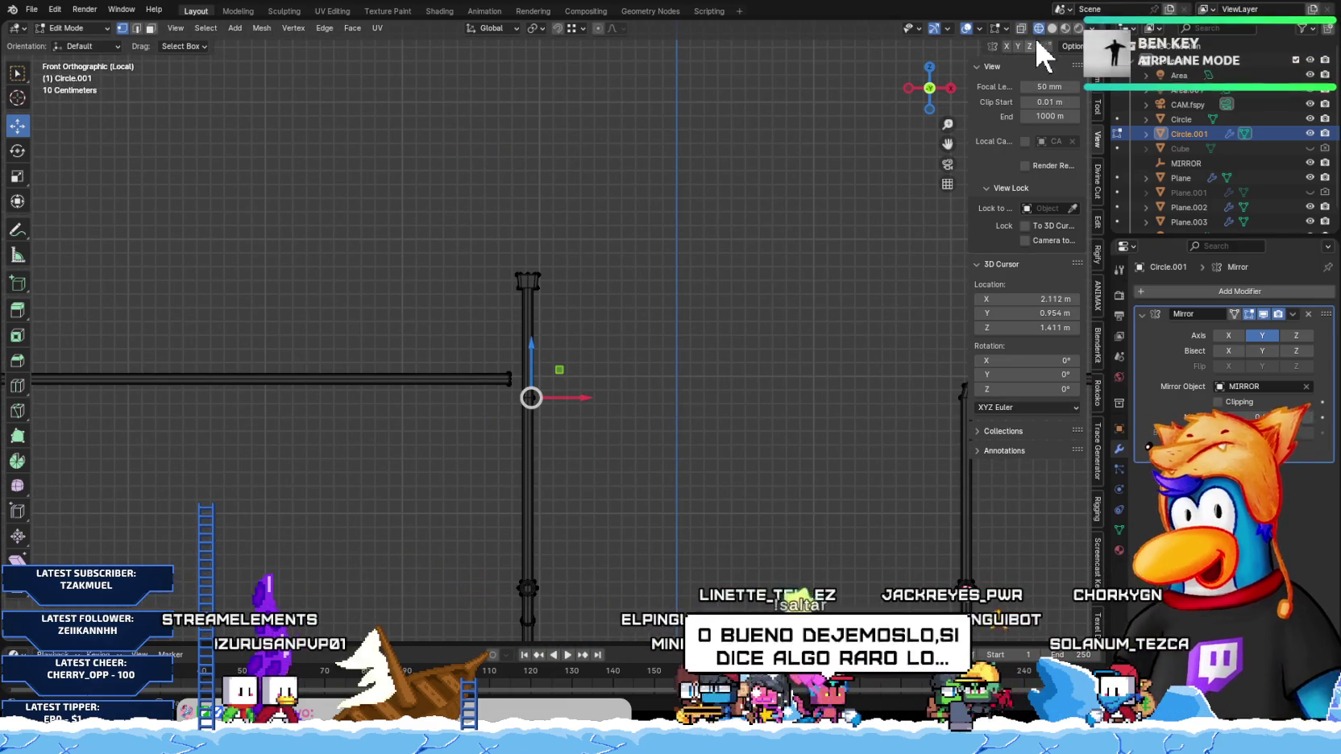
pyautogui.moveTo(542, 525)
pyautogui.mouseDown(button='middle')
pyautogui.moveTo(509, 399)
pyautogui.moveTo(415, 403)
pyautogui.moveTo(544, 385)
pyautogui.moveTo(522, 367)
pyautogui.mouseUp(button='middle')
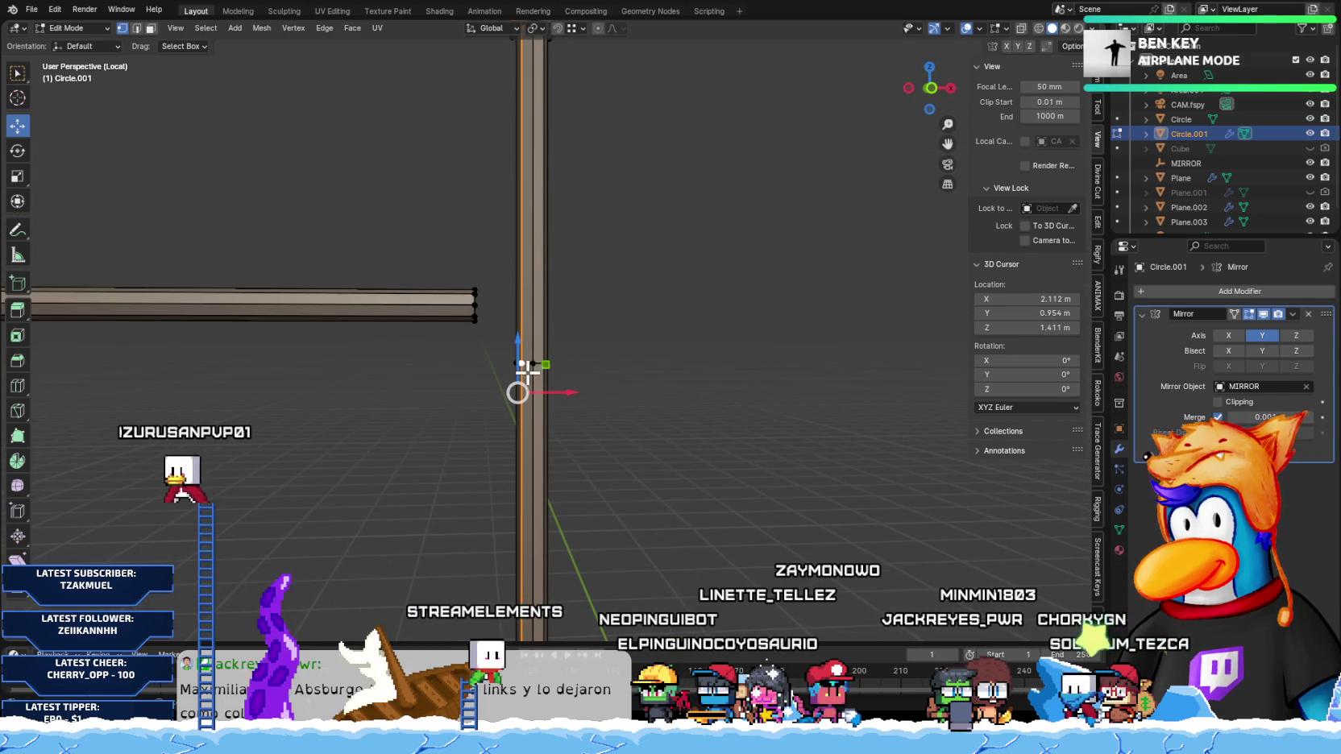
pyautogui.press('l')
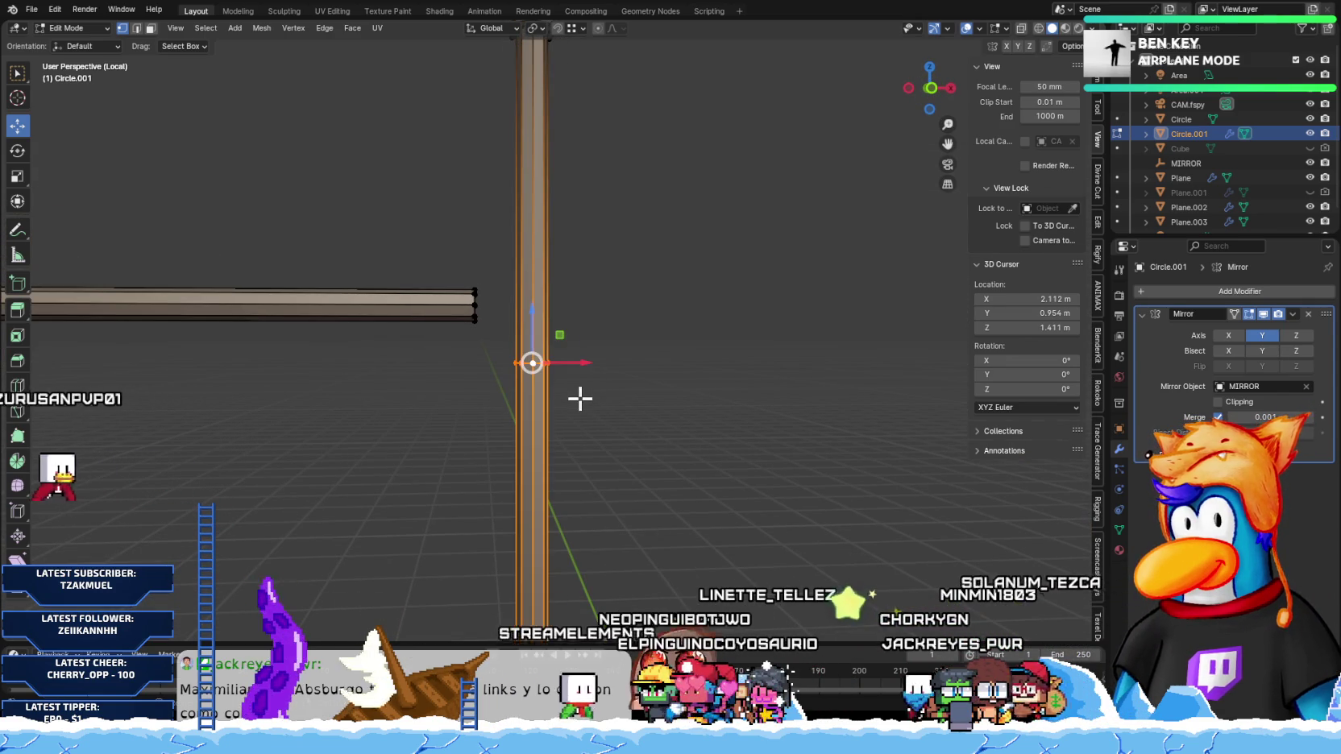
pyautogui.press('x')
pyautogui.click(547, 397)
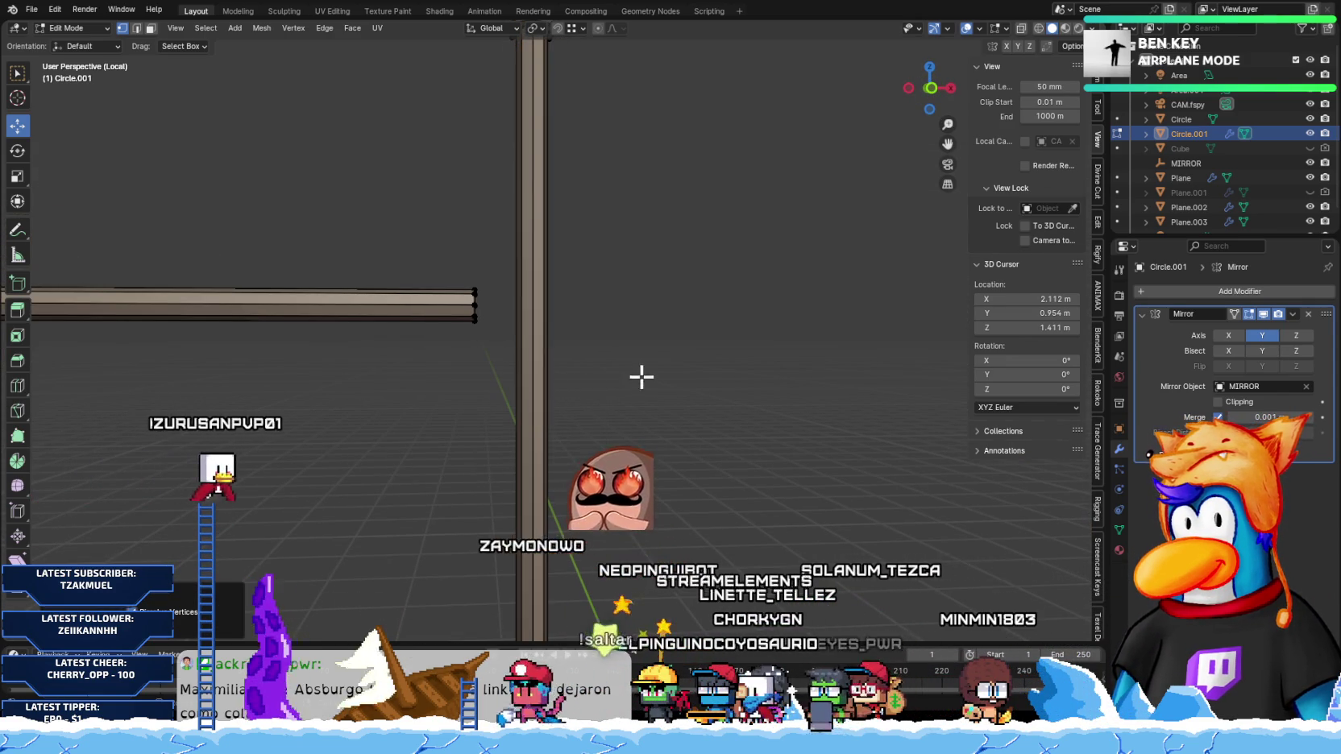
# Step: Extend the horizontal ceiling beam by moving it along X in front view
pyautogui.moveTo(641, 376); pyautogui.dragTo(613, 376, button='middle')
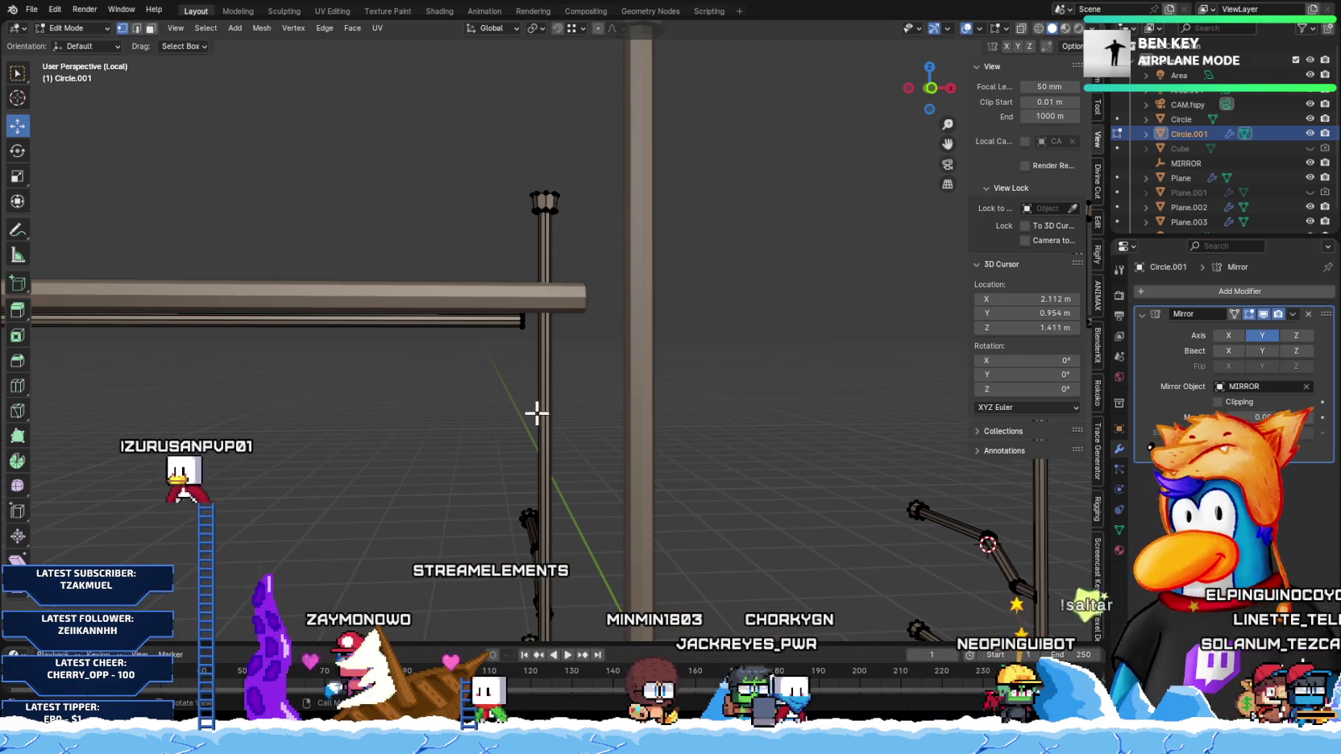
pyautogui.moveTo(518, 373)
pyautogui.mouseDown(button='middle')
pyautogui.moveTo(509, 440)
pyautogui.moveTo(520, 422)
pyautogui.moveTo(497, 428)
pyautogui.moveTo(446, 396)
pyautogui.mouseUp(button='middle')
pyautogui.click(483, 464)
pyautogui.press('KP_1')
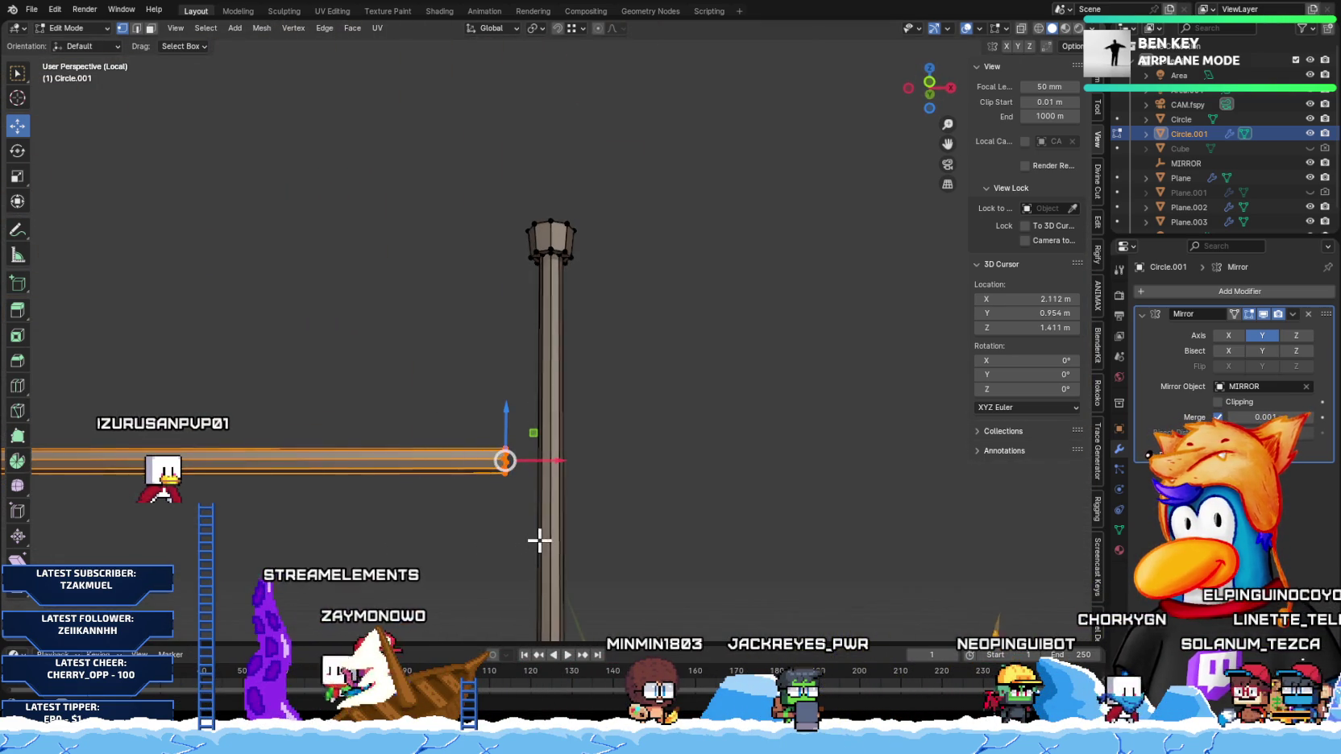
pyautogui.scroll(2, 548, 416)
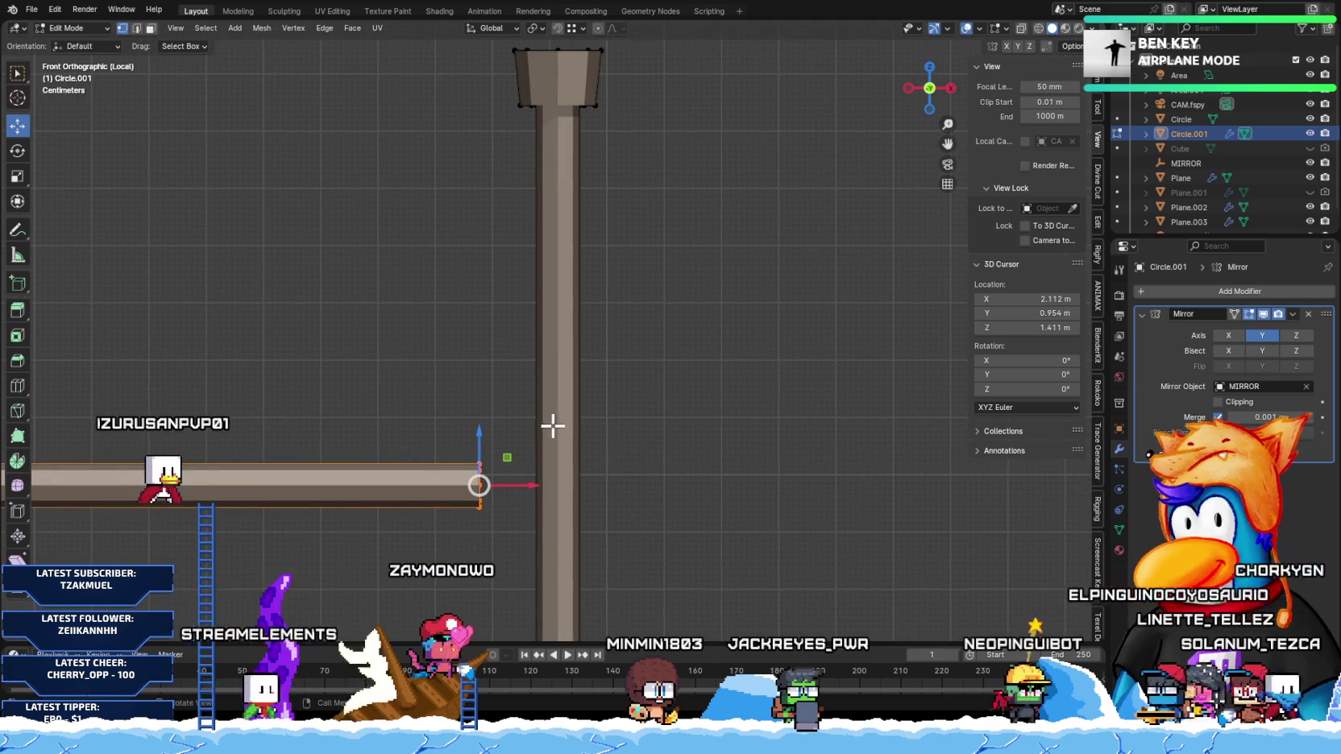
pyautogui.press('g')
pyautogui.press('x')
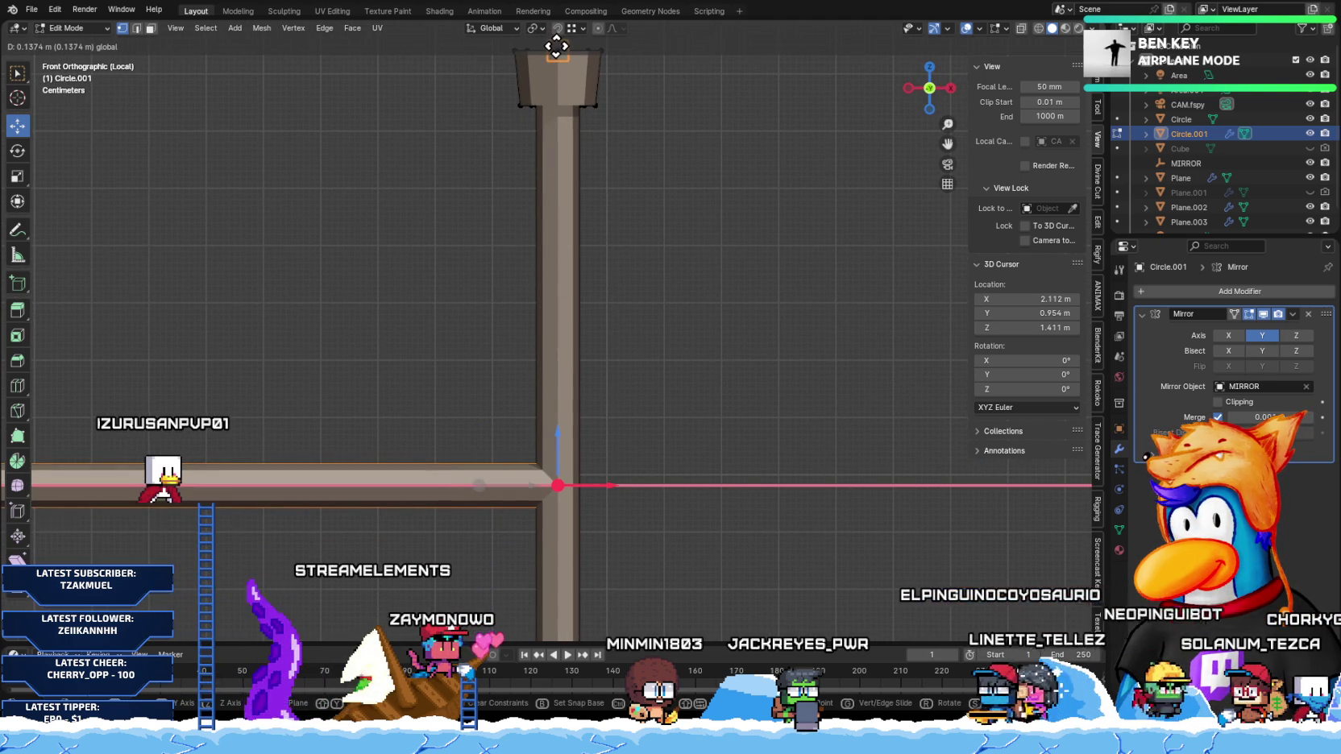
pyautogui.click(556, 46)
pyautogui.scroll(-5, 570, 544)
# Step: Place a strap handle piece further left along the beam and exit Local View
pyautogui.keyDown('shift'); pyautogui.moveTo(571, 545); pyautogui.dragTo(702, 516, button='middle'); pyautogui.keyUp('shift')
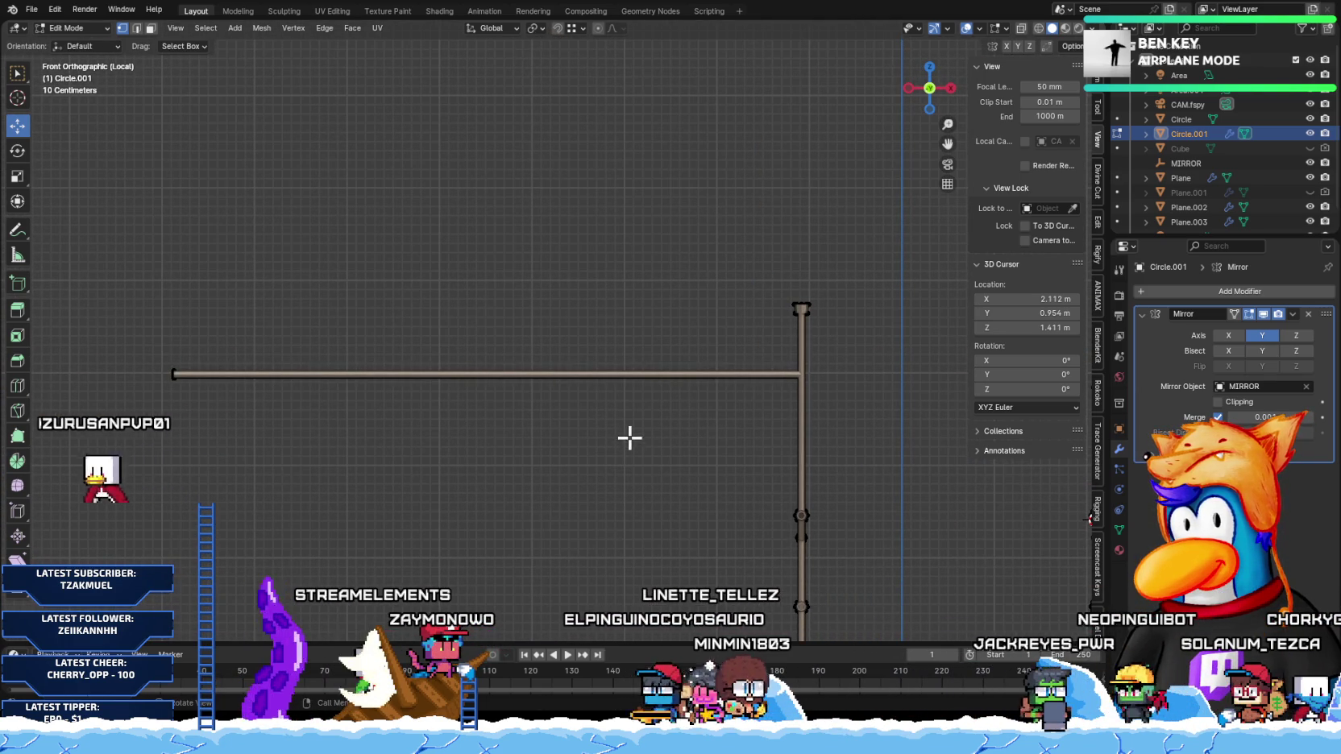
pyautogui.scroll(-1, 709, 362)
pyautogui.moveTo(709, 362)
pyautogui.keyDown('shift'); pyautogui.mouseDown(button='middle')
pyautogui.moveTo(615, 404)
pyautogui.moveTo(597, 438)
pyautogui.mouseUp(button='middle'); pyautogui.keyUp('shift')
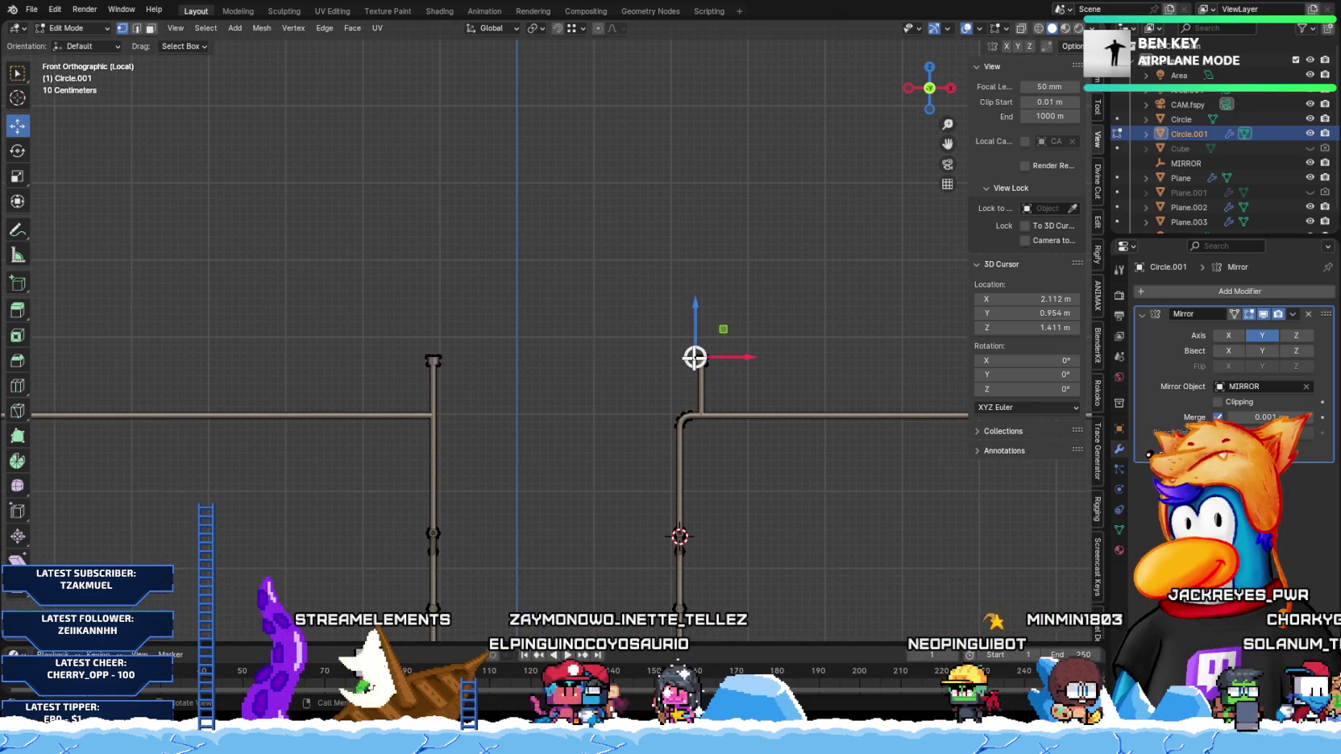
pyautogui.press('l')
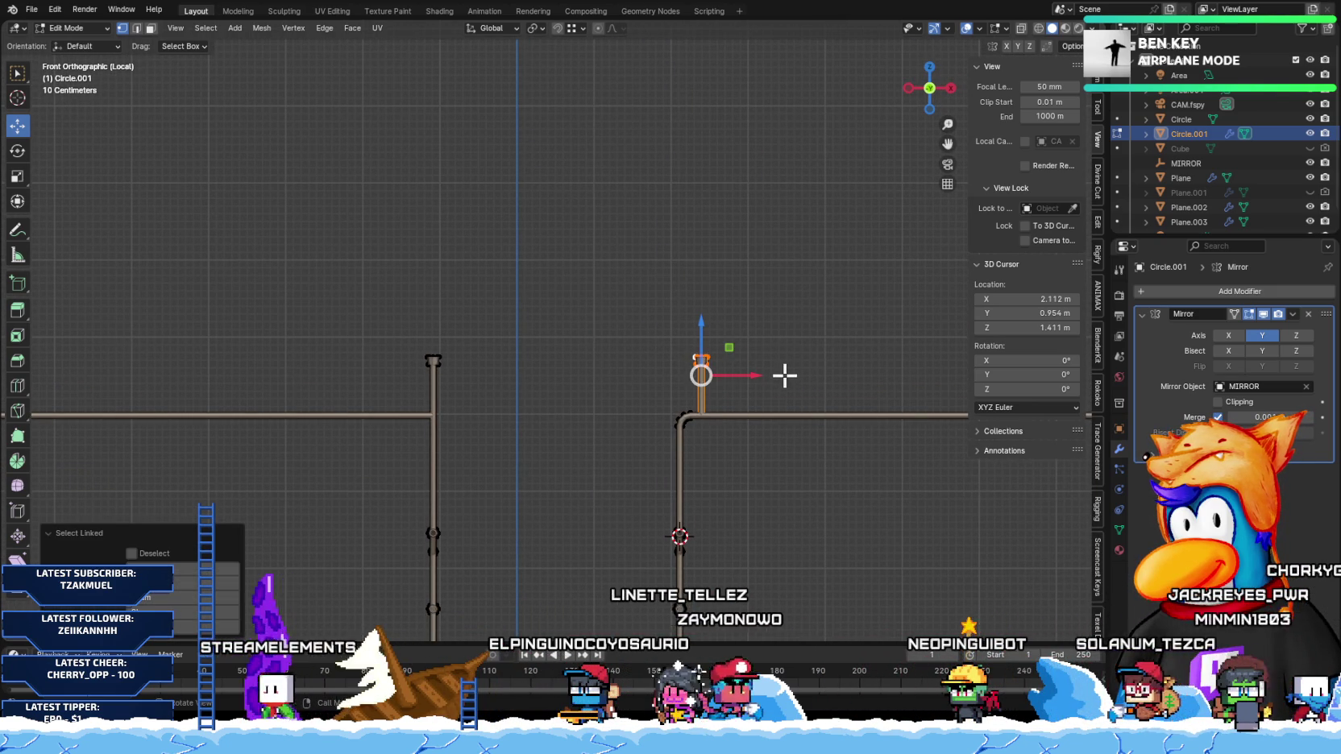
pyautogui.moveTo(765, 376); pyautogui.dragTo(461, 414)
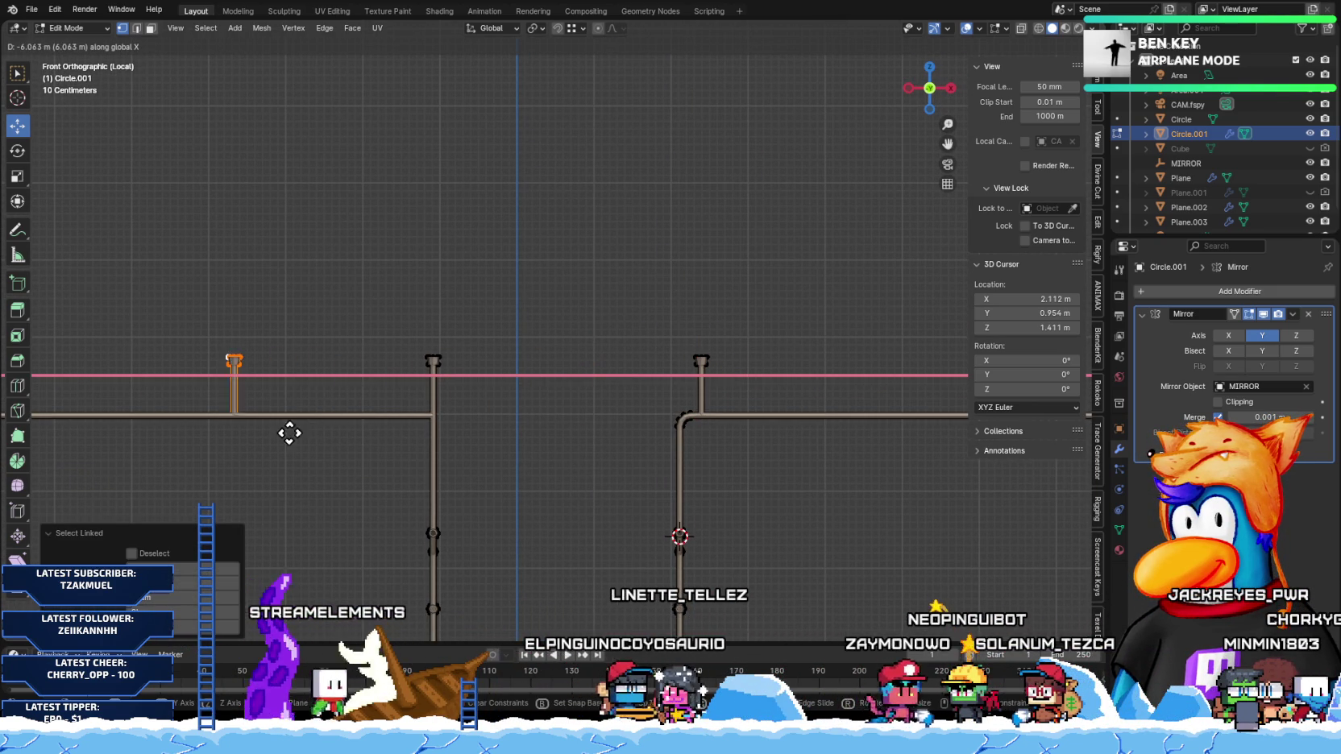
pyautogui.click(363, 442)
pyautogui.moveTo(363, 443)
pyautogui.mouseDown(button='middle')
pyautogui.moveTo(346, 436)
pyautogui.moveTo(653, 404)
pyautogui.mouseUp(button='middle')
pyautogui.press('KP_Divide')
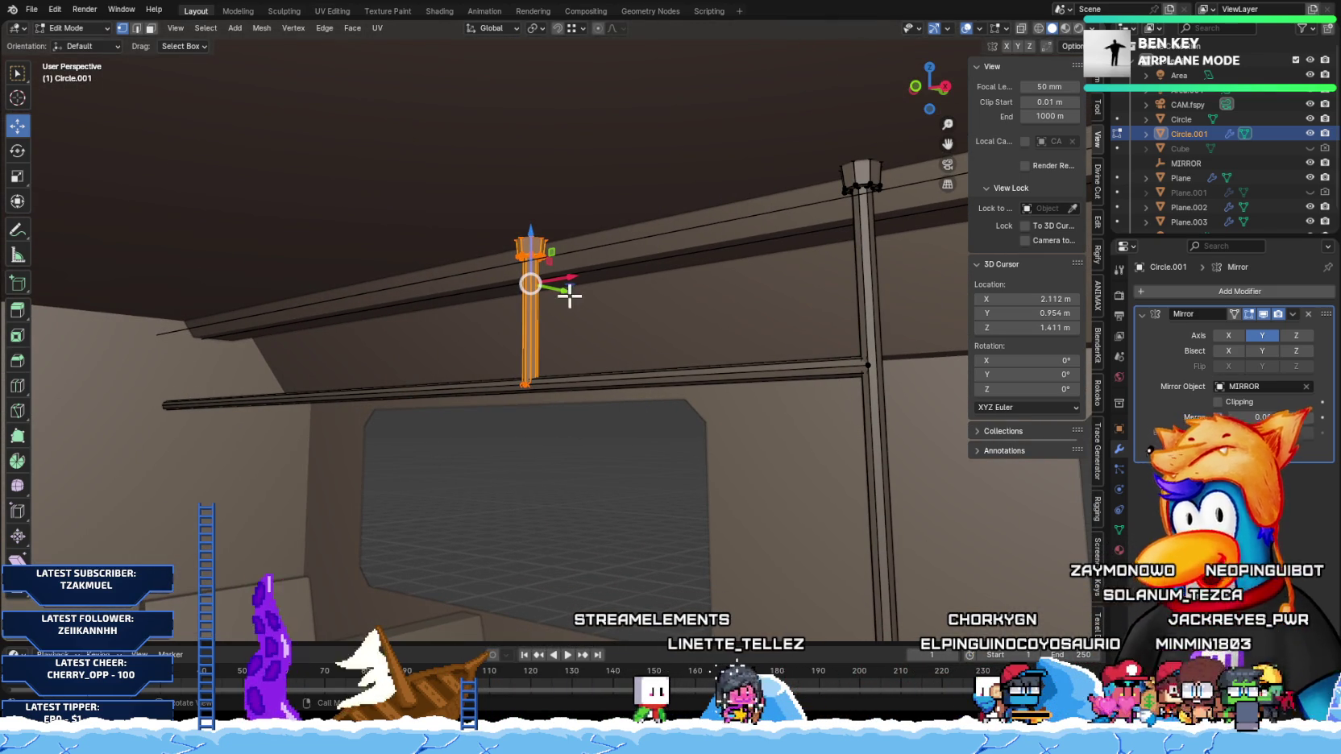
# Step: Fine-tune the handle's X position with two moves, then return to Object Mode
pyautogui.press('g')
pyautogui.press('x')
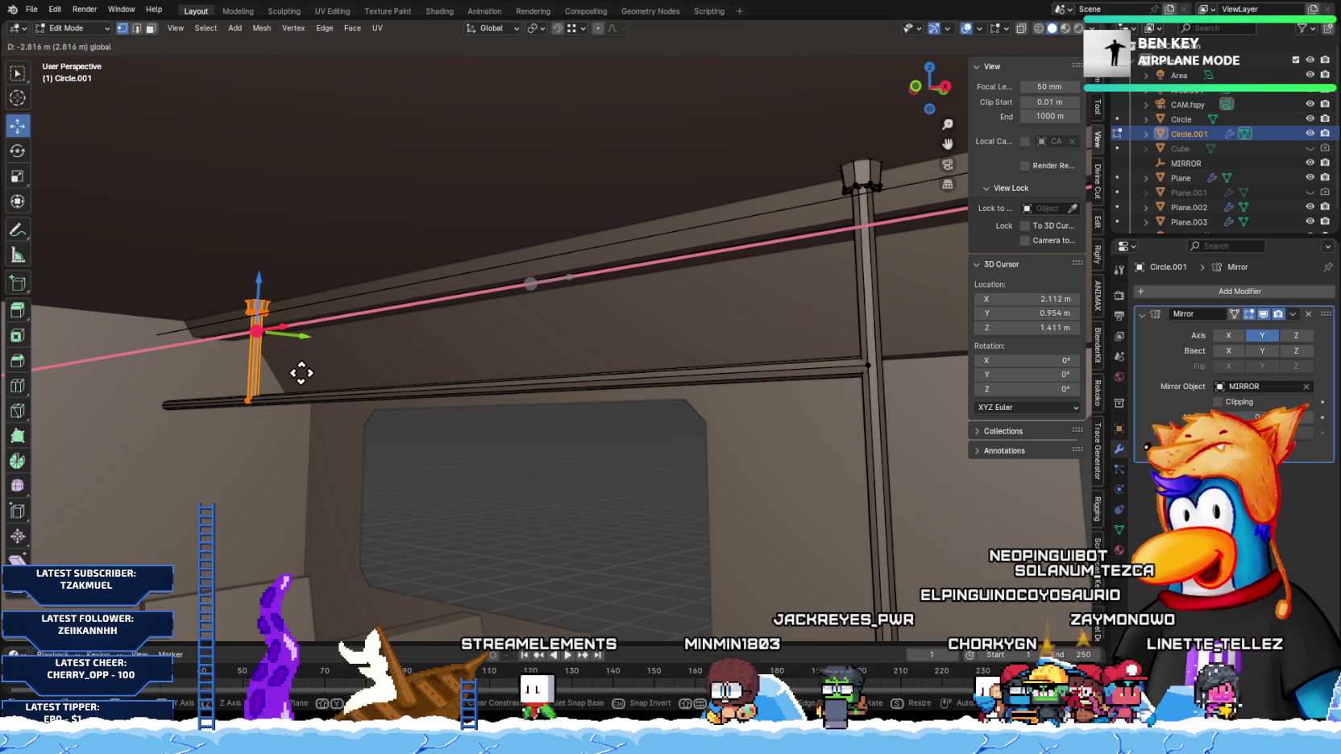
pyautogui.click(300, 372)
pyautogui.moveTo(300, 372)
pyautogui.mouseDown(button='middle')
pyautogui.moveTo(269, 419)
pyautogui.moveTo(338, 433)
pyautogui.moveTo(368, 419)
pyautogui.moveTo(382, 433)
pyautogui.moveTo(389, 413)
pyautogui.mouseUp(button='middle')
pyautogui.press('g')
pyautogui.press('x')
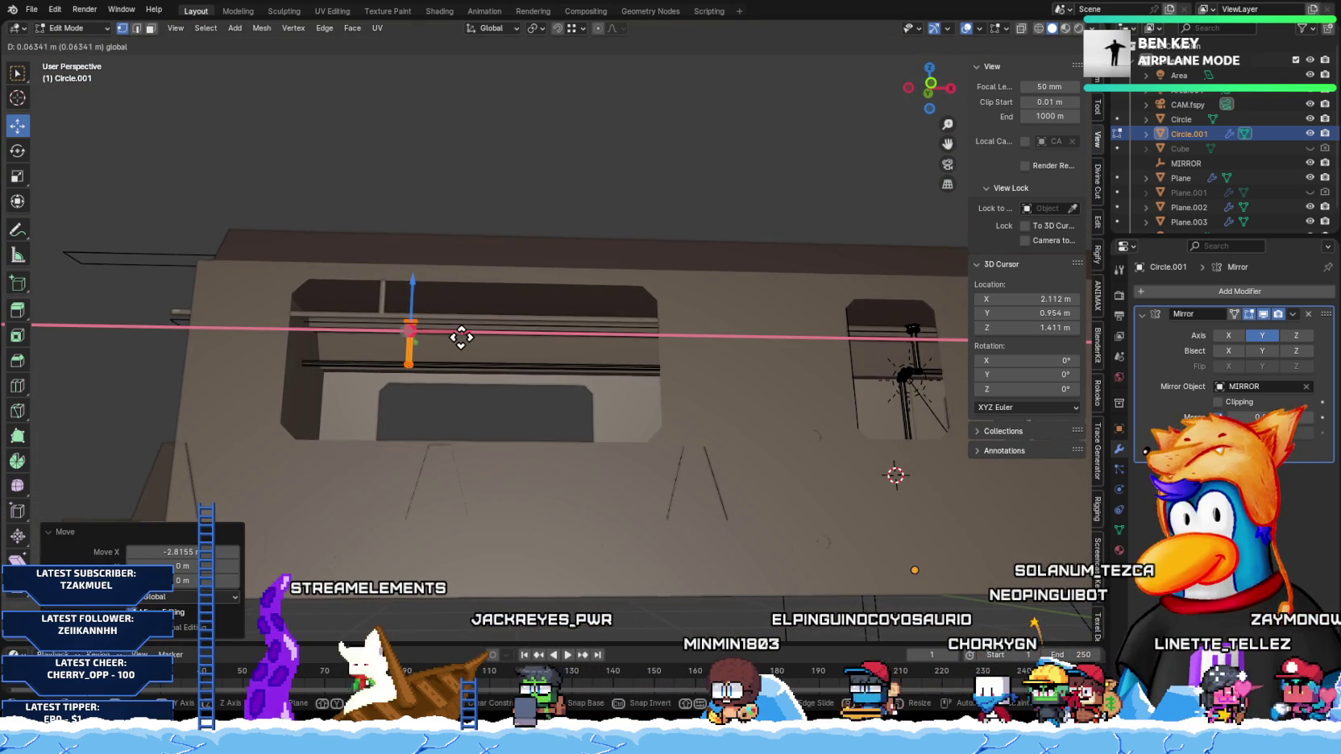
pyautogui.click(467, 336)
pyautogui.scroll(-3, 483, 355)
pyautogui.moveTo(488, 365)
pyautogui.mouseDown(button='middle')
pyautogui.moveTo(419, 338)
pyautogui.moveTo(388, 368)
pyautogui.mouseUp(button='middle')
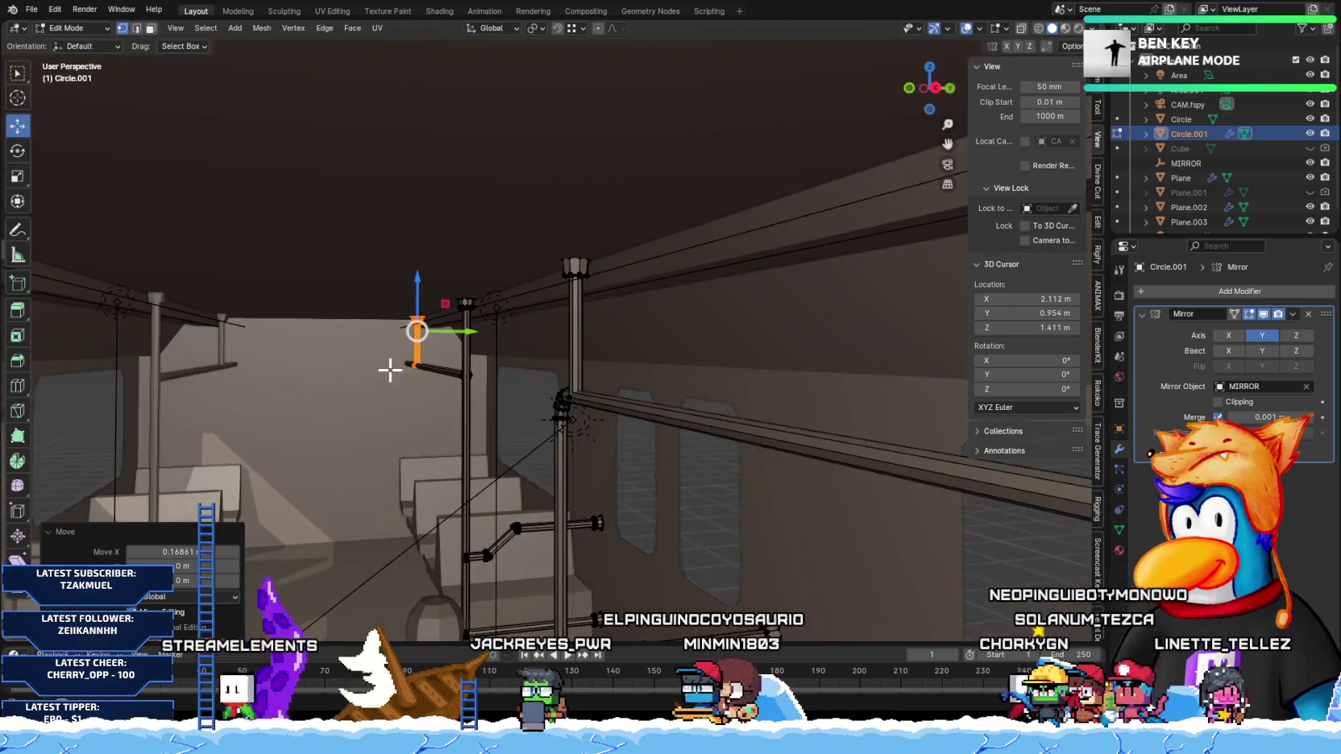
pyautogui.press('Tab')
pyautogui.scroll(-8, 466, 457)
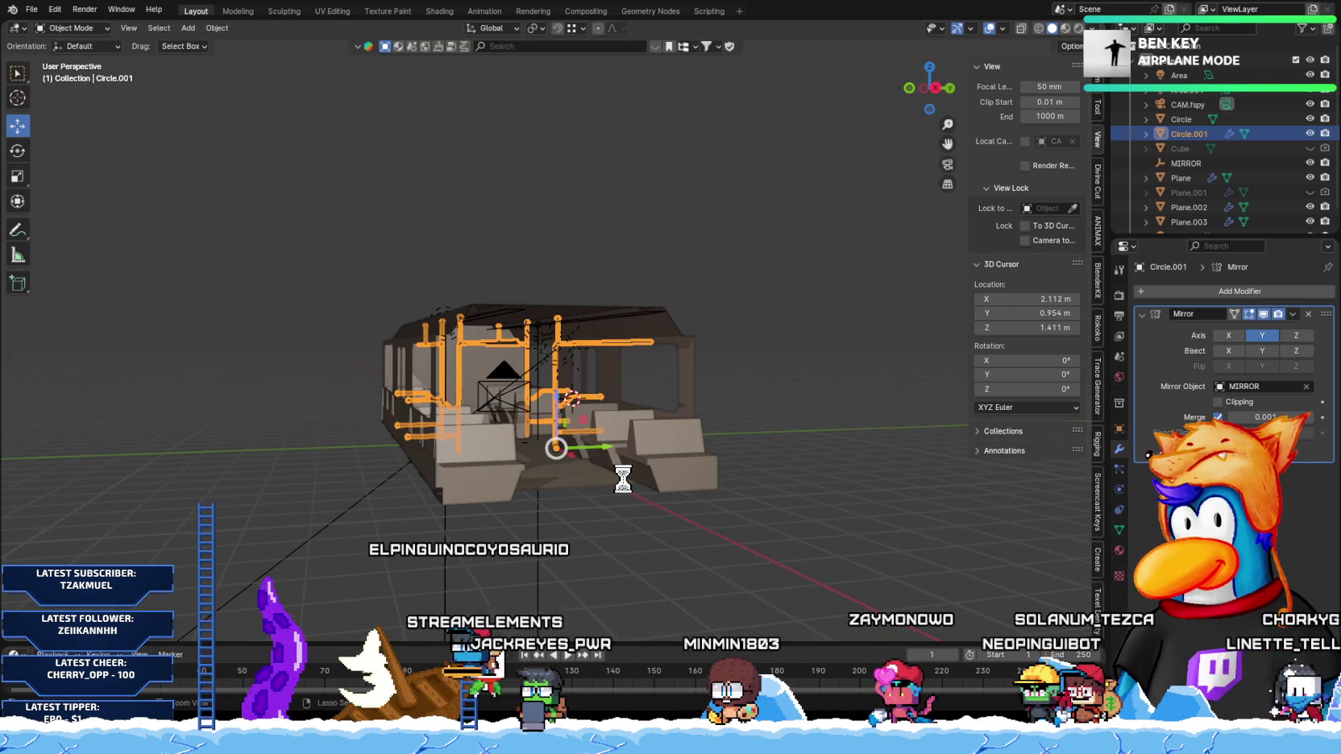
# Step: Clear the selection, zoom into the interior and isolate the Circle.001 ceiling poles in Local View
pyautogui.moveTo(618, 475)
pyautogui.mouseDown(button='middle')
pyautogui.moveTo(581, 477)
pyautogui.moveTo(776, 332)
pyautogui.mouseUp(button='middle')
pyautogui.click(771, 274)
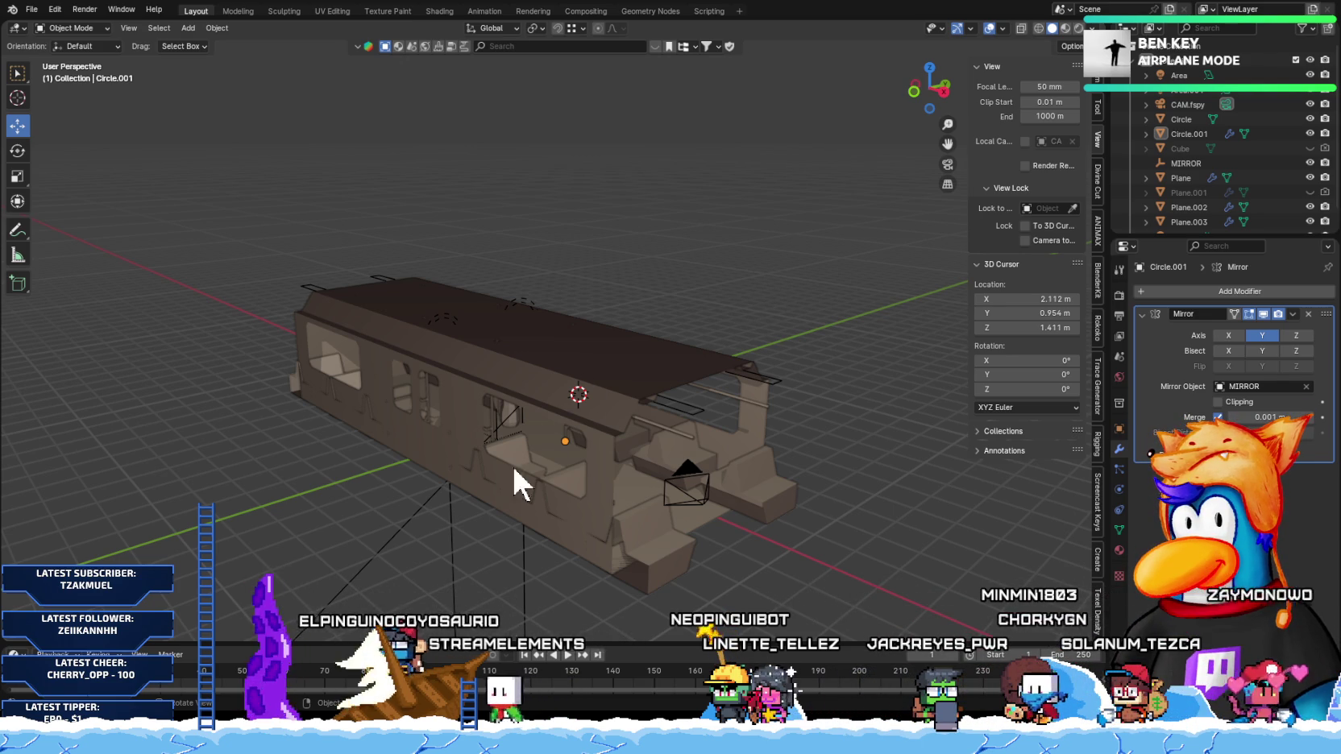
pyautogui.moveTo(658, 526)
pyautogui.mouseDown(button='middle')
pyautogui.moveTo(561, 459)
pyautogui.moveTo(564, 490)
pyautogui.mouseUp(button='middle')
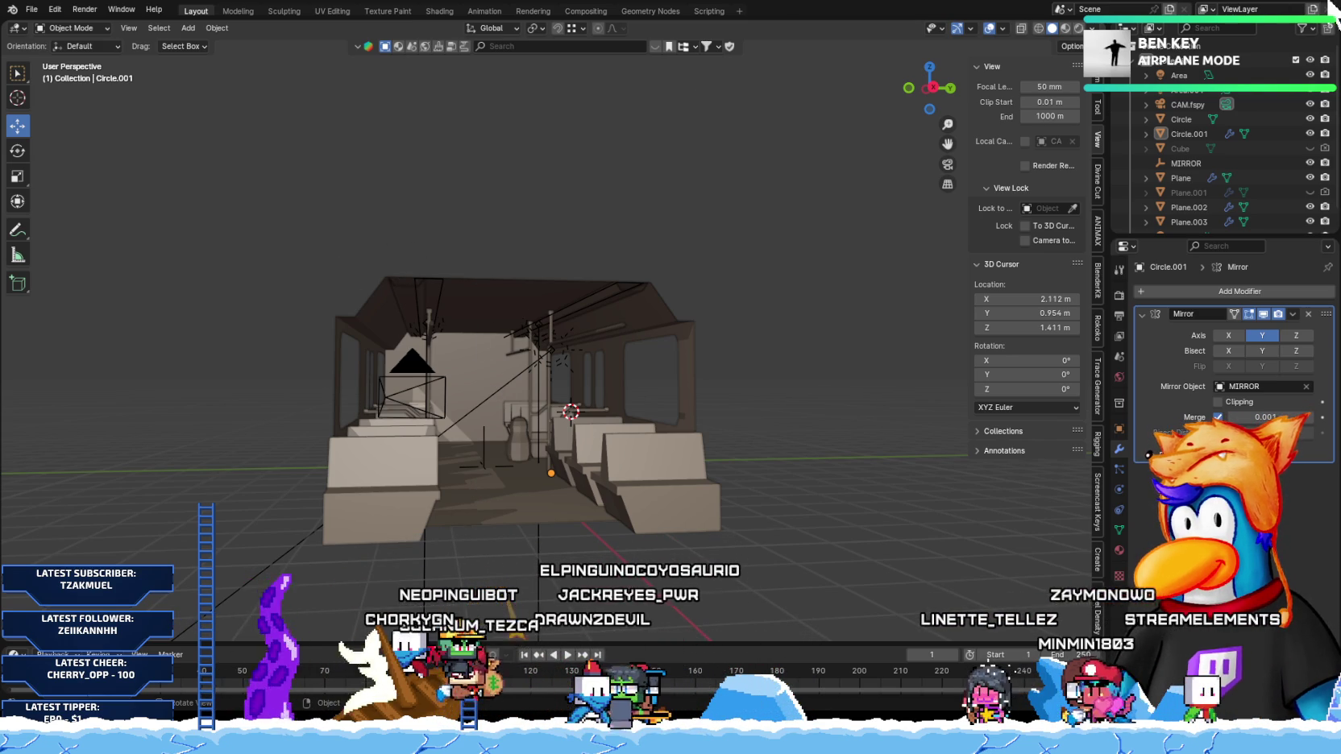
pyautogui.scroll(5, 495, 373)
pyautogui.click(478, 368)
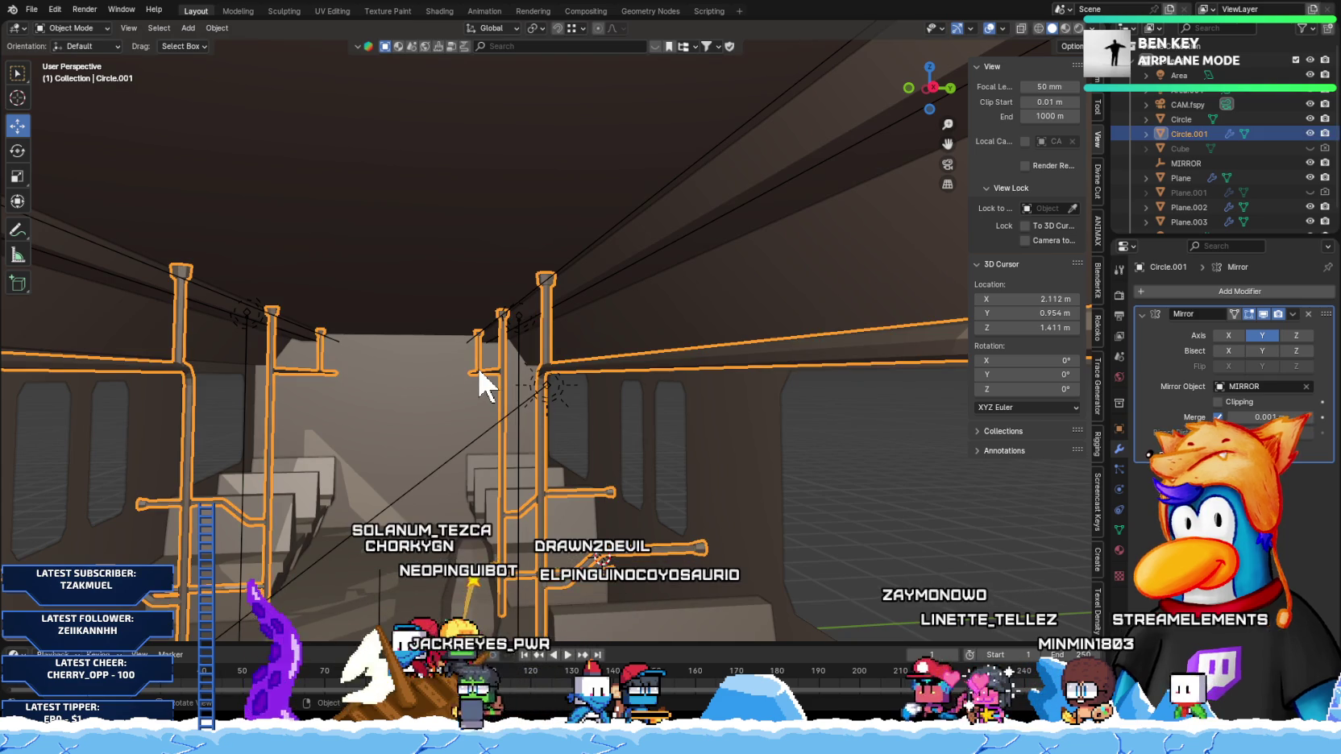
pyautogui.press('KP_Divide')
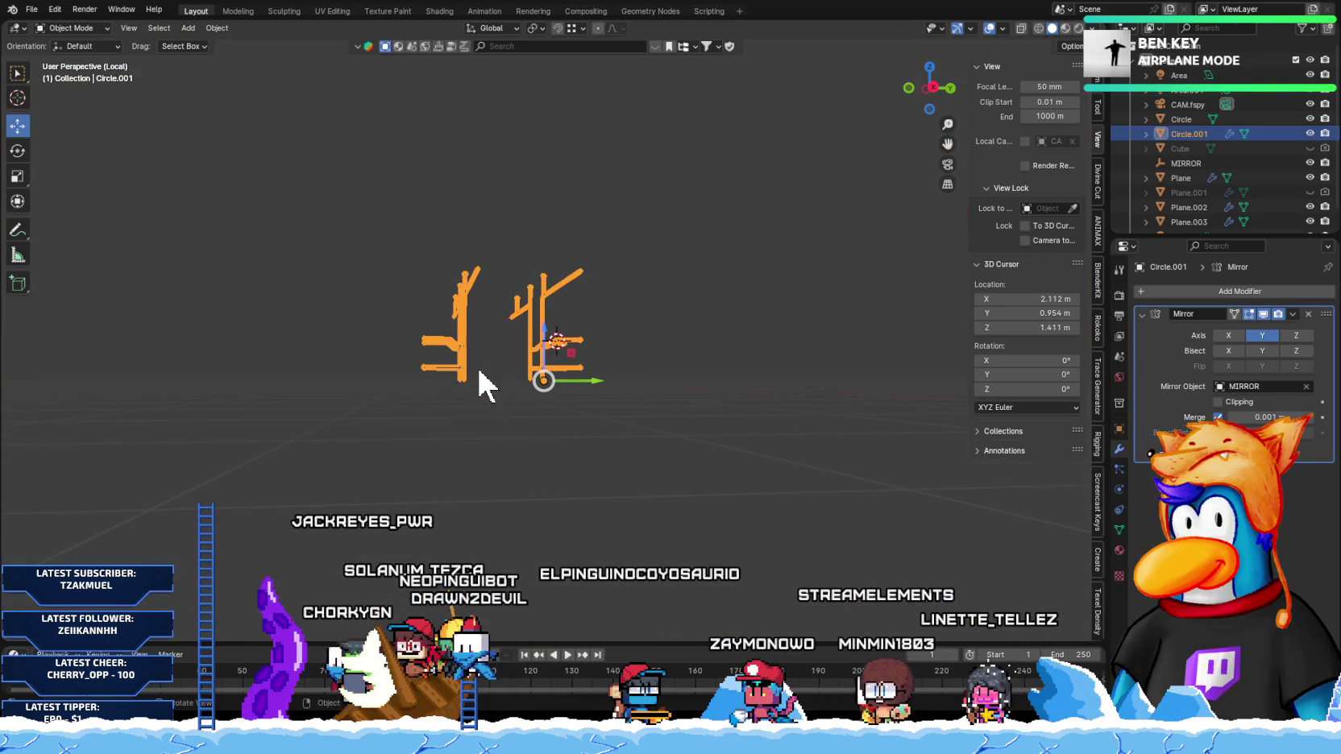
# Step: Enter Edit Mode on the pole mesh, select it all, and frame it in front view
pyautogui.press('Tab')
pyautogui.press('a')
pyautogui.press('KP_Decimal')
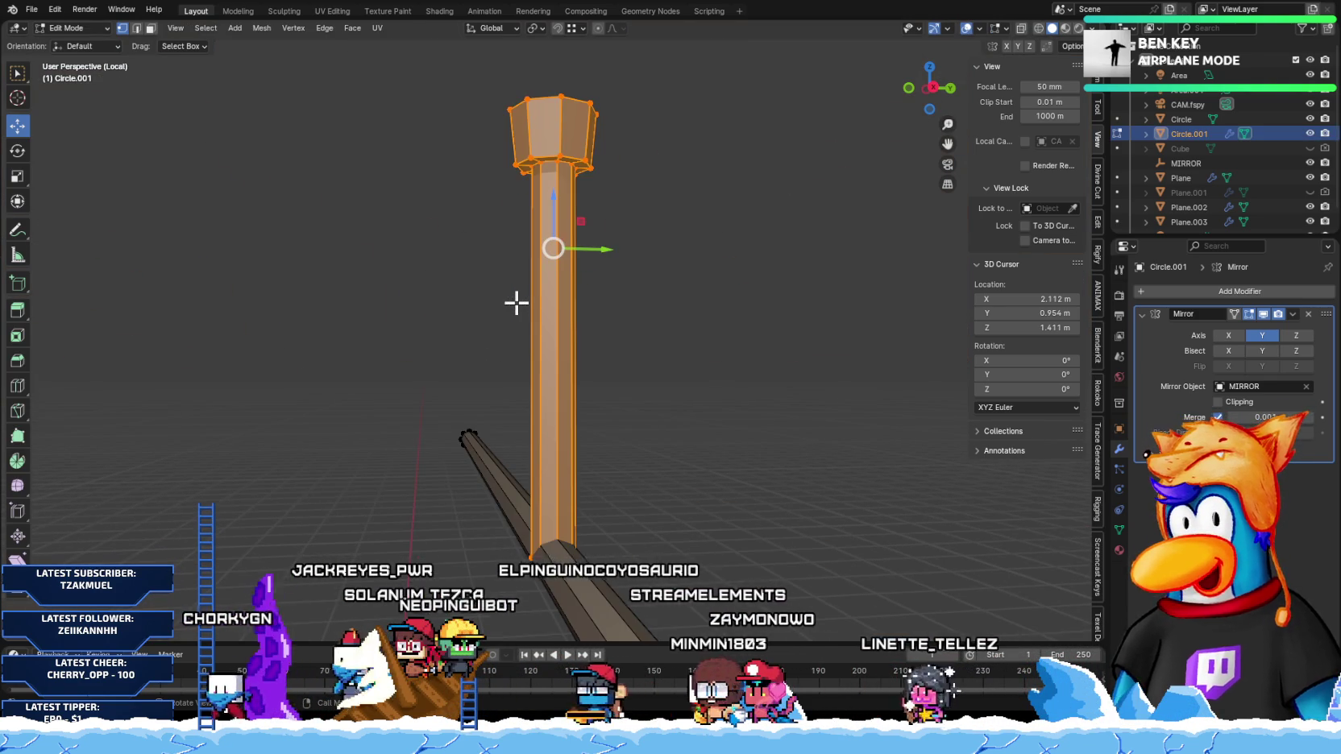
pyautogui.press('KP_1')
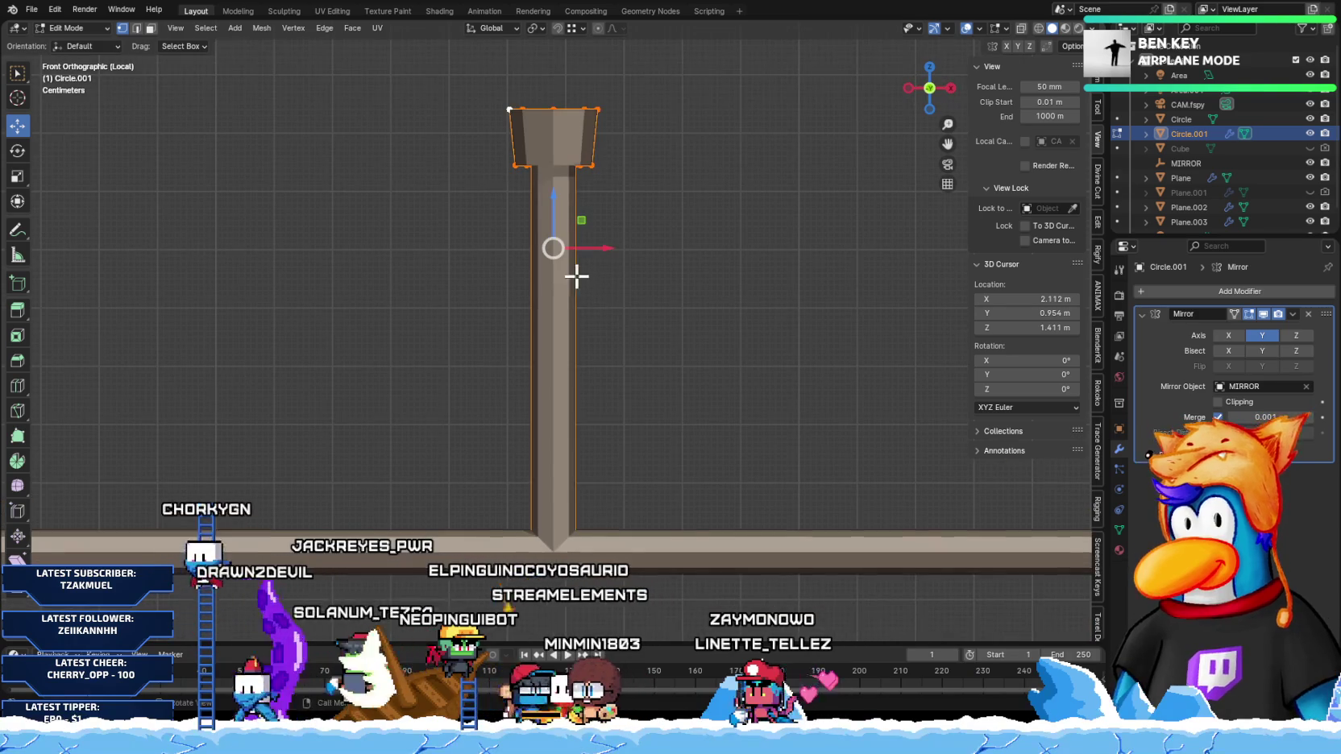
# Step: Duplicate the flared pole top and rotate the copy 90 degrees into a horizontal arm
pyautogui.hotkey('shift', 'd')
pyautogui.click(428, 330)
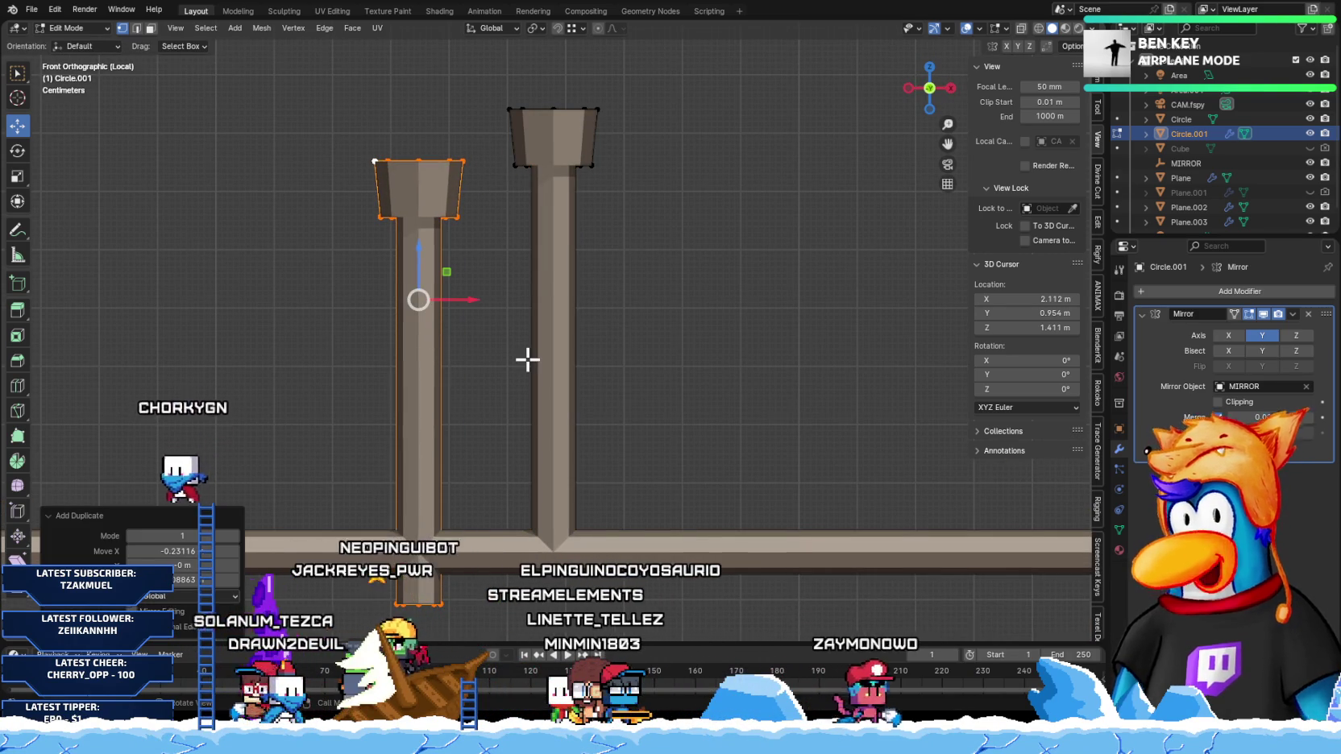
pyautogui.write('r90')
pyautogui.scroll(-5, 524, 354)
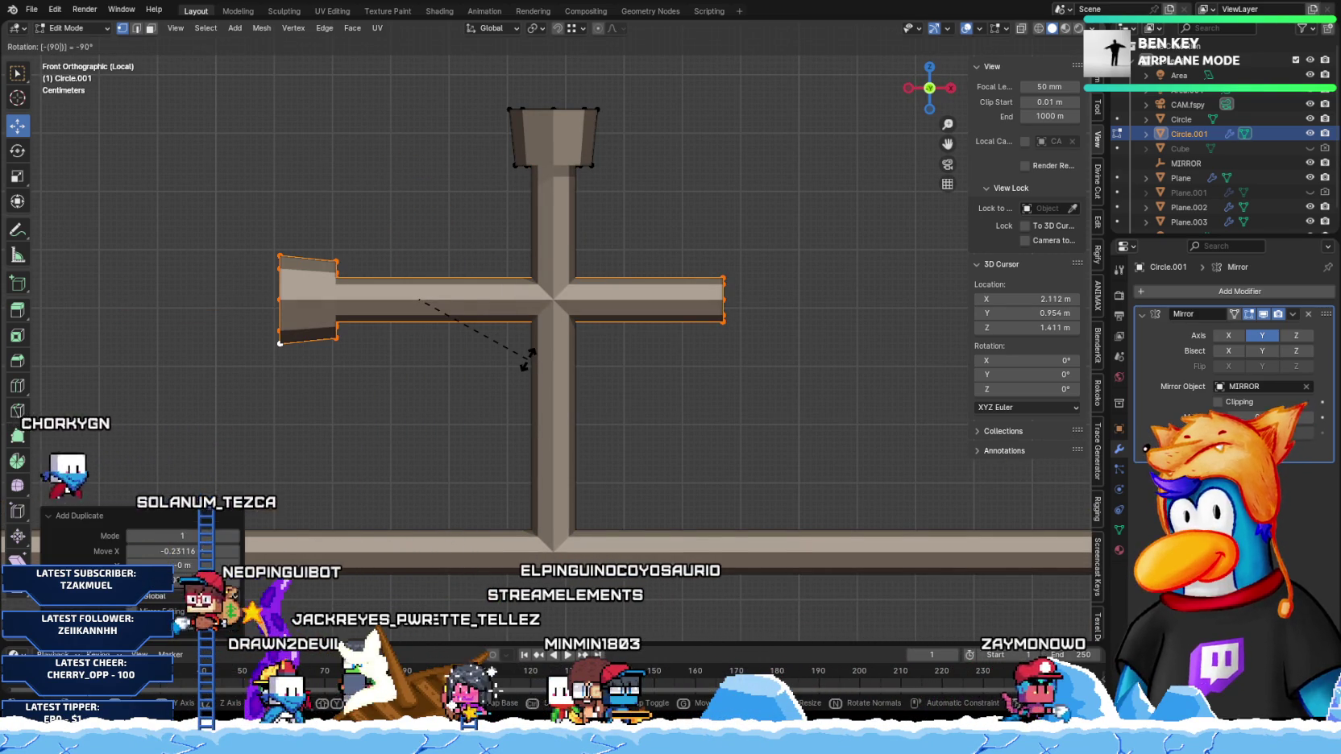
pyautogui.press('Return')
pyautogui.keyDown('shift'); pyautogui.moveTo(449, 313); pyautogui.dragTo(733, 287, button='middle'); pyautogui.keyUp('shift')
pyautogui.scroll(-4, 719, 305)
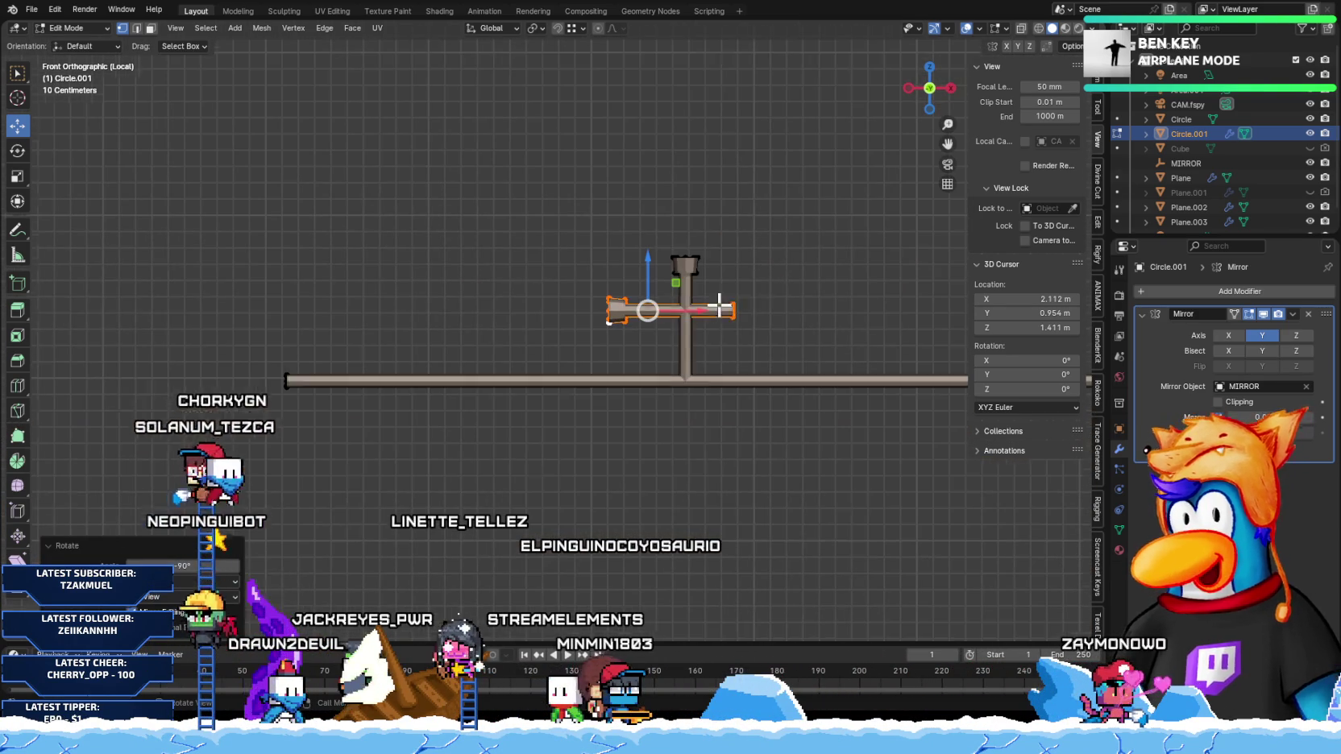
pyautogui.moveTo(646, 308); pyautogui.dragTo(218, 351)
pyautogui.scroll(2, 467, 360)
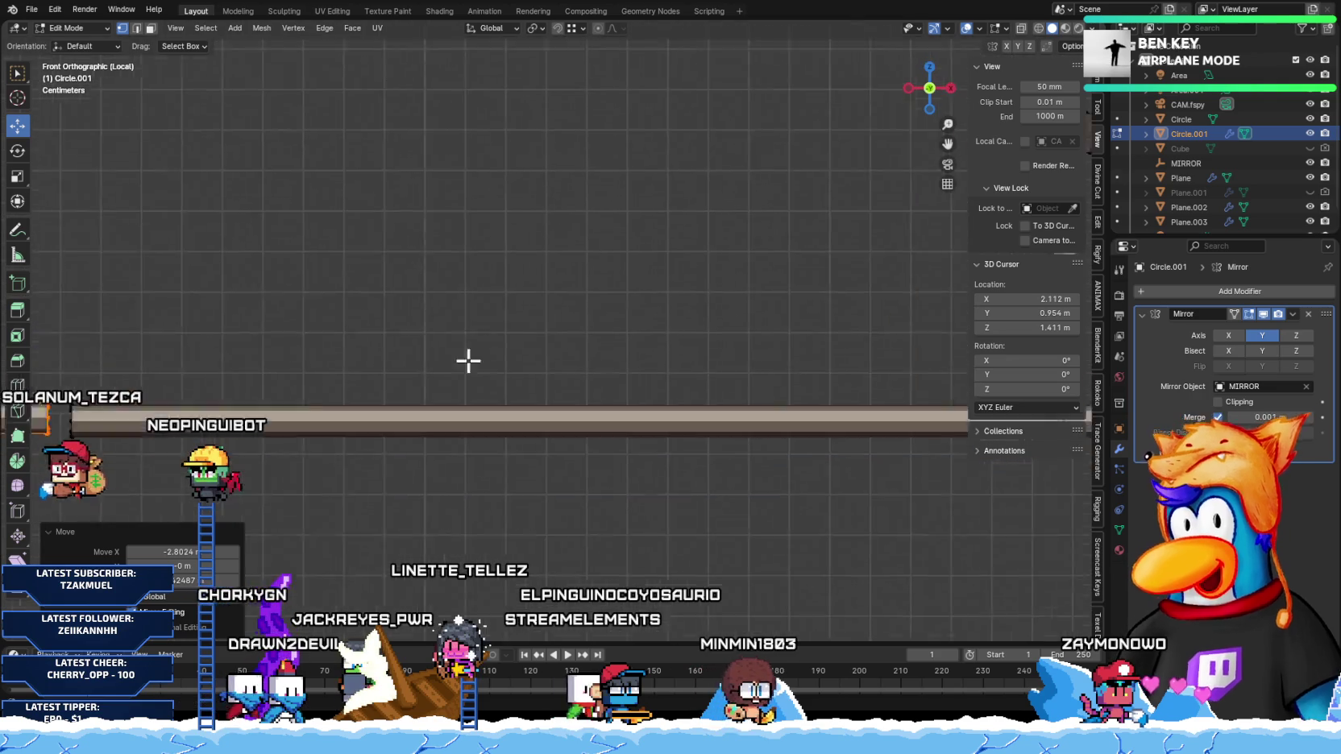
pyautogui.scroll(2, 337, 382)
pyautogui.keyDown('shift'); pyautogui.moveTo(338, 382); pyautogui.dragTo(481, 374, button='middle'); pyautogui.keyUp('shift')
pyautogui.scroll(3, 294, 288)
# Step: Align the new pipe piece vertically and slide its end vertices onto the long bar
pyautogui.press('g')
pyautogui.press('z')
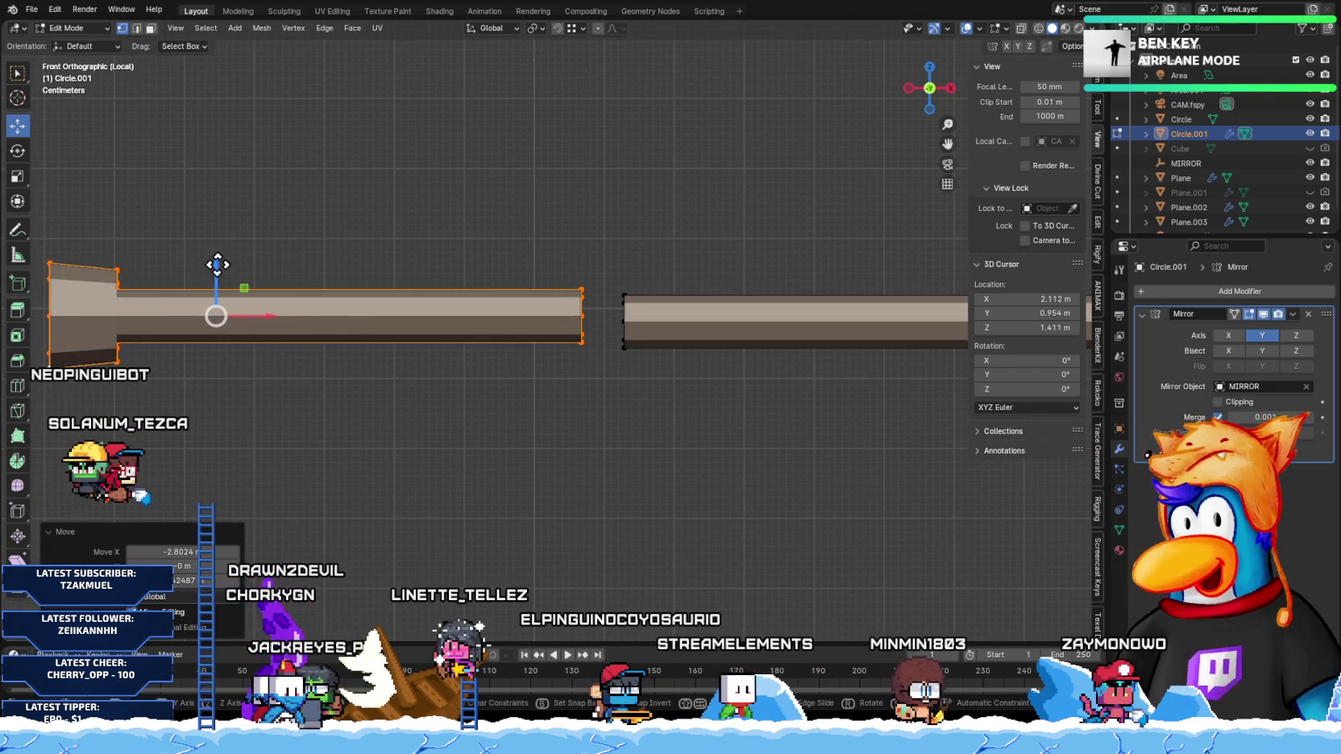
pyautogui.click(623, 323)
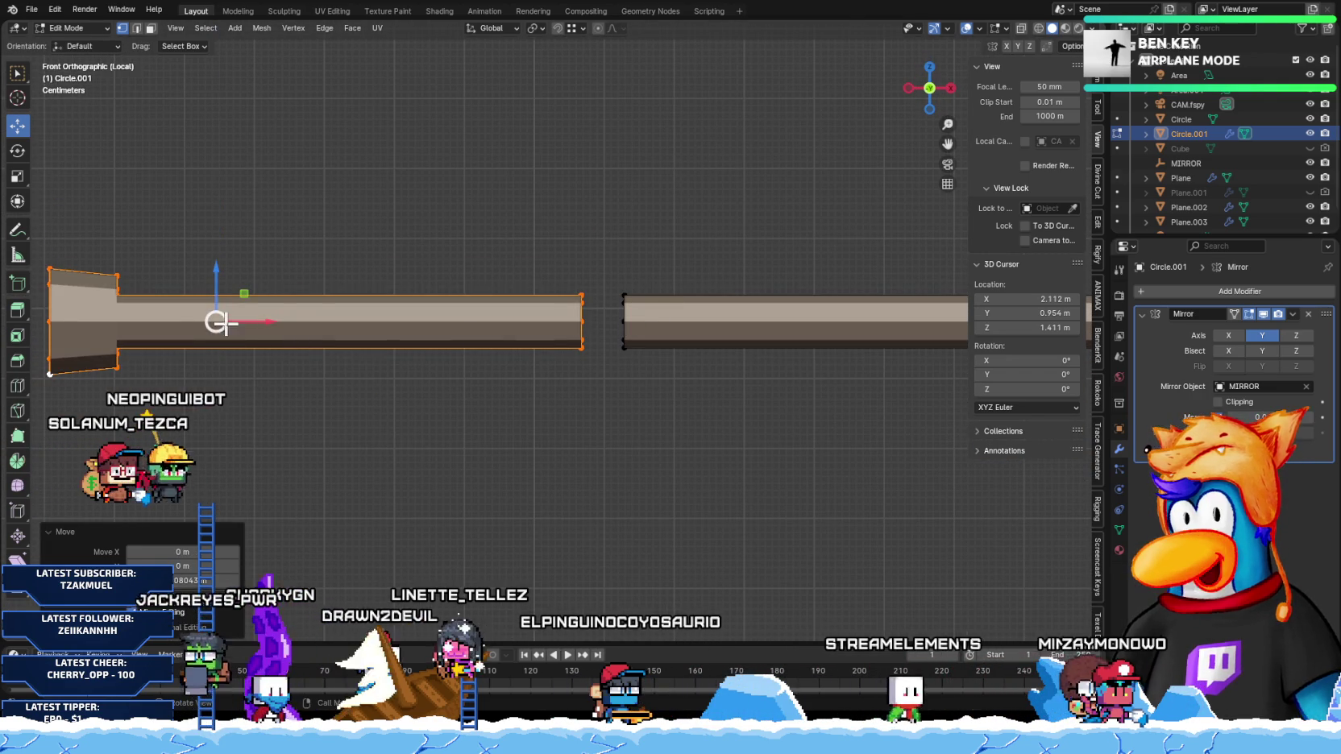
pyautogui.moveTo(598, 417); pyautogui.dragTo(598, 418)
pyautogui.moveTo(536, 225); pyautogui.dragTo(611, 446)
pyautogui.press('g')
pyautogui.press('z')
pyautogui.click(581, 322)
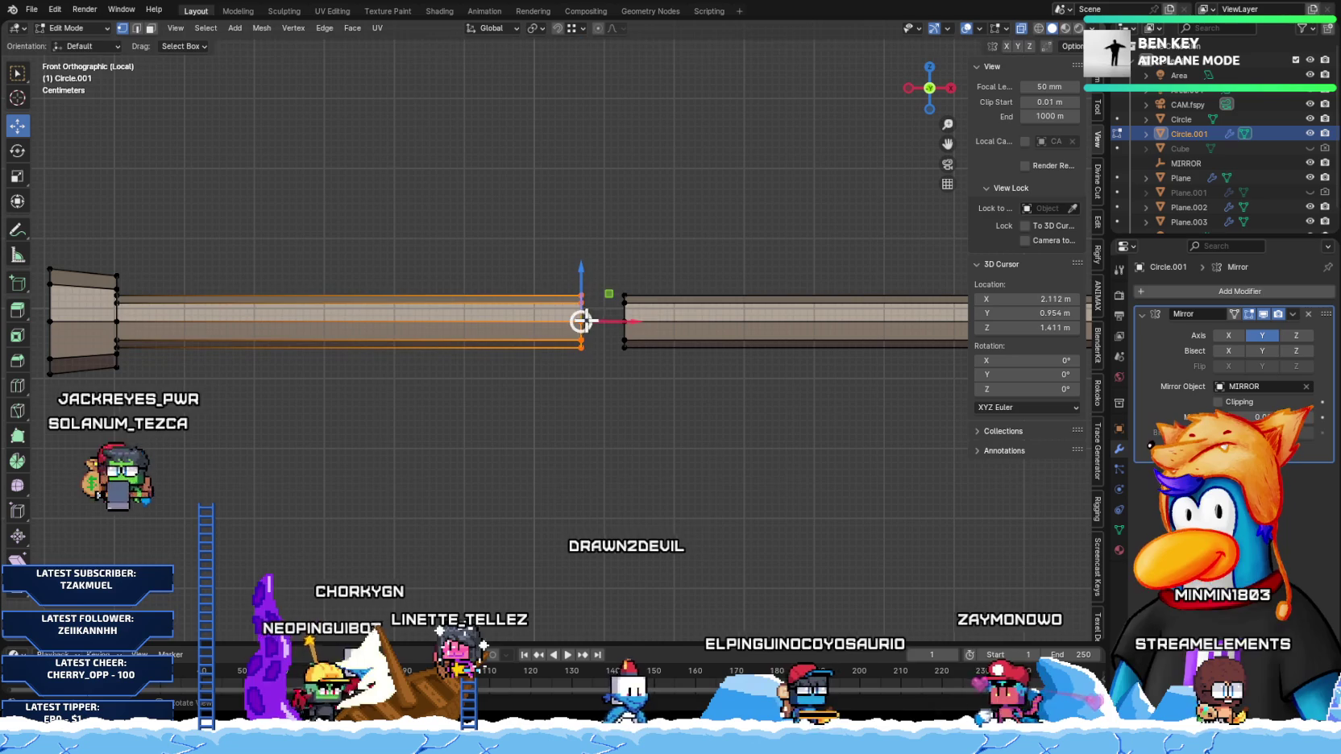
pyautogui.press('g')
pyautogui.press('x')
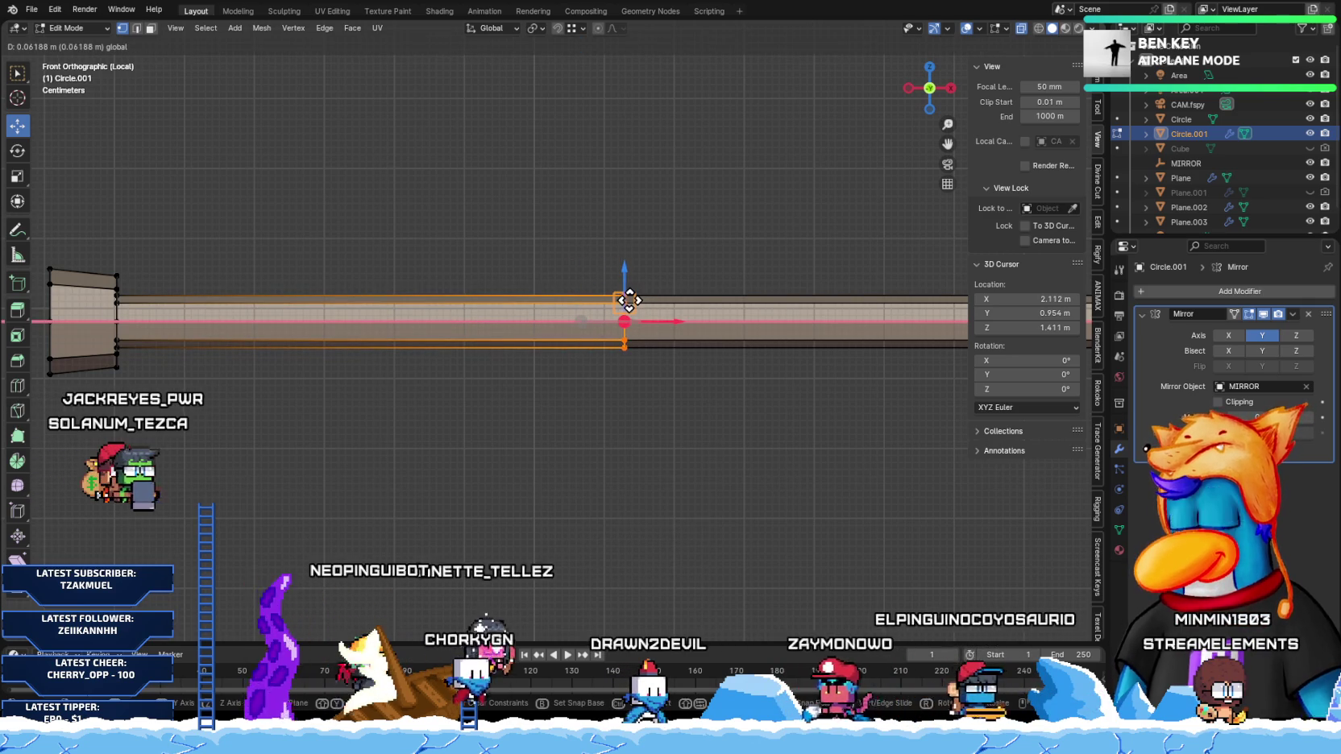
pyautogui.click(624, 314)
# Step: Merge overlapping vertices across the whole mesh by distance
pyautogui.press('a')
pyautogui.press('m')
pyautogui.click(618, 338)
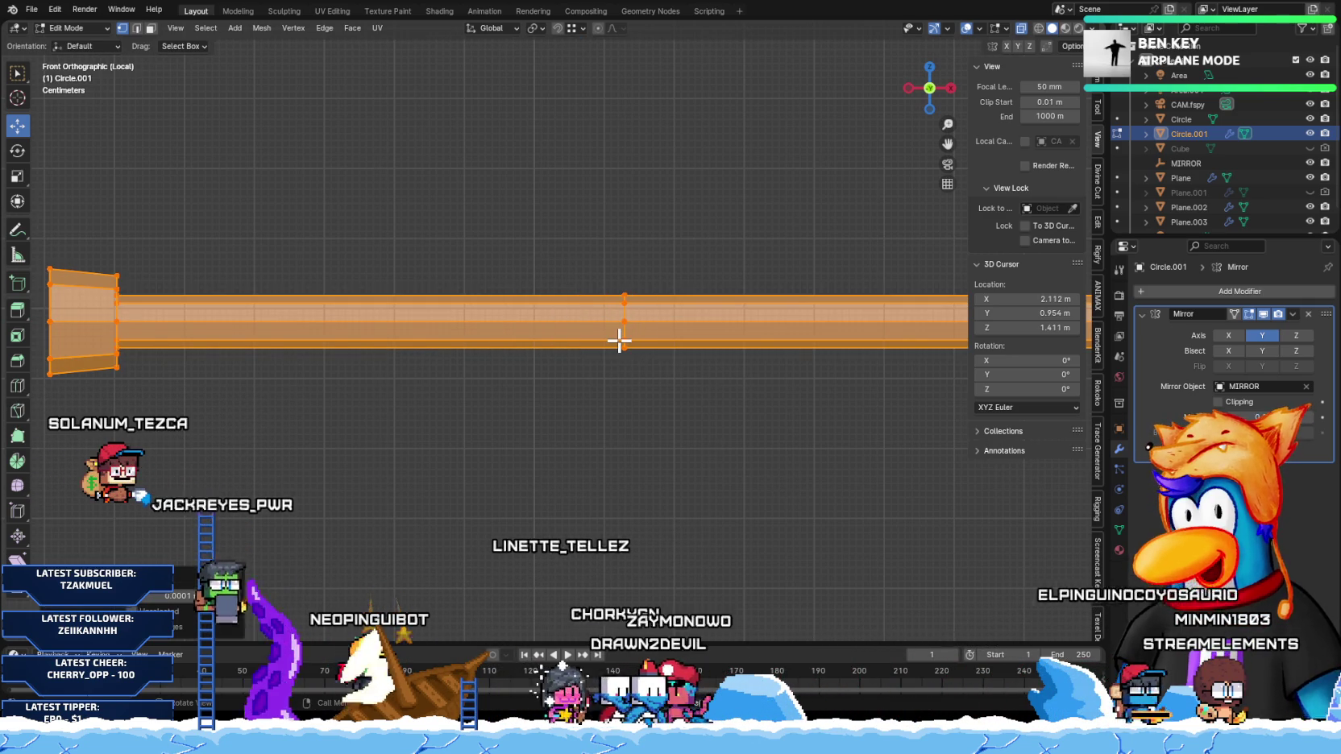
pyautogui.scroll(-5, 661, 432)
pyautogui.moveTo(682, 419)
pyautogui.keyDown('shift'); pyautogui.mouseDown(button='middle')
pyautogui.moveTo(345, 349)
pyautogui.moveTo(240, 347)
pyautogui.moveTo(606, 373)
pyautogui.mouseUp(button='middle'); pyautogui.keyUp('shift')
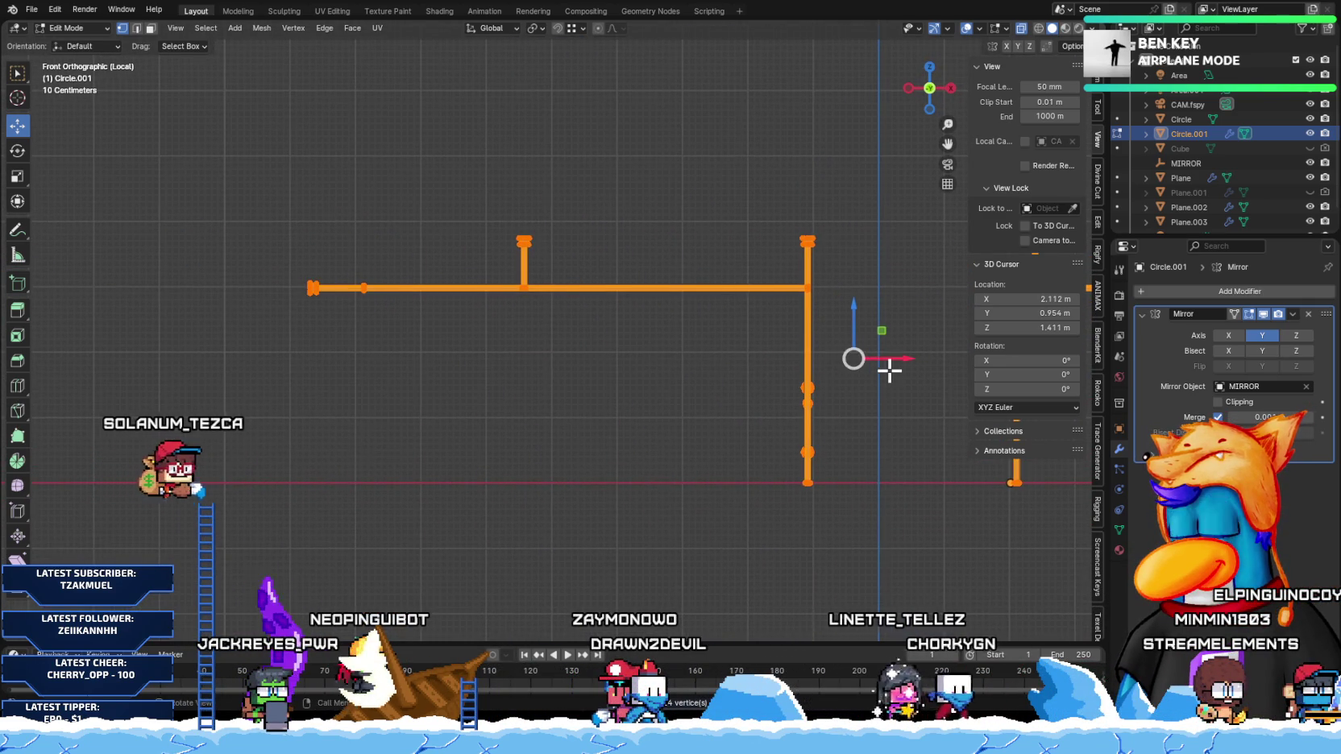
# Step: Select the pipe section at the riser and merge its 8 duplicate vertices by distance
pyautogui.hotkey('alt', 'a')
pyautogui.scroll(3, 889, 370)
pyautogui.scroll(3, 592, 381)
pyautogui.scroll(1, 560, 361)
pyautogui.scroll(2, 527, 375)
pyautogui.moveTo(526, 376)
pyautogui.keyDown('shift'); pyautogui.mouseDown(button='middle')
pyautogui.moveTo(464, 470)
pyautogui.moveTo(686, 473)
pyautogui.moveTo(399, 401)
pyautogui.moveTo(548, 416)
pyautogui.mouseUp(button='middle'); pyautogui.keyUp('shift')
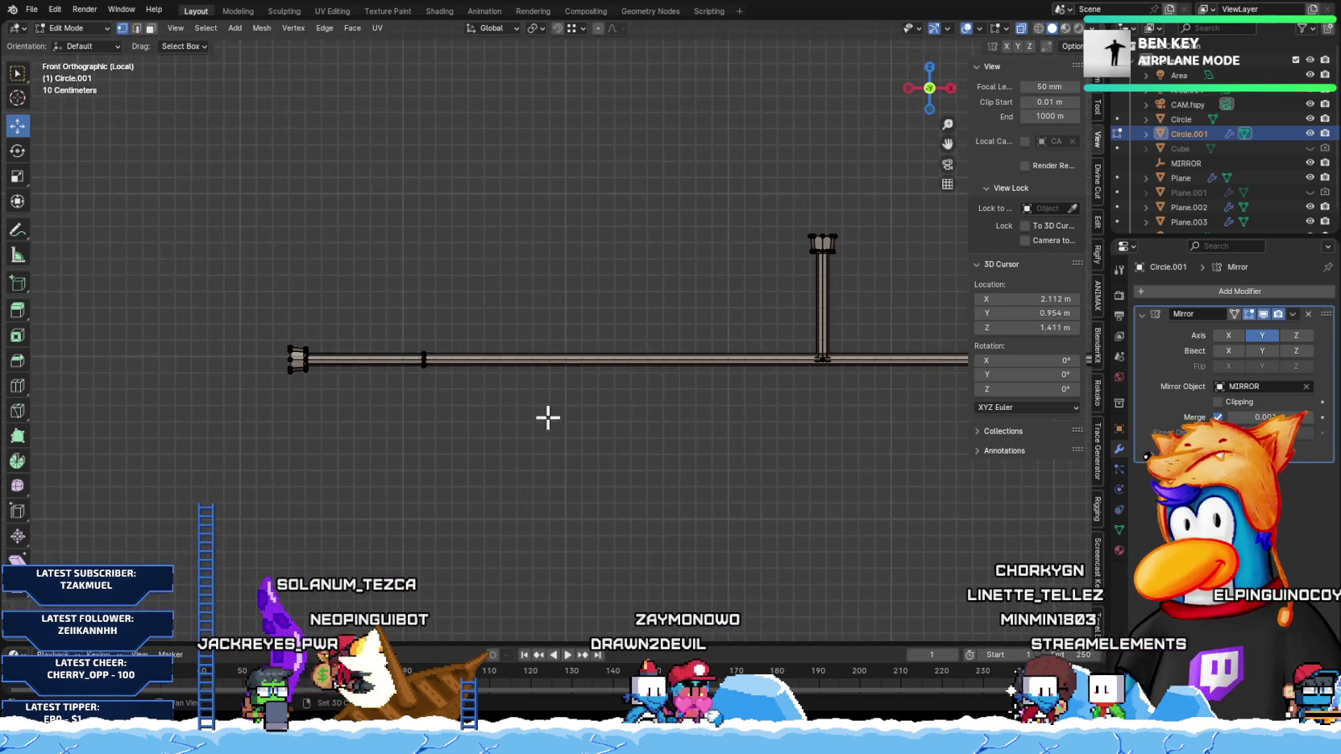
pyautogui.scroll(2, 548, 416)
pyautogui.moveTo(733, 299); pyautogui.dragTo(907, 533)
pyautogui.scroll(2, 461, 389)
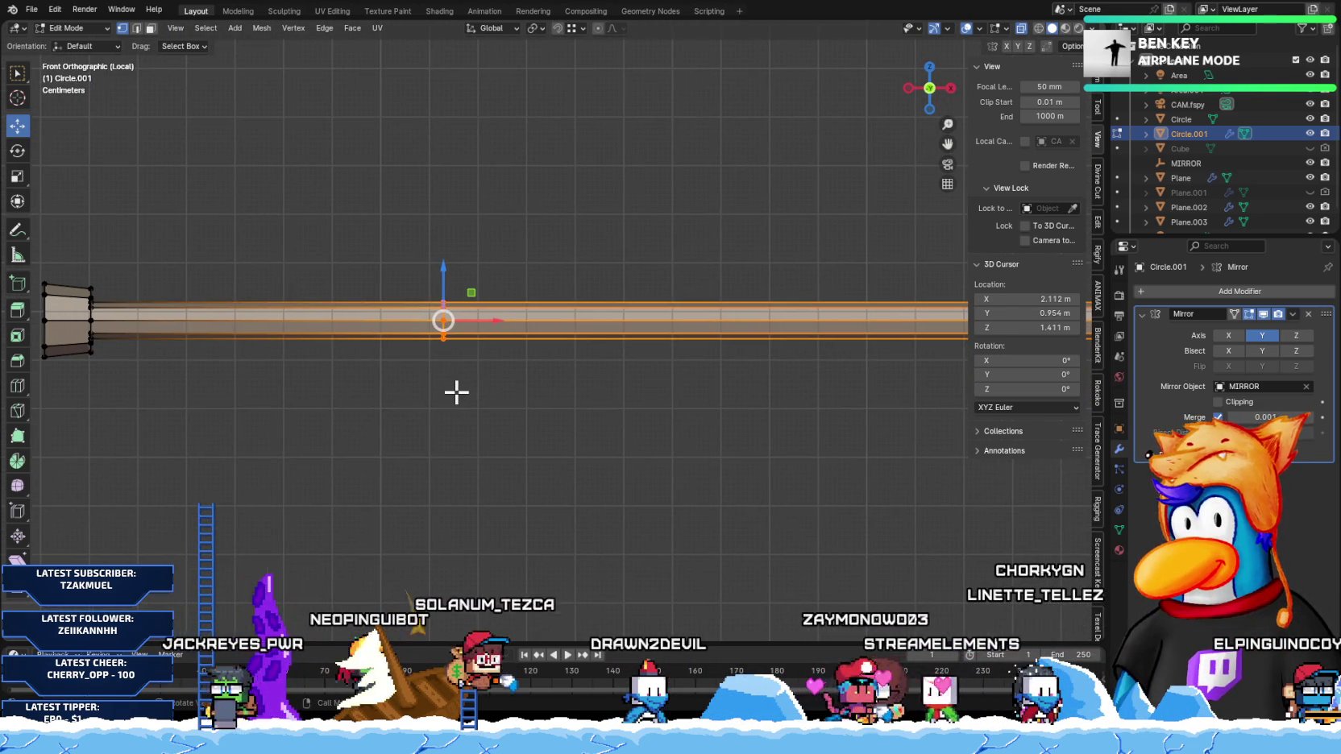
pyautogui.press('m')
pyautogui.click(456, 390)
# Step: Delete the unwanted extra pipe geometry
pyautogui.moveTo(457, 389); pyautogui.dragTo(403, 258)
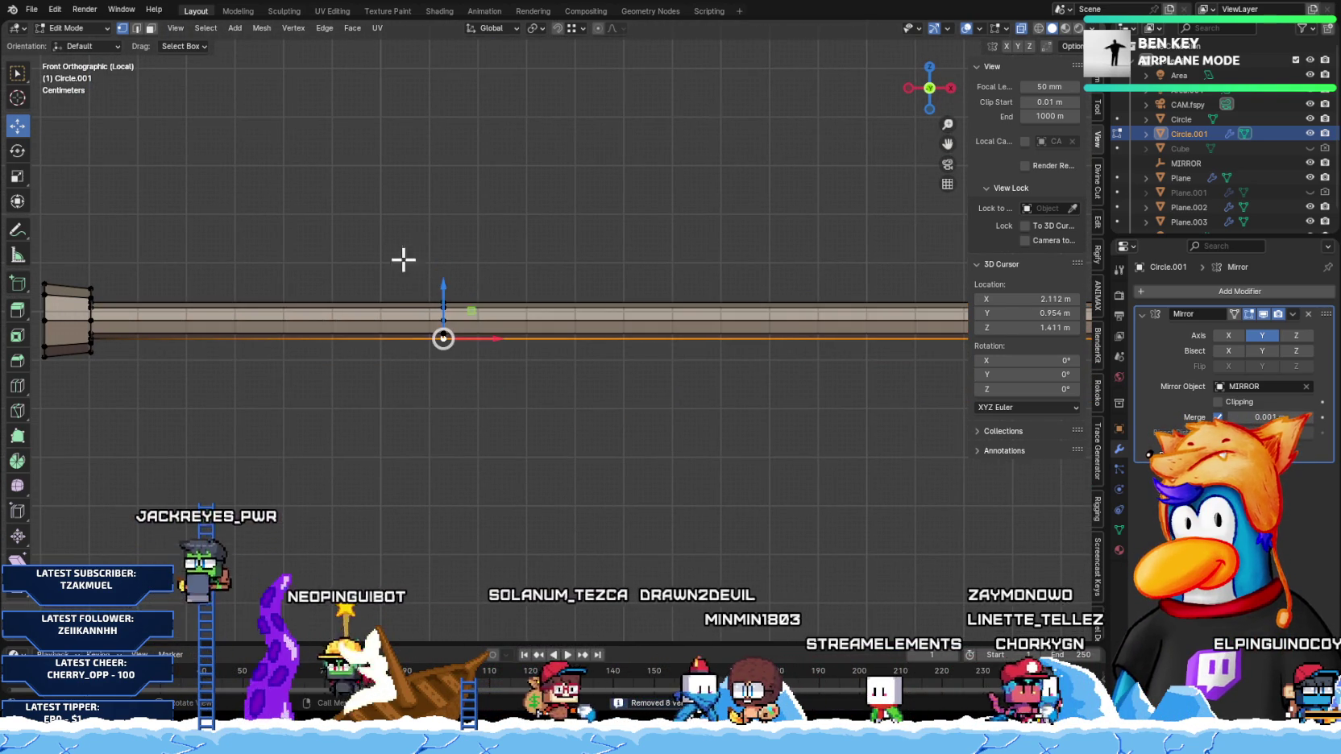
pyautogui.press('a')
pyautogui.press('x')
pyautogui.click(481, 401)
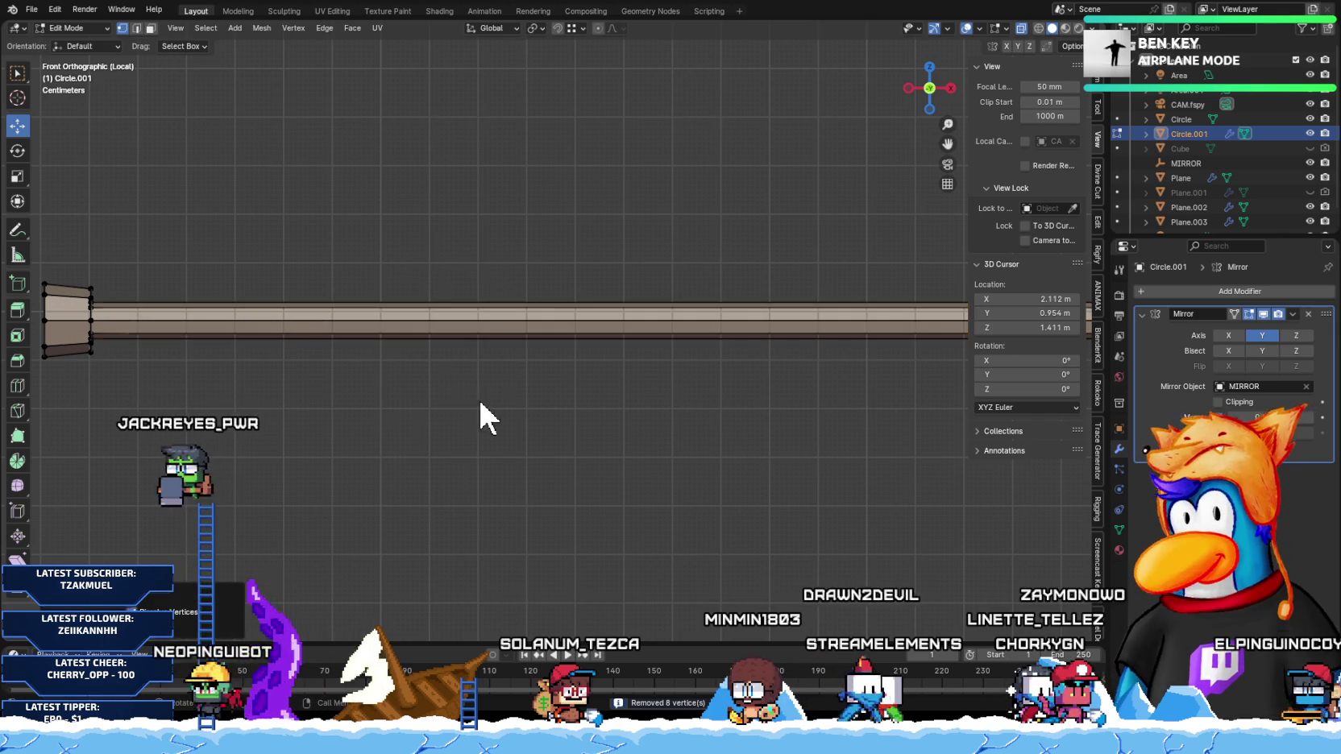
pyautogui.scroll(-5, 464, 396)
pyautogui.keyDown('ctrl'); pyautogui.scroll(-2, 387, 338); pyautogui.keyUp('ctrl')
# Step: Exit local view and stretch the rail's left end vertex sideways along X
pyautogui.moveTo(201, 311); pyautogui.dragTo(310, 427)
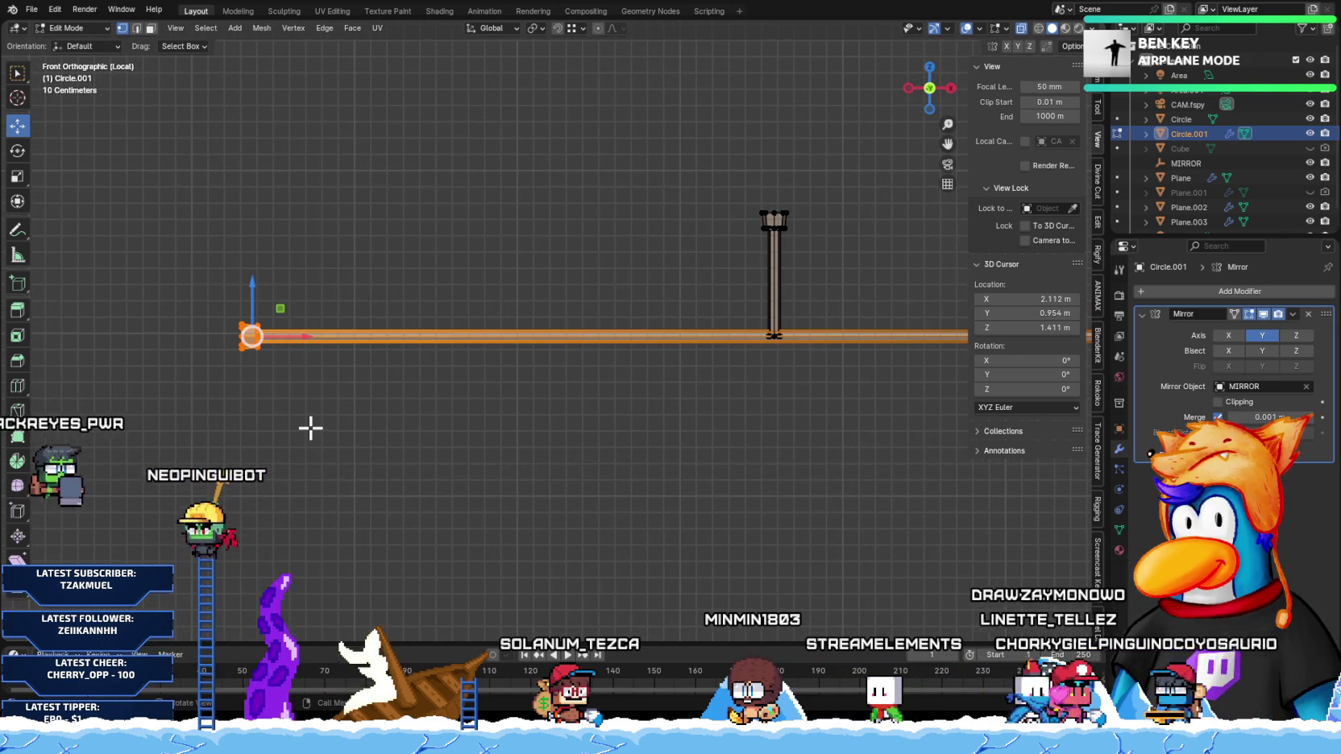
pyautogui.press('KP_Divide')
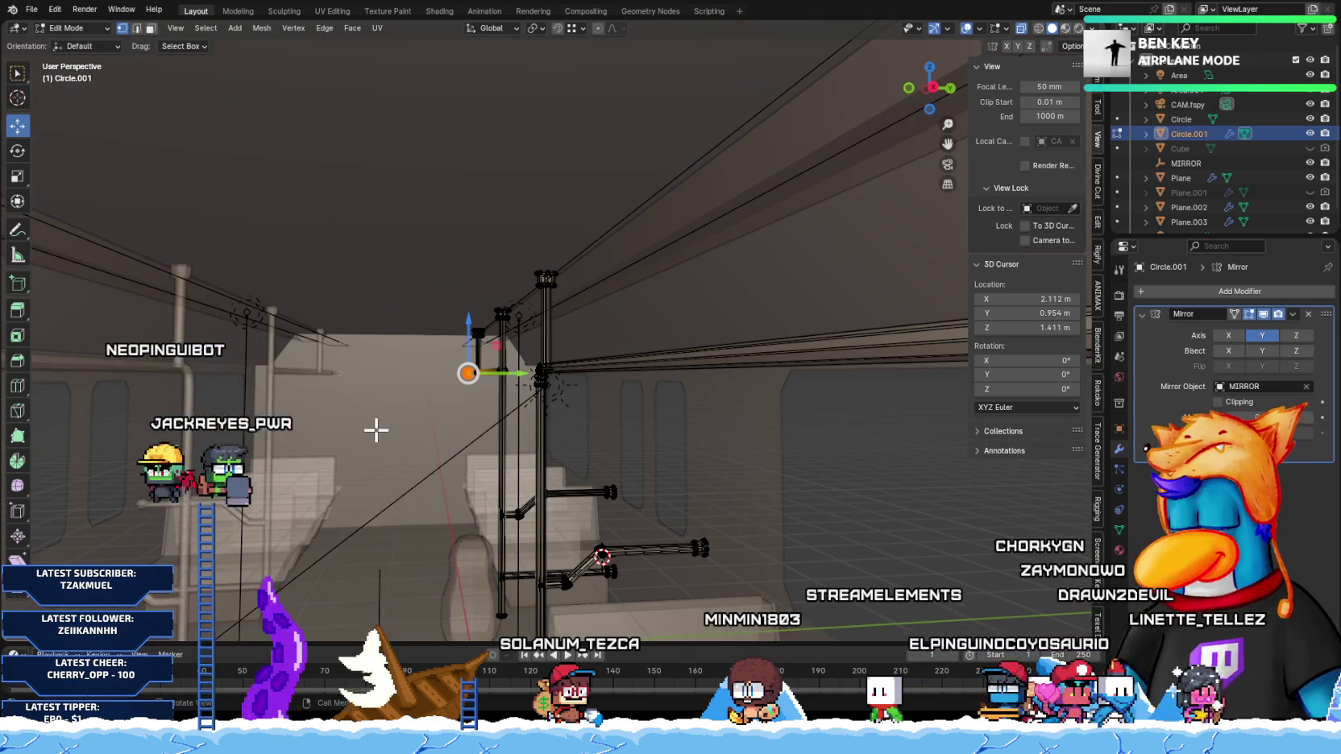
pyautogui.press('KP_1')
pyautogui.scroll(5, 616, 356)
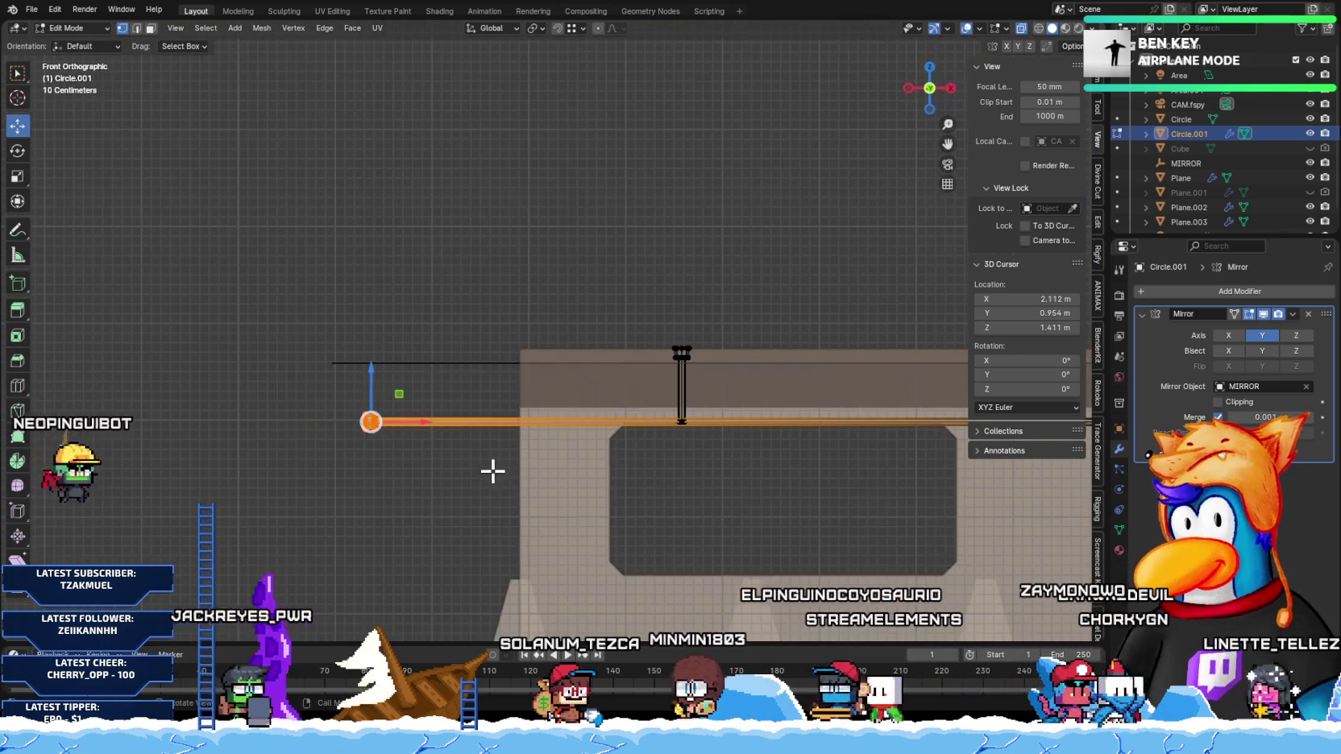
pyautogui.keyDown('shift'); pyautogui.moveTo(493, 472); pyautogui.dragTo(474, 419, button='middle'); pyautogui.keyUp('shift')
pyautogui.press('g')
pyautogui.press('x')
pyautogui.click(500, 292)
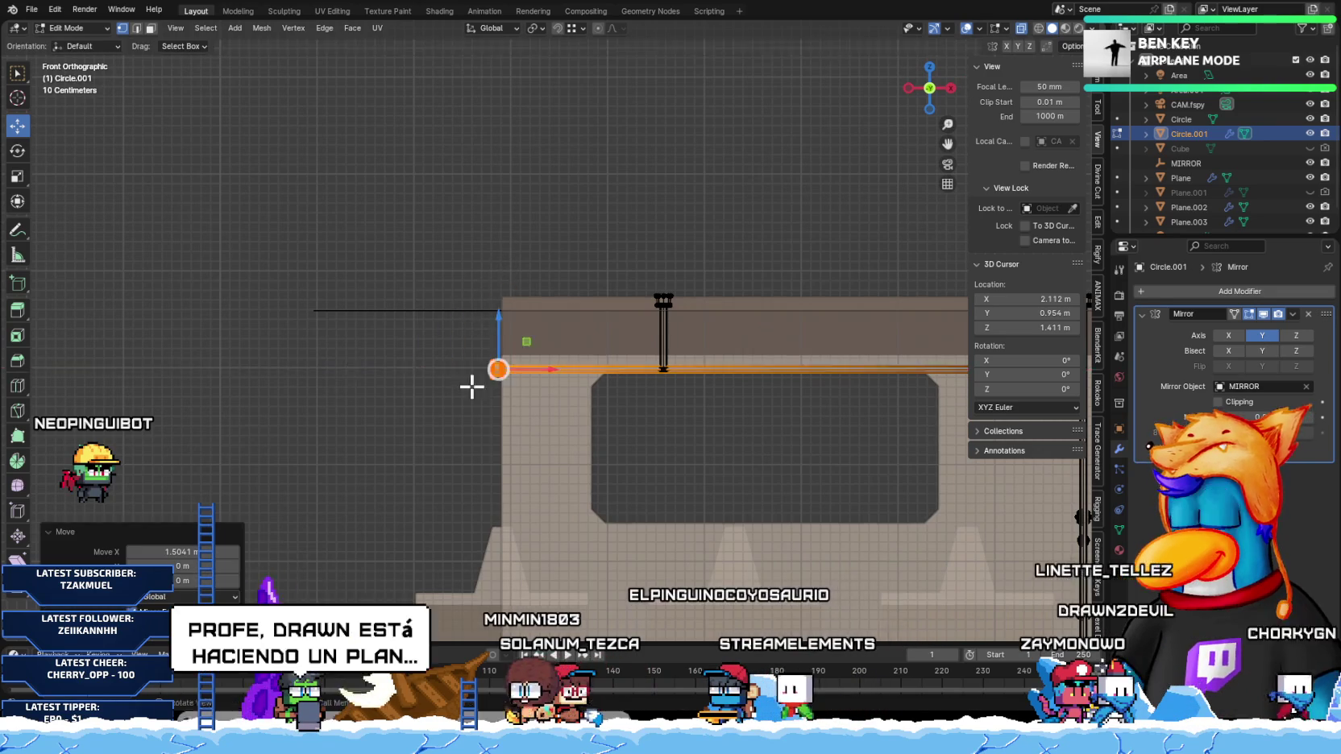
pyautogui.scroll(5, 469, 383)
pyautogui.press('g')
pyautogui.press('x')
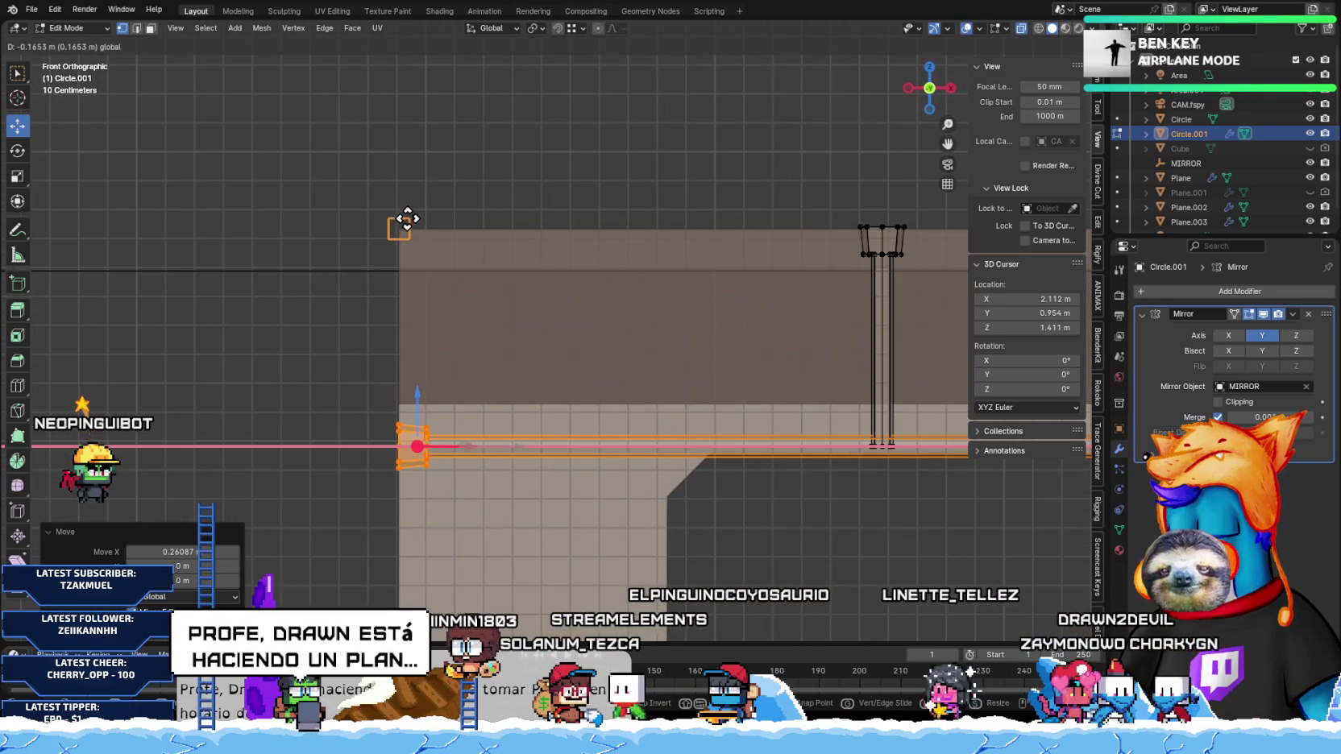
pyautogui.moveTo(409, 282)
pyautogui.mouseDown(button='middle')
pyautogui.moveTo(508, 383)
pyautogui.moveTo(425, 389)
pyautogui.moveTo(533, 392)
pyautogui.moveTo(398, 395)
pyautogui.moveTo(429, 413)
pyautogui.moveTo(607, 350)
pyautogui.moveTo(467, 442)
pyautogui.mouseUp(button='middle')
# Step: Select the upper and lower connected struts and trial vertical moves, cancelling each
pyautogui.press('l')
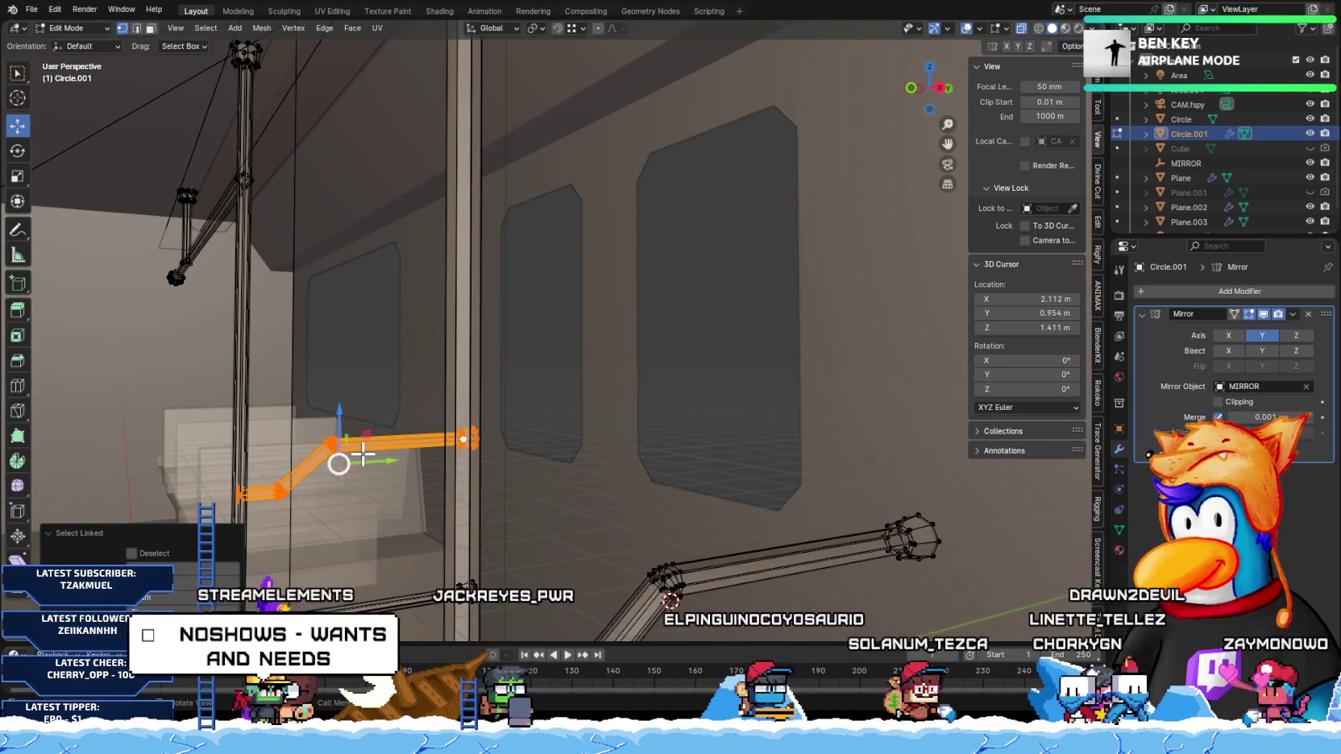
pyautogui.moveTo(347, 455); pyautogui.dragTo(477, 352, button='middle')
pyautogui.press('g')
pyautogui.press('z')
pyautogui.press('Escape')
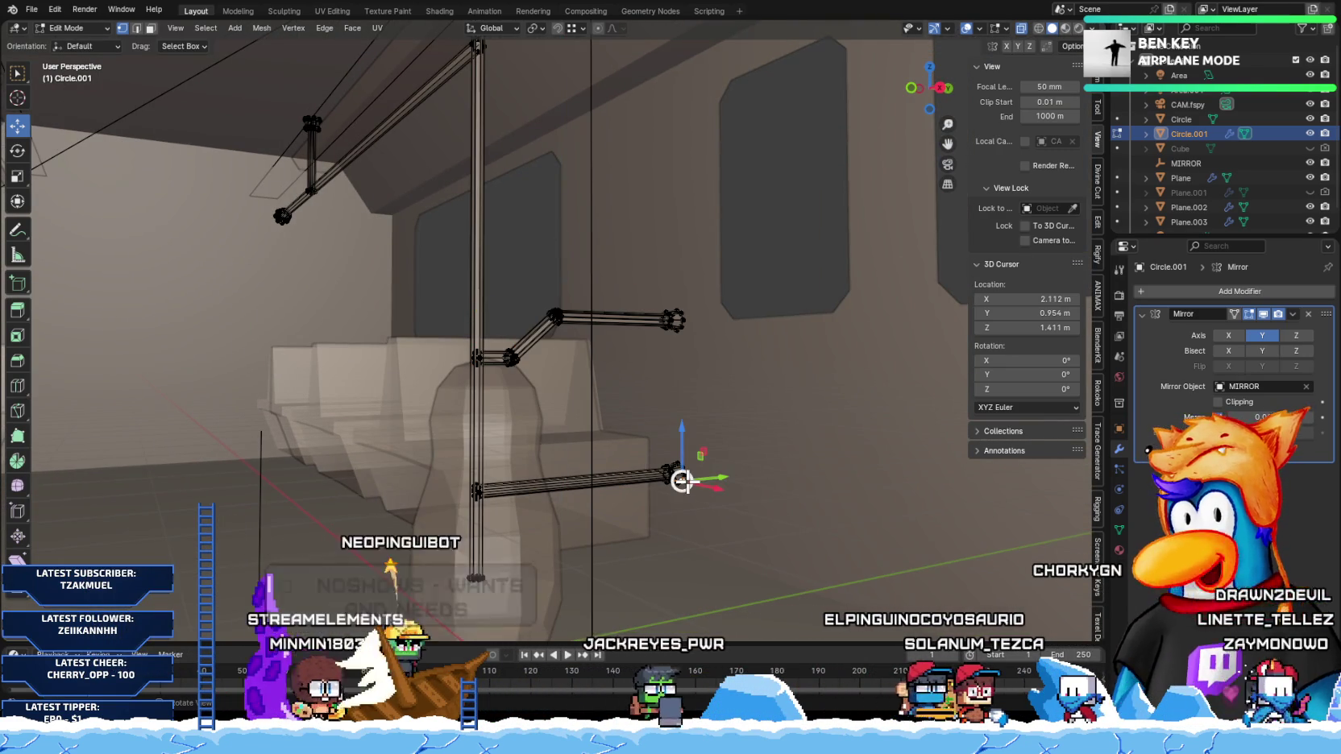
pyautogui.press('l')
pyautogui.press('g')
pyautogui.press('z')
pyautogui.press('Escape')
# Step: Select the vertical and bent arm struts and trial Y-axis slides, cancelling both
pyautogui.moveTo(575, 515)
pyautogui.mouseDown(button='middle')
pyautogui.moveTo(634, 355)
pyautogui.moveTo(545, 389)
pyautogui.moveTo(402, 360)
pyautogui.moveTo(606, 316)
pyautogui.mouseUp(button='middle')
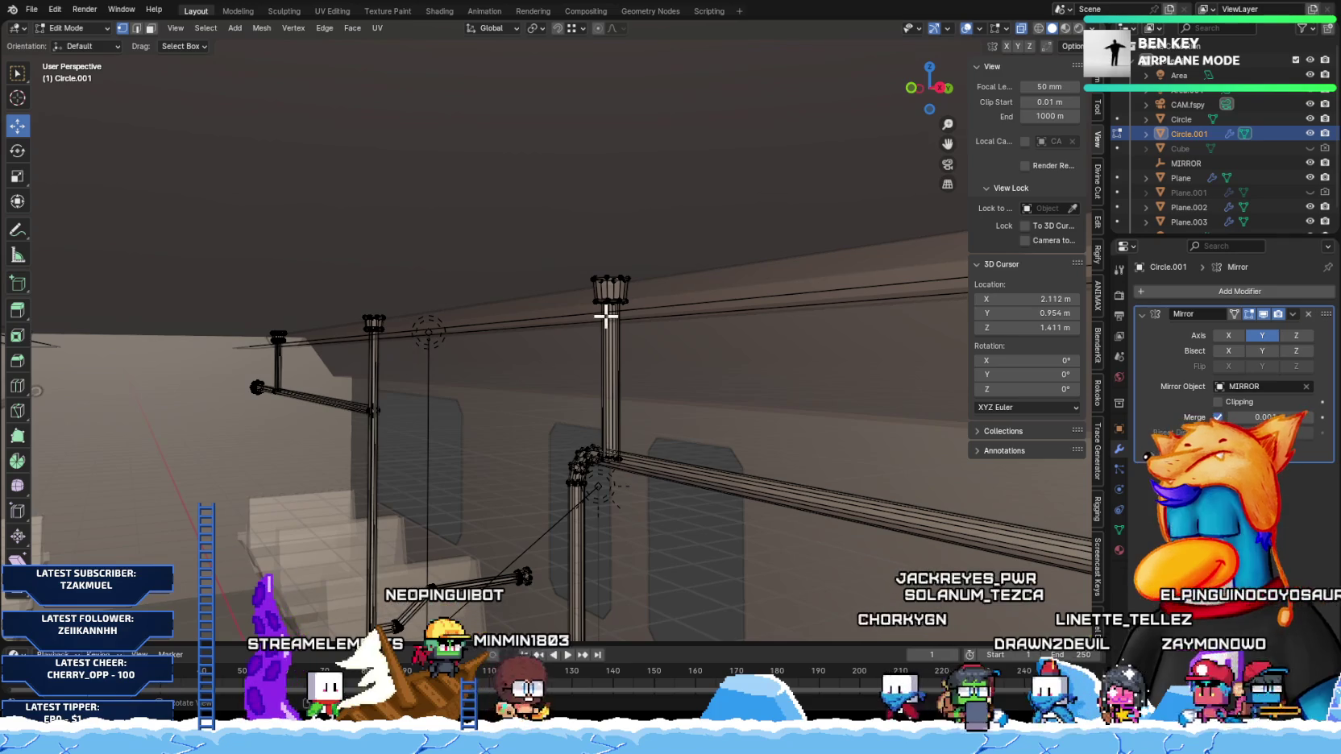
pyautogui.press('l')
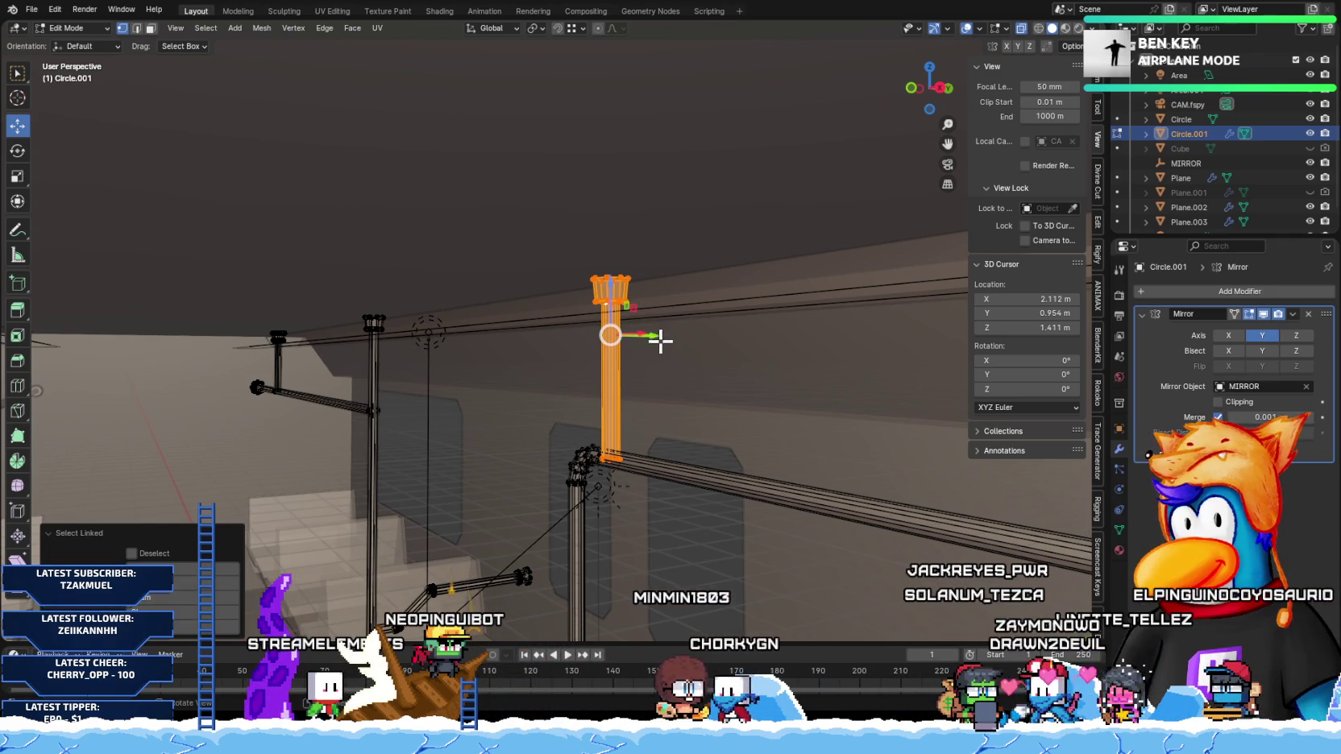
pyautogui.press('g')
pyautogui.press('y')
pyautogui.press('Escape')
pyautogui.moveTo(599, 539)
pyautogui.mouseDown(button='middle')
pyautogui.moveTo(652, 515)
pyautogui.moveTo(588, 452)
pyautogui.mouseUp(button='middle')
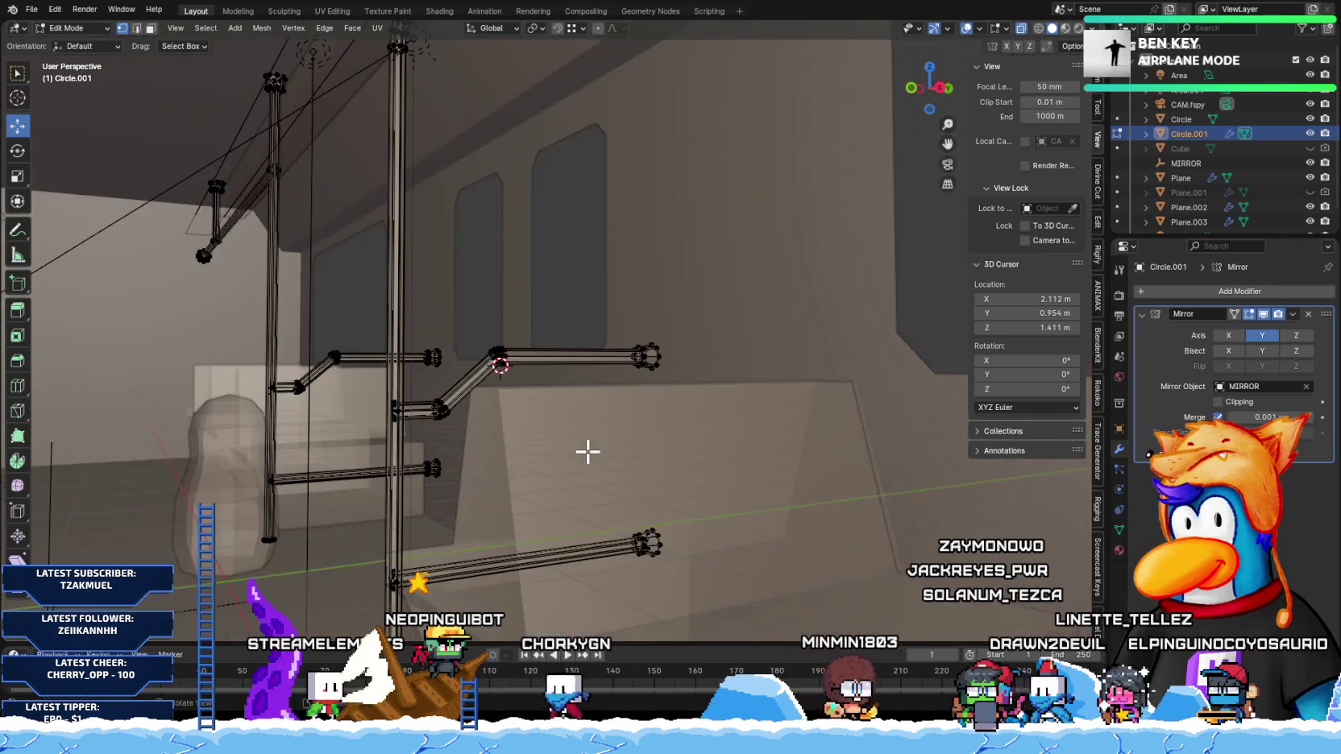
pyautogui.press('l')
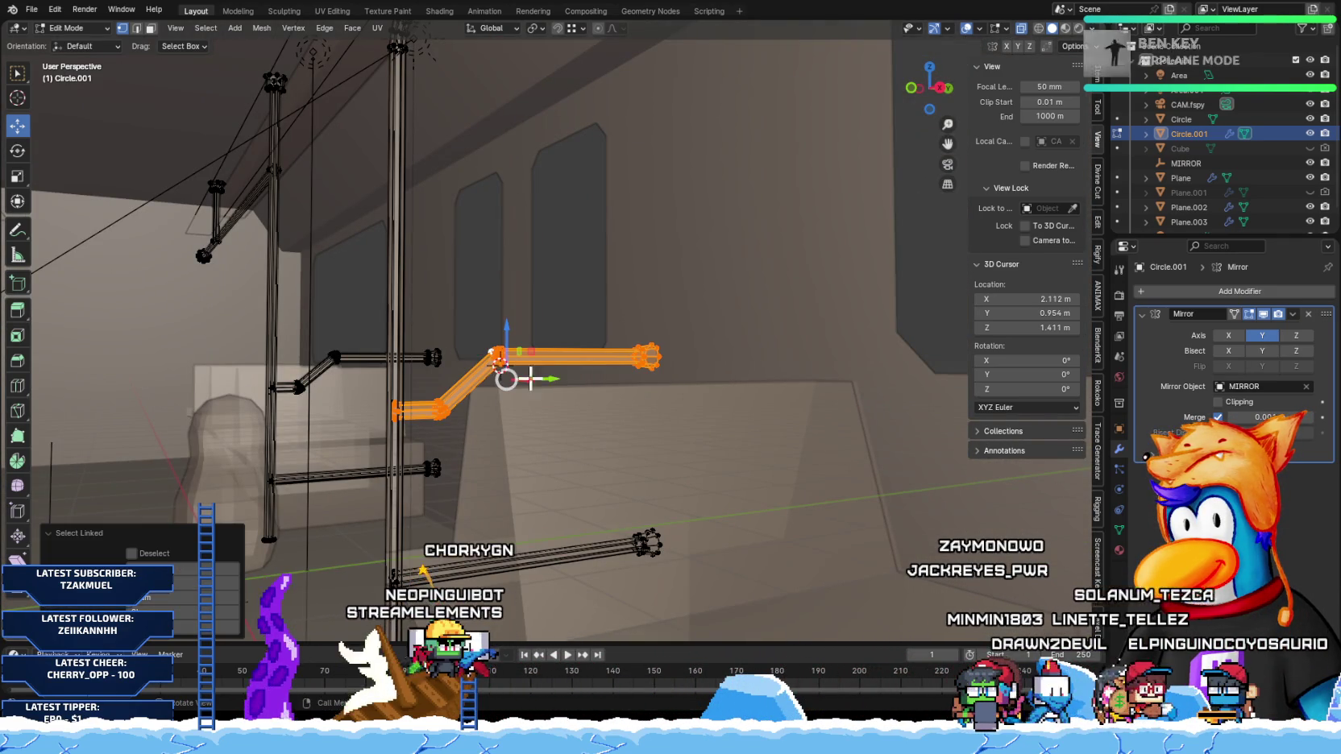
pyautogui.press('g')
pyautogui.press('y')
pyautogui.press('Escape')
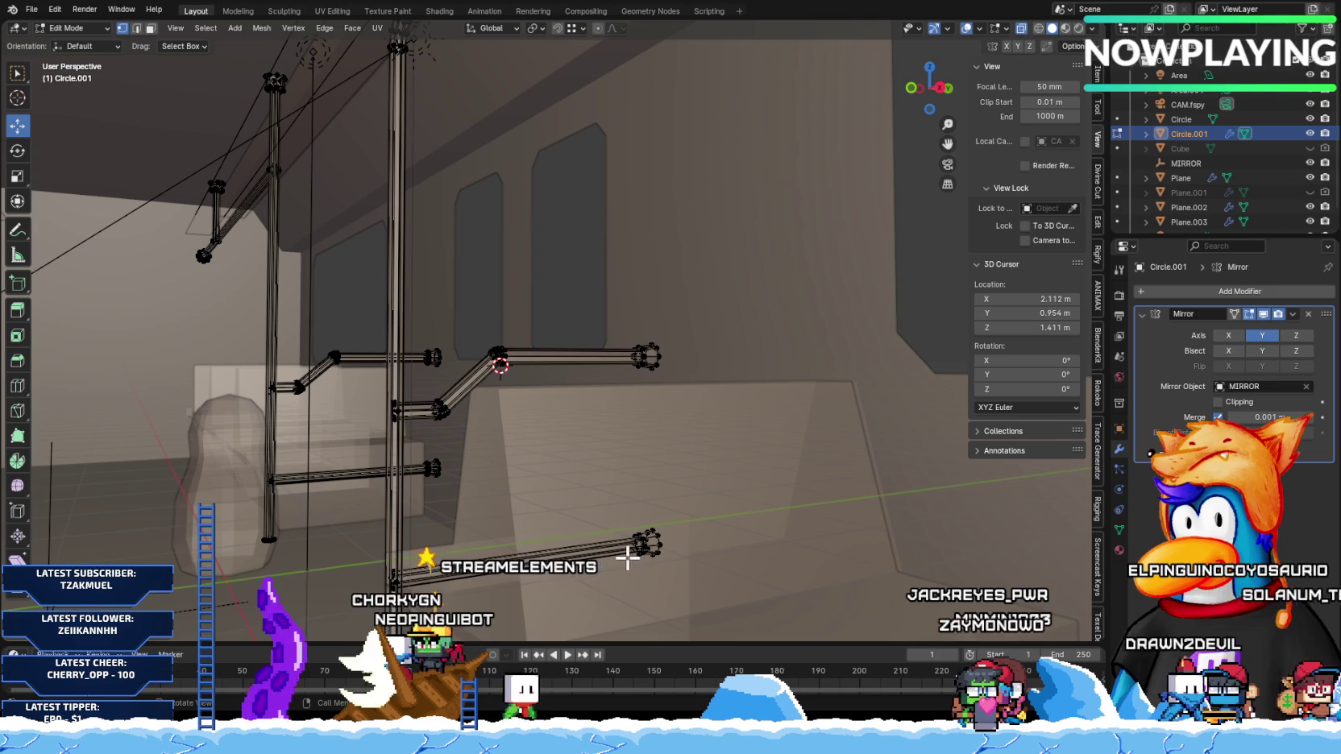
# Step: Merge all the mesh's overlapping vertices by distance and inspect the pipes
pyautogui.press('a')
pyautogui.press('m')
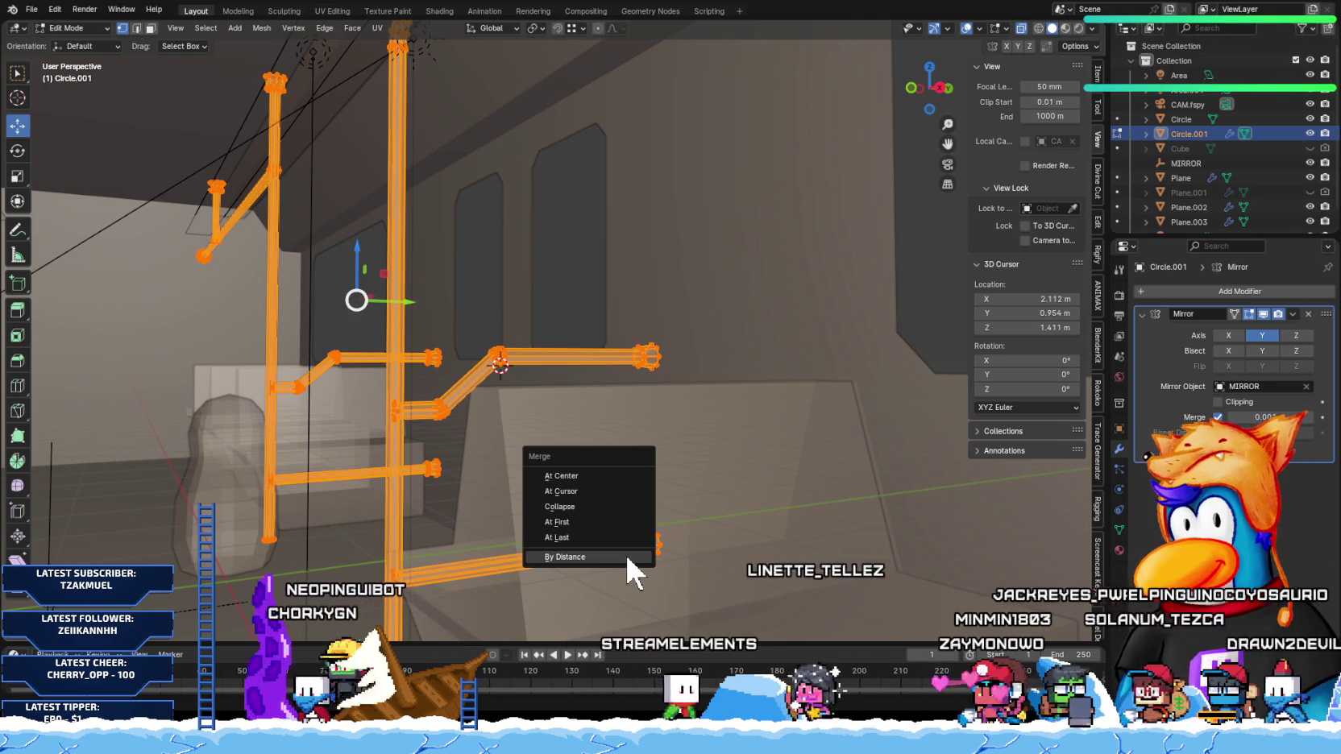
pyautogui.click(626, 556)
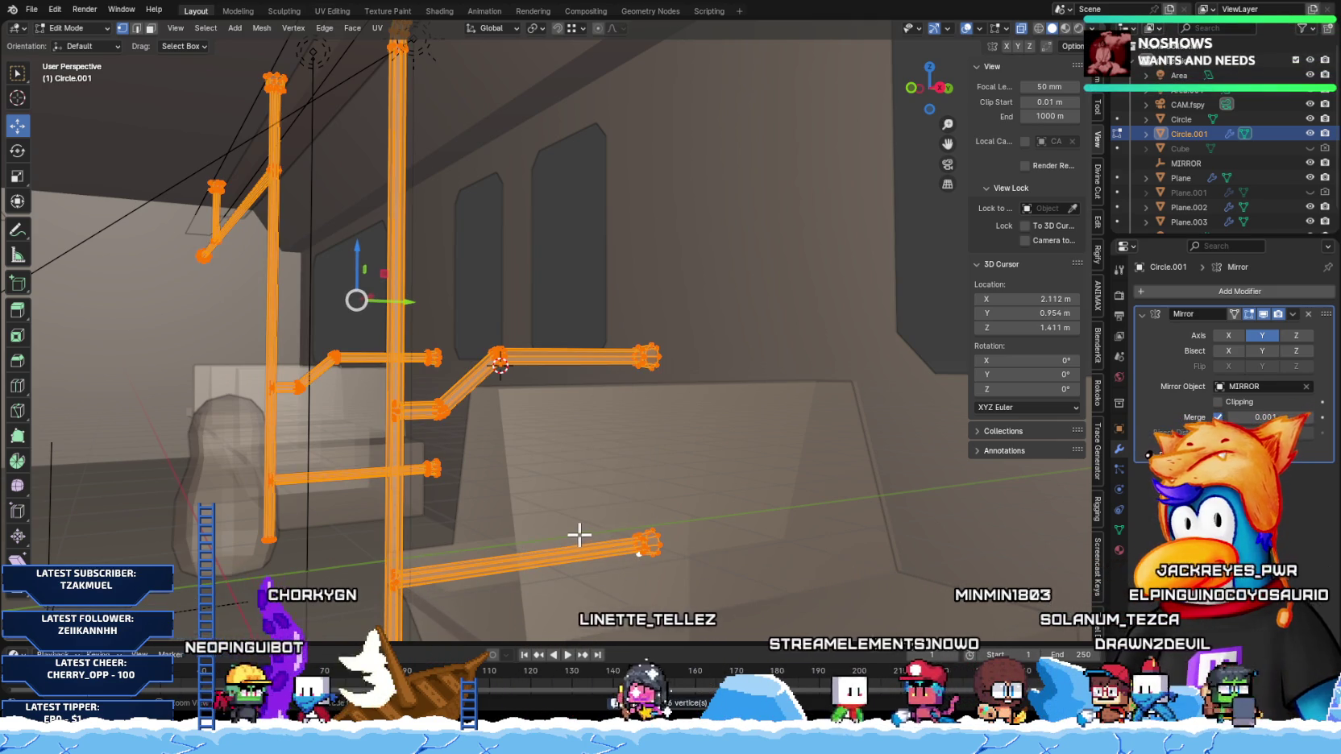
pyautogui.scroll(3, 578, 534)
pyautogui.moveTo(569, 536)
pyautogui.mouseDown(button='middle')
pyautogui.moveTo(524, 470)
pyautogui.moveTo(500, 518)
pyautogui.mouseUp(button='middle')
pyautogui.scroll(1, 499, 514)
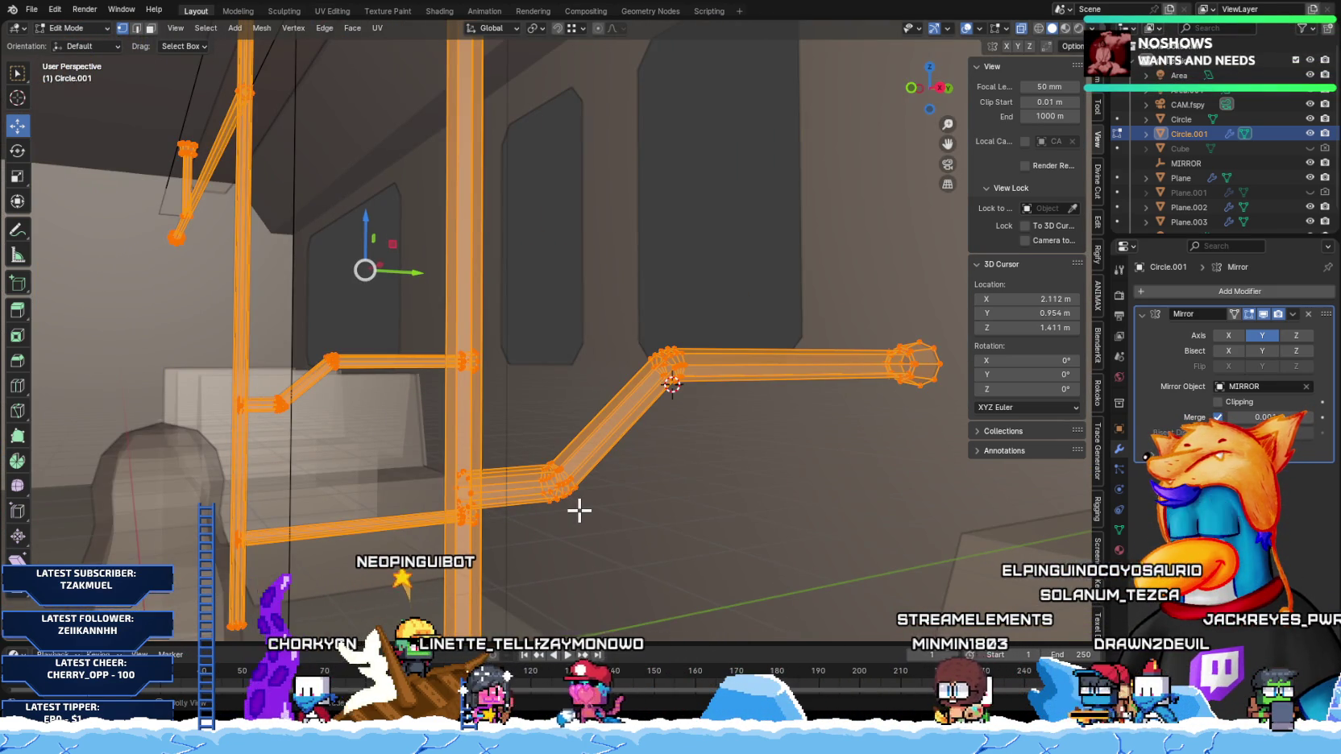
pyautogui.scroll(-2, 576, 510)
pyautogui.scroll(-2, 576, 509)
pyautogui.moveTo(710, 365)
pyautogui.mouseDown(button='middle')
pyautogui.moveTo(665, 368)
pyautogui.moveTo(566, 455)
pyautogui.moveTo(649, 431)
pyautogui.moveTo(530, 450)
pyautogui.mouseUp(button='middle')
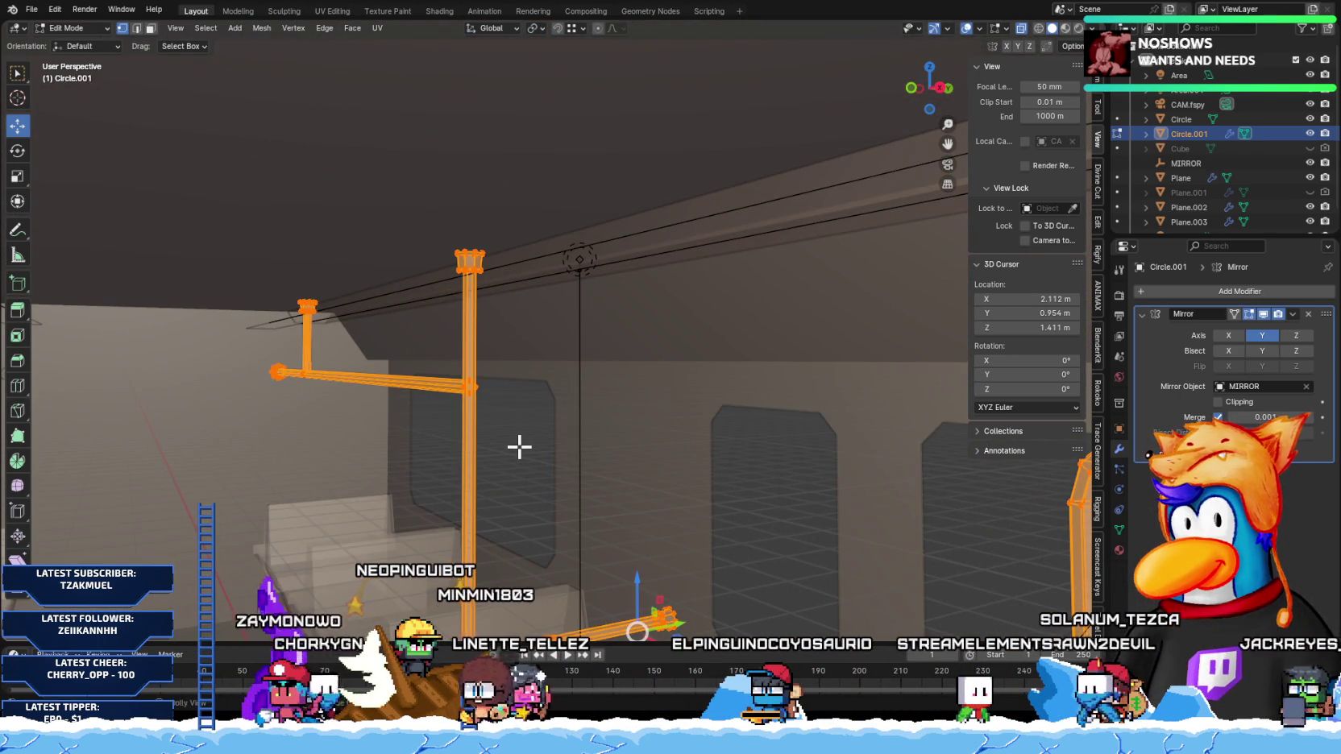
pyautogui.moveTo(520, 453)
pyautogui.mouseDown(button='middle')
pyautogui.moveTo(536, 353)
pyautogui.moveTo(587, 470)
pyautogui.moveTo(533, 380)
pyautogui.mouseUp(button='middle')
# Step: Box-select the left pipe group and merge its vertices by distance
pyautogui.click(351, 272)
pyautogui.moveTo(350, 272); pyautogui.dragTo(634, 623)
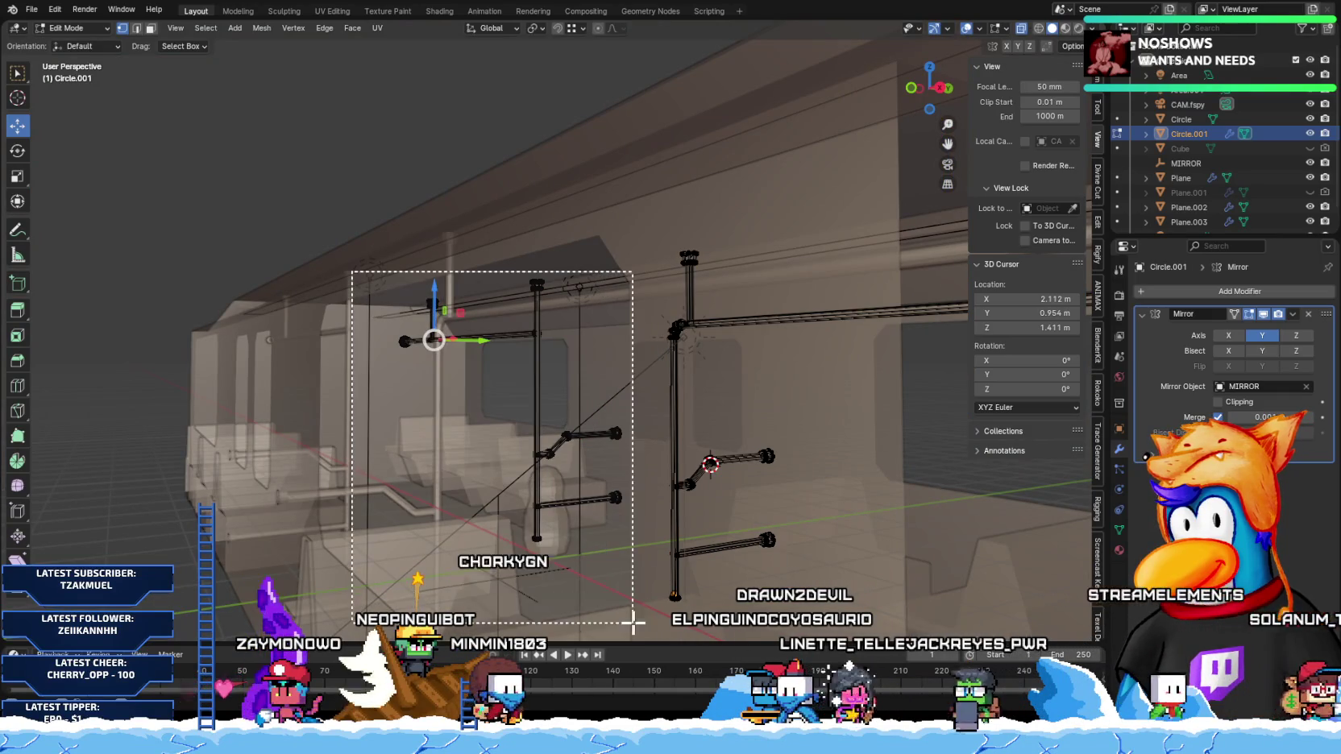
pyautogui.hotkey('ctrl', 'l')
pyautogui.hotkey('alt', 'a')
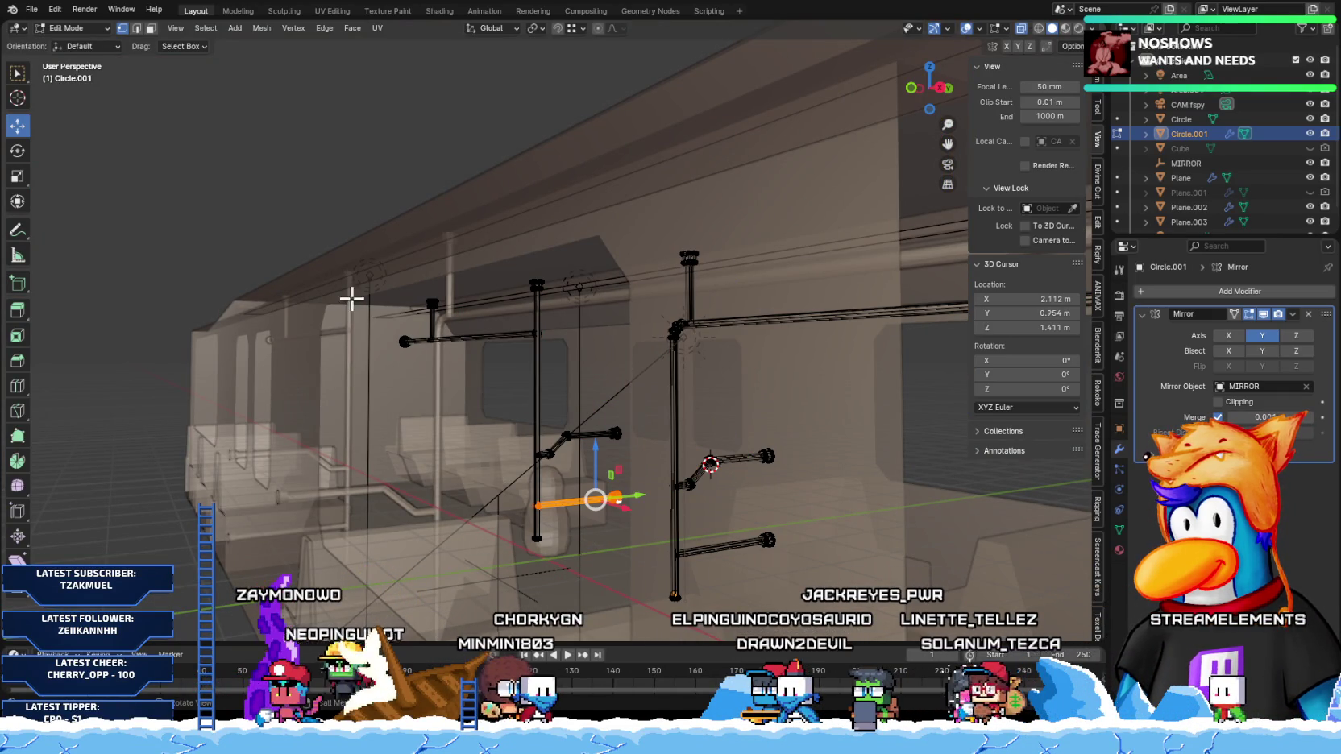
pyautogui.moveTo(348, 248); pyautogui.dragTo(638, 602)
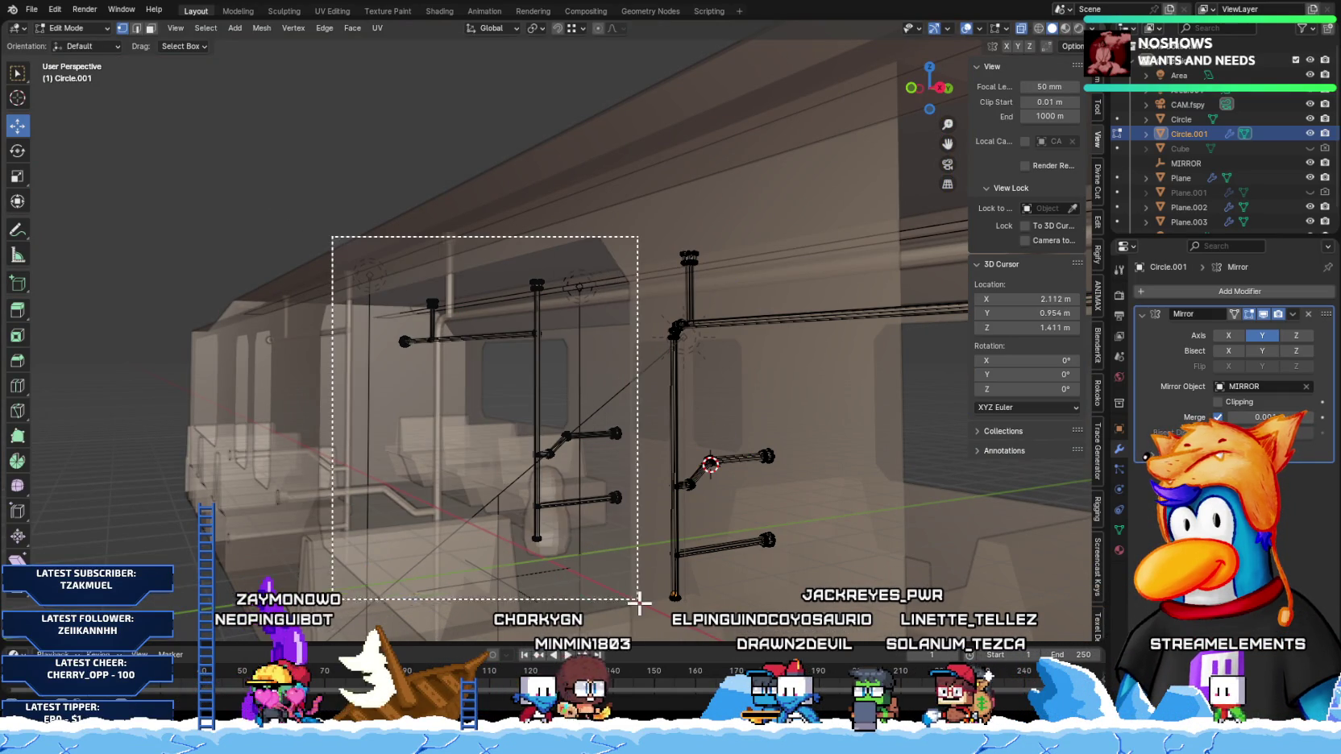
pyautogui.press('m')
pyautogui.click(589, 512)
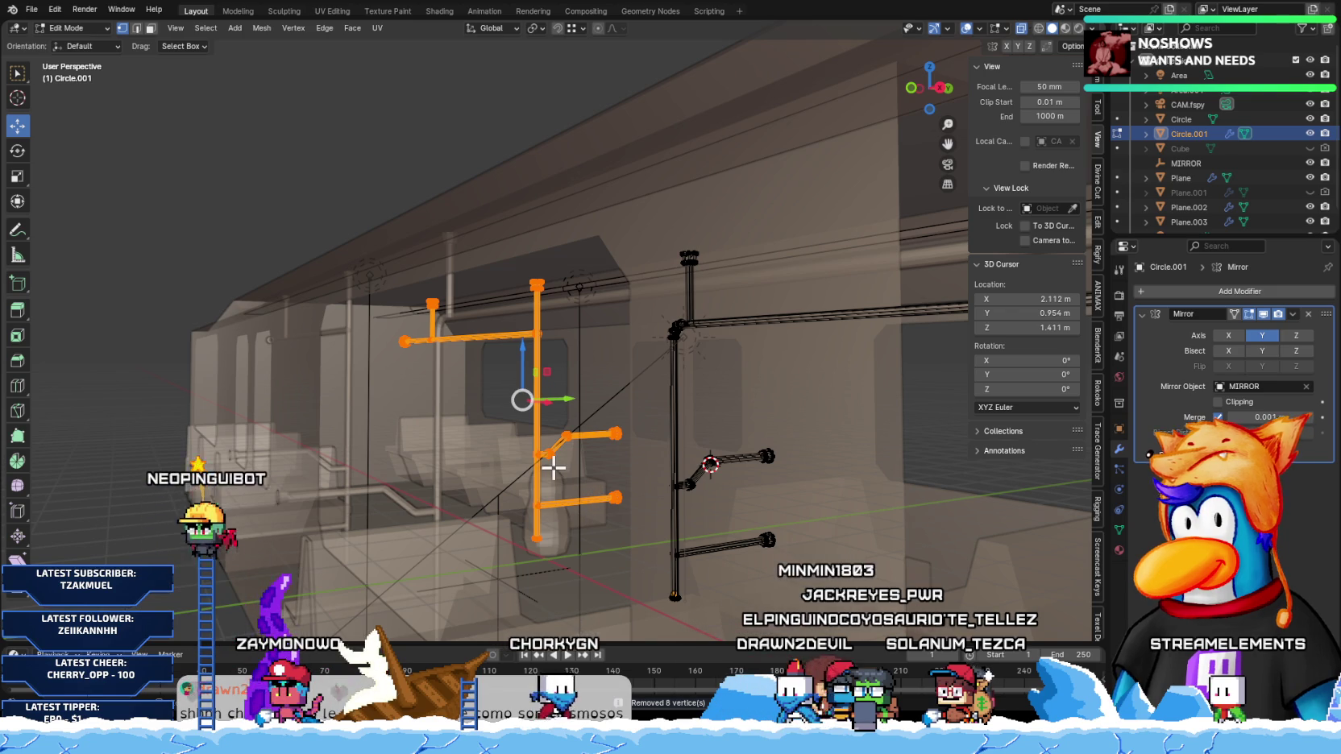
# Step: Select the vertical, horizontal and short pipes and merge their duplicate vertices
pyautogui.moveTo(553, 470)
pyautogui.mouseDown(button='middle')
pyautogui.moveTo(487, 436)
pyautogui.moveTo(526, 454)
pyautogui.moveTo(640, 443)
pyautogui.moveTo(554, 443)
pyautogui.moveTo(368, 360)
pyautogui.mouseUp(button='middle')
pyautogui.scroll(4, 554, 442)
pyautogui.click(736, 253)
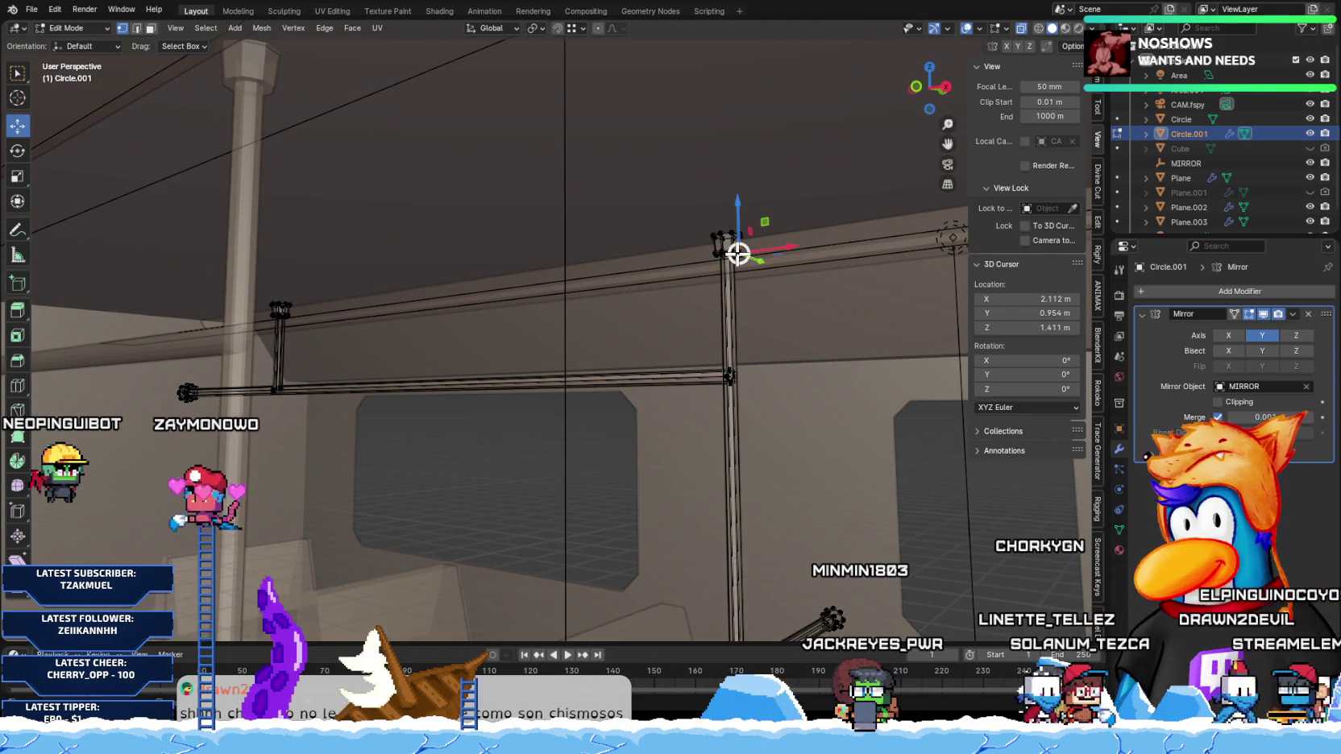
pyautogui.press('l')
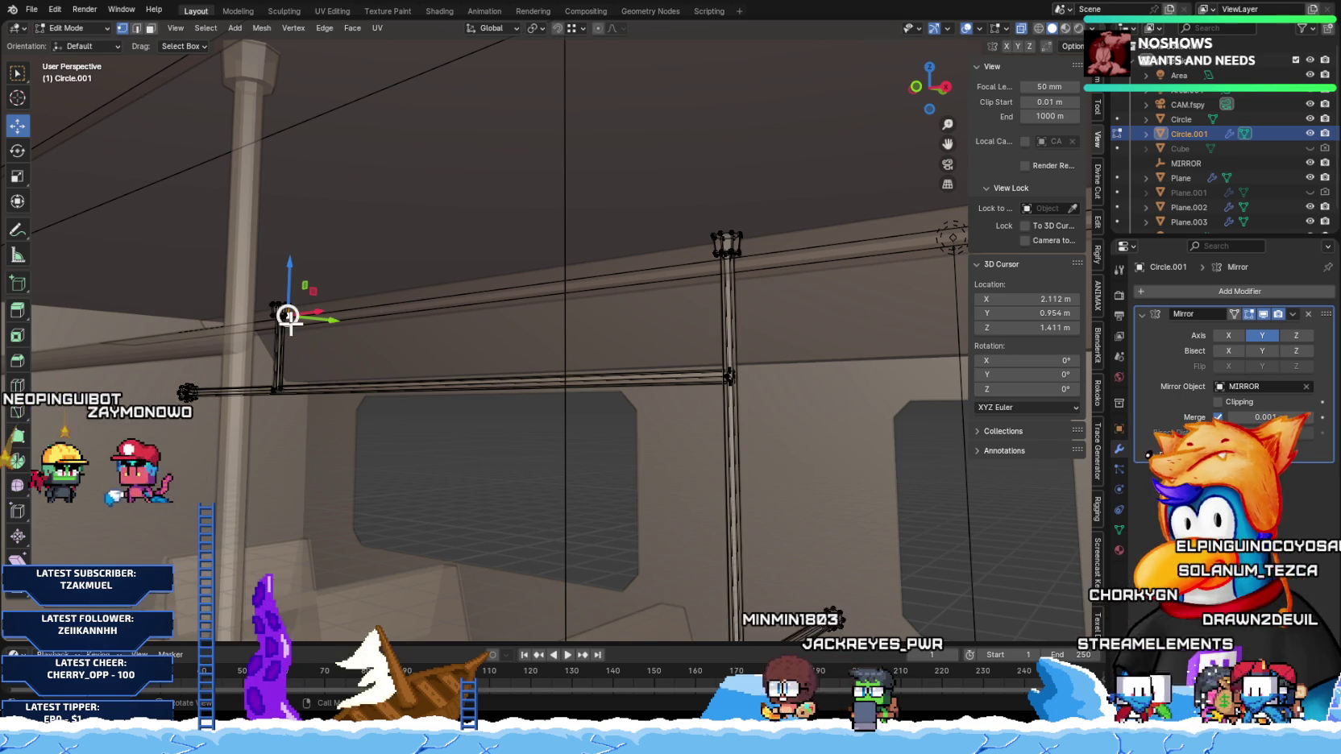
pyautogui.press('l')
pyautogui.click(242, 325)
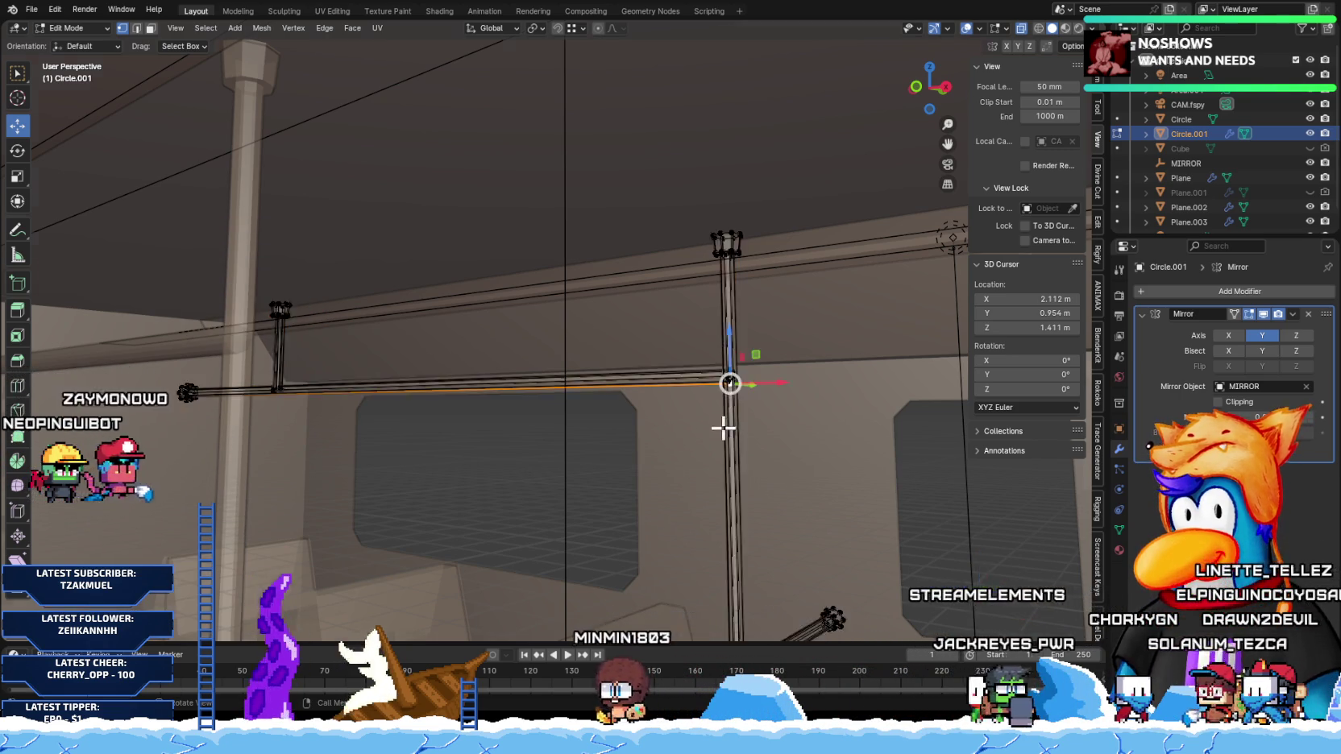
# Step: Merge by distance the next pipe group, then the pipe around its circular end
pyautogui.moveTo(721, 425); pyautogui.dragTo(644, 440, button='middle')
pyautogui.moveTo(195, 229); pyautogui.dragTo(652, 621)
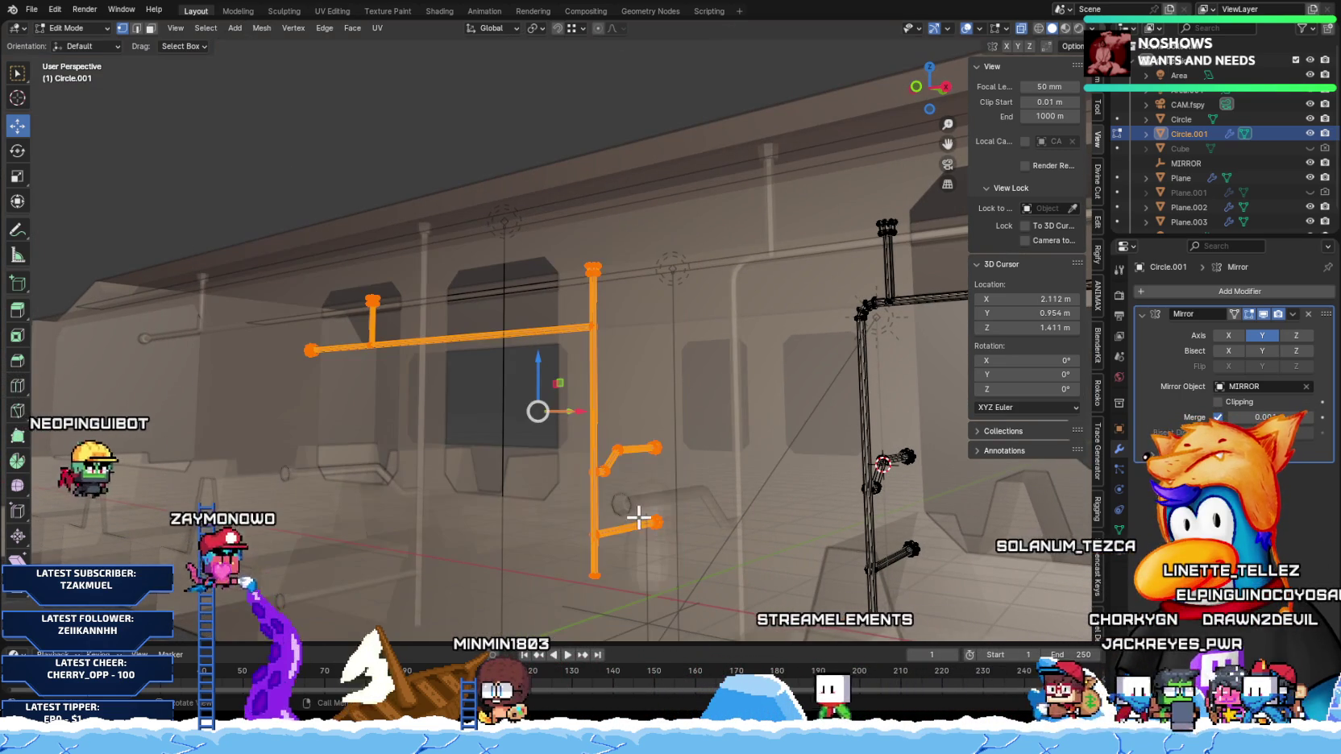
pyautogui.press('m')
pyautogui.click(633, 515)
pyautogui.moveTo(629, 512); pyautogui.dragTo(583, 477, button='middle')
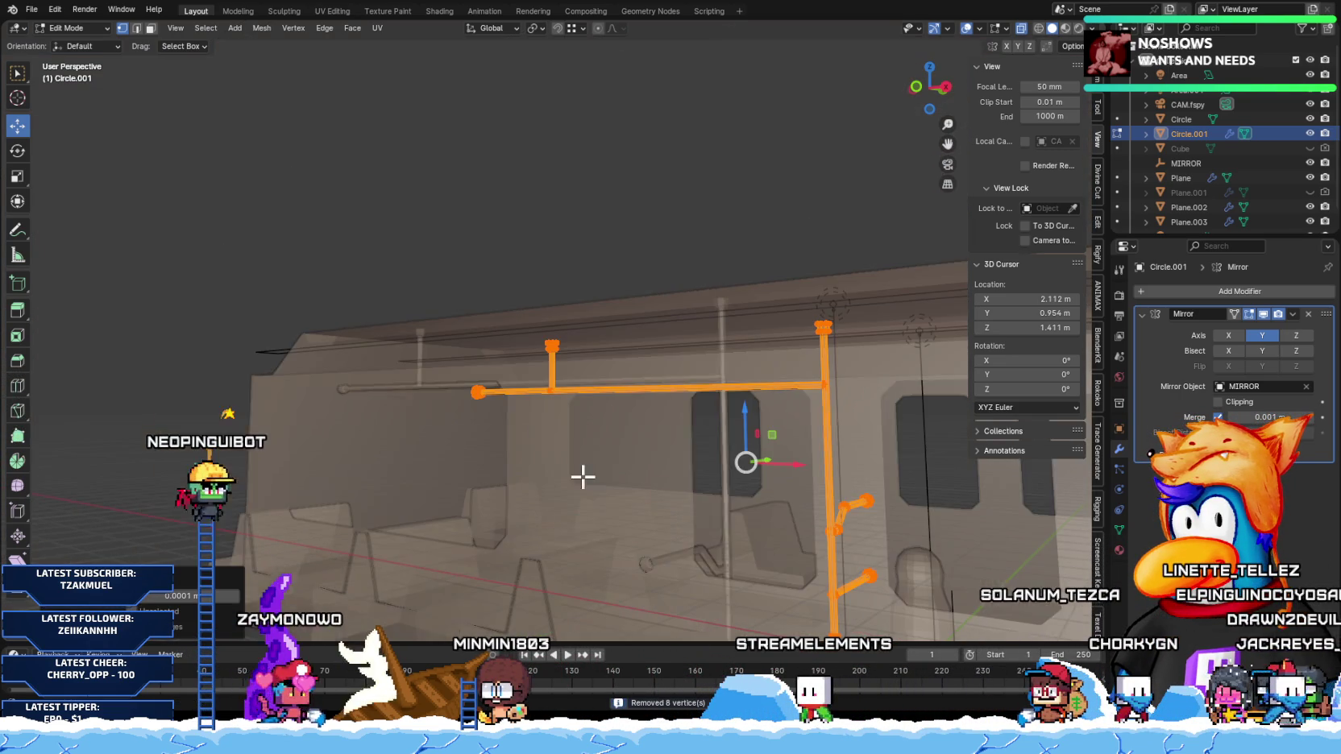
pyautogui.click(479, 392)
pyautogui.moveTo(476, 395); pyautogui.dragTo(515, 425, button='middle')
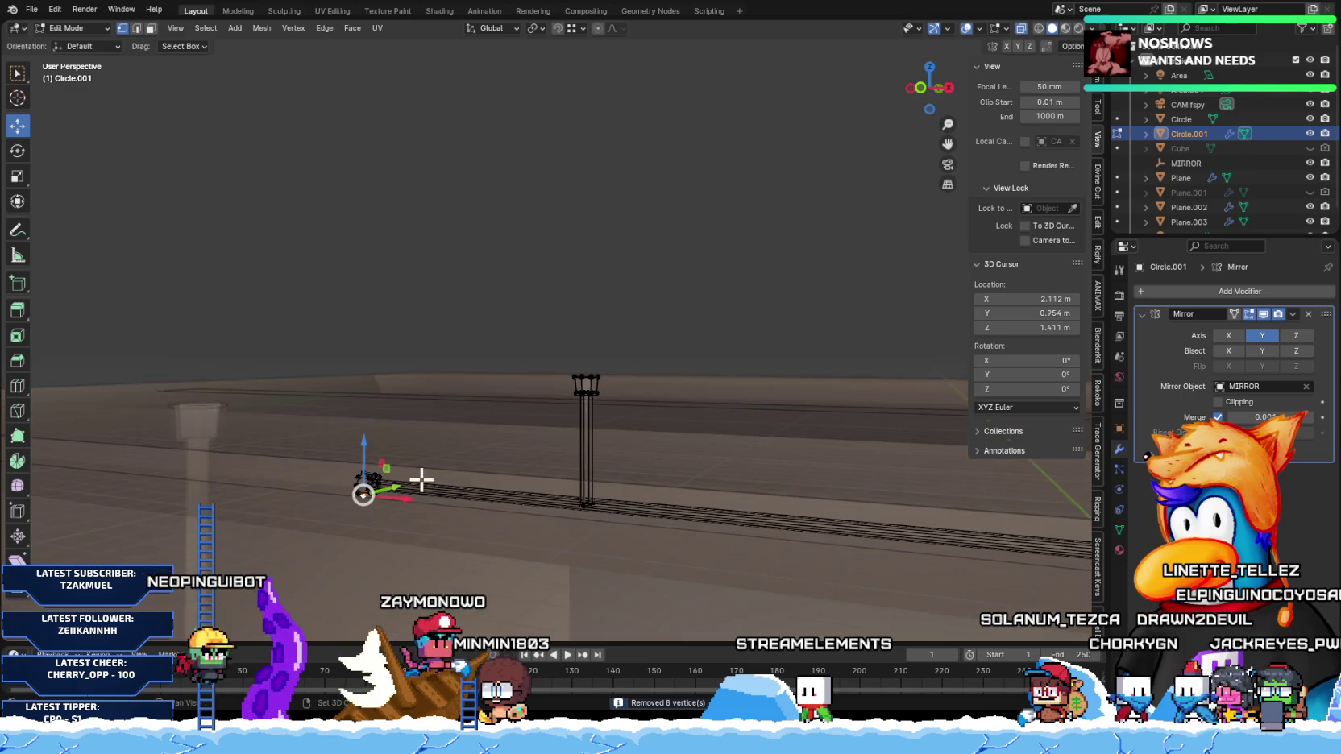
pyautogui.moveTo(252, 383); pyautogui.dragTo(476, 565)
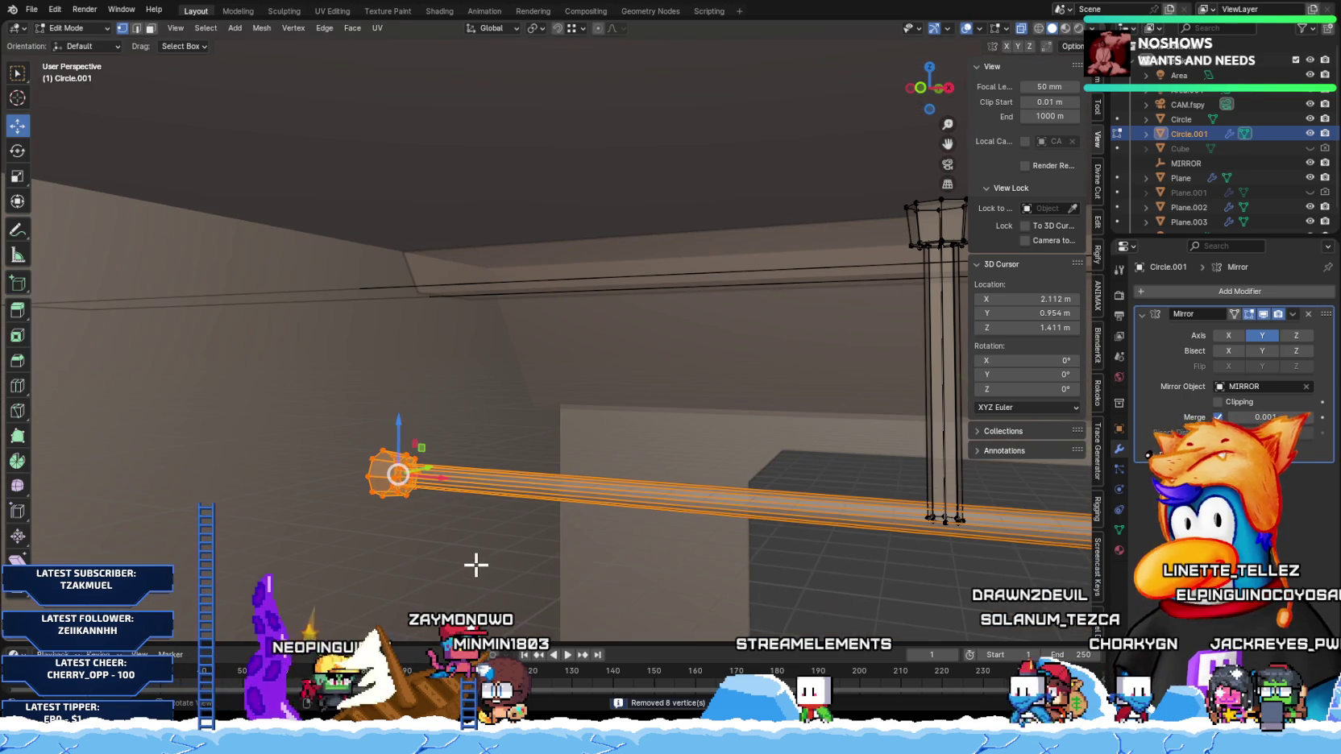
pyautogui.press('m')
pyautogui.click(475, 565)
# Step: Merge duplicate vertices in the vertical pipe, then the right pipe and its beam
pyautogui.click(676, 544)
pyautogui.moveTo(676, 545)
pyautogui.mouseDown(button='middle')
pyautogui.moveTo(715, 493)
pyautogui.moveTo(482, 215)
pyautogui.mouseUp(button='middle')
pyautogui.moveTo(481, 165); pyautogui.dragTo(712, 556)
pyautogui.press('m')
pyautogui.click(624, 452)
pyautogui.moveTo(619, 456); pyautogui.dragTo(628, 300, button='middle')
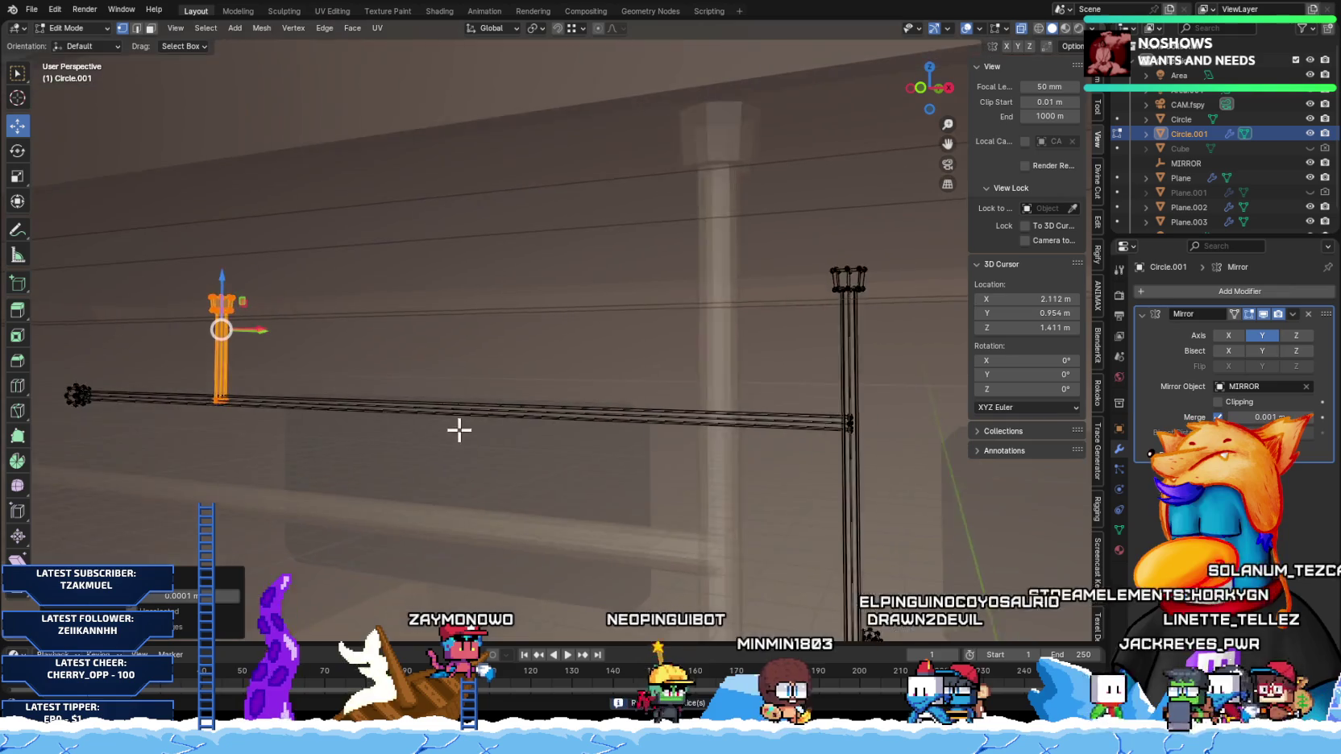
pyautogui.moveTo(631, 230); pyautogui.dragTo(817, 508)
pyautogui.press('m')
pyautogui.click(705, 378)
# Step: Box-select the strap arm ends and merge their vertices by distance
pyautogui.moveTo(766, 460)
pyautogui.mouseDown(button='middle')
pyautogui.moveTo(675, 329)
pyautogui.moveTo(552, 323)
pyautogui.mouseUp(button='middle')
pyautogui.moveTo(487, 329); pyautogui.dragTo(710, 465)
pyautogui.press('m')
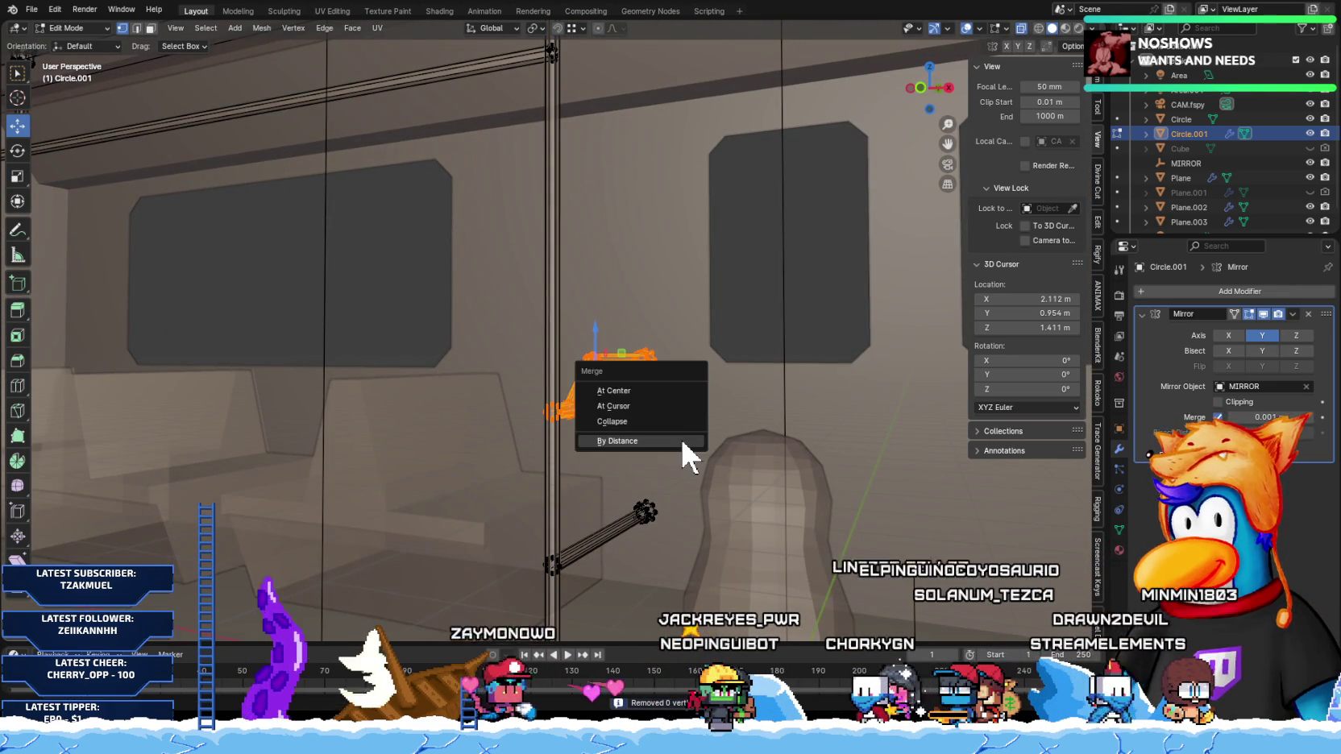
pyautogui.click(682, 441)
# Step: Zoom in on the arm's elbow and merge its duplicate vertices by distance
pyautogui.moveTo(662, 418); pyautogui.dragTo(589, 421, button='middle')
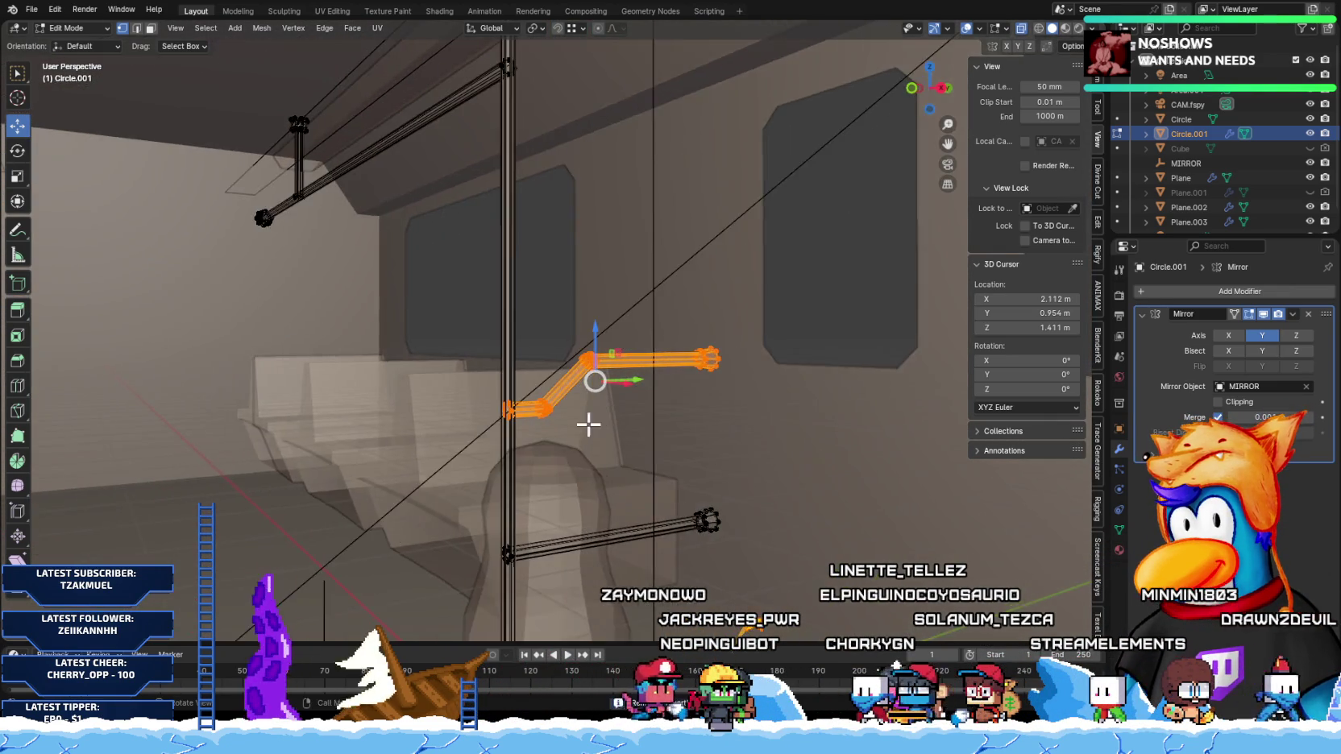
pyautogui.scroll(2, 589, 422)
pyautogui.scroll(2, 547, 481)
pyautogui.scroll(2, 526, 427)
pyautogui.scroll(1, 471, 460)
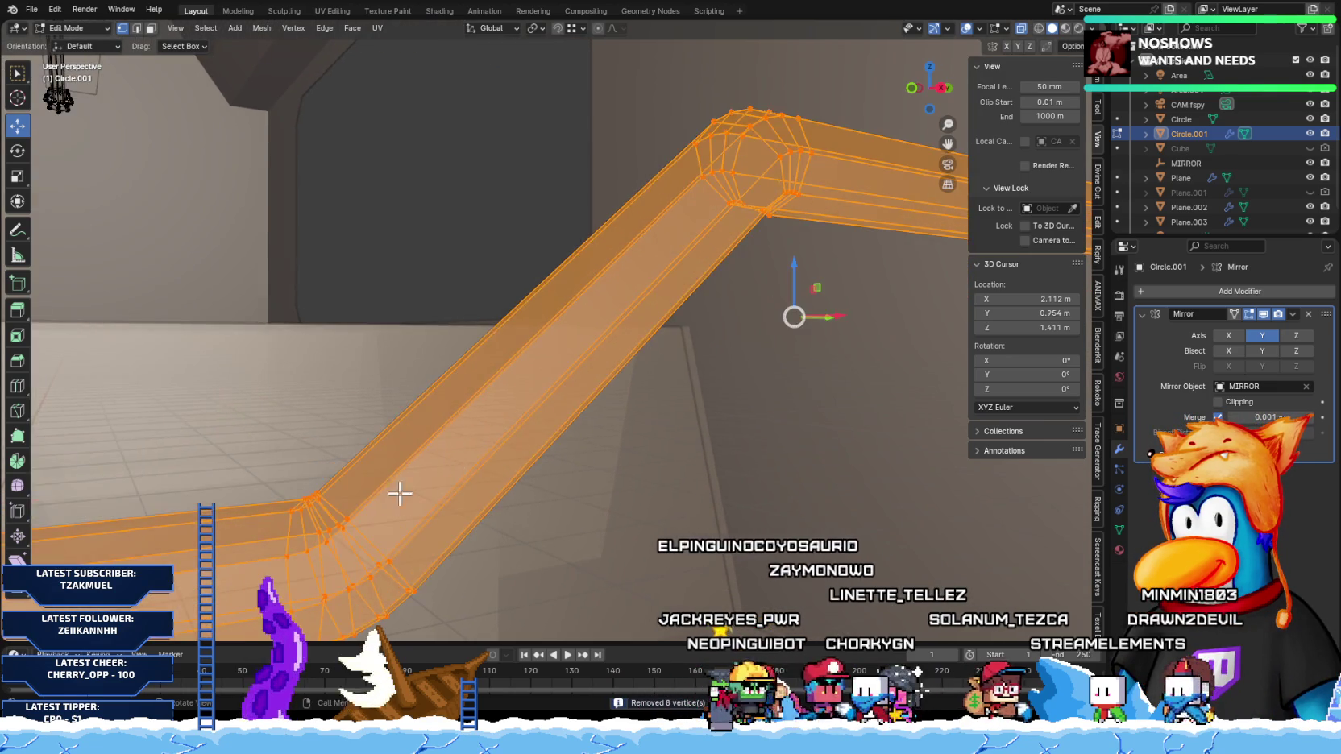
pyautogui.scroll(2, 398, 491)
pyautogui.scroll(2, 443, 461)
pyautogui.scroll(2, 427, 473)
pyautogui.scroll(1, 343, 490)
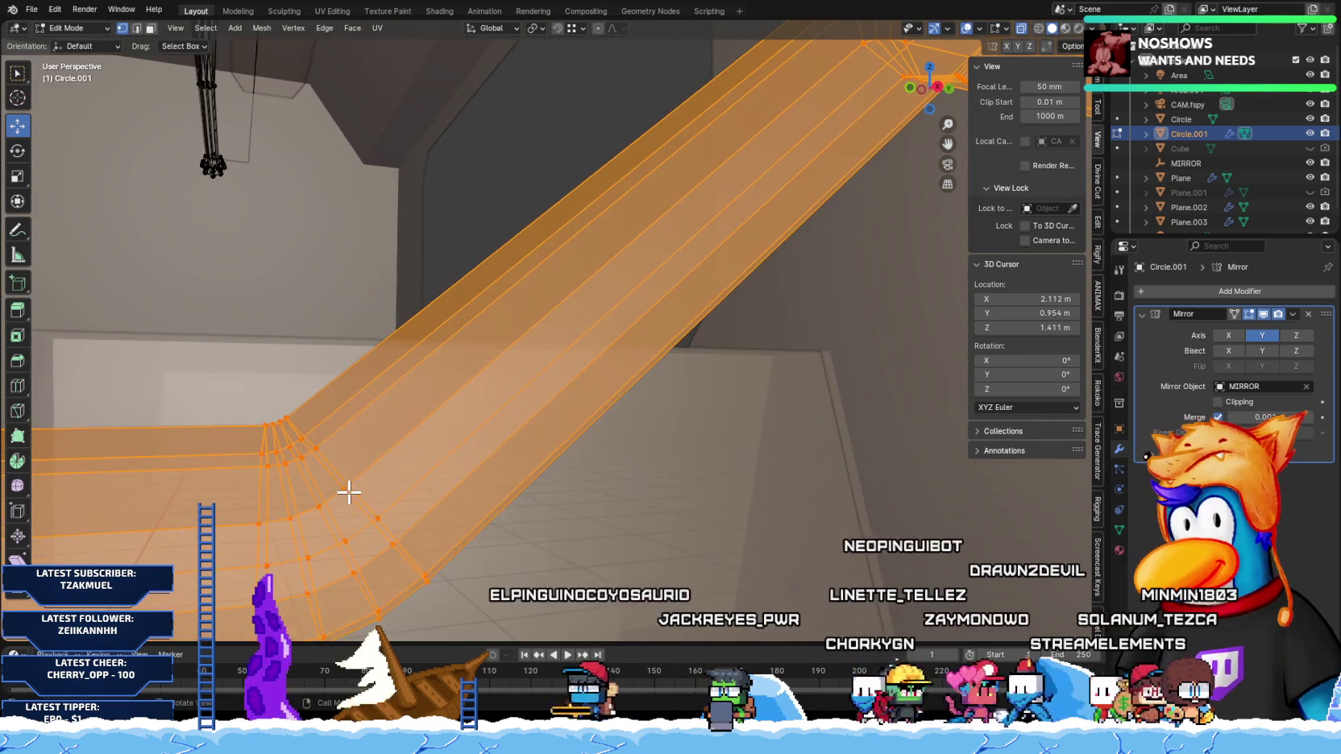
pyautogui.press('m')
pyautogui.click(348, 487)
# Step: Select the whole connected arm from its end-cap and merge its vertices by distance
pyautogui.scroll(-2, 349, 490)
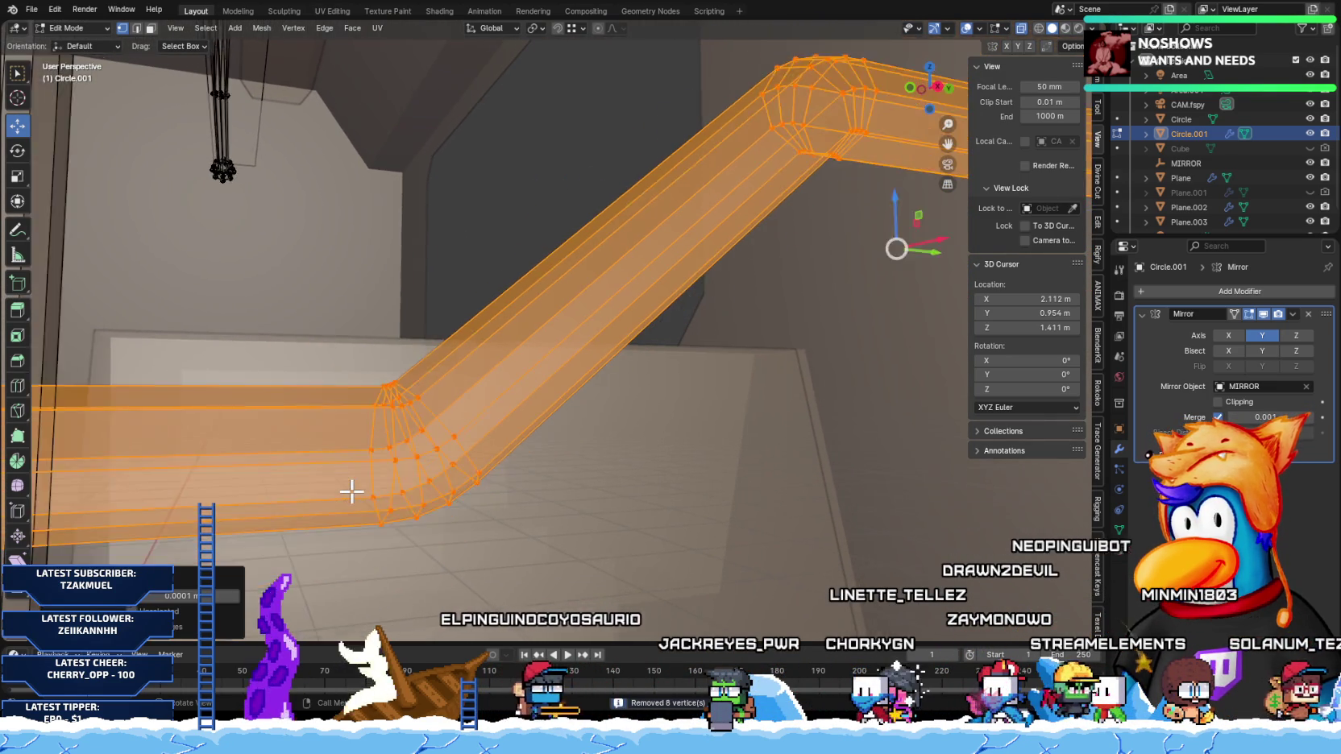
pyautogui.scroll(-2, 351, 491)
pyautogui.moveTo(351, 491)
pyautogui.keyDown('shift'); pyautogui.mouseDown(button='middle')
pyautogui.moveTo(329, 494)
pyautogui.moveTo(443, 436)
pyautogui.moveTo(347, 462)
pyautogui.mouseUp(button='middle'); pyautogui.keyUp('shift')
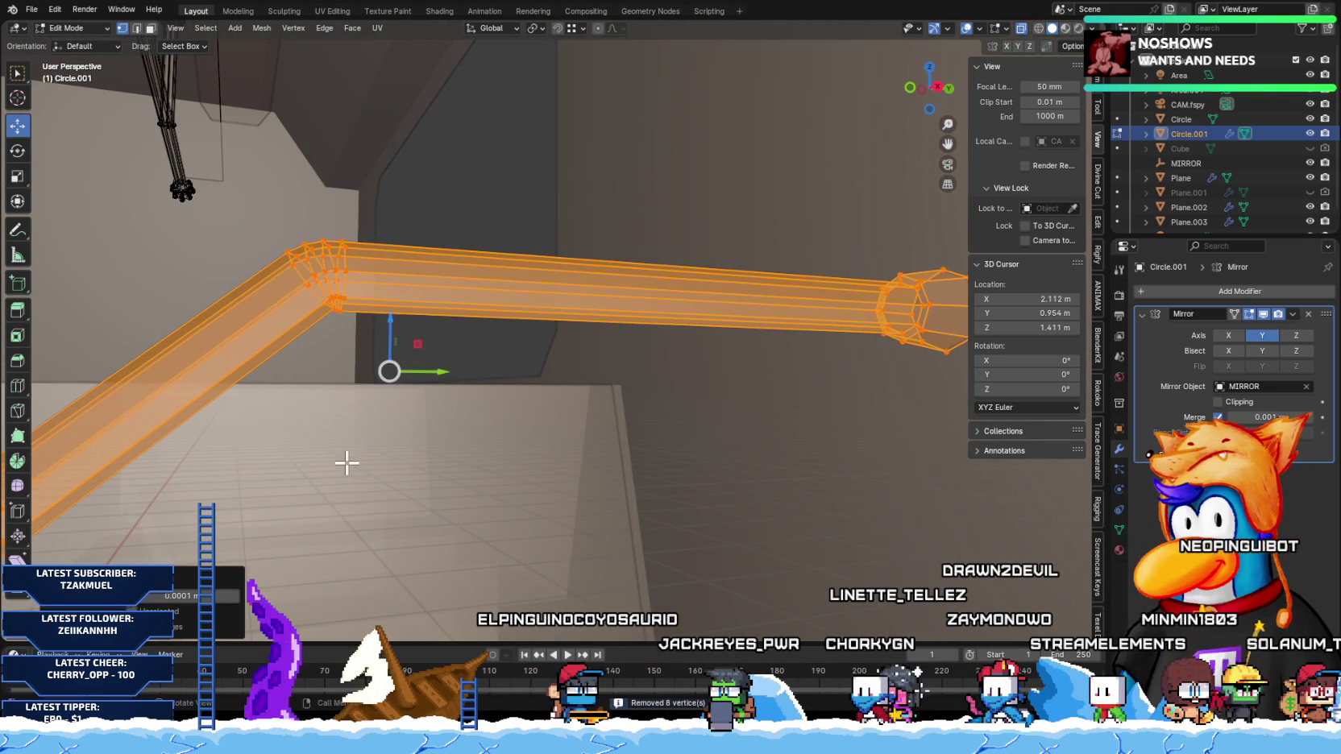
pyautogui.keyDown('shift'); pyautogui.moveTo(631, 390); pyautogui.dragTo(473, 407, button='middle'); pyautogui.keyUp('shift')
pyautogui.click(709, 330)
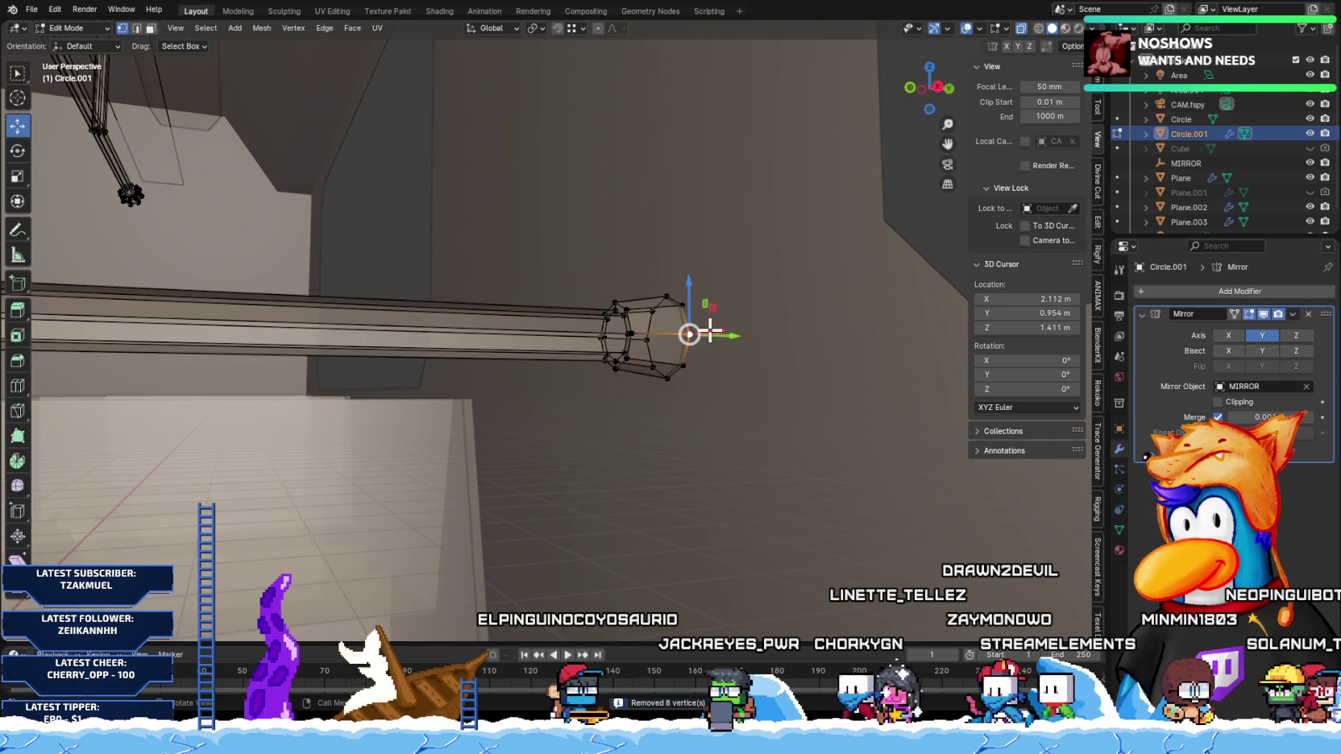
pyautogui.press('l')
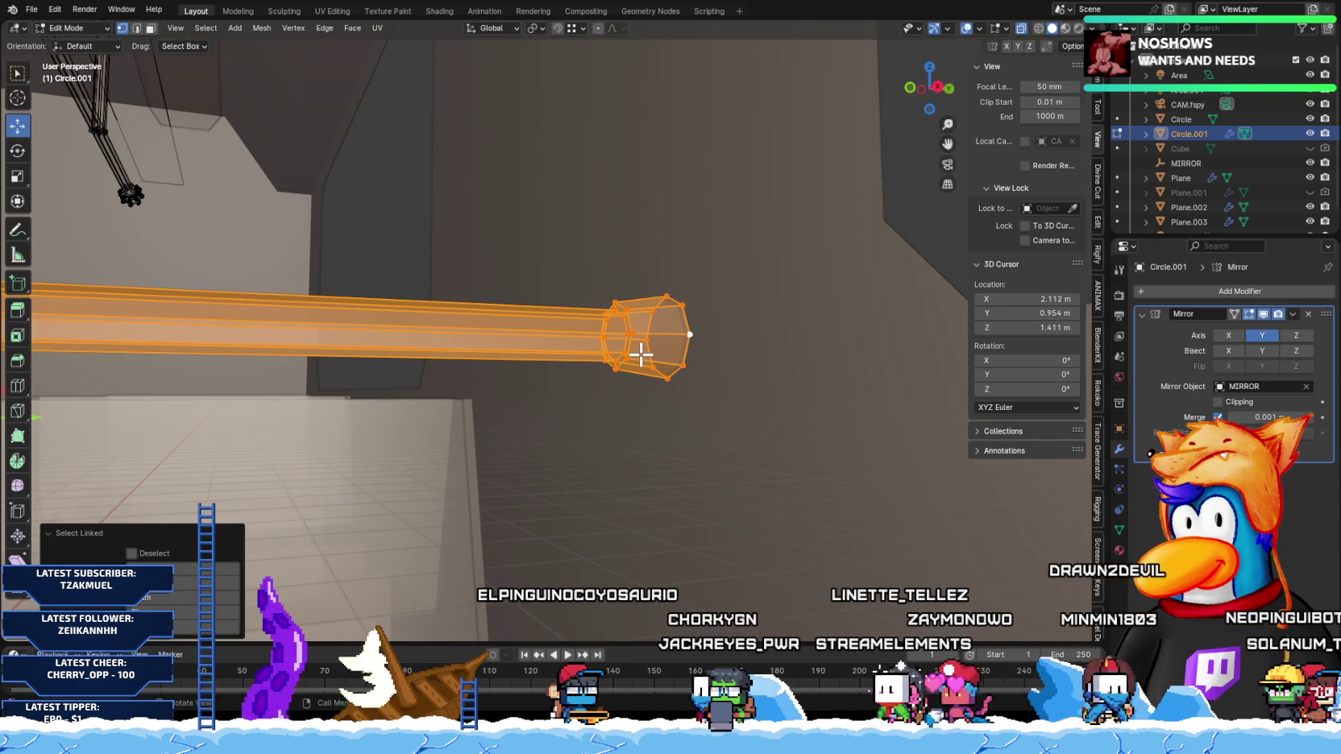
pyautogui.press('m')
pyautogui.click(641, 355)
pyautogui.scroll(-2, 610, 364)
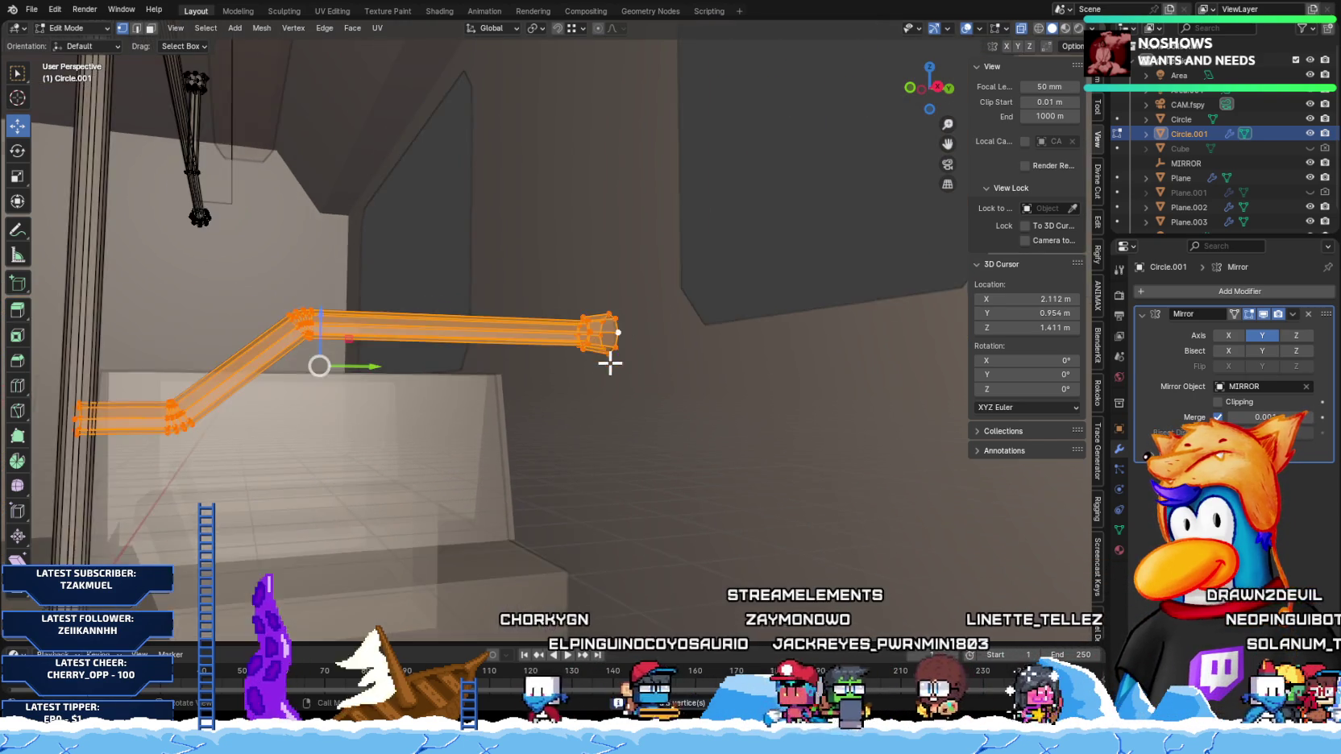
pyautogui.keyDown('shift'); pyautogui.moveTo(610, 365); pyautogui.dragTo(641, 382, button='middle'); pyautogui.keyUp('shift')
pyautogui.click(577, 443)
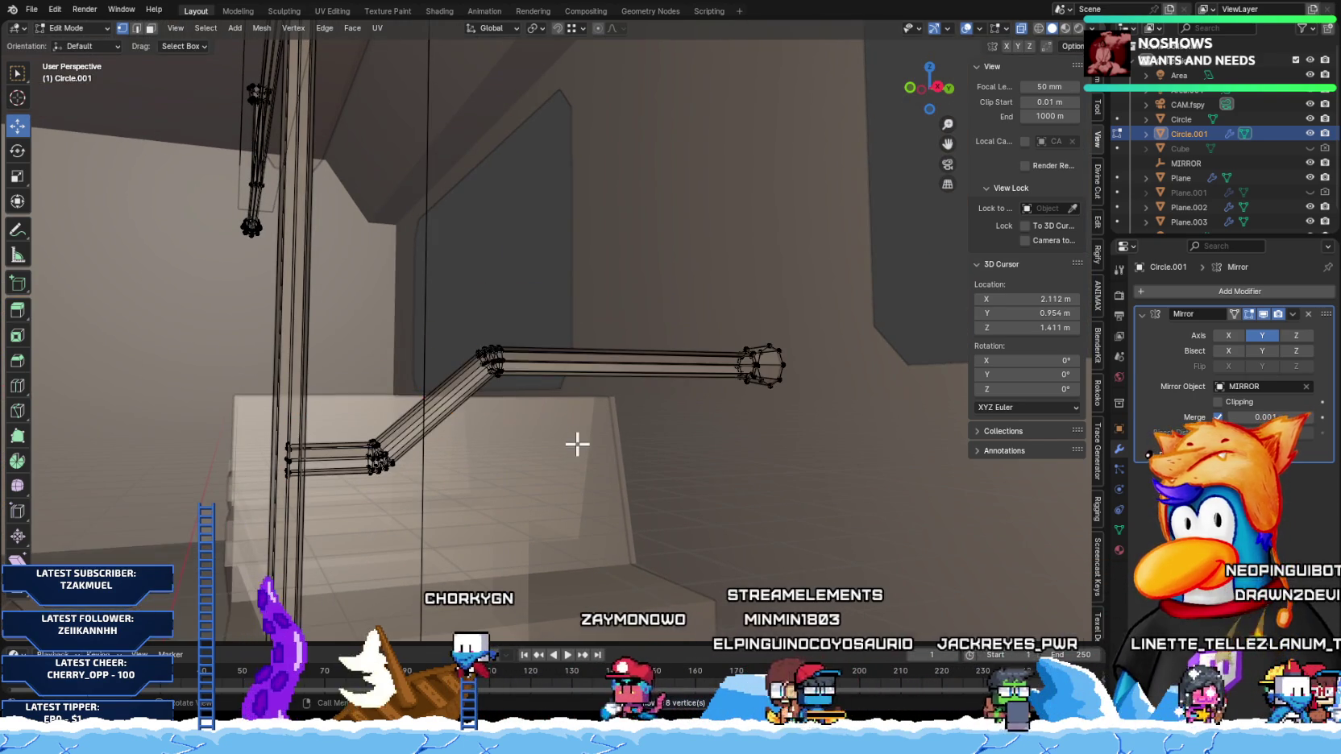
# Step: With X-ray off, raise the arm's elbow vertices along Z
pyautogui.hotkey('alt', 'z')
pyautogui.moveTo(443, 312); pyautogui.dragTo(608, 428)
pyautogui.press('g')
pyautogui.press('z')
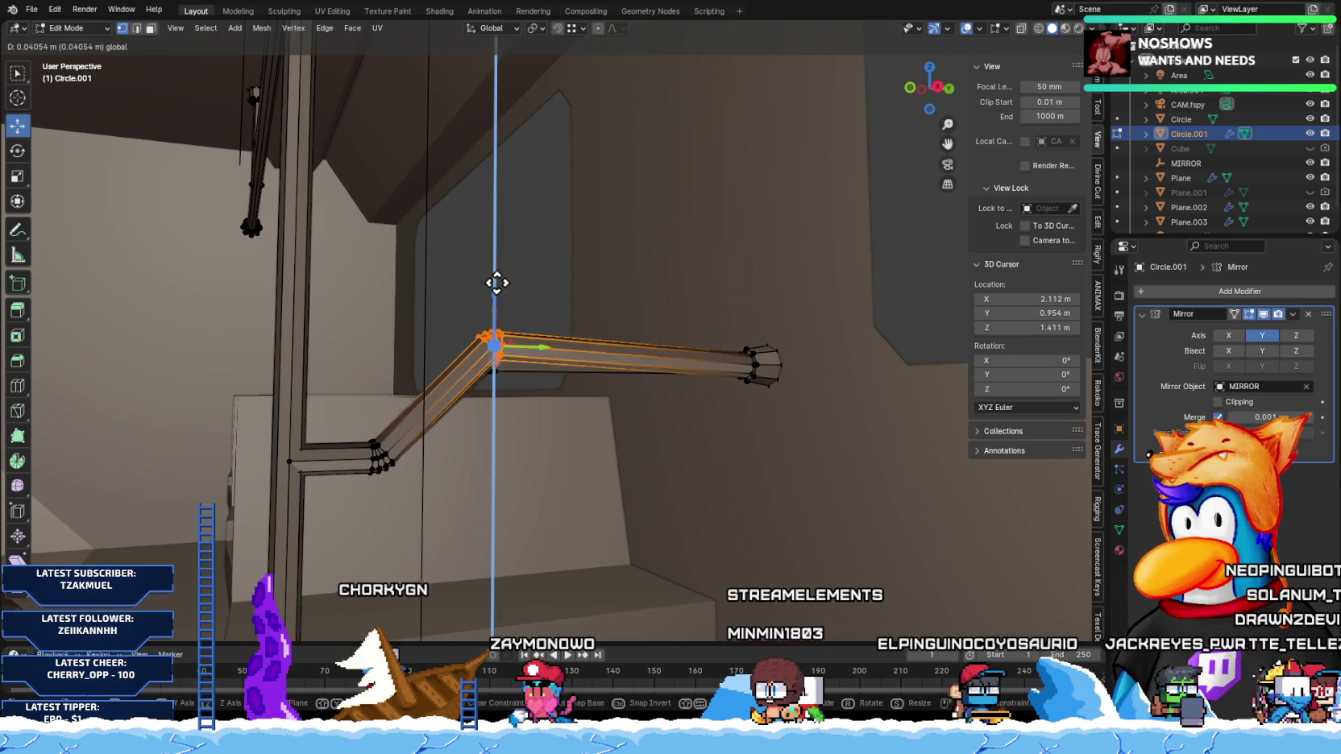
pyautogui.click(494, 216)
pyautogui.moveTo(494, 216)
pyautogui.mouseDown(button='middle')
pyautogui.moveTo(431, 371)
pyautogui.moveTo(479, 413)
pyautogui.moveTo(508, 398)
pyautogui.moveTo(213, 385)
pyautogui.moveTo(231, 421)
pyautogui.moveTo(311, 457)
pyautogui.moveTo(427, 383)
pyautogui.mouseUp(button='middle')
pyautogui.scroll(3, 492, 409)
pyautogui.moveTo(395, 291)
pyautogui.mouseDown()
pyautogui.moveTo(489, 441)
pyautogui.moveTo(520, 459)
pyautogui.mouseUp()
pyautogui.moveTo(467, 457)
pyautogui.mouseDown(button='middle')
pyautogui.moveTo(485, 479)
pyautogui.moveTo(502, 466)
pyautogui.moveTo(439, 482)
pyautogui.mouseUp(button='middle')
pyautogui.scroll(2, 353, 380)
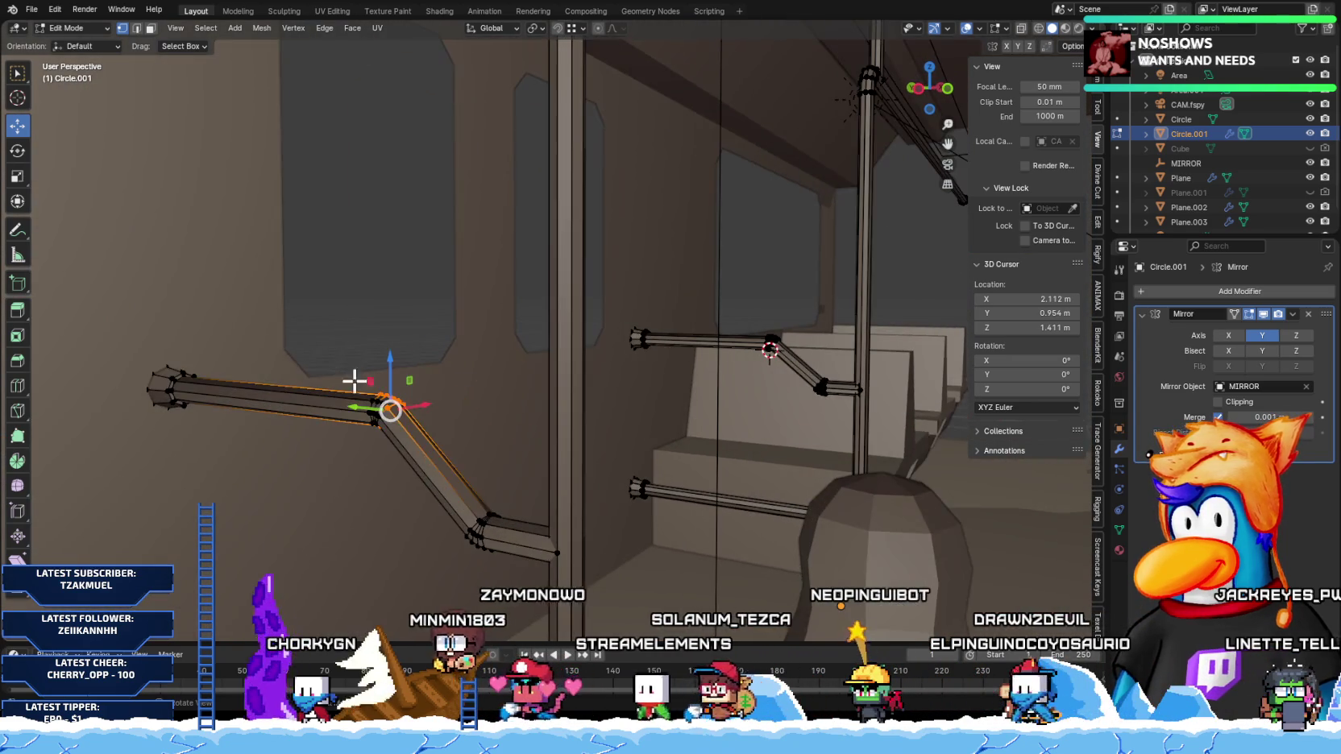
# Step: With X-ray on, merge overlapping vertices around the upper and lower elbows
pyautogui.hotkey('alt', 'z')
pyautogui.moveTo(309, 323); pyautogui.dragTo(443, 494)
pyautogui.scroll(3, 345, 438)
pyautogui.keyDown('shift'); pyautogui.moveTo(345, 437); pyautogui.dragTo(402, 368, button='middle'); pyautogui.keyUp('shift')
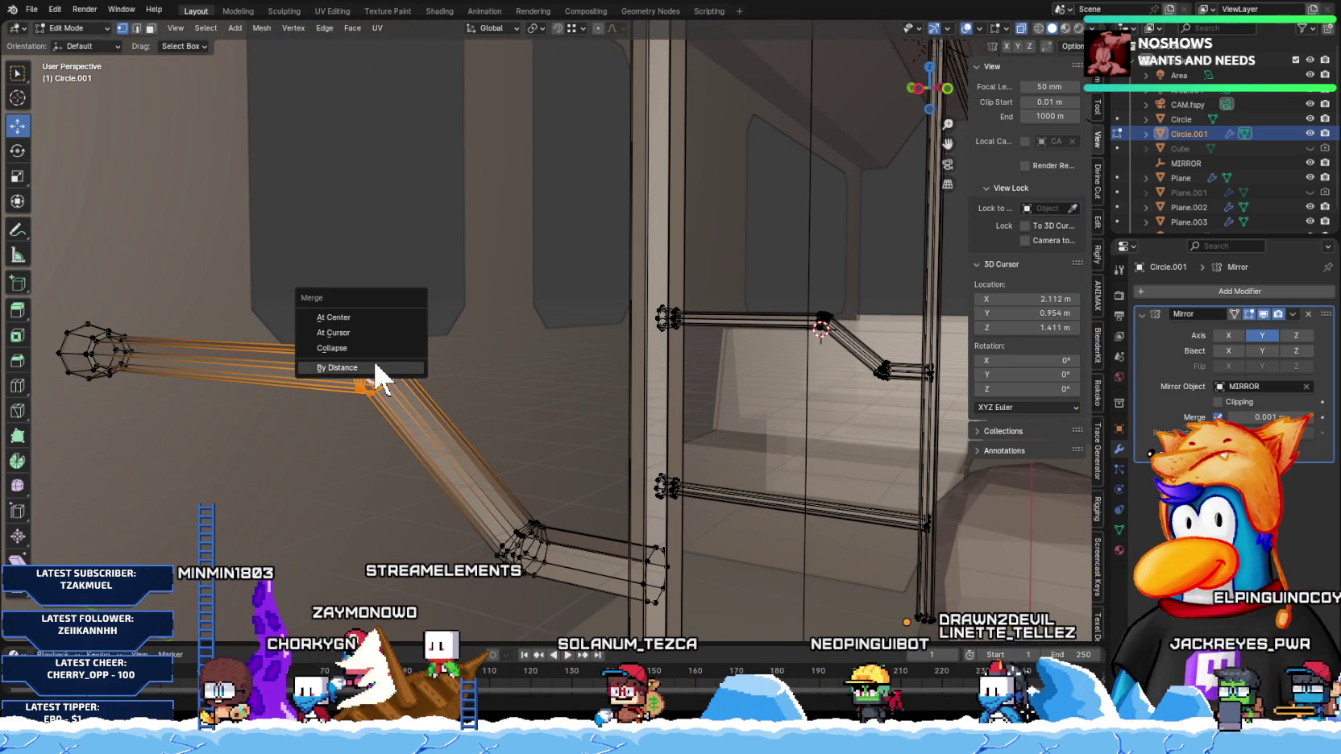
pyautogui.click(373, 366)
pyautogui.moveTo(588, 581); pyautogui.dragTo(567, 566)
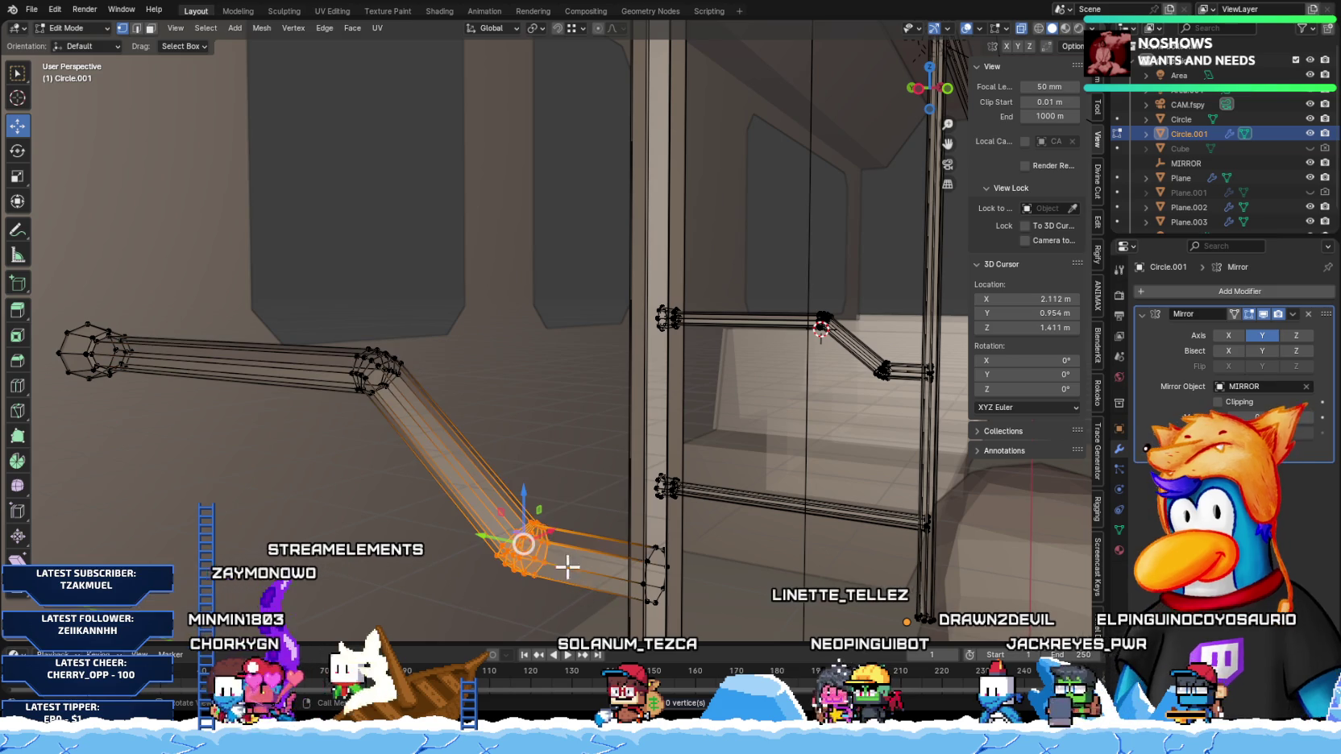
pyautogui.click(534, 521)
# Step: Select another elbow's vertices and shift them along Z
pyautogui.moveTo(643, 556)
pyautogui.mouseDown(button='middle')
pyautogui.moveTo(527, 443)
pyautogui.moveTo(526, 470)
pyautogui.moveTo(505, 476)
pyautogui.moveTo(517, 461)
pyautogui.moveTo(483, 520)
pyautogui.moveTo(434, 554)
pyautogui.moveTo(479, 538)
pyautogui.moveTo(479, 508)
pyautogui.moveTo(477, 556)
pyautogui.moveTo(488, 507)
pyautogui.moveTo(451, 517)
pyautogui.moveTo(376, 442)
pyautogui.mouseUp(button='middle')
pyautogui.scroll(3, 515, 403)
pyautogui.moveTo(376, 443); pyautogui.dragTo(448, 526)
pyautogui.moveTo(442, 465)
pyautogui.mouseDown()
pyautogui.moveTo(440, 374)
pyautogui.moveTo(449, 502)
pyautogui.moveTo(481, 531)
pyautogui.mouseUp()
pyautogui.moveTo(481, 531)
pyautogui.mouseDown(button='middle')
pyautogui.moveTo(488, 506)
pyautogui.moveTo(485, 533)
pyautogui.moveTo(371, 542)
pyautogui.moveTo(438, 519)
pyautogui.mouseUp(button='middle')
pyautogui.press('g')
pyautogui.press('z')
pyautogui.click(428, 464)
pyautogui.moveTo(428, 464)
pyautogui.mouseDown(button='middle')
pyautogui.moveTo(508, 478)
pyautogui.moveTo(503, 522)
pyautogui.mouseUp(button='middle')
# Step: Merge by distance across the whole pipe mesh, then return to Object Mode
pyautogui.press('a')
pyautogui.press('m')
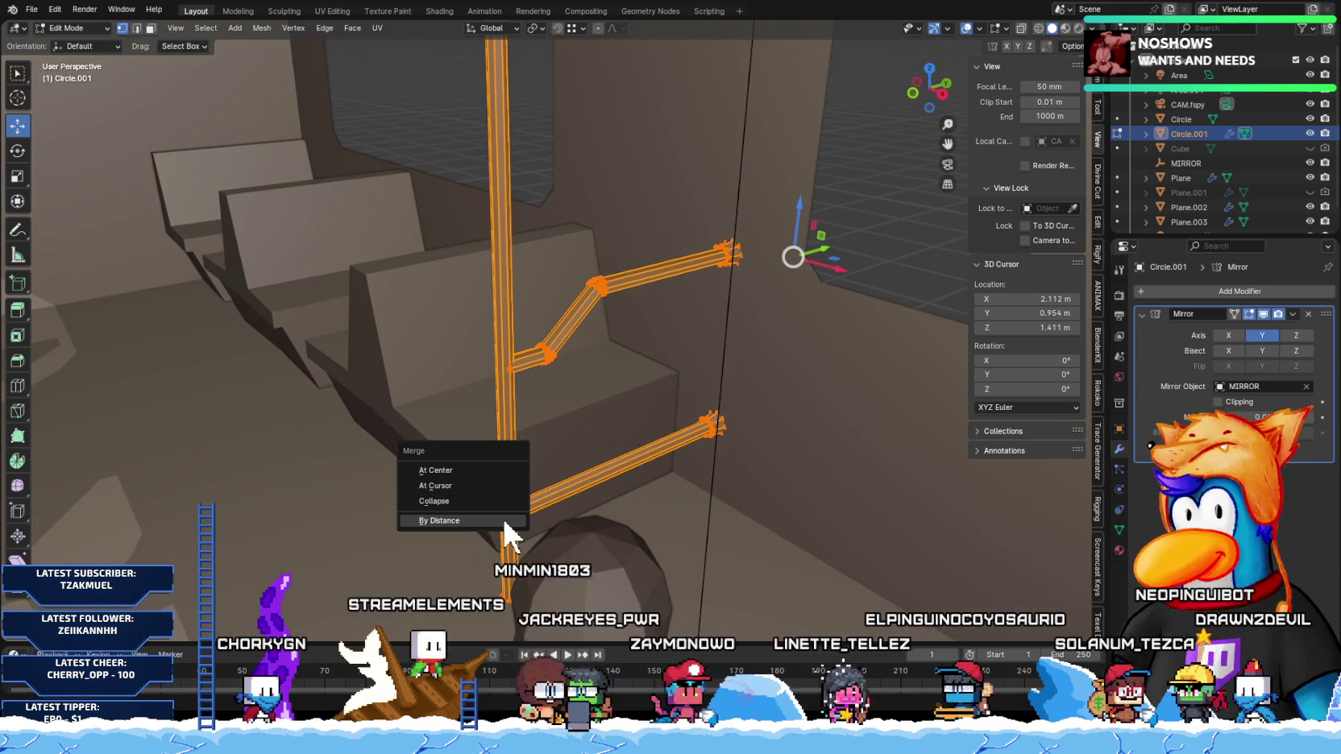
pyautogui.click(503, 519)
pyautogui.hotkey('alt', 'a')
pyautogui.moveTo(628, 518); pyautogui.dragTo(625, 522, button='middle')
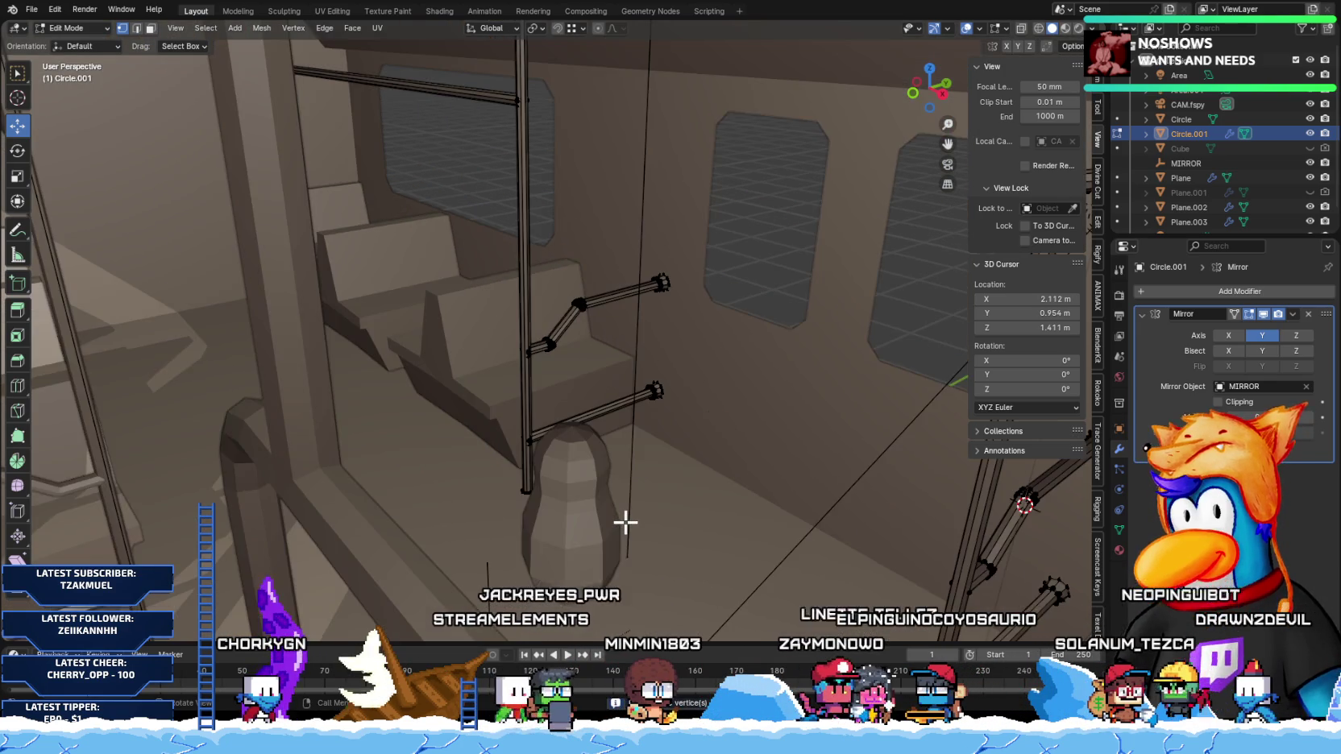
pyautogui.scroll(3, 611, 518)
pyautogui.moveTo(532, 526); pyautogui.dragTo(508, 502, button='middle')
pyautogui.click(546, 554)
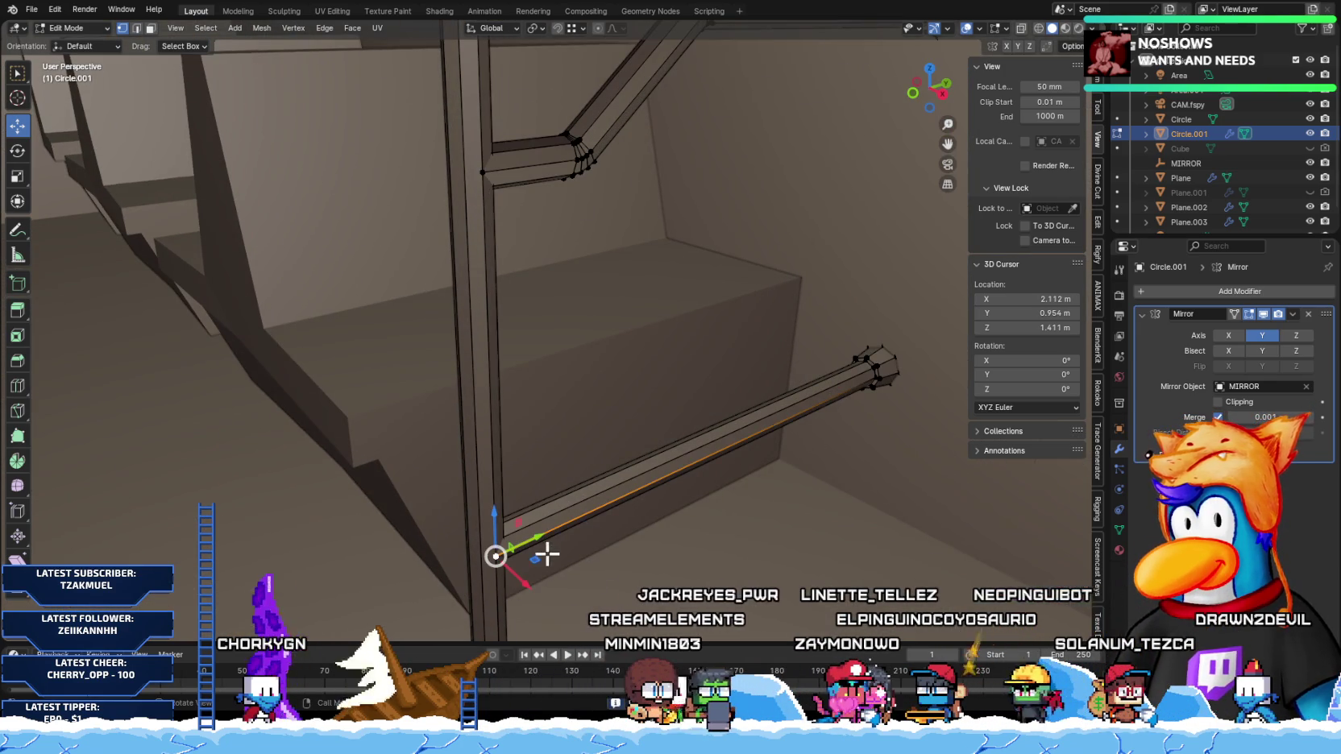
pyautogui.press('Tab')
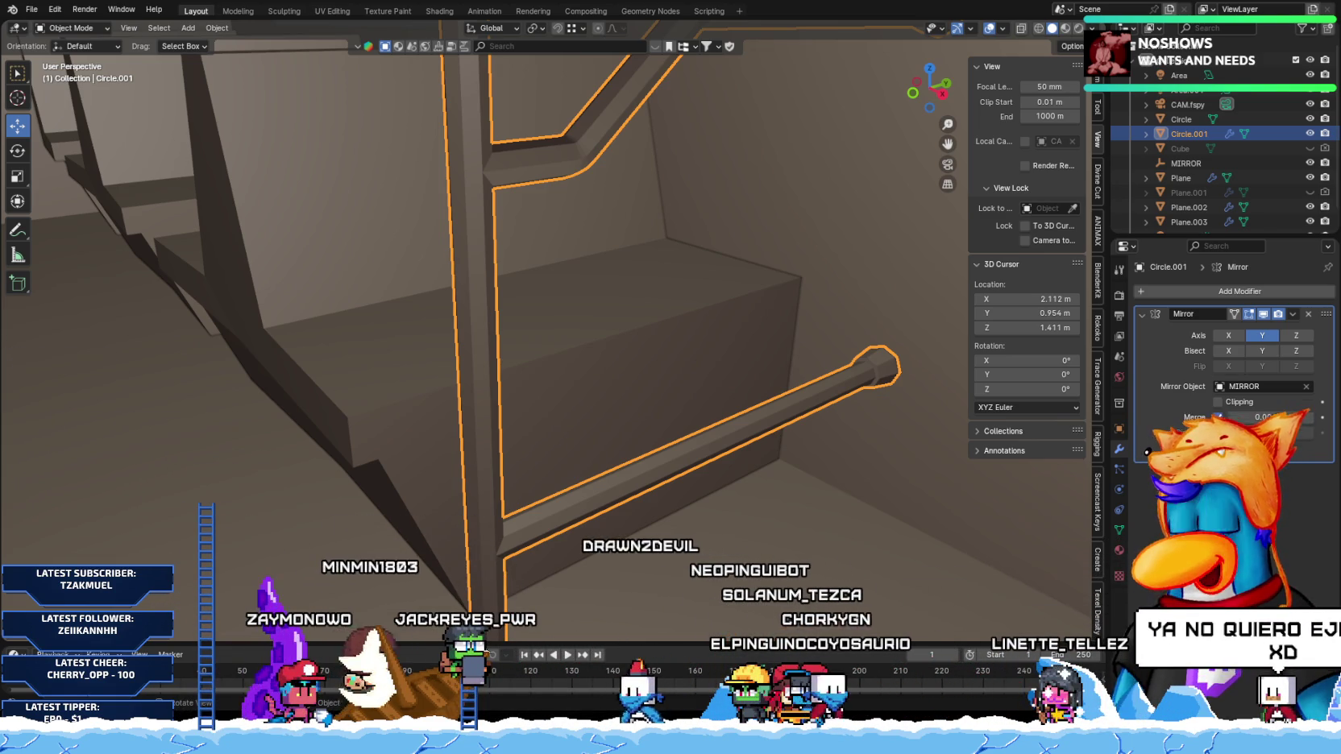
pyautogui.scroll(-3, 490, 435)
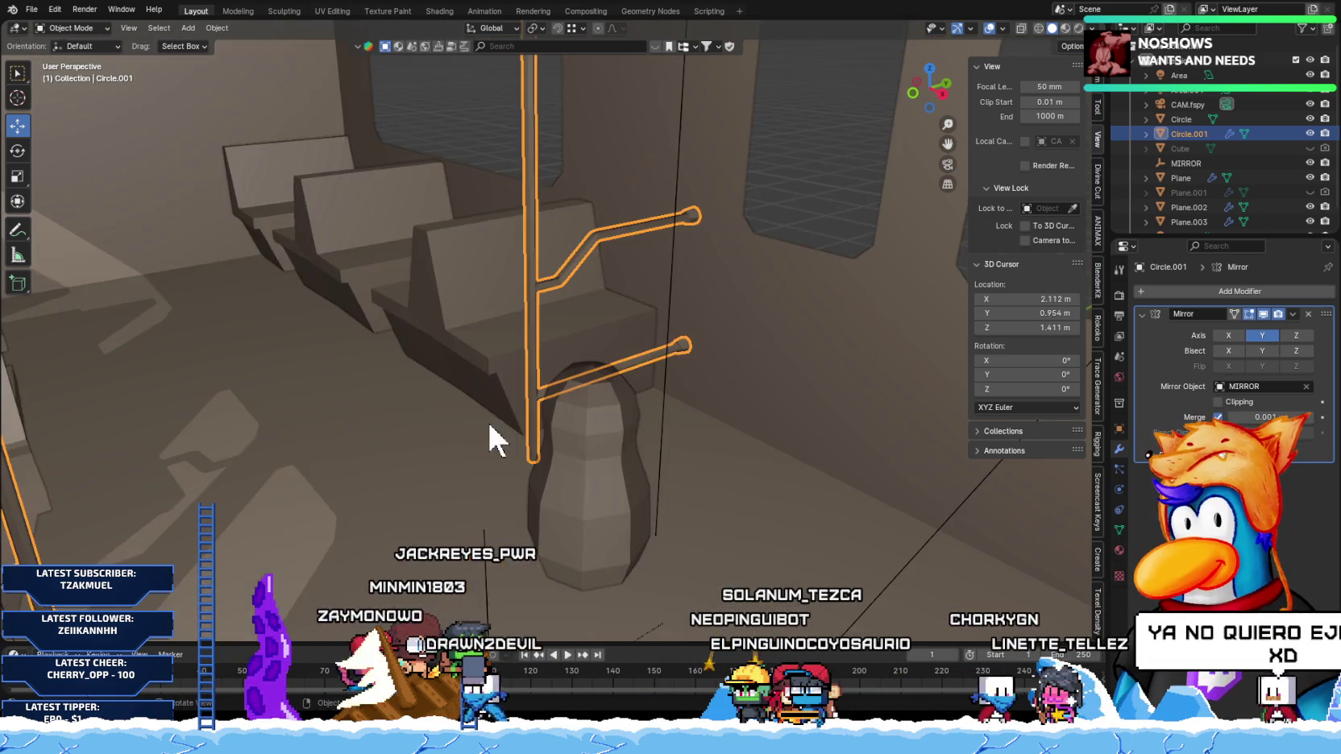
# Step: Orbit through the bus interior to check the mirrored straps, then select Plane.003
pyautogui.scroll(-4, 494, 440)
pyautogui.moveTo(494, 440)
pyautogui.mouseDown(button='middle')
pyautogui.moveTo(541, 424)
pyautogui.moveTo(486, 385)
pyautogui.moveTo(362, 398)
pyautogui.moveTo(538, 395)
pyautogui.moveTo(509, 396)
pyautogui.mouseUp(button='middle')
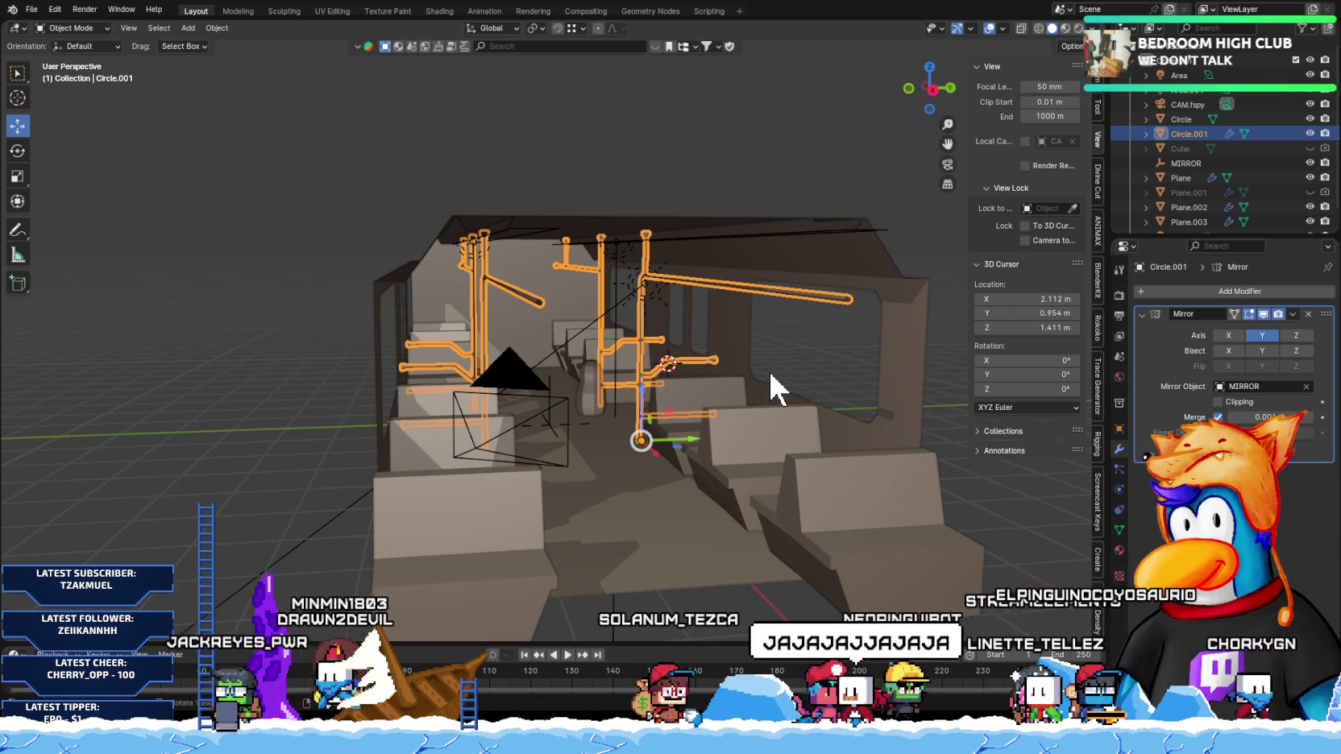
pyautogui.moveTo(436, 228)
pyautogui.mouseDown(button='middle')
pyautogui.moveTo(451, 240)
pyautogui.moveTo(412, 228)
pyautogui.moveTo(305, 259)
pyautogui.moveTo(512, 338)
pyautogui.moveTo(224, 311)
pyautogui.moveTo(494, 328)
pyautogui.moveTo(351, 326)
pyautogui.moveTo(665, 314)
pyautogui.moveTo(759, 353)
pyautogui.mouseUp(button='middle')
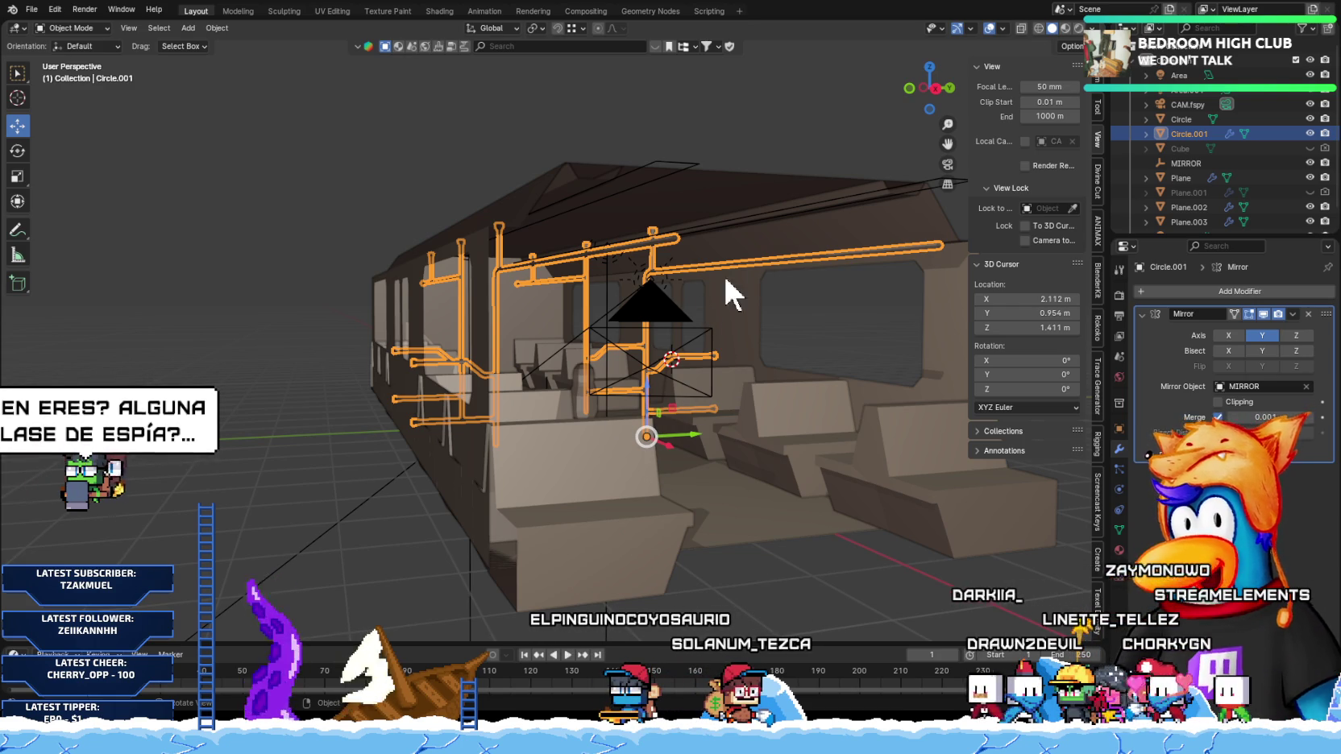
pyautogui.click(880, 205)
pyautogui.scroll(5, 731, 225)
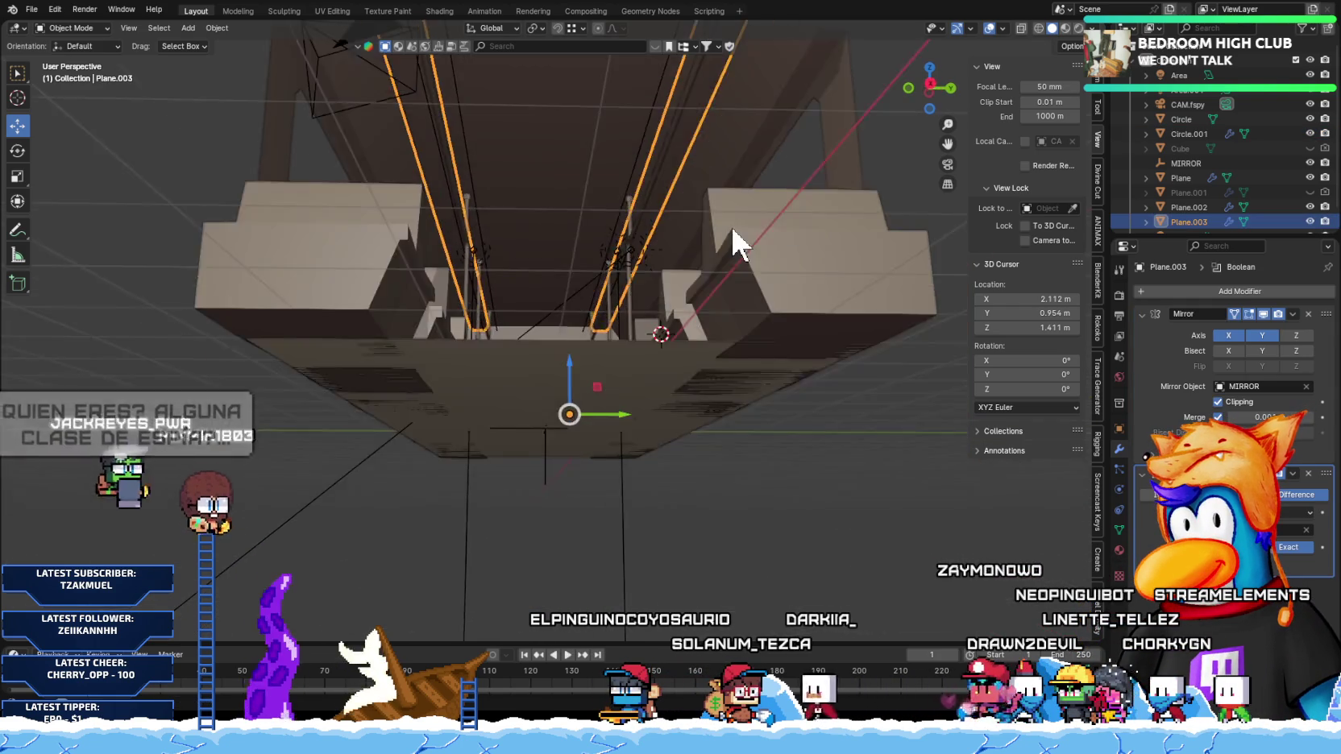
pyautogui.scroll(-2, 731, 226)
pyautogui.scroll(-2, 737, 233)
pyautogui.scroll(-1, 733, 244)
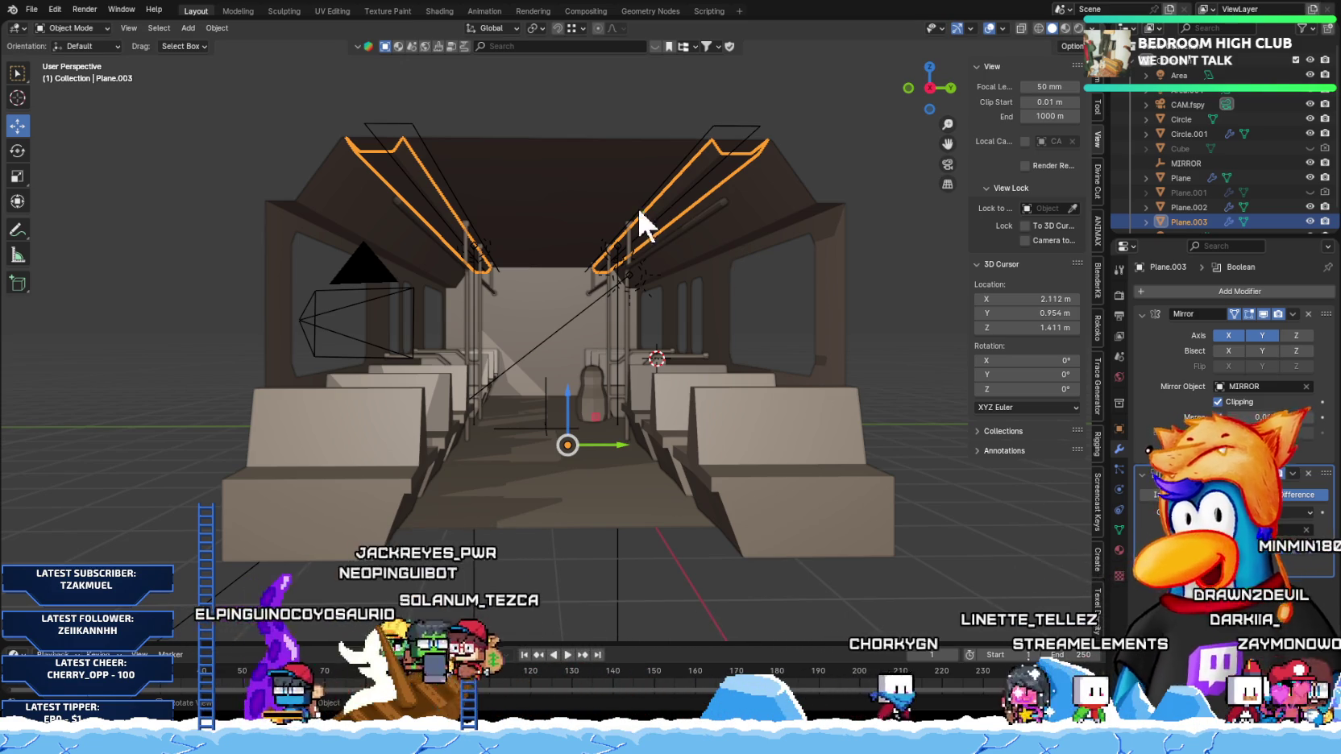
pyautogui.moveTo(616, 246)
pyautogui.mouseDown(button='middle')
pyautogui.moveTo(674, 234)
pyautogui.moveTo(739, 245)
pyautogui.moveTo(694, 264)
pyautogui.moveTo(699, 234)
pyautogui.moveTo(720, 228)
pyautogui.mouseUp(button='middle')
# Step: Enter Edit Mode on Plane.003 and frame the roof strips from a front view
pyautogui.press('Tab')
pyautogui.press('KP_1')
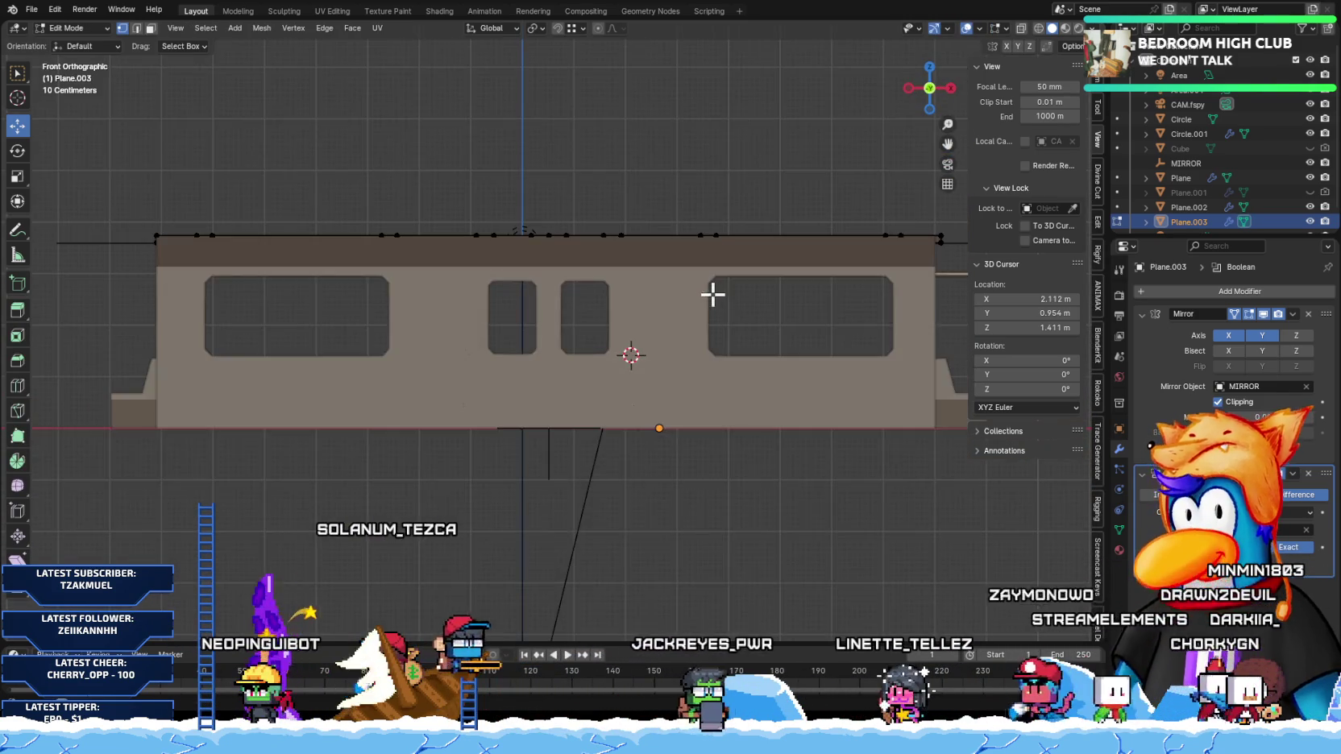
pyautogui.scroll(3, 628, 306)
pyautogui.keyDown('shift'); pyautogui.moveTo(629, 305); pyautogui.dragTo(550, 320, button='middle'); pyautogui.keyUp('shift')
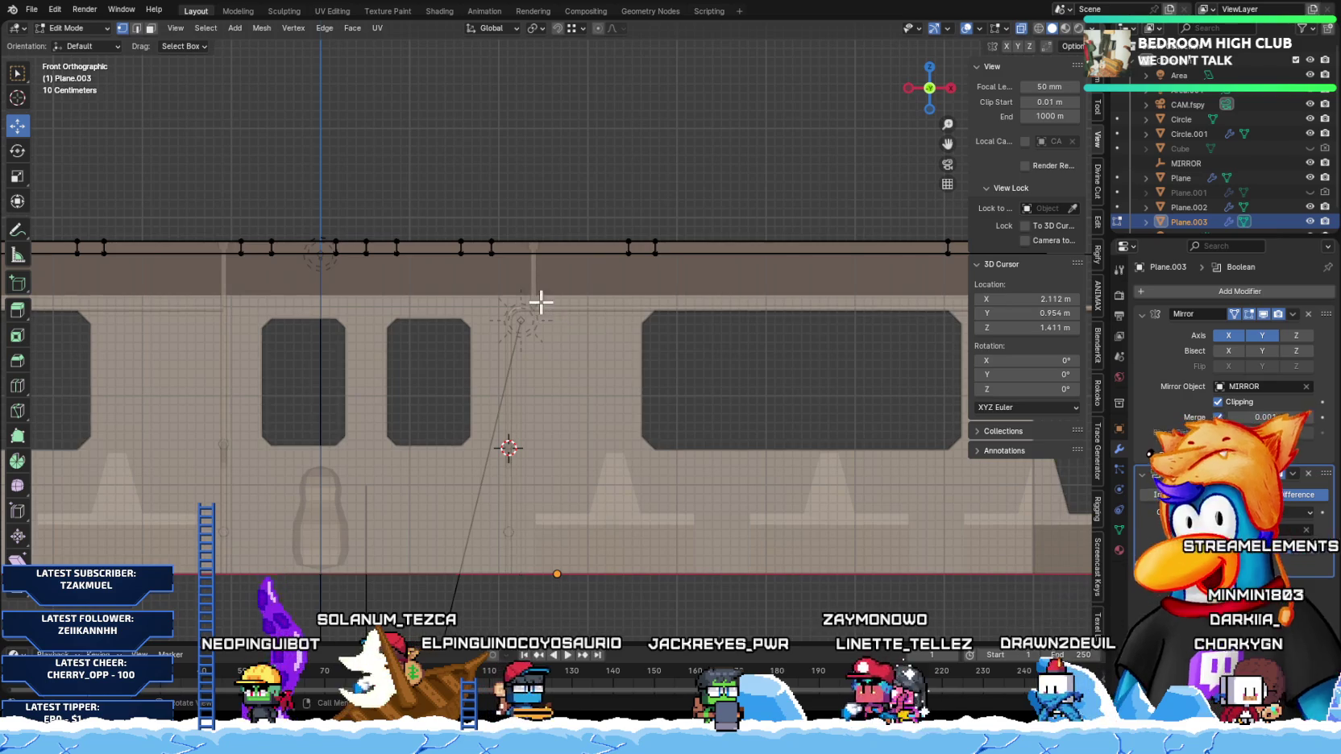
pyautogui.scroll(-2, 539, 299)
pyautogui.scroll(3, 544, 284)
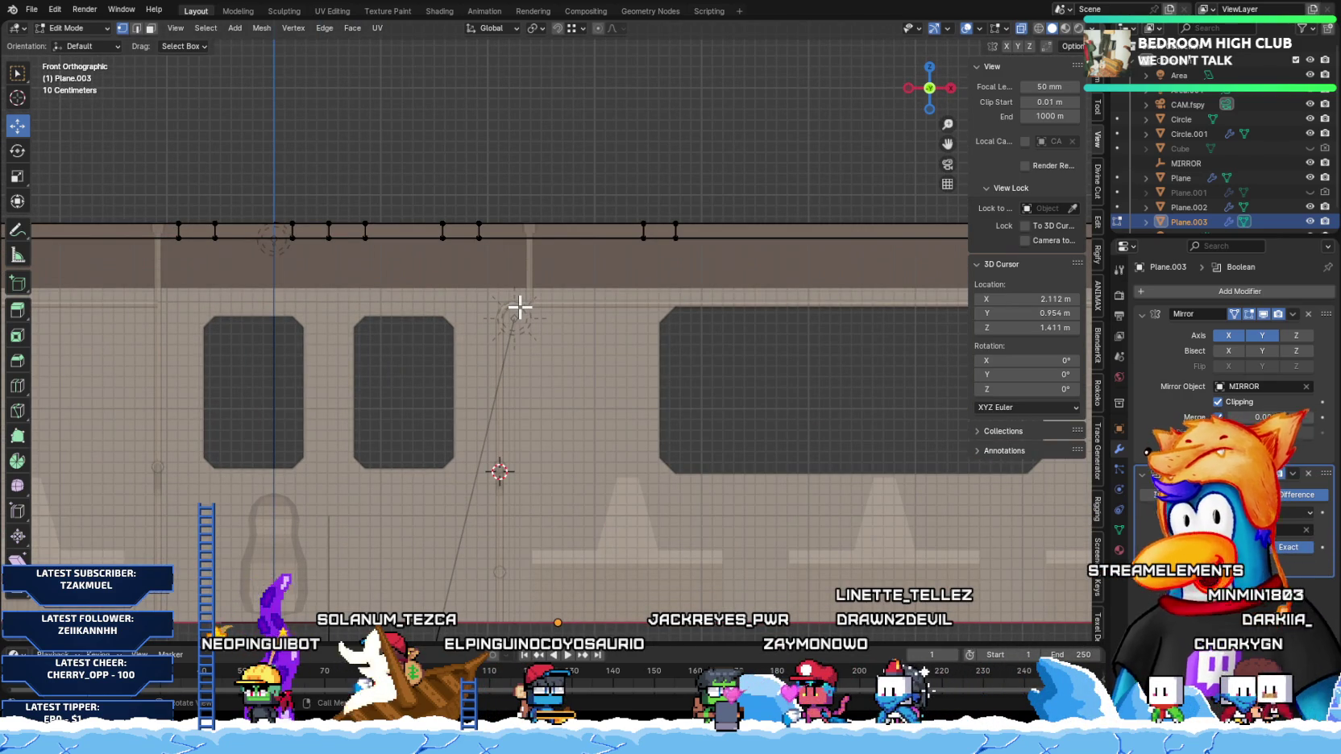
pyautogui.scroll(-3, 563, 194)
pyautogui.moveTo(569, 359)
pyautogui.mouseDown(button='middle')
pyautogui.moveTo(533, 470)
pyautogui.moveTo(548, 518)
pyautogui.moveTo(550, 425)
pyautogui.moveTo(552, 455)
pyautogui.mouseUp(button='middle')
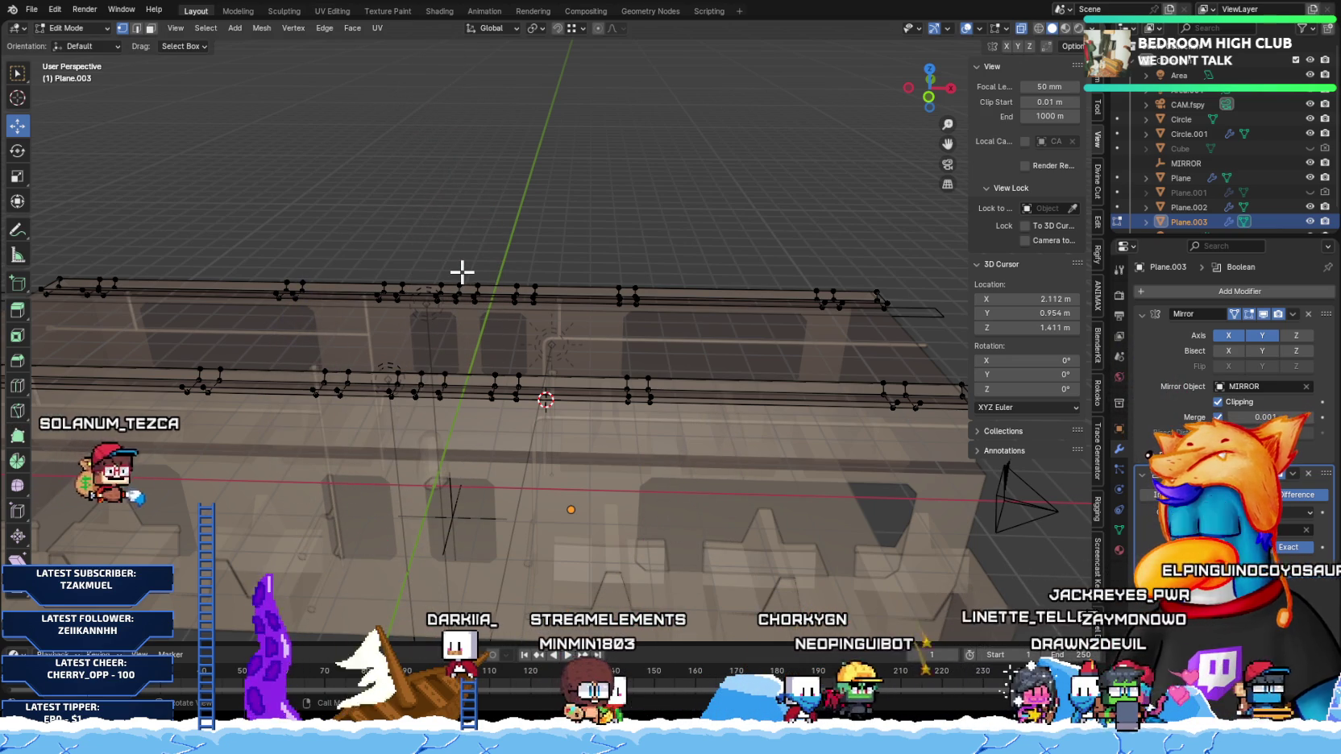
# Step: Select the top-rail vertices in front view and slide them left along X
pyautogui.press('KP_1')
pyautogui.scroll(2, 535, 359)
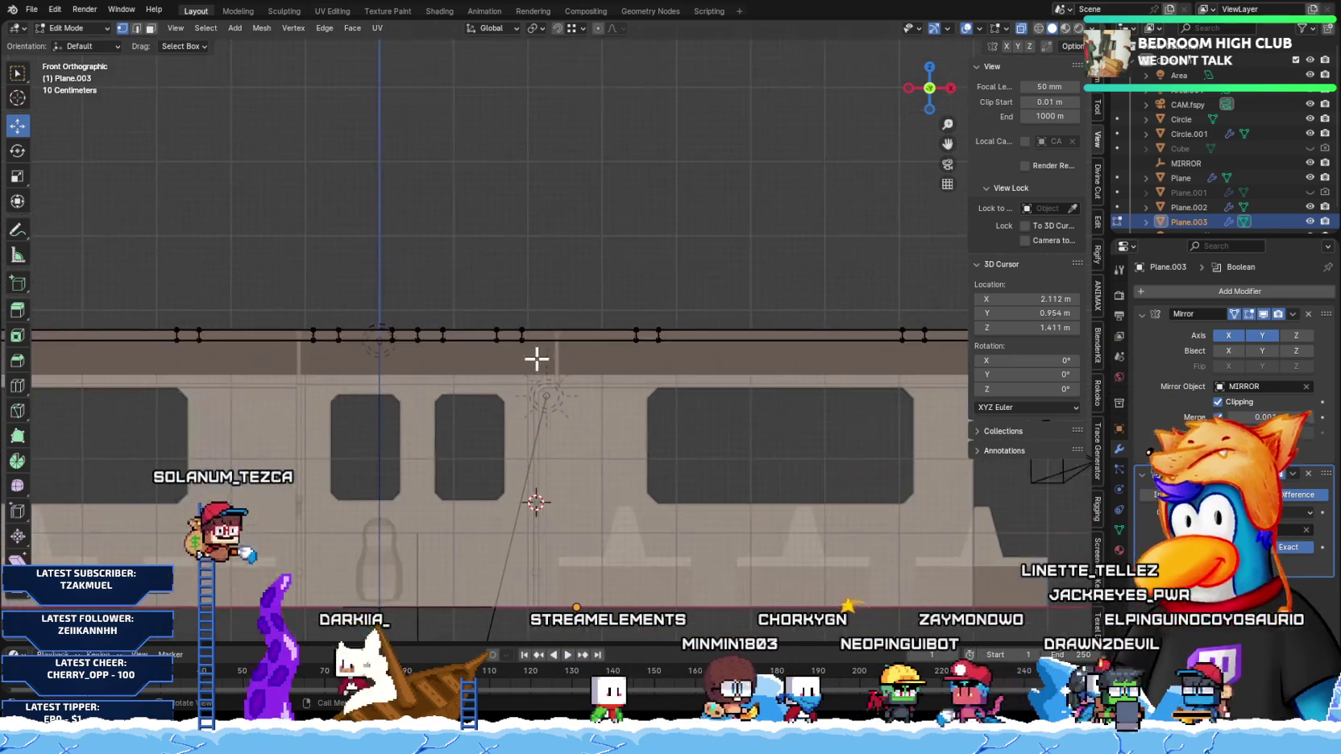
pyautogui.moveTo(503, 315); pyautogui.dragTo(588, 394)
pyautogui.moveTo(620, 404); pyautogui.dragTo(554, 381, button='middle')
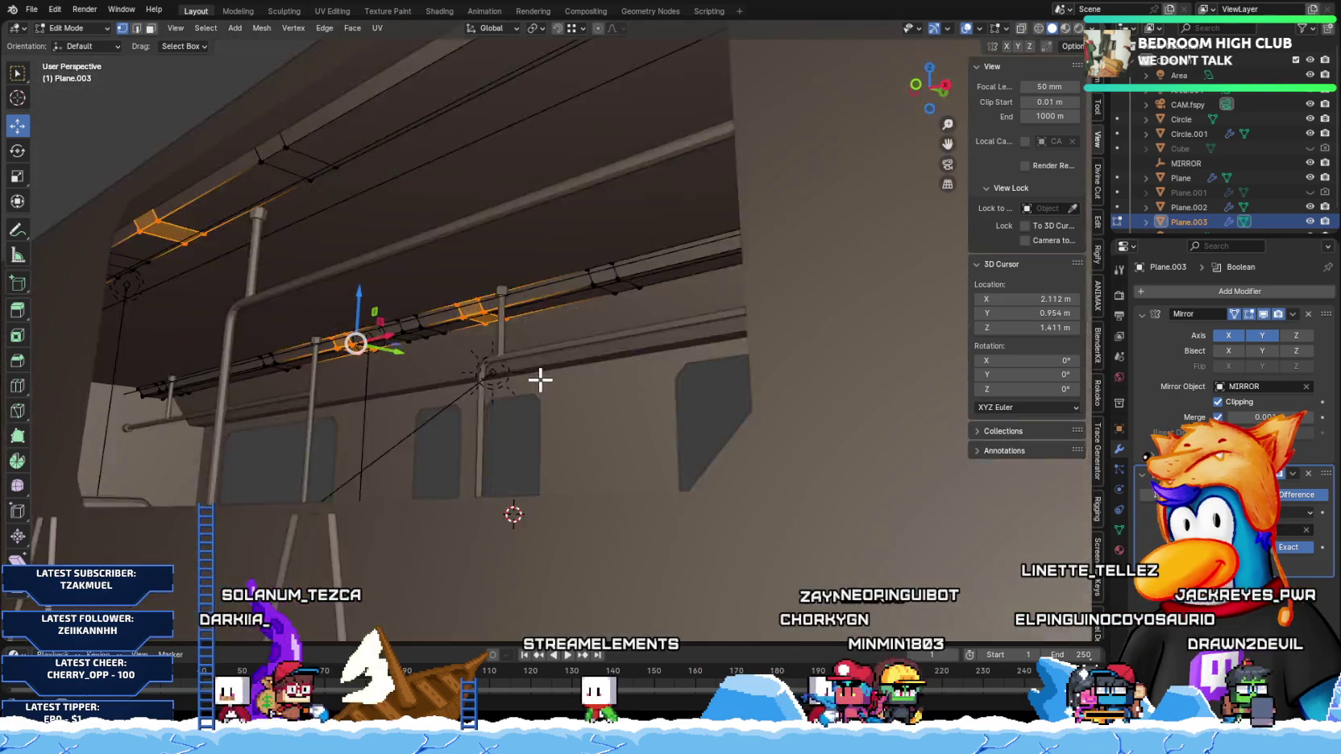
pyautogui.press('KP_1')
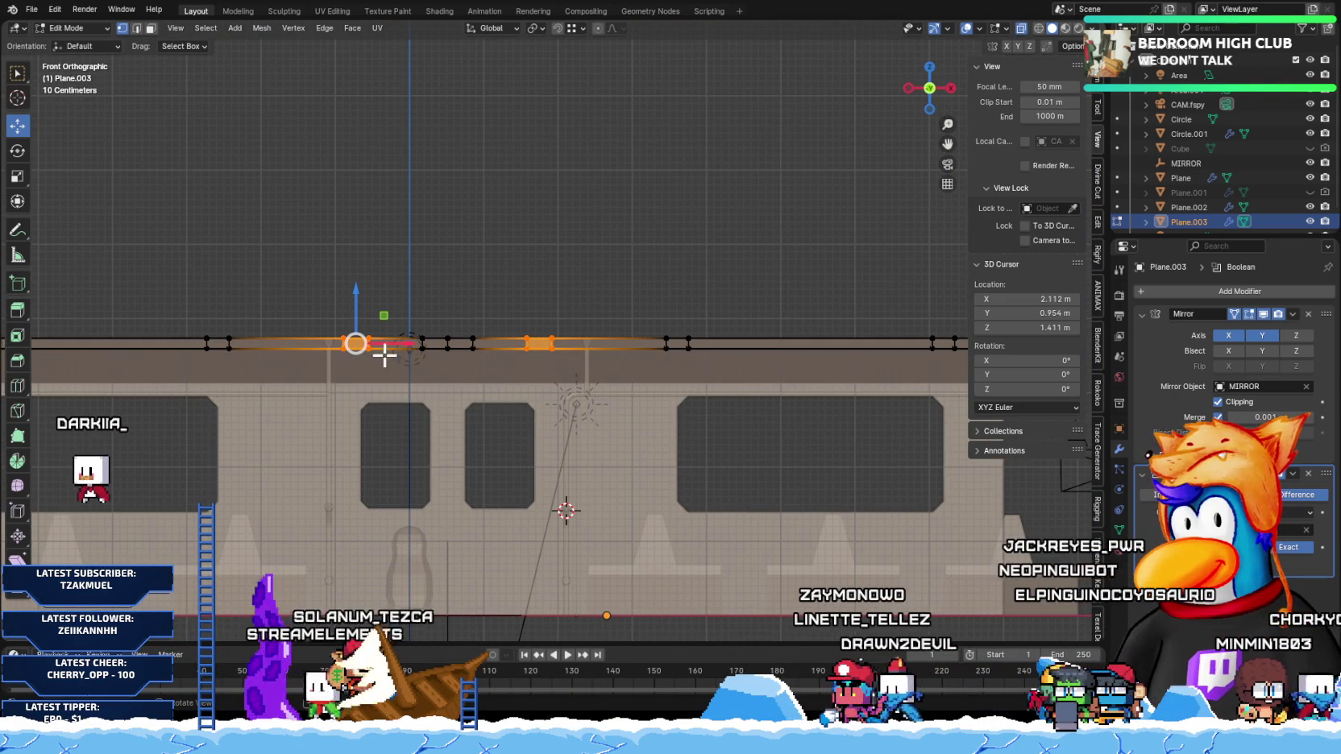
pyautogui.moveTo(385, 355); pyautogui.dragTo(385, 352)
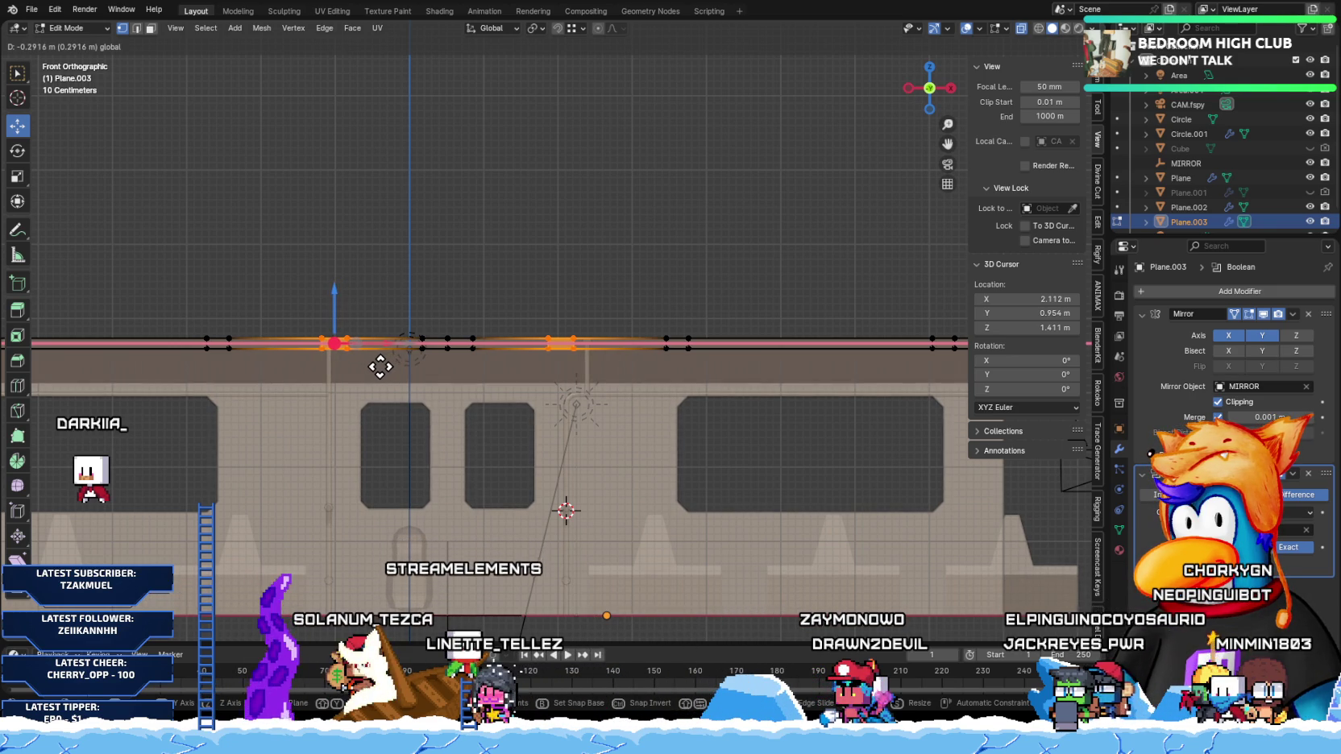
pyautogui.click(375, 367)
# Step: Dissolve the selected edges on the ceiling strip
pyautogui.moveTo(484, 464)
pyautogui.mouseDown(button='middle')
pyautogui.moveTo(634, 469)
pyautogui.moveTo(628, 398)
pyautogui.moveTo(662, 467)
pyautogui.moveTo(584, 449)
pyautogui.mouseUp(button='middle')
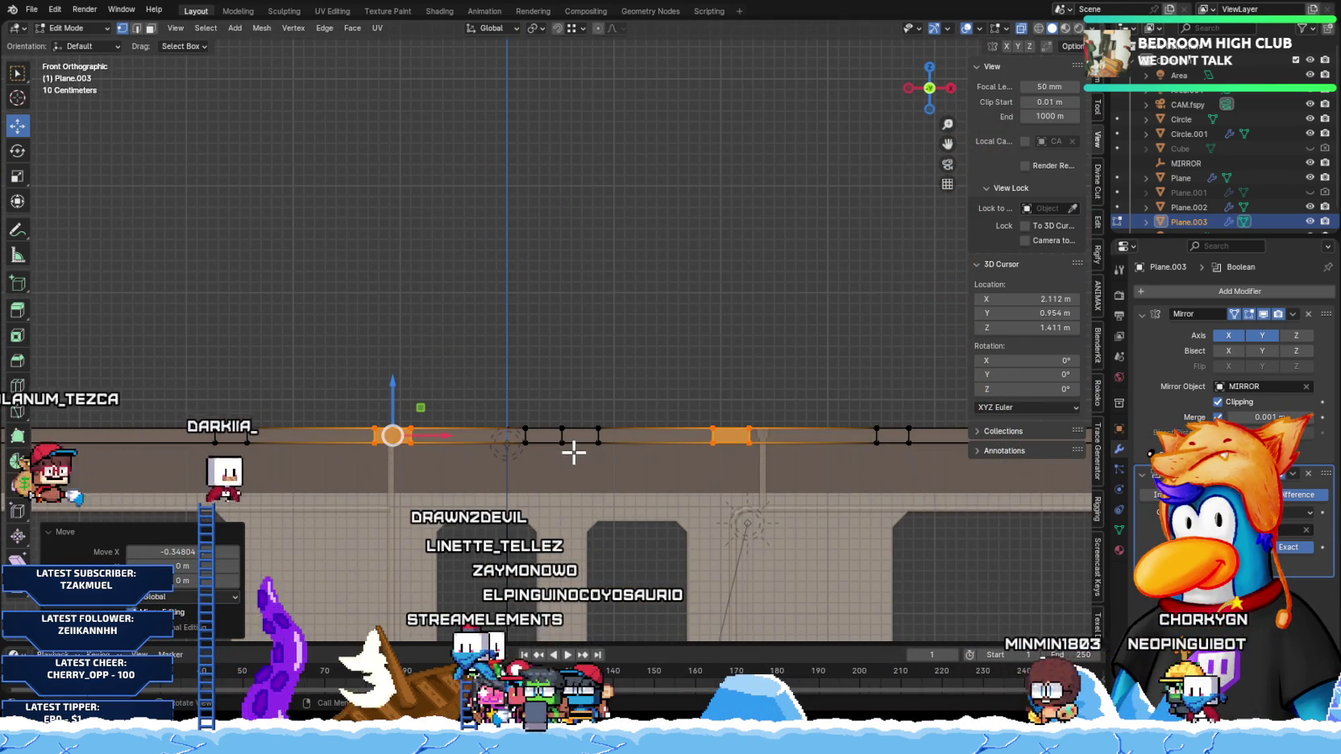
pyautogui.scroll(-1, 574, 452)
pyautogui.scroll(-2, 353, 464)
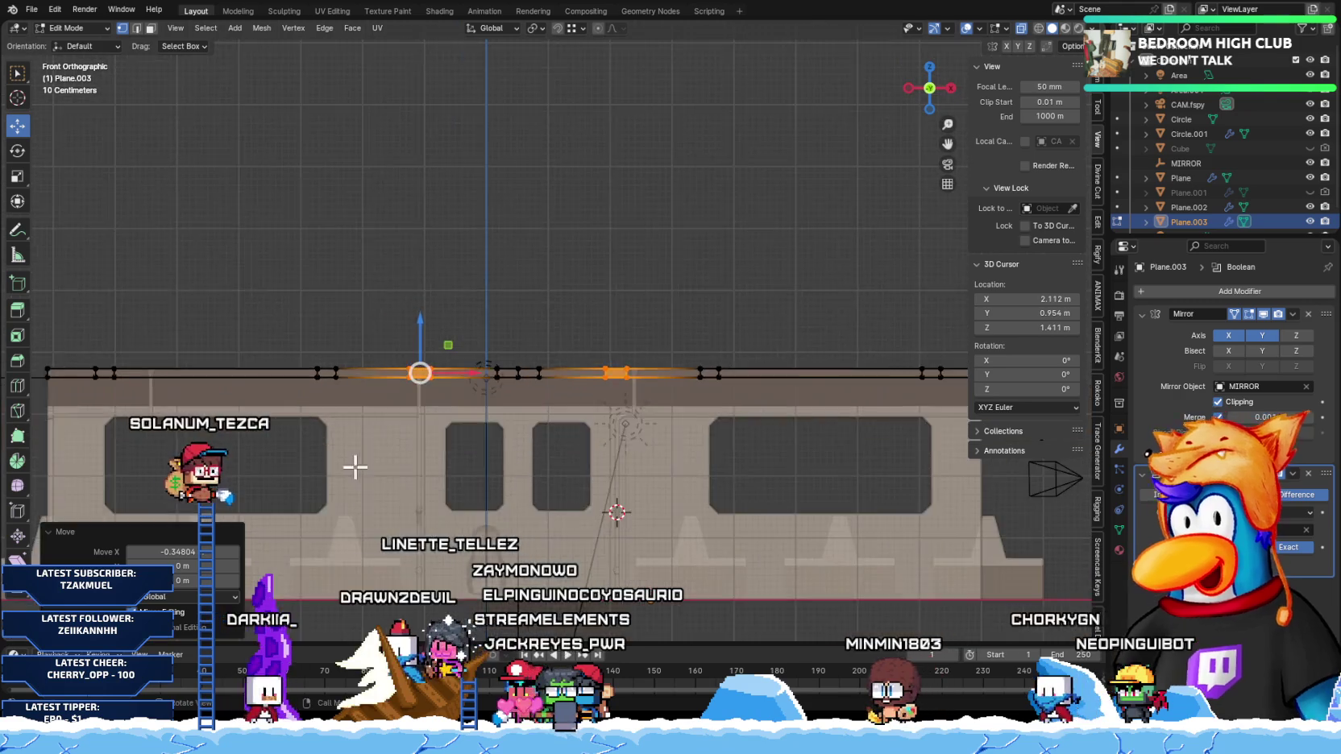
pyautogui.moveTo(448, 344); pyautogui.dragTo(550, 465)
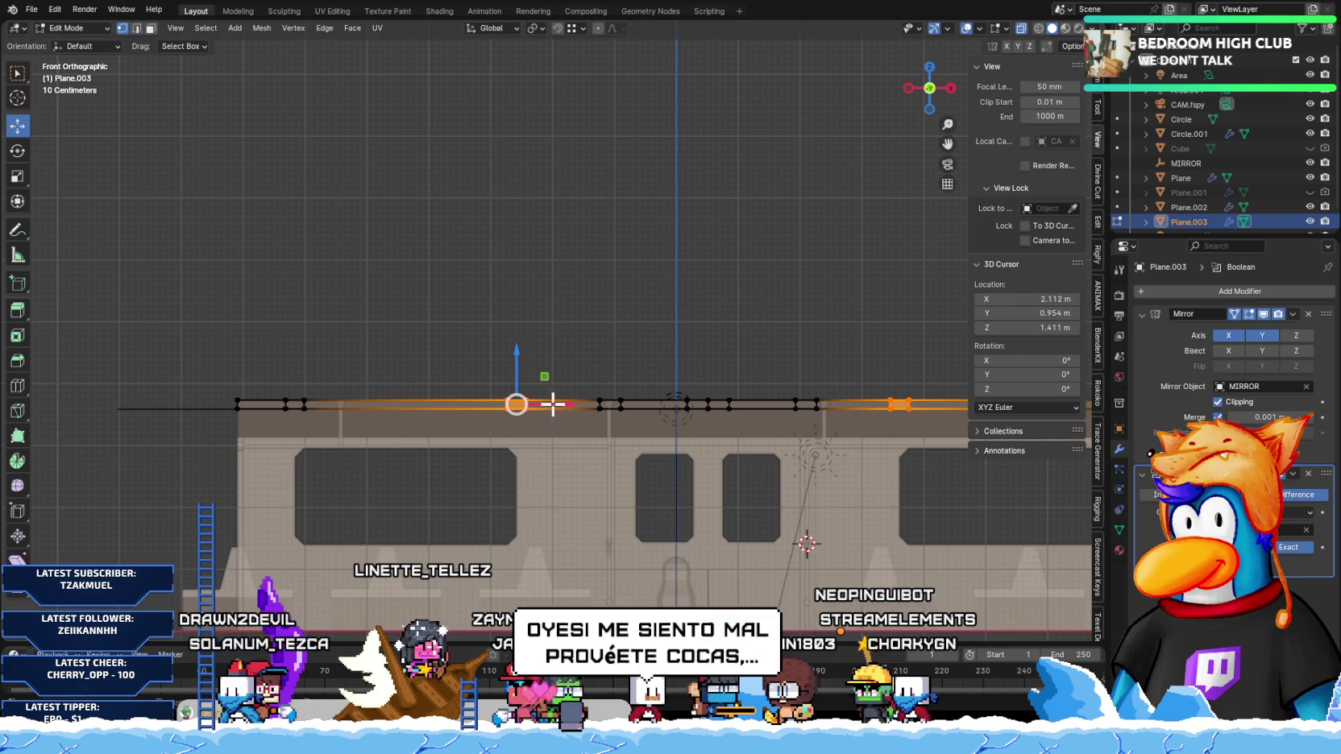
pyautogui.press('x')
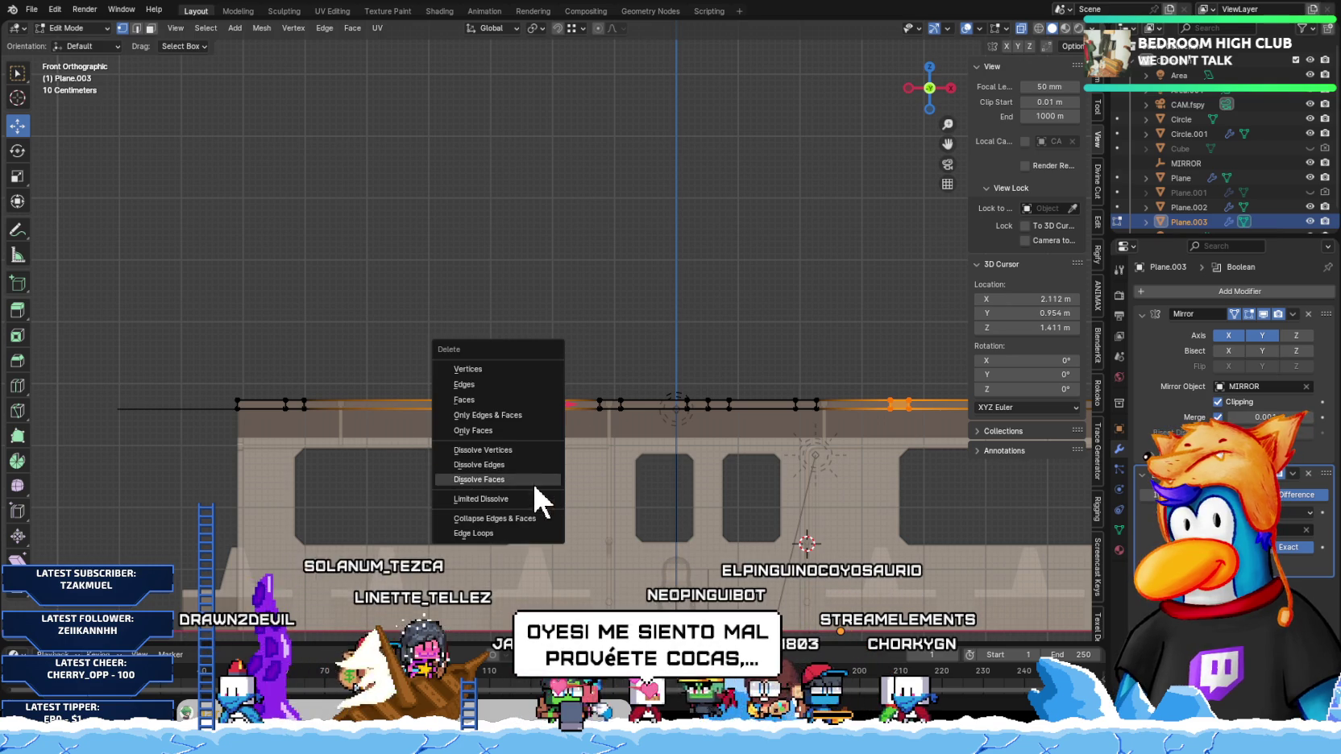
pyautogui.click(510, 464)
# Step: Collapse the selected strip vertices together and delete the leftover edge
pyautogui.click(514, 398)
pyautogui.scroll(3, 520, 435)
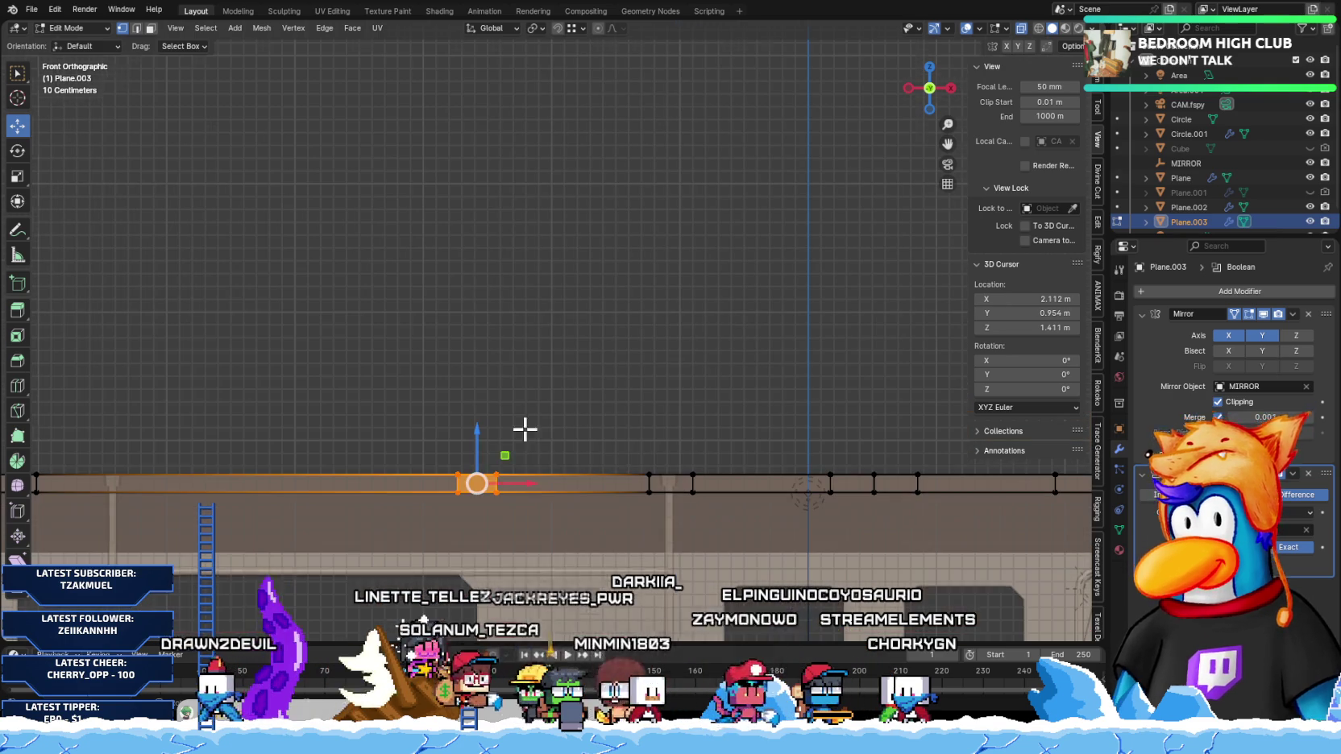
pyautogui.press('m')
pyautogui.click(470, 509)
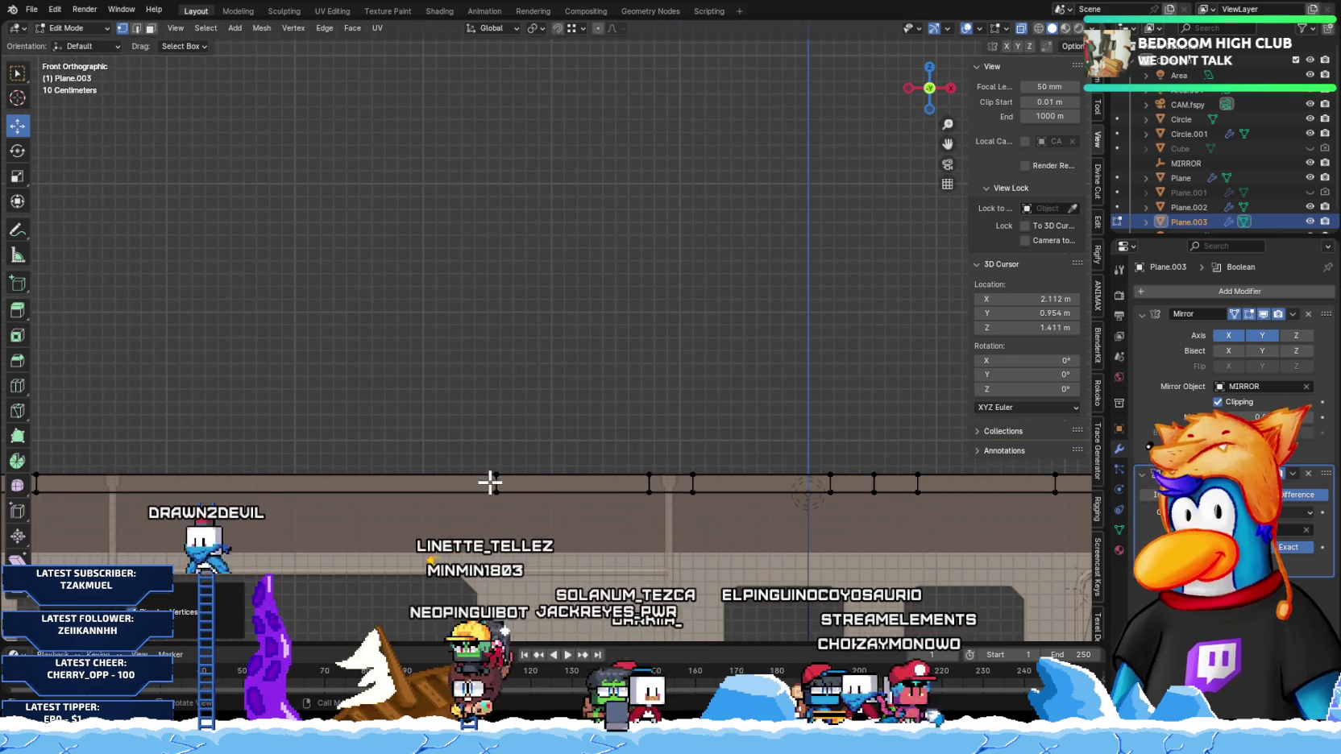
pyautogui.press('x')
pyautogui.click(502, 503)
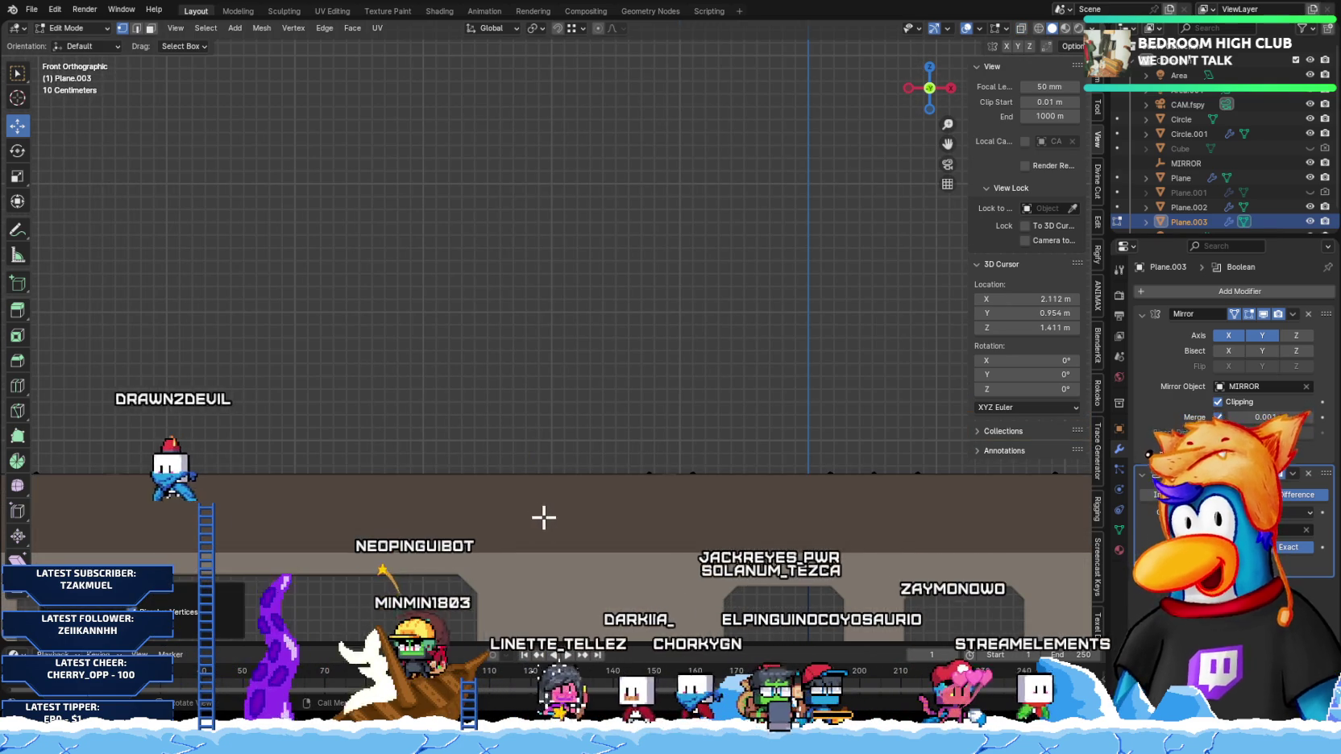
# Step: Move the strip's end roof-edge vertex about -0.294 m along X
pyautogui.scroll(-3, 617, 569)
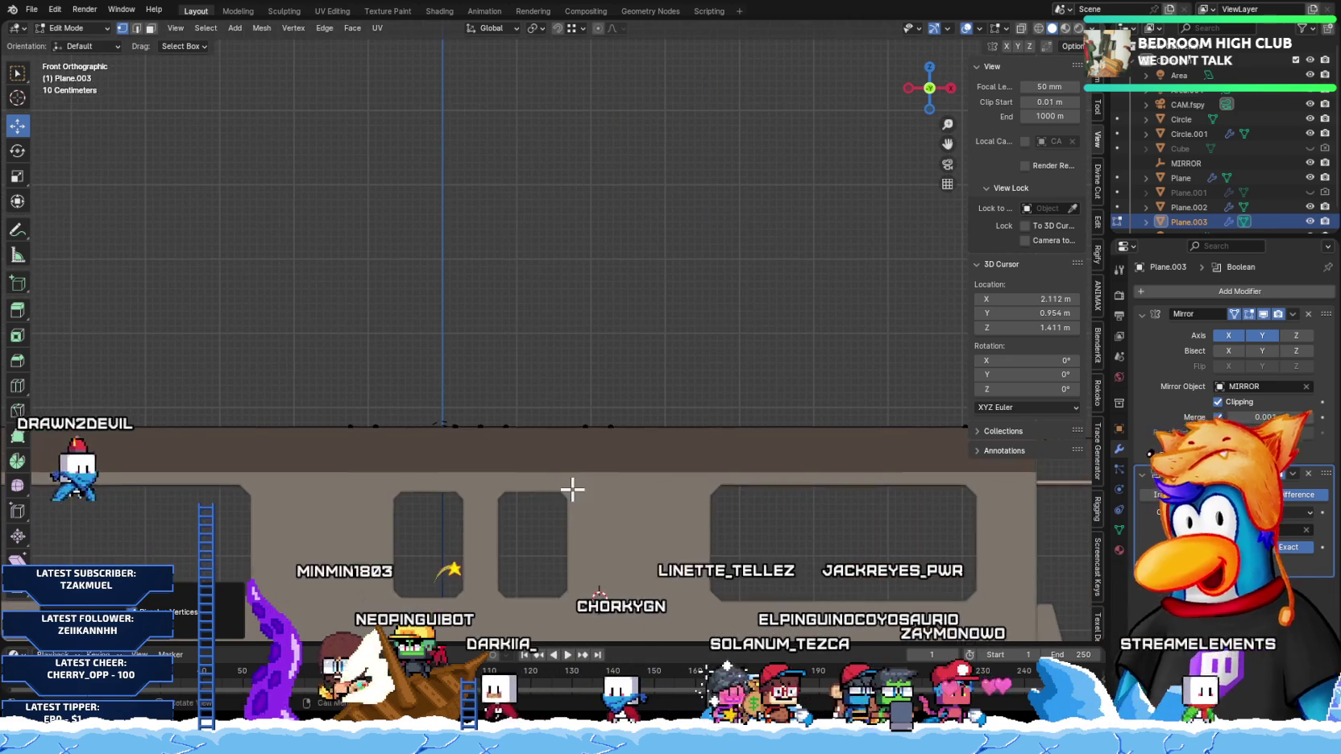
pyautogui.scroll(-2, 579, 478)
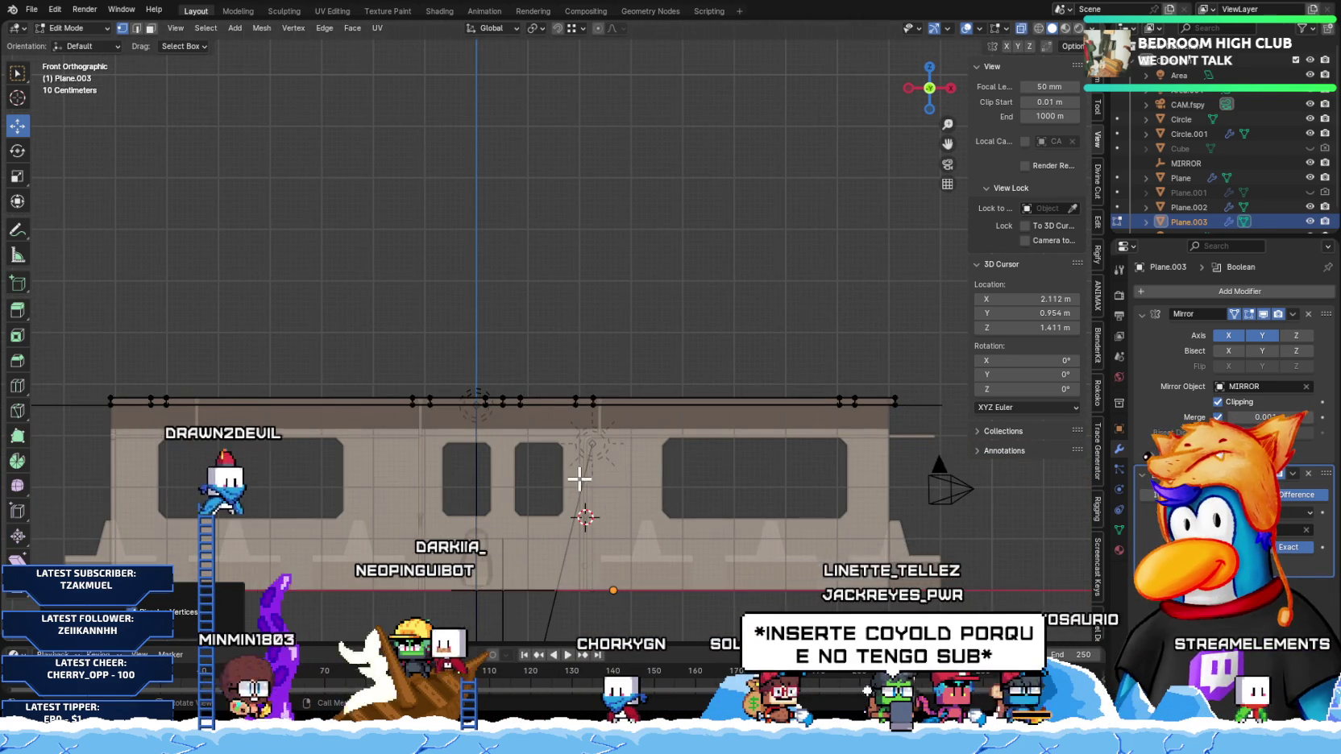
pyautogui.moveTo(697, 454)
pyautogui.keyDown('shift'); pyautogui.mouseDown(button='middle')
pyautogui.moveTo(779, 524)
pyautogui.moveTo(872, 472)
pyautogui.mouseUp(button='middle'); pyautogui.keyUp('shift')
pyautogui.scroll(2, 404, 398)
pyautogui.click(443, 432)
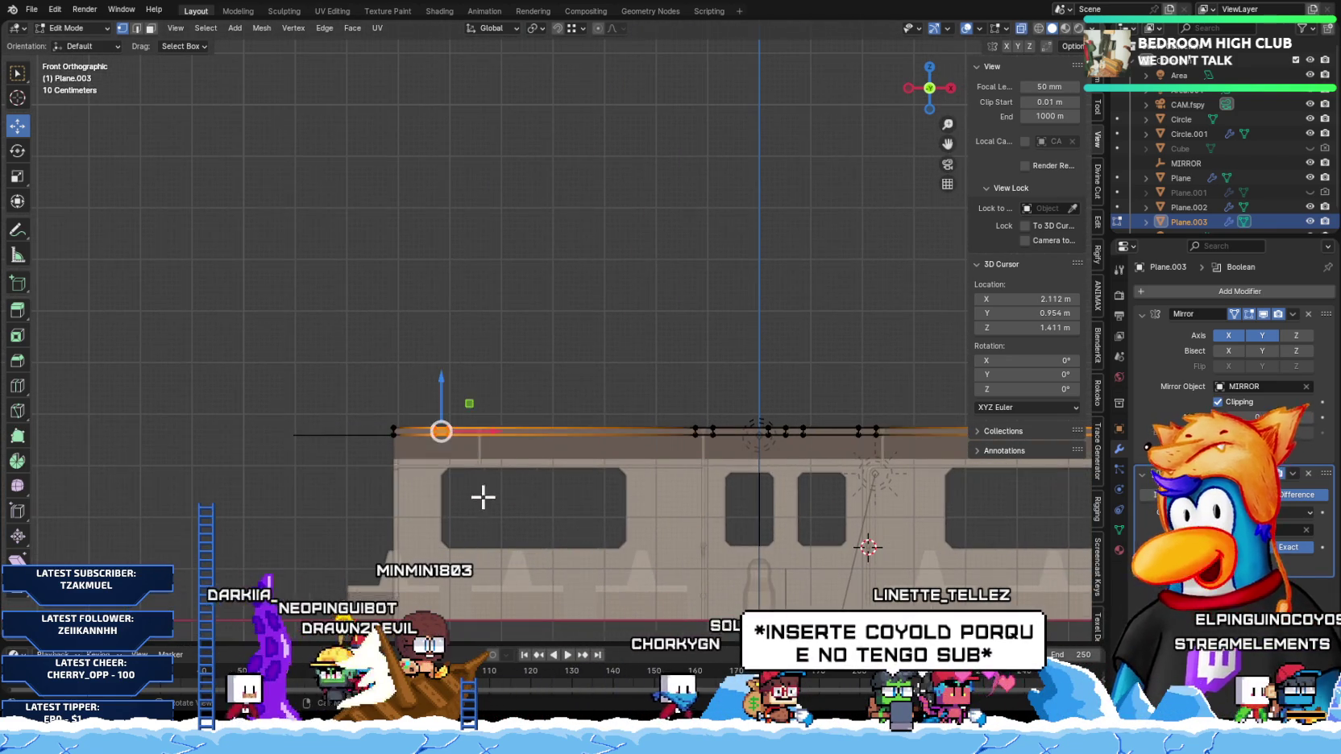
pyautogui.scroll(5, 414, 548)
pyautogui.press('g')
pyautogui.press('x')
pyautogui.click(332, 553)
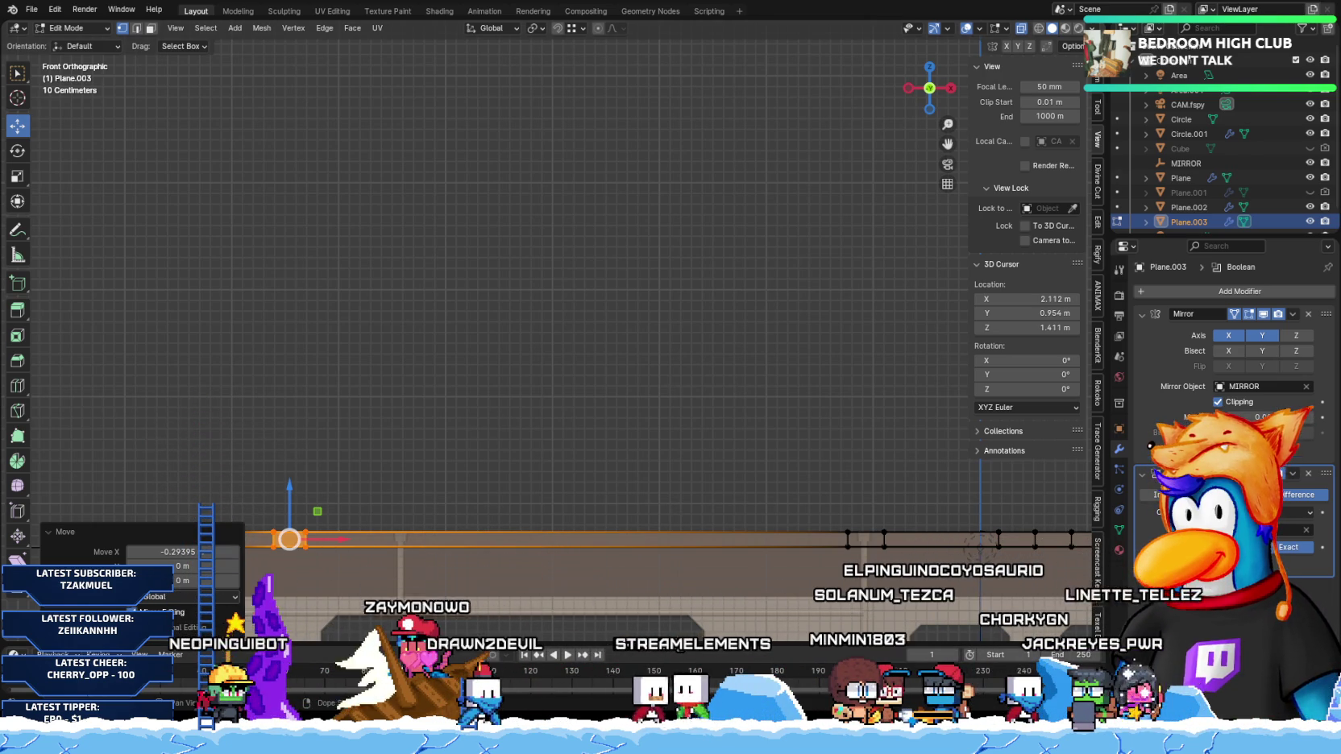
pyautogui.press('ctrl')
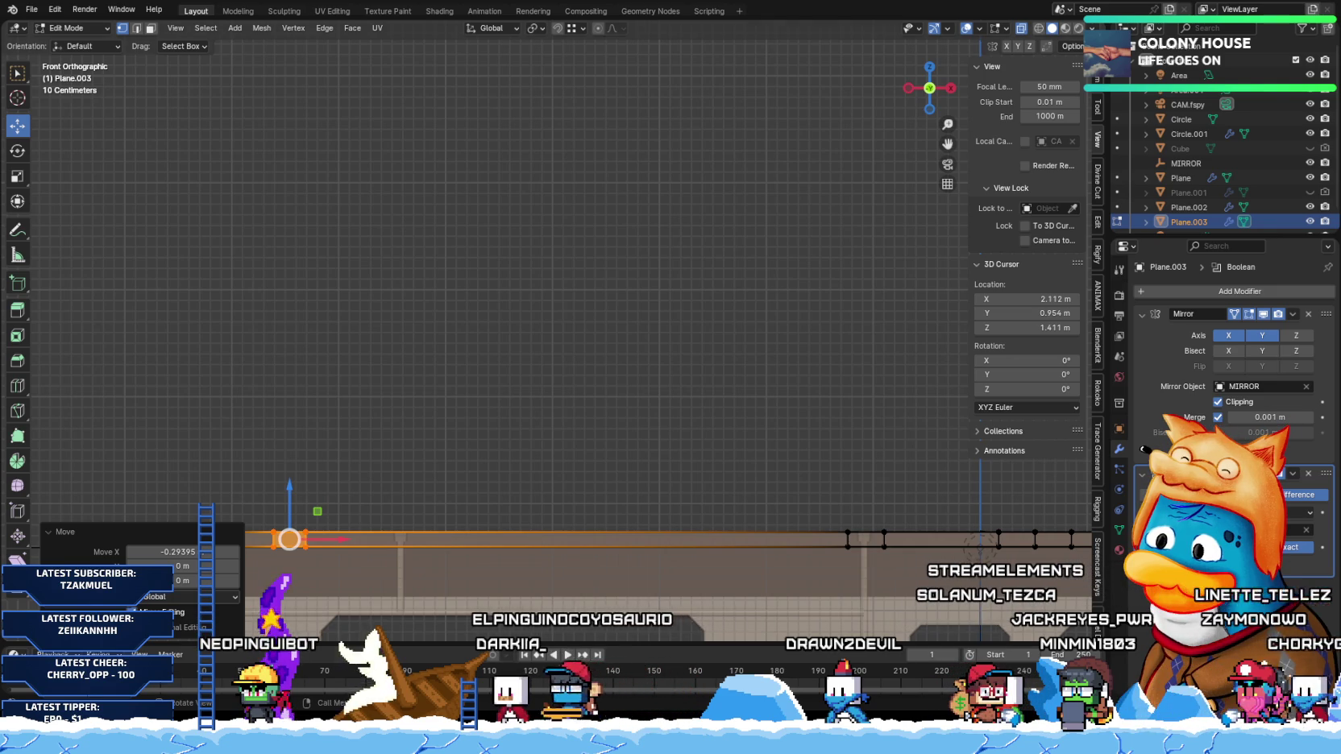
# Step: Undo the vertex shift and add a centred loop cut across the ceiling strip
pyautogui.keyDown('shift'); pyautogui.moveTo(564, 483); pyautogui.dragTo(699, 380, button='middle'); pyautogui.keyUp('shift')
pyautogui.keyDown('shift'); pyautogui.moveTo(684, 482); pyautogui.dragTo(473, 376, button='middle'); pyautogui.keyUp('shift')
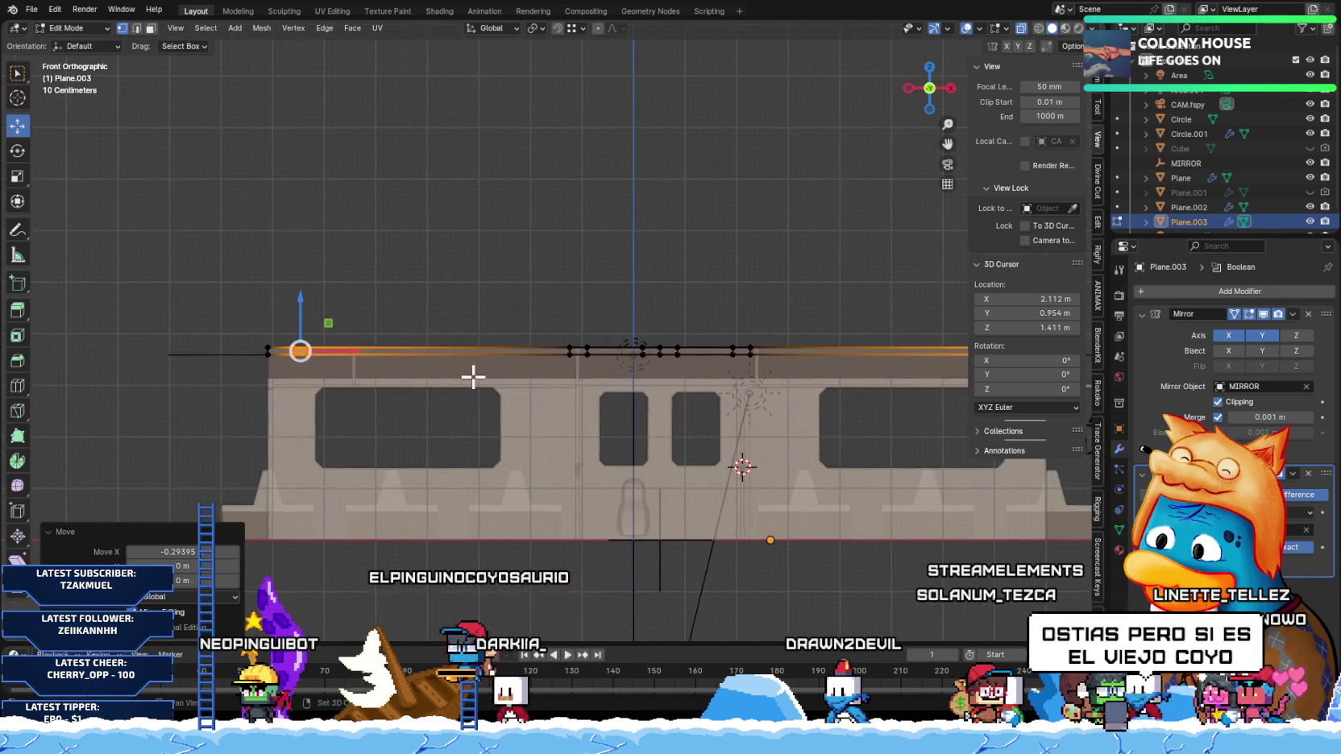
pyautogui.scroll(2, 473, 376)
pyautogui.hotkey('ctrl', 'z')
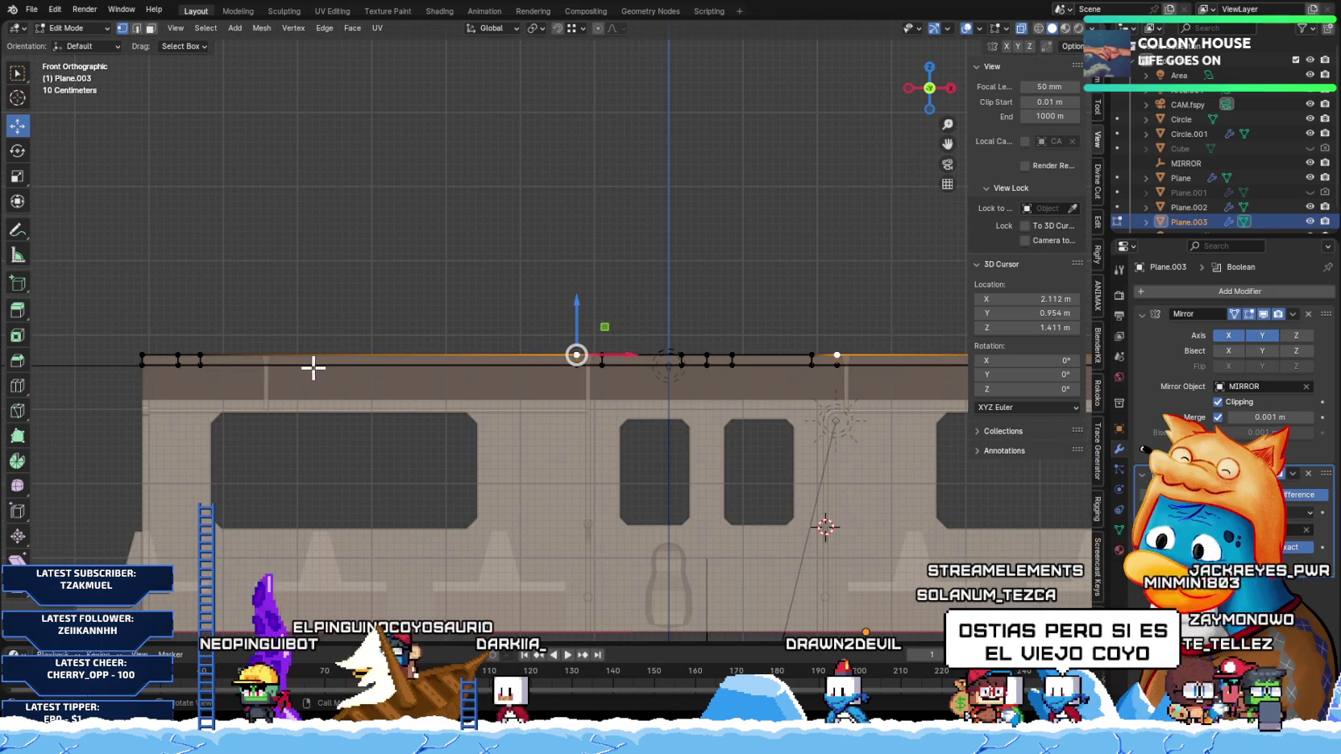
pyautogui.click(435, 365)
pyautogui.rightClick(435, 365)
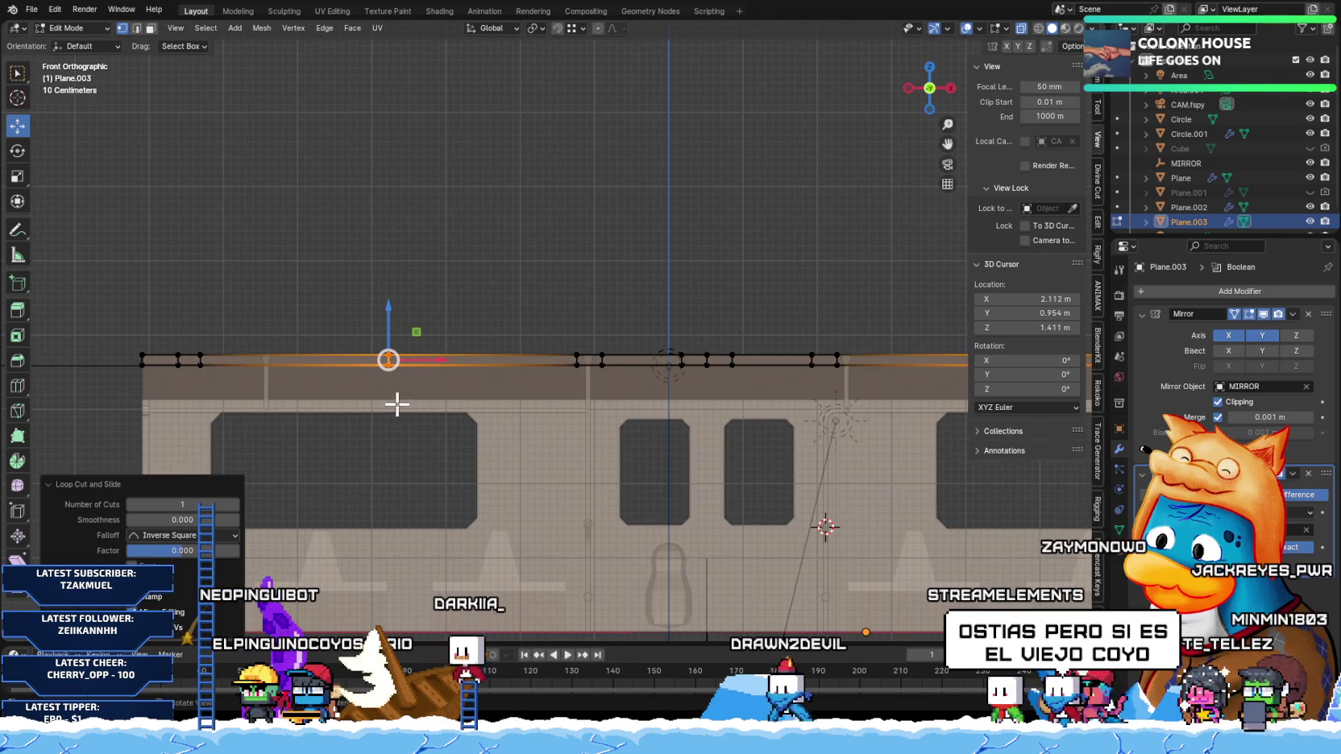
pyautogui.keyDown('shift'); pyautogui.moveTo(397, 404); pyautogui.dragTo(453, 395, button='middle'); pyautogui.keyUp('shift')
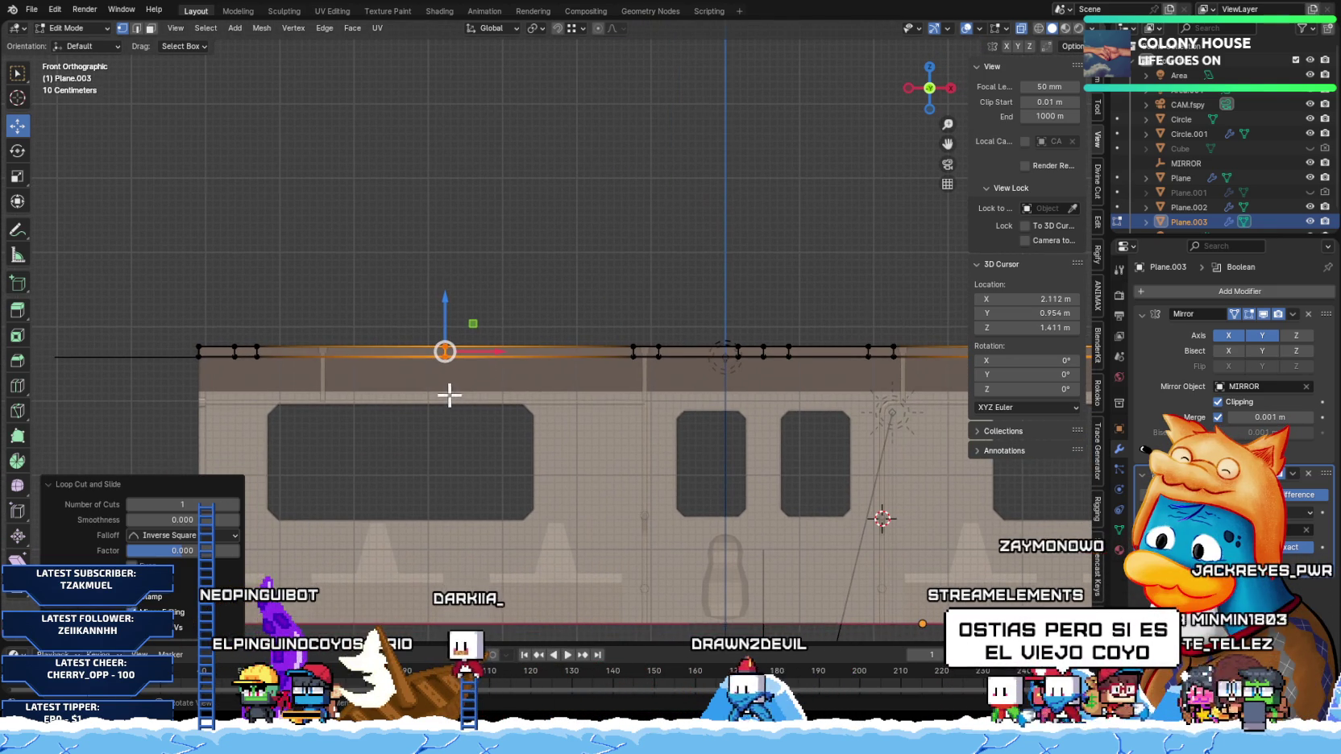
# Step: Bevel a single strip vertex into a short section for a handle
pyautogui.click(697, 462)
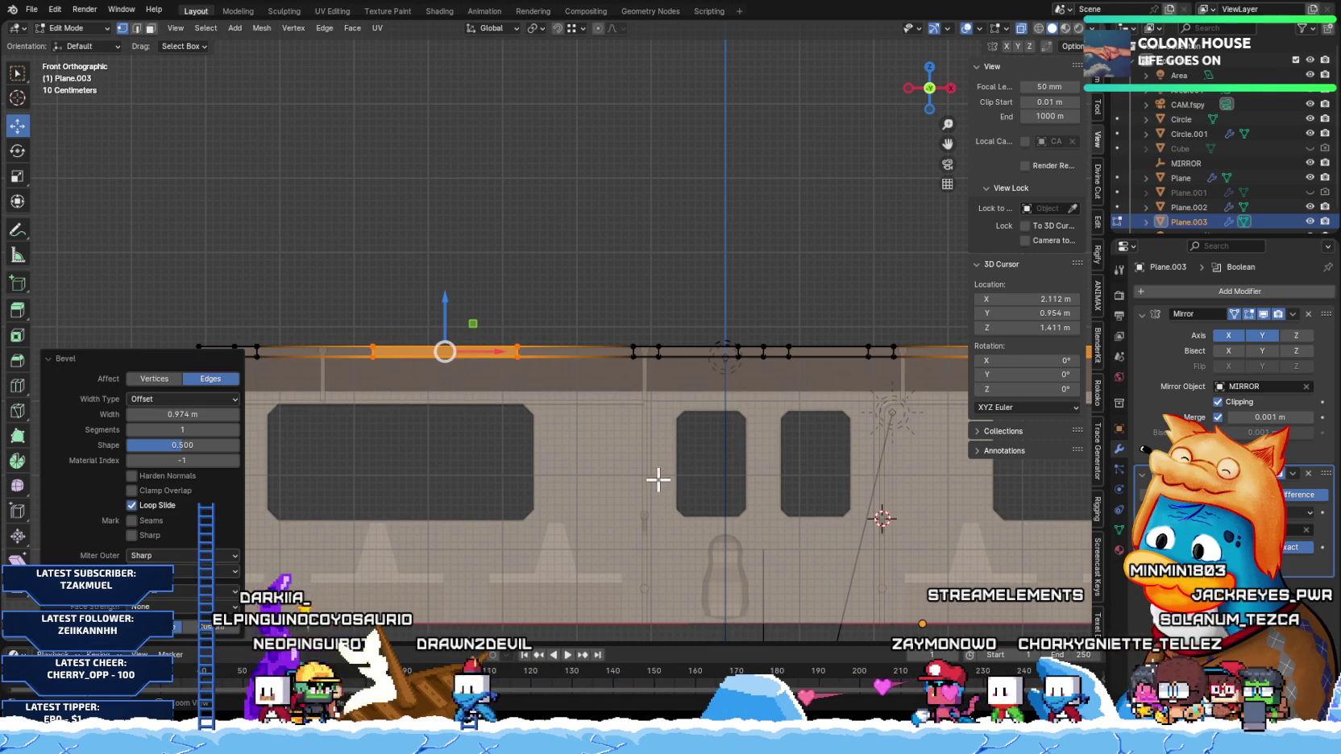
pyautogui.hotkey('ctrl', 'b')
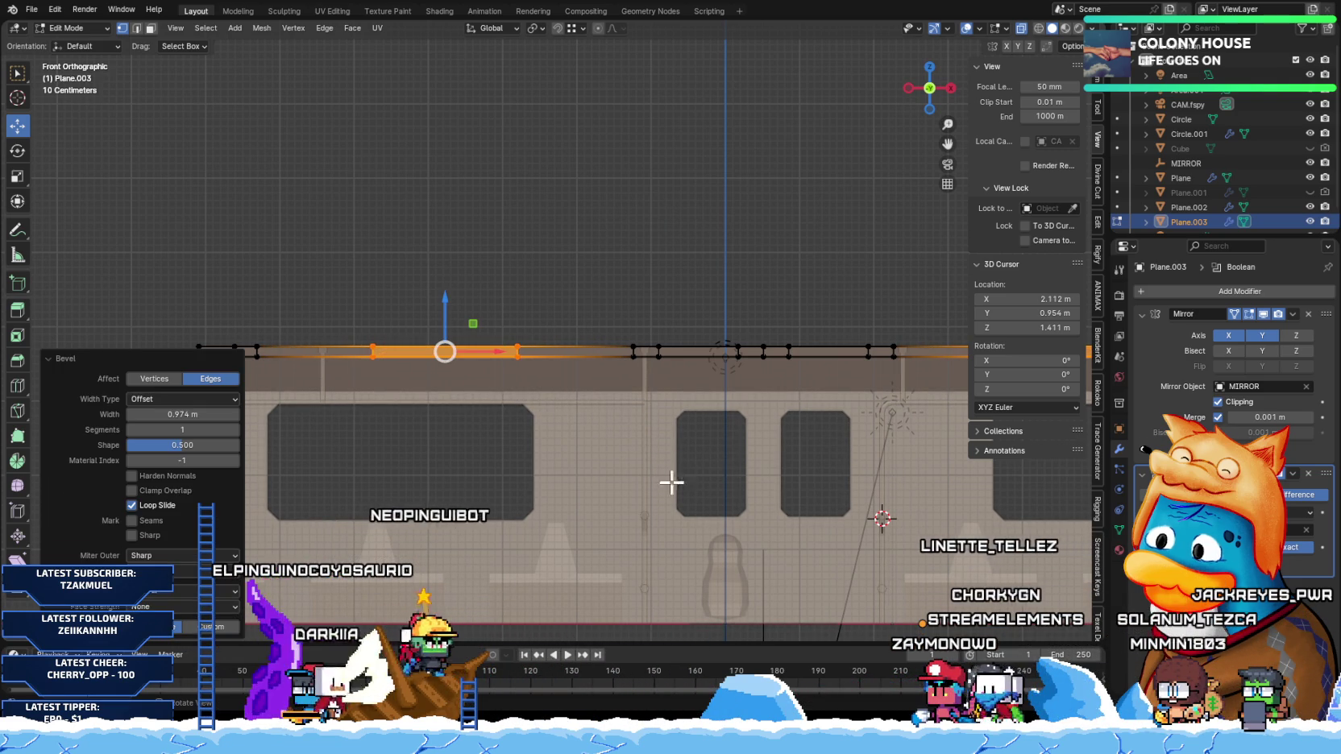
pyautogui.hotkey('ctrl', 'z')
pyautogui.hotkey('ctrl', 'z')
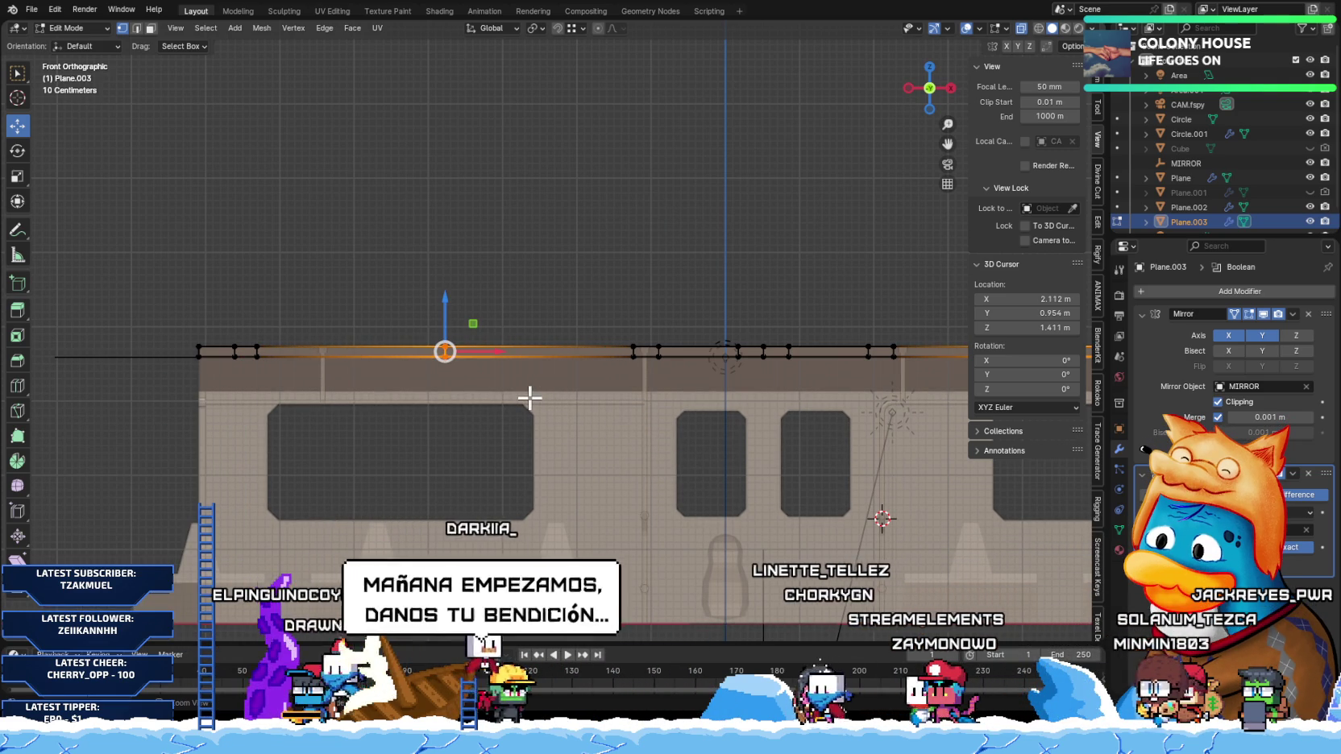
pyautogui.hotkey('ctrl', 'shift', 'b')
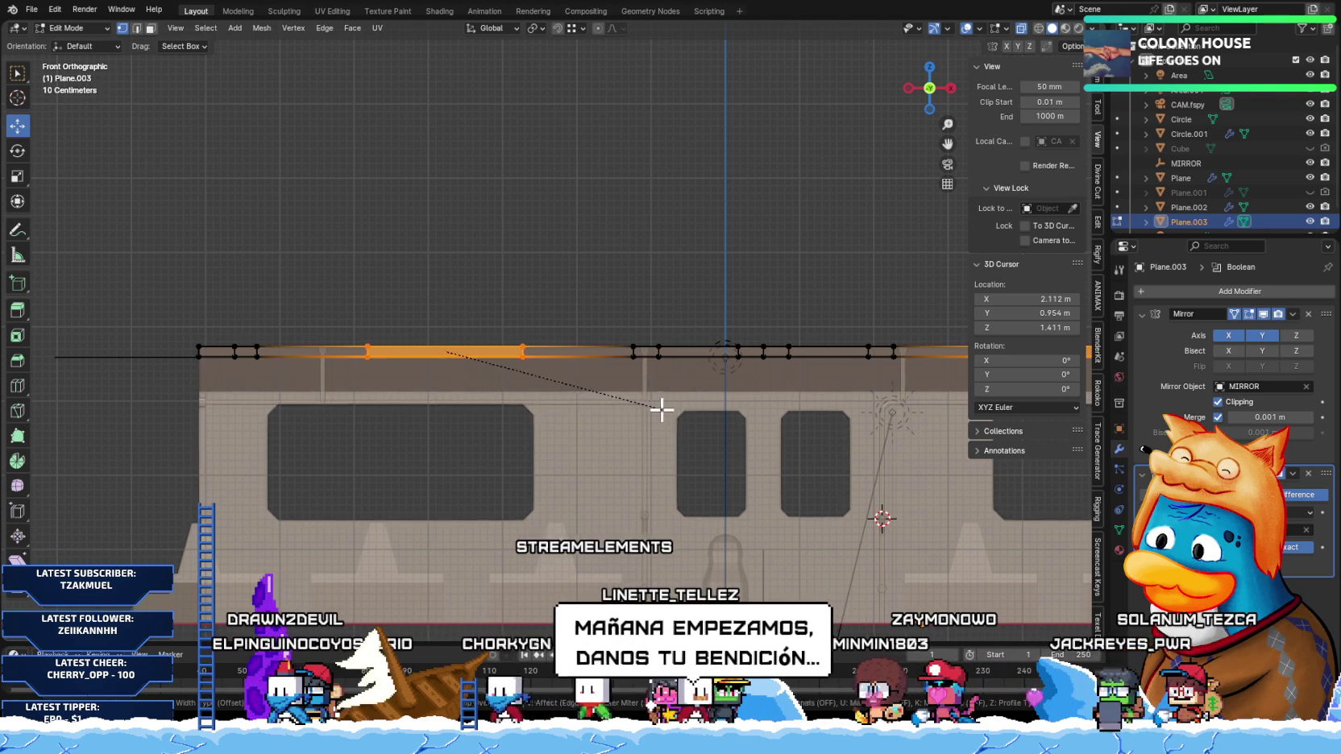
pyautogui.click(661, 409)
# Step: Select the right-hand vertex on the ceiling strip in front view
pyautogui.click(520, 351)
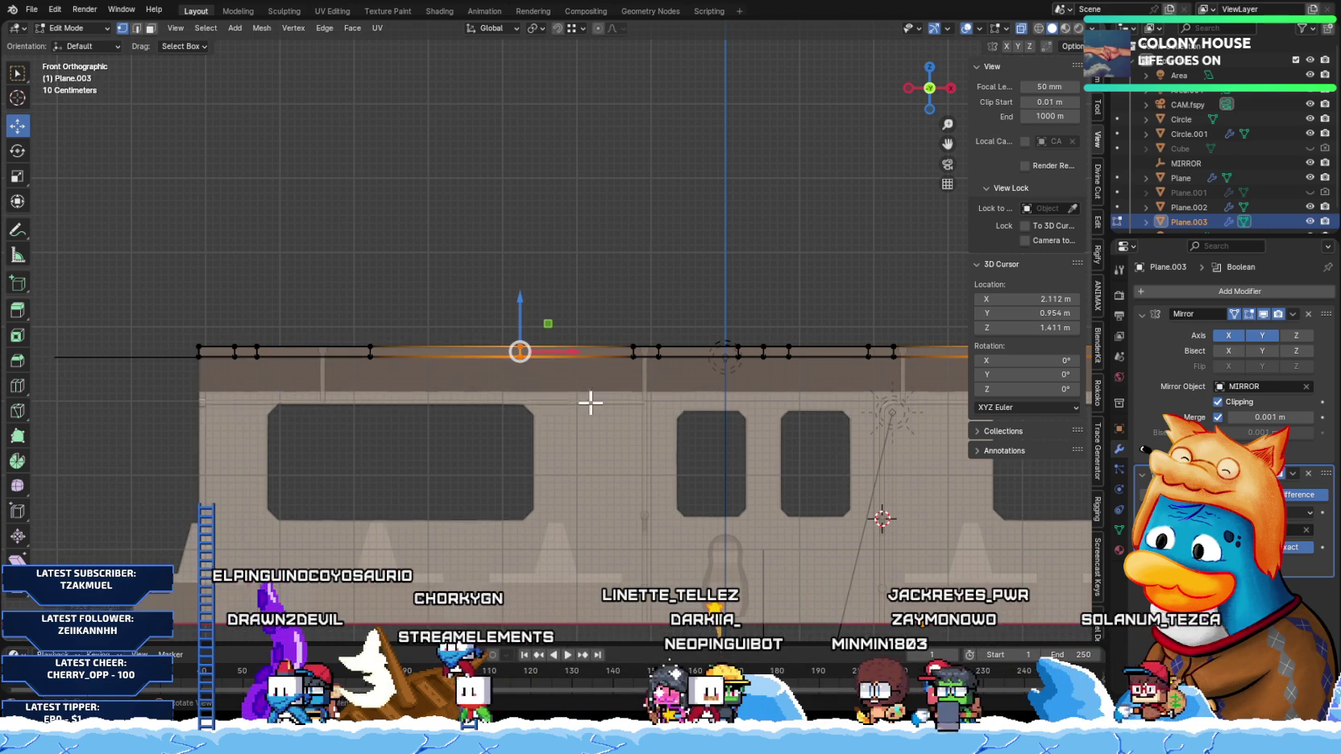
pyautogui.moveTo(329, 296); pyautogui.dragTo(402, 428)
pyautogui.hotkey('ctrl', 'z')
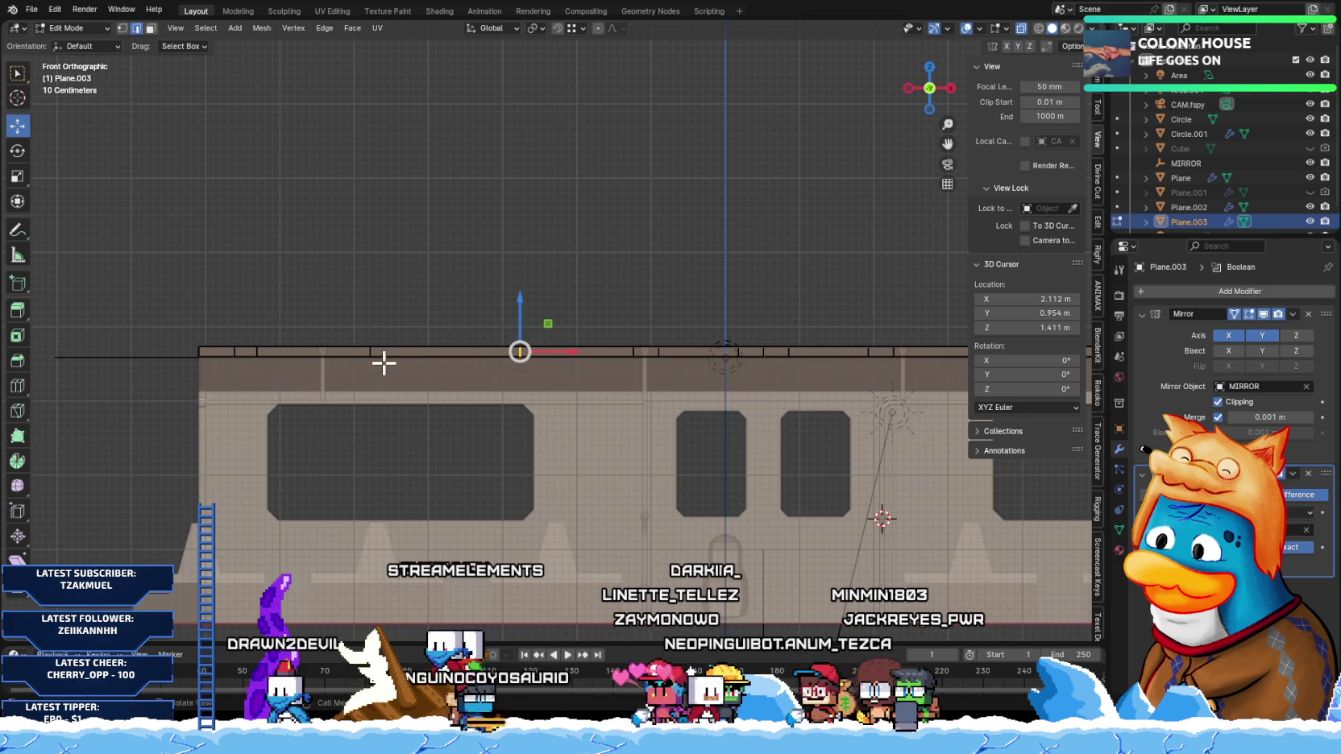
pyautogui.moveTo(424, 367); pyautogui.dragTo(511, 350, button='middle')
pyautogui.press('KP_1')
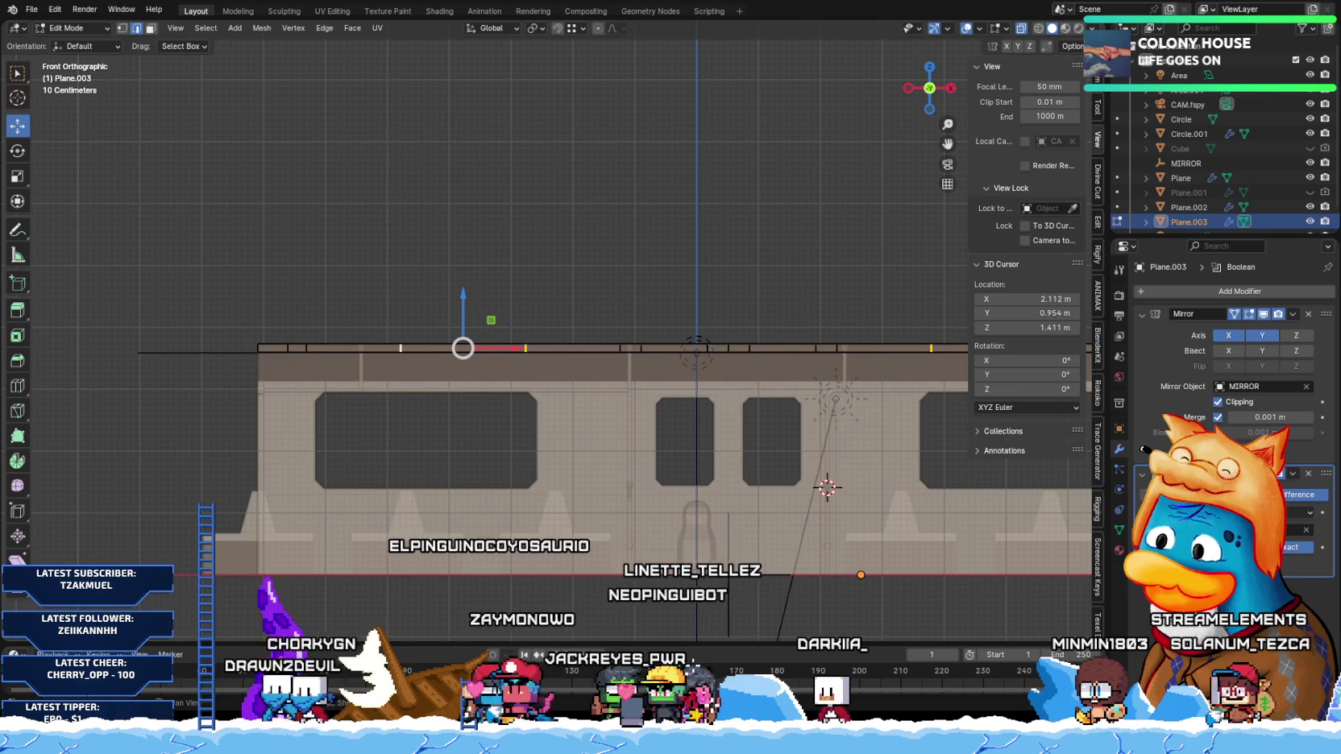
# Step: Confirm the 0.152 m bevel on the strip's handle points
pyautogui.scroll(-1, 547, 422)
pyautogui.scroll(3, 478, 431)
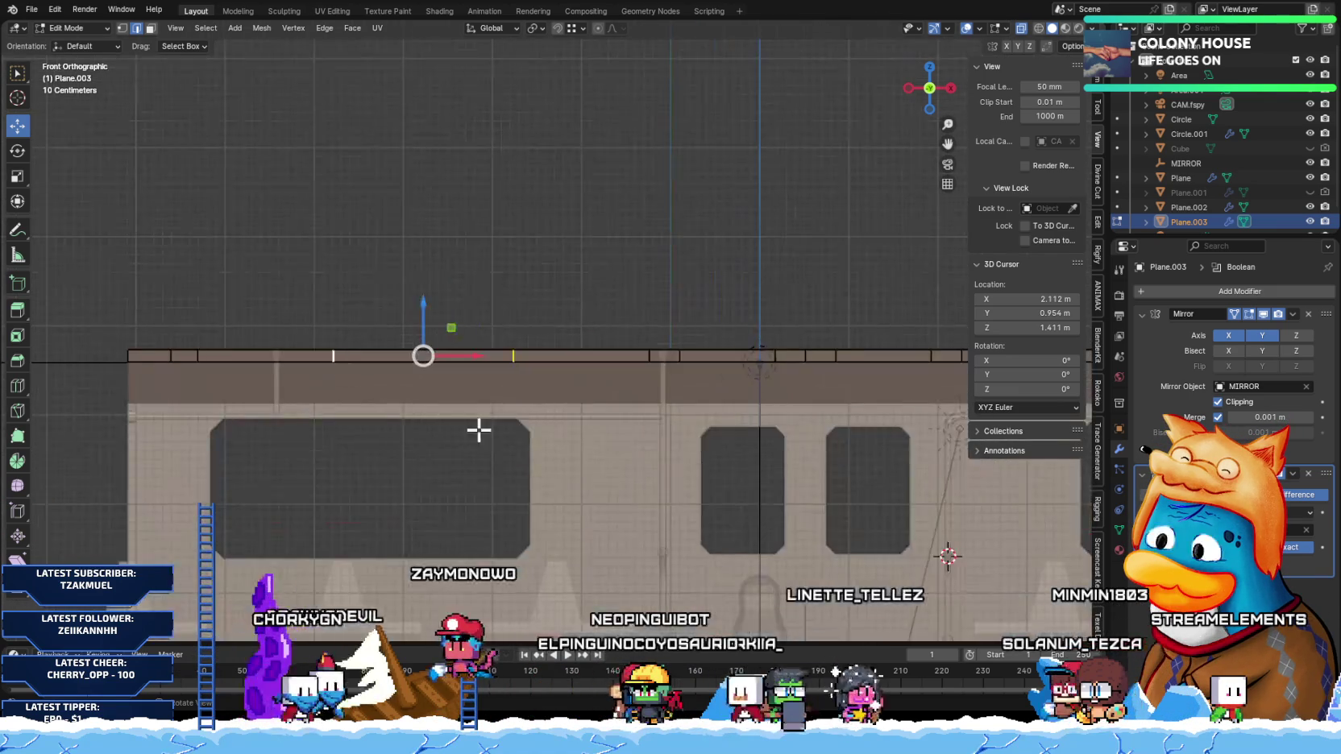
pyautogui.keyDown('shift'); pyautogui.moveTo(479, 431); pyautogui.dragTo(470, 398, button='middle'); pyautogui.keyUp('shift')
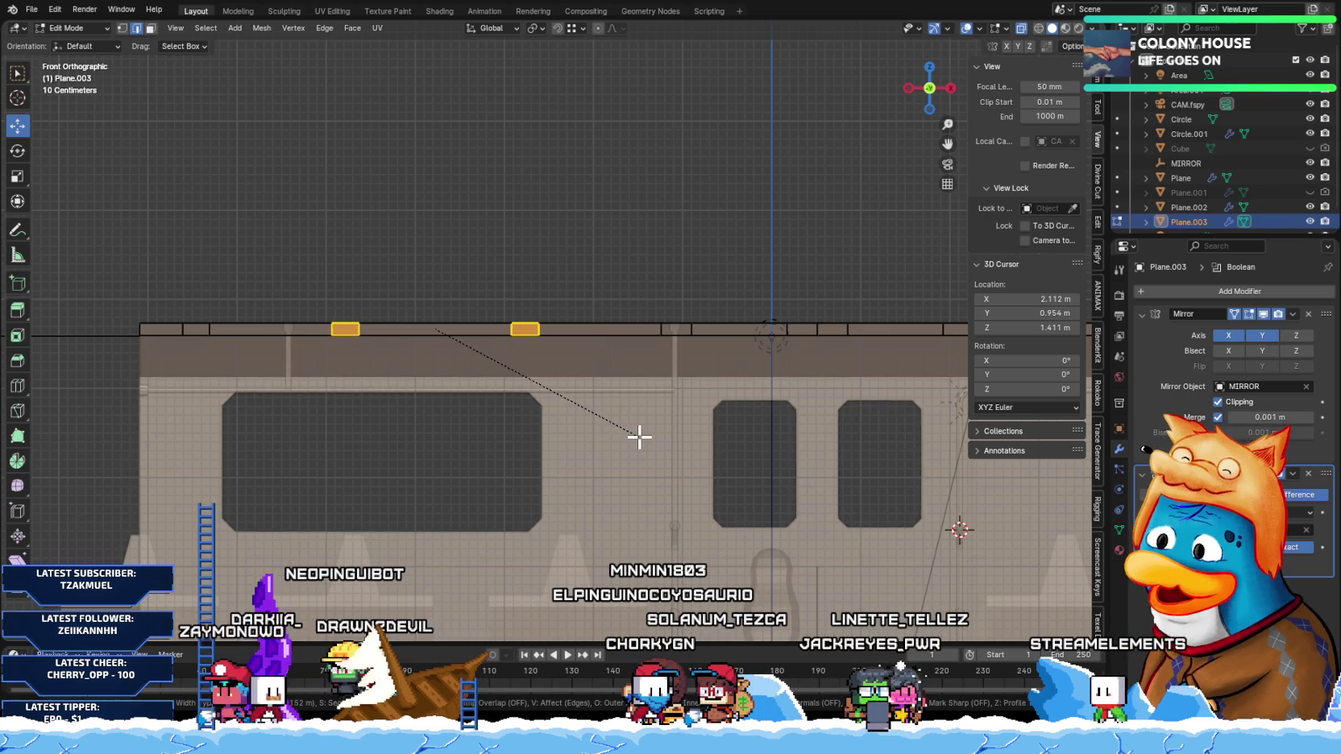
pyautogui.click(637, 437)
# Step: Switch to face select and inspect the handle faces before returning to front view
pyautogui.keyDown('shift'); pyautogui.moveTo(284, 364); pyautogui.dragTo(348, 316, button='middle'); pyautogui.keyUp('shift')
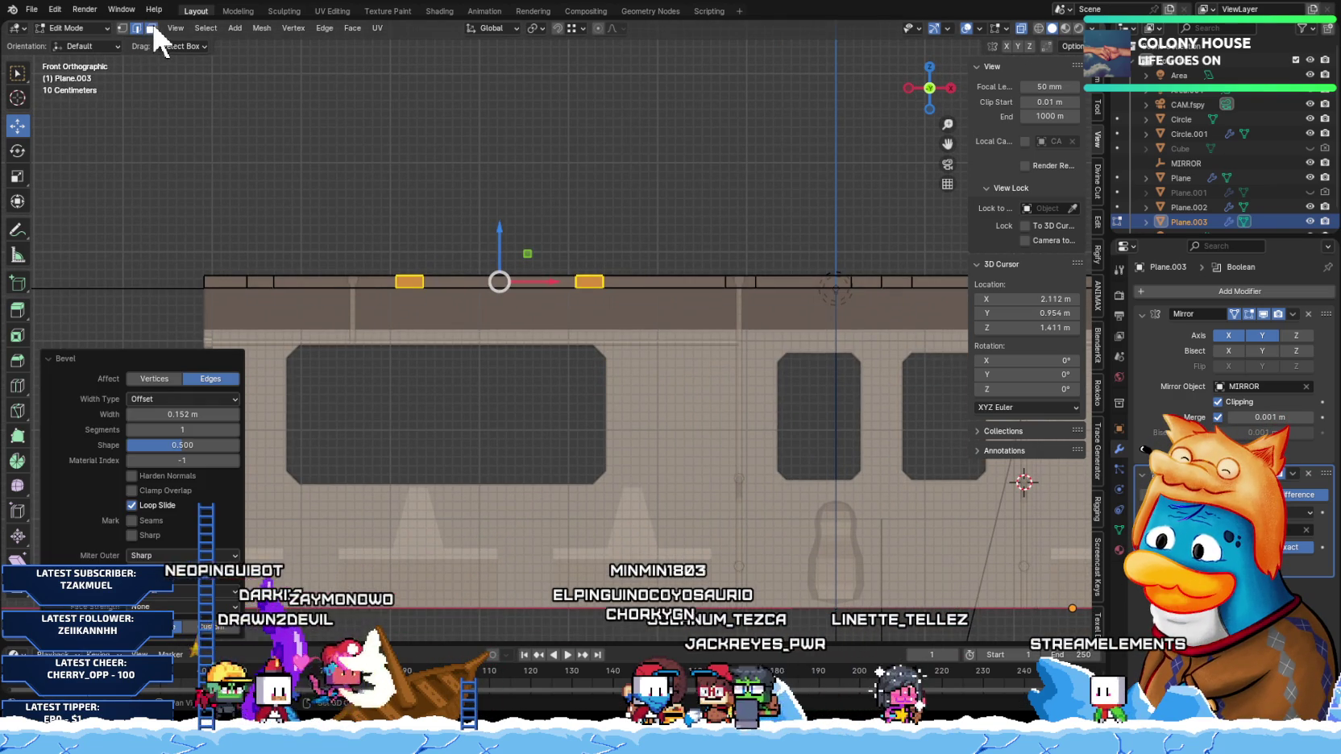
pyautogui.click(151, 28)
pyautogui.moveTo(270, 288)
pyautogui.mouseDown(button='middle')
pyautogui.moveTo(269, 308)
pyautogui.moveTo(249, 302)
pyautogui.mouseUp(button='middle')
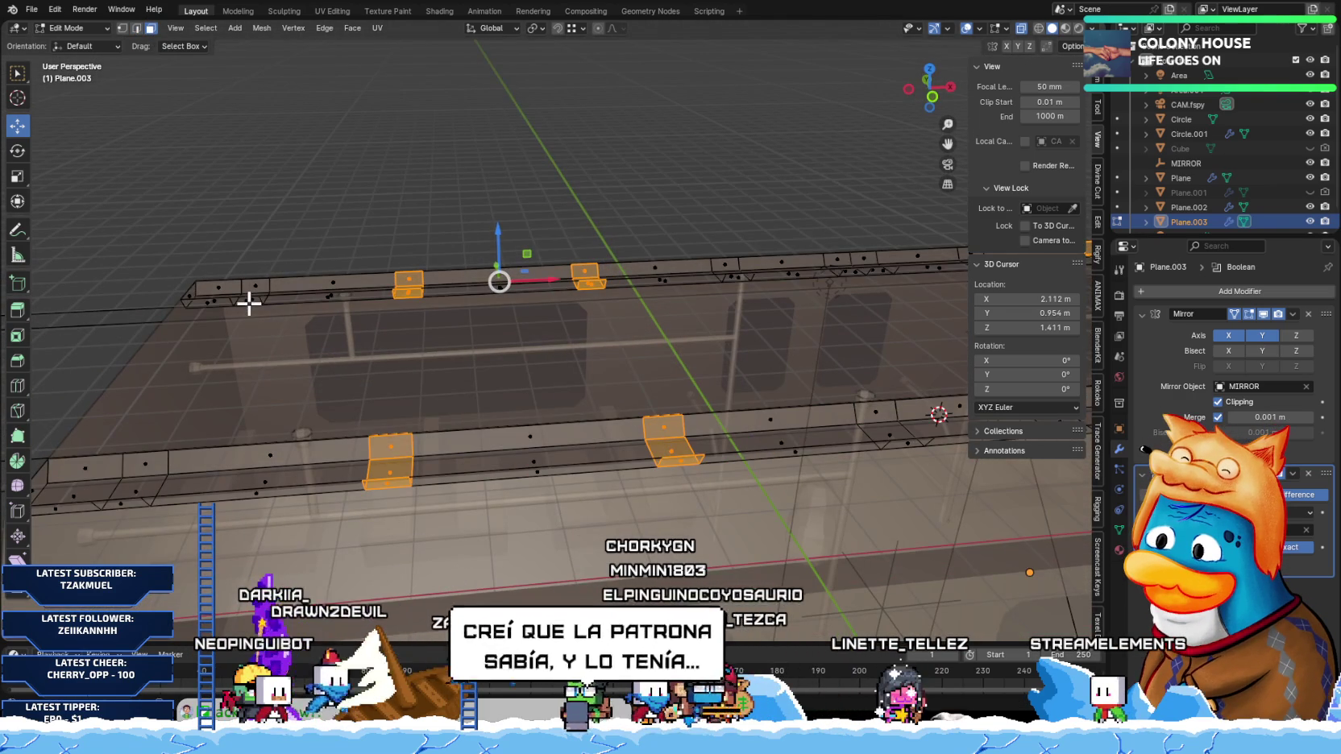
pyautogui.moveTo(686, 337); pyautogui.dragTo(473, 323, button='middle')
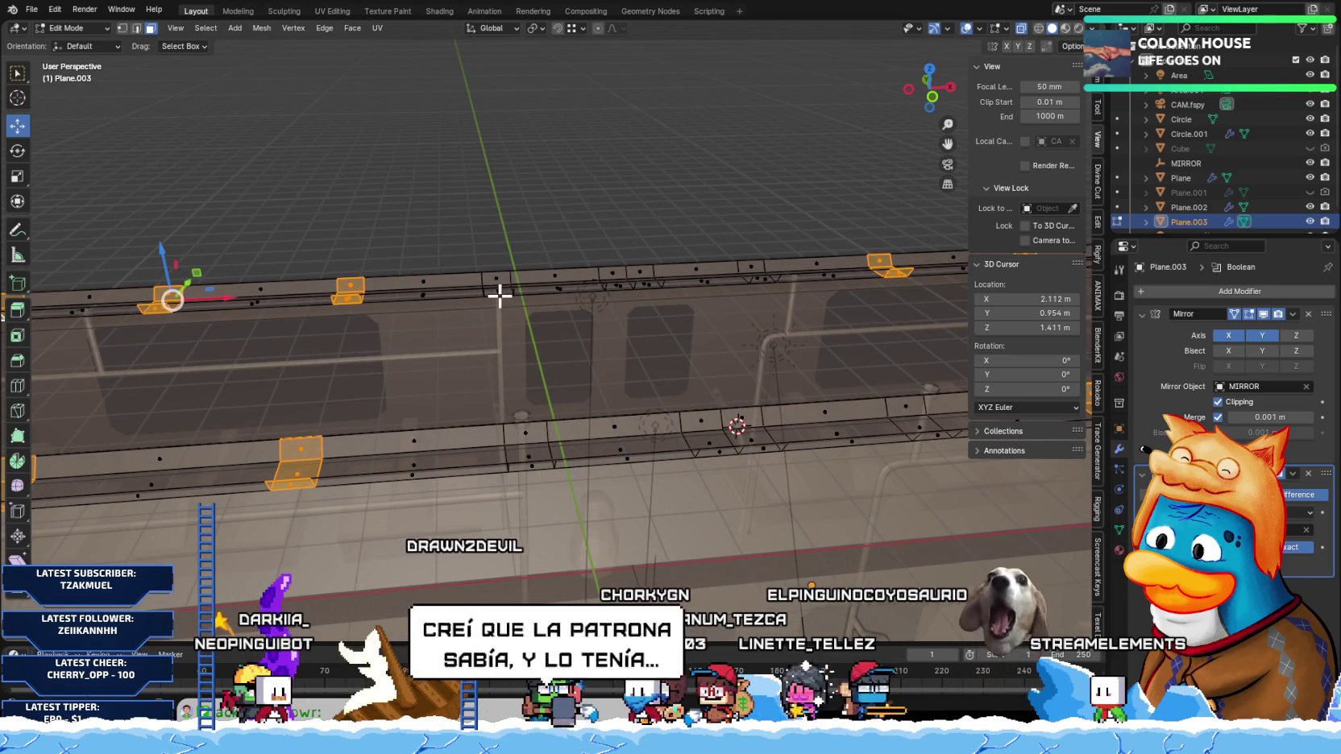
pyautogui.scroll(-3, 596, 322)
pyautogui.moveTo(604, 419); pyautogui.dragTo(613, 440, button='middle')
pyautogui.scroll(-2, 611, 411)
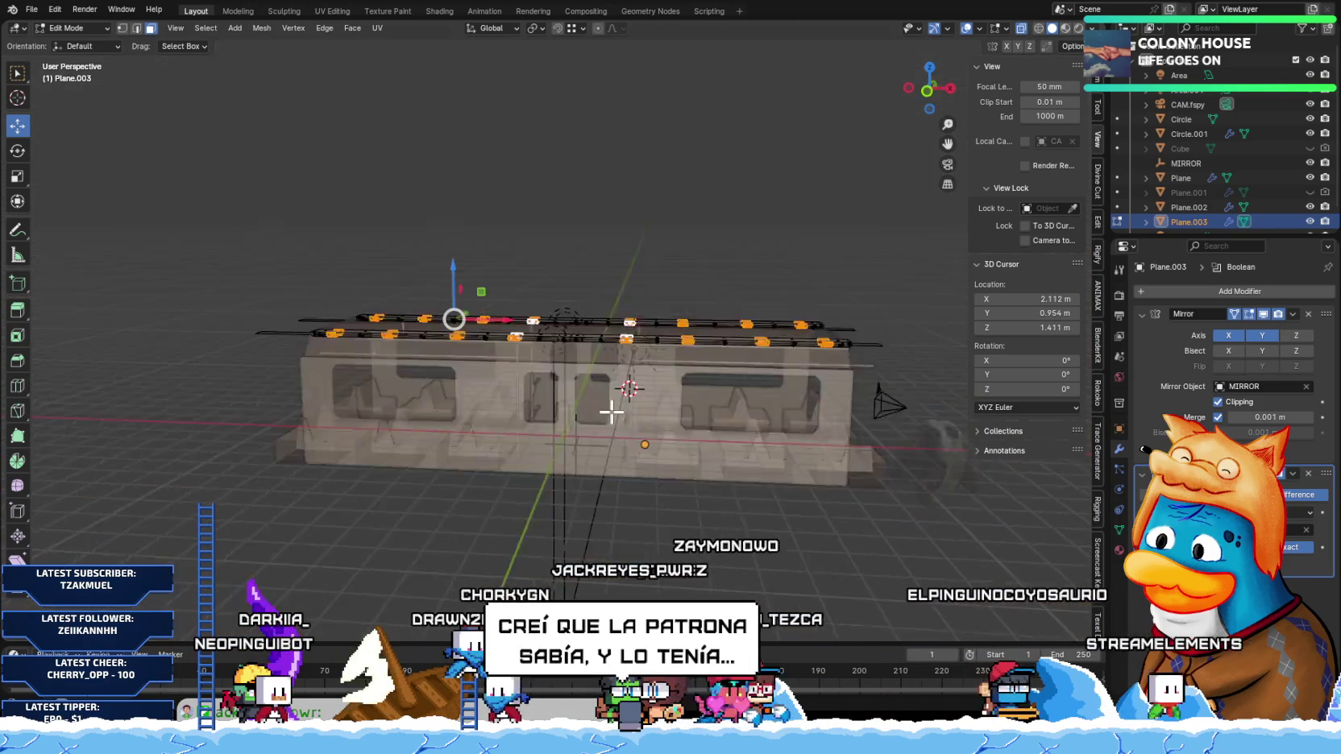
pyautogui.press('KP_1')
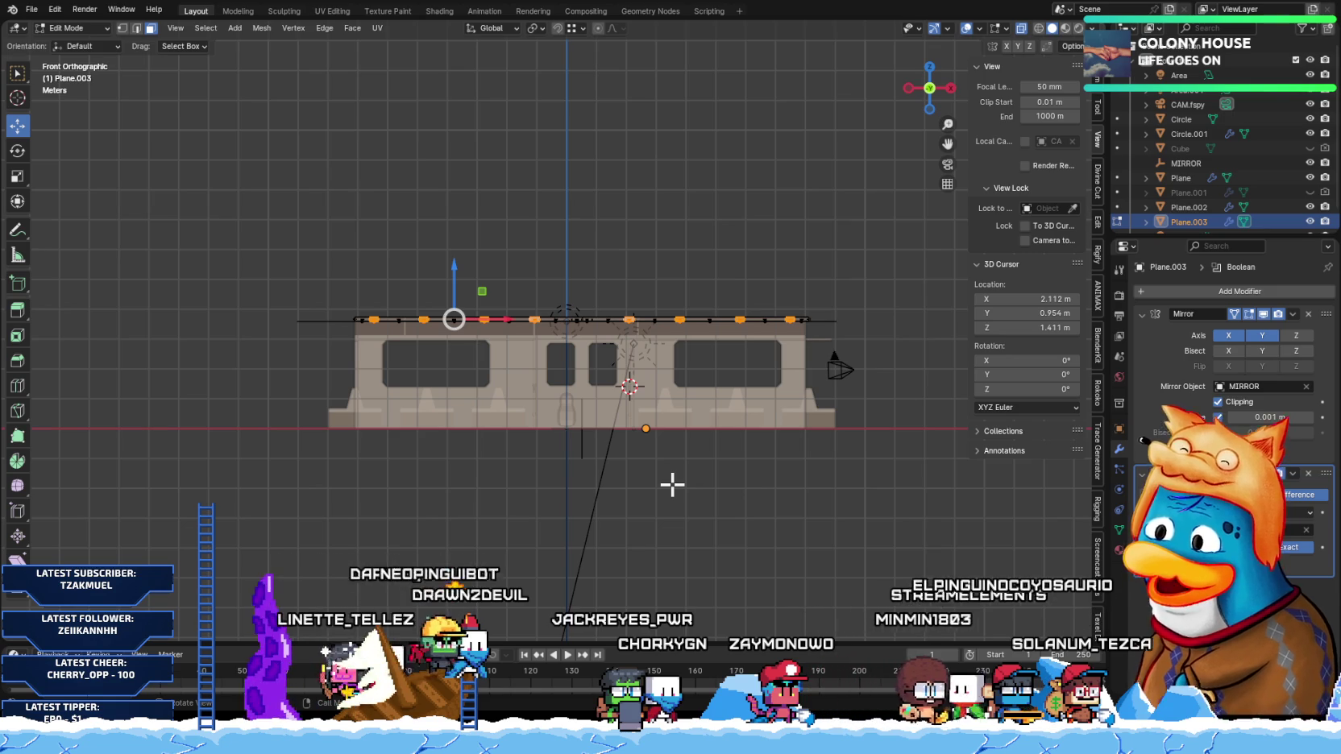
pyautogui.scroll(3, 568, 467)
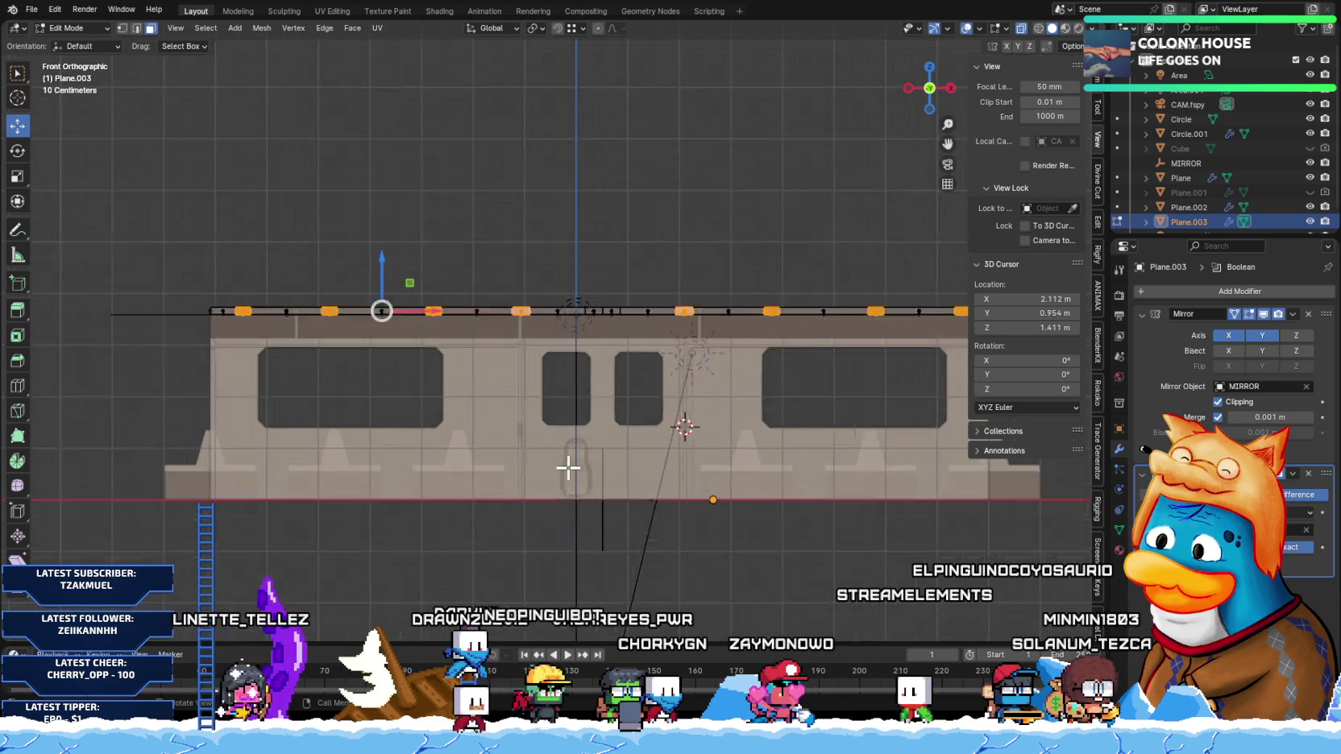
pyautogui.scroll(2, 422, 419)
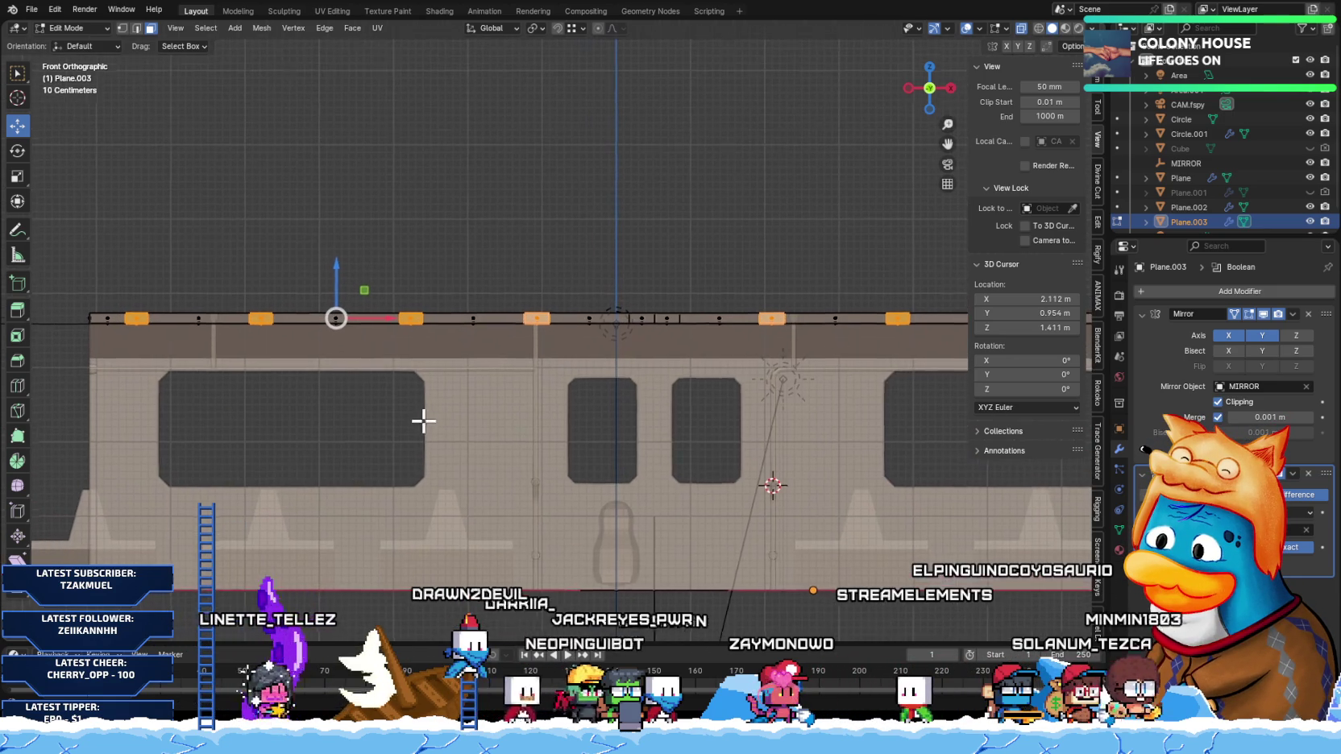
# Step: Duplicate the handle faces in place, separate them into Plane.004, and select it
pyautogui.hotkey('shift', 'd')
pyautogui.rightClick(569, 490)
pyautogui.press('p')
pyautogui.click(568, 488)
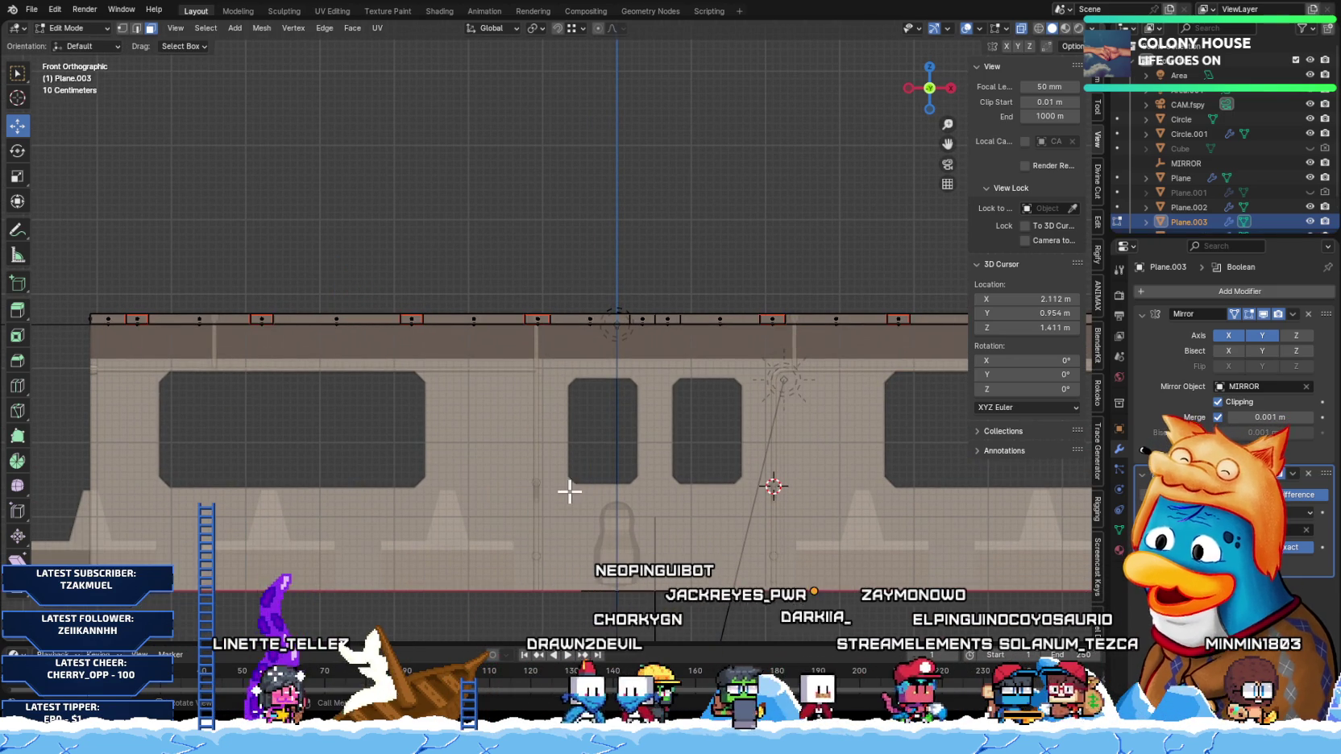
pyautogui.press('Tab')
pyautogui.click(544, 338)
pyautogui.moveTo(541, 321); pyautogui.dragTo(464, 339, button='middle')
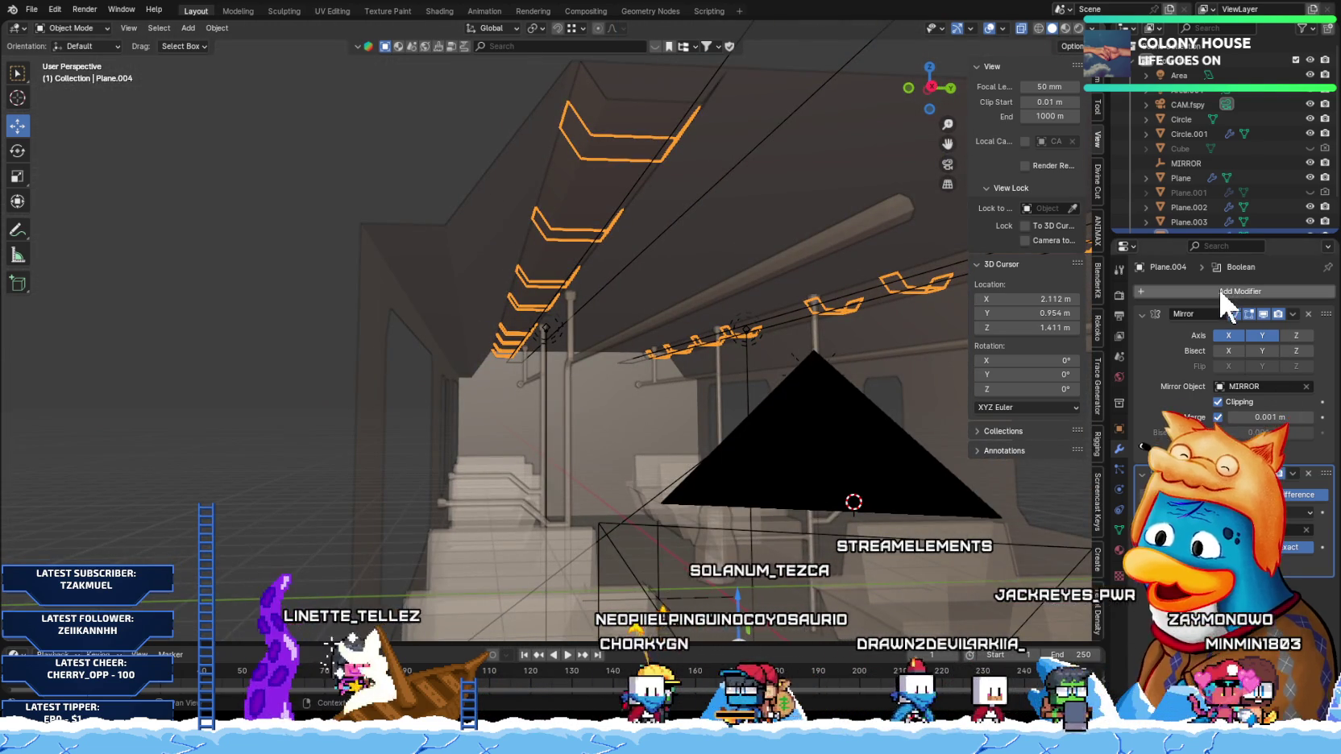
# Step: Replace the handles' Boolean modifier with a thickened Solidify modifier
pyautogui.click(1308, 474)
pyautogui.moveTo(612, 402)
pyautogui.mouseDown(button='middle')
pyautogui.moveTo(516, 395)
pyautogui.moveTo(501, 361)
pyautogui.mouseUp(button='middle')
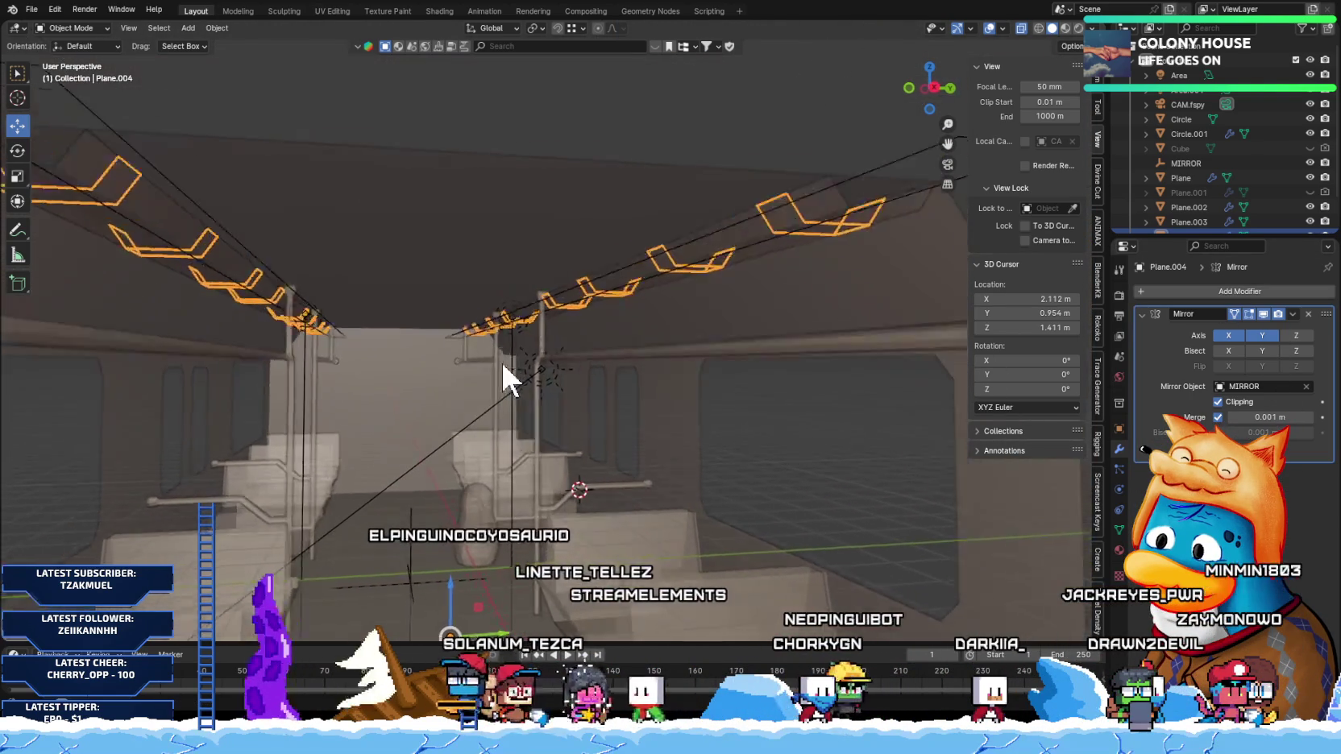
pyautogui.click(1224, 291)
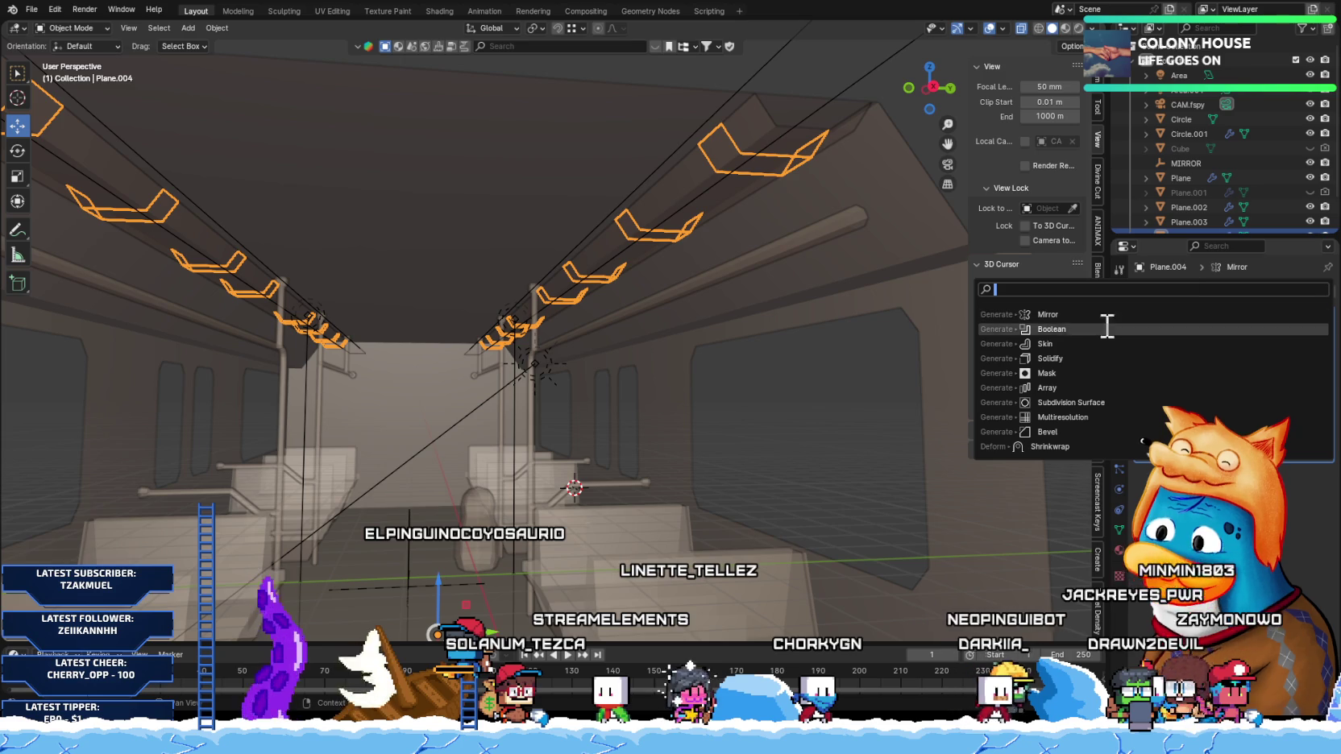
pyautogui.click(1062, 357)
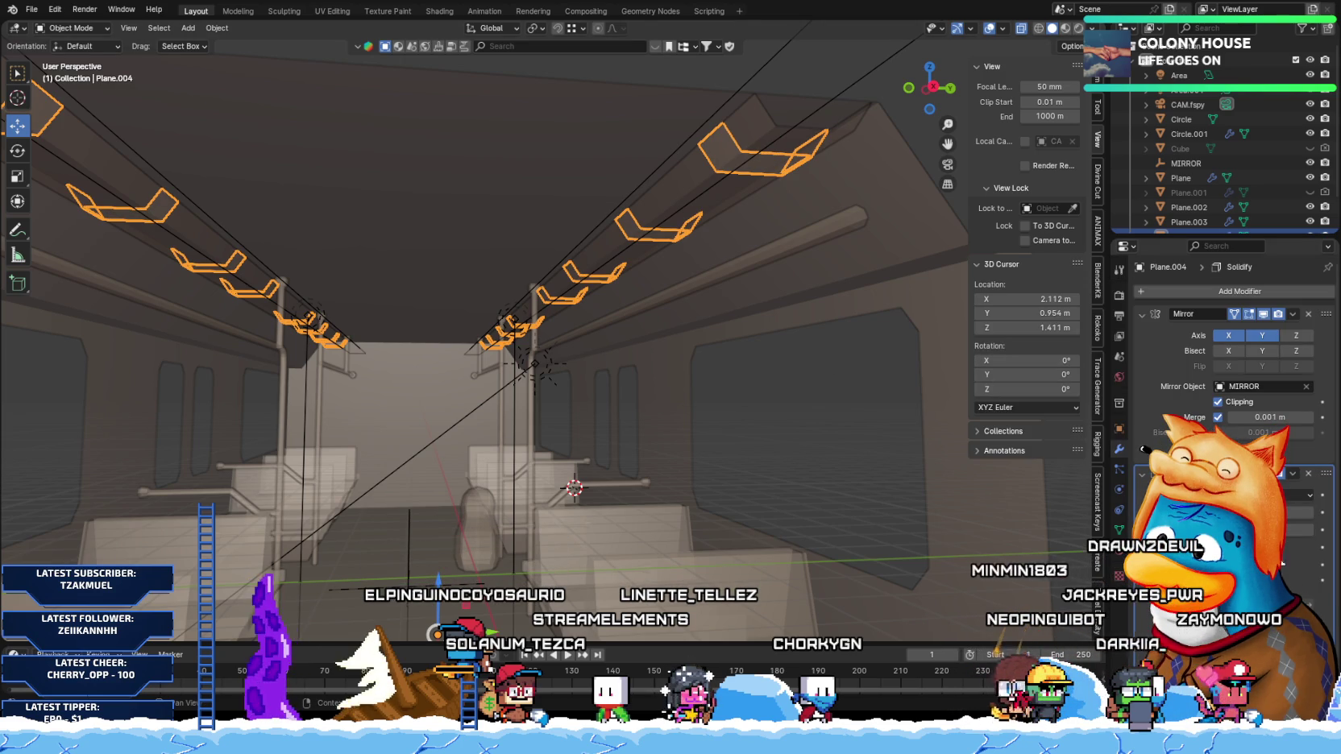
pyautogui.moveTo(1257, 512); pyautogui.dragTo(1273, 512)
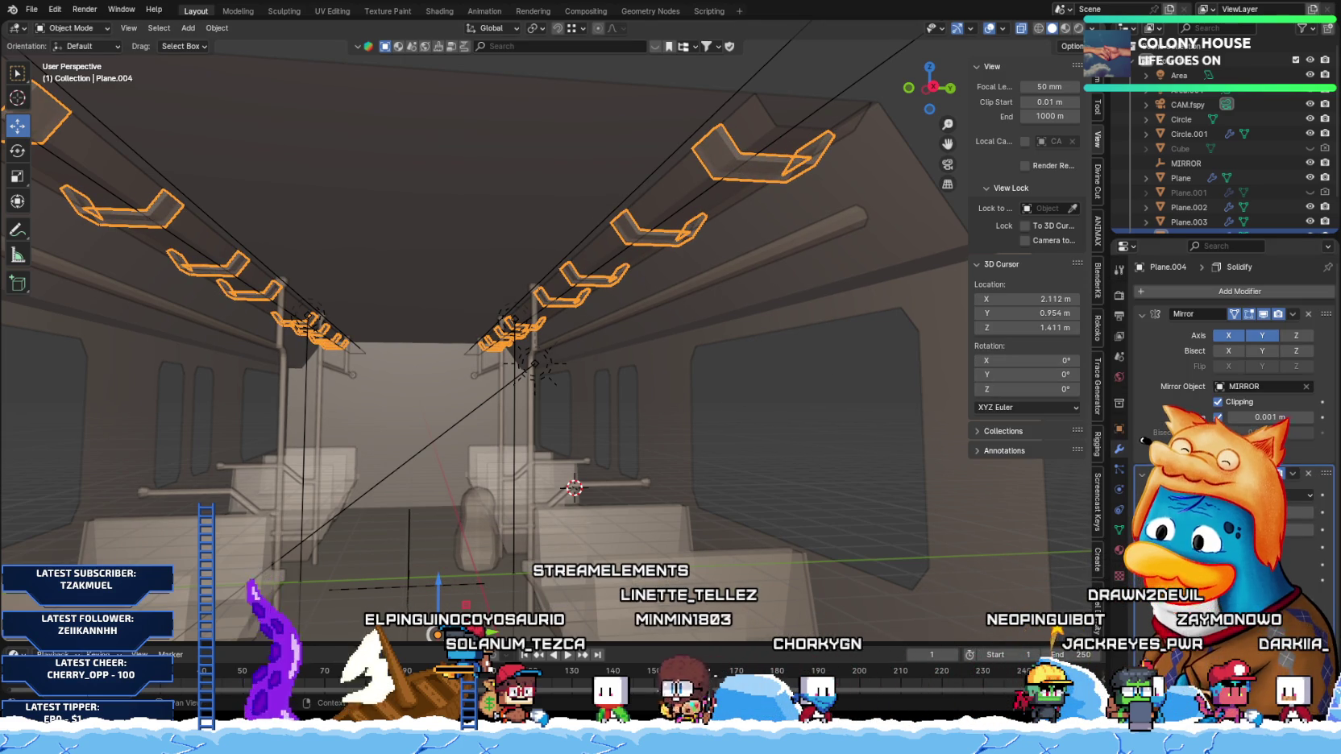
pyautogui.press('KP_3')
pyautogui.scroll(3, 564, 354)
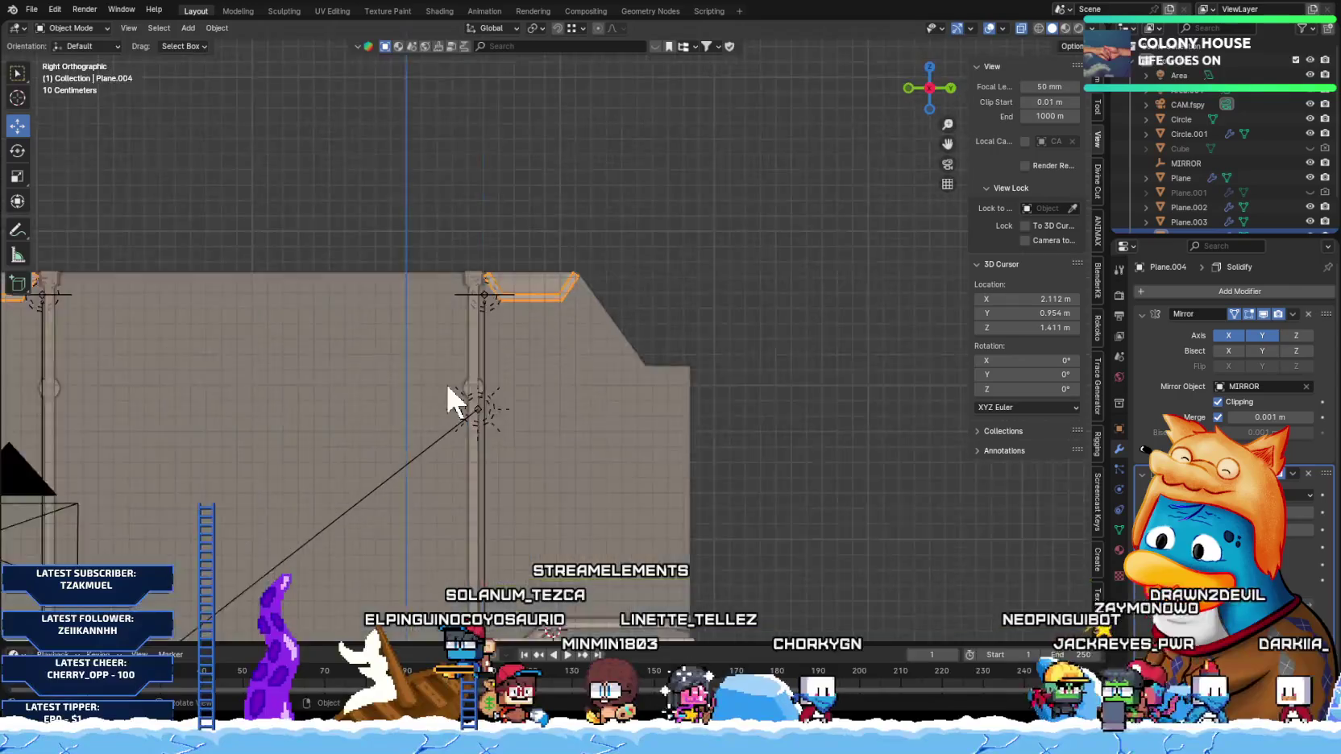
pyautogui.scroll(2, 455, 387)
pyautogui.scroll(-1, 439, 338)
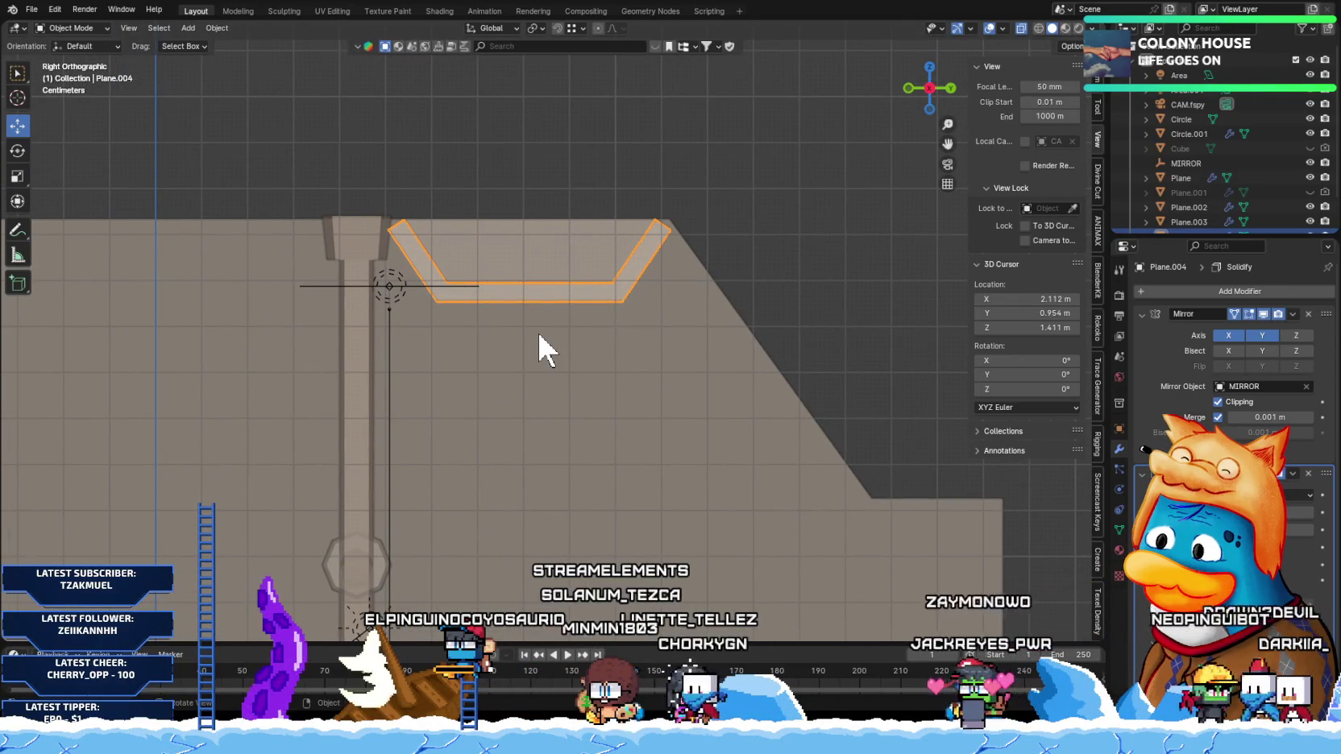
# Step: Remove the Solidify modifier and edit the strap mesh in side view
pyautogui.click(1308, 473)
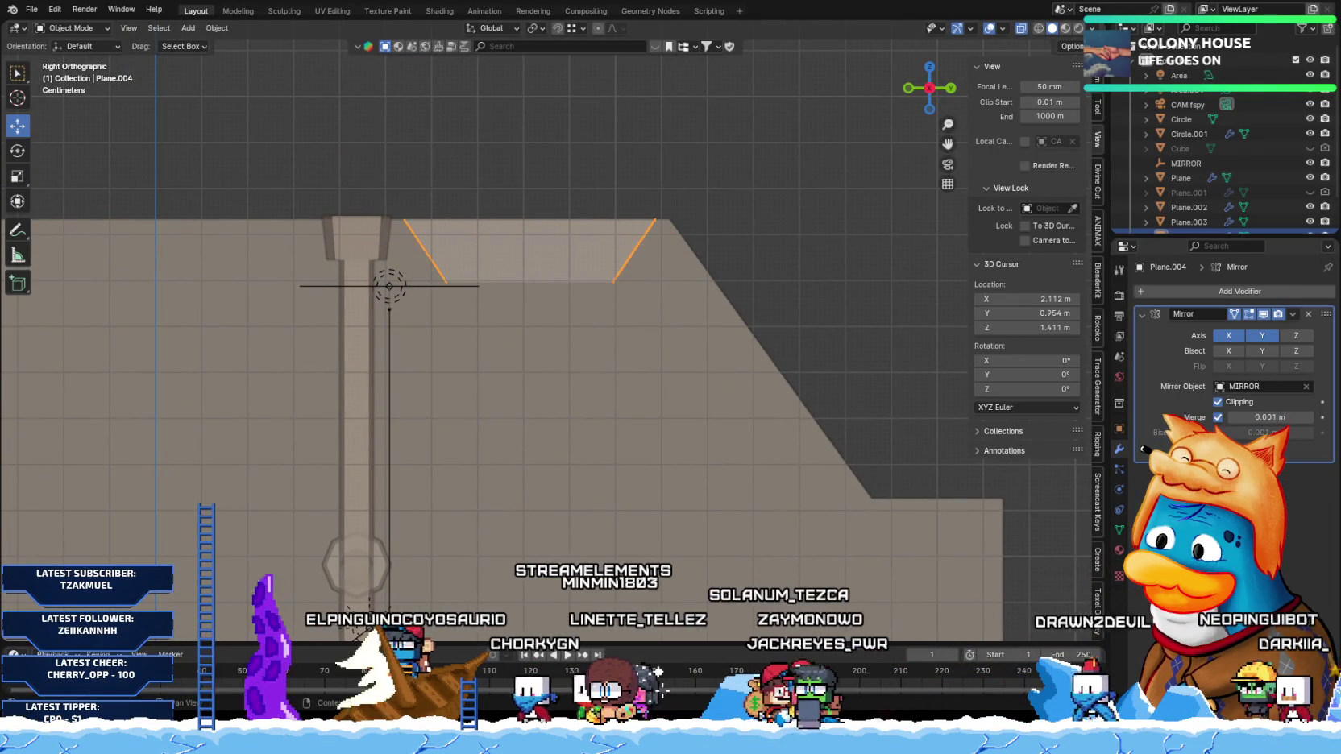
pyautogui.press('Tab')
pyautogui.moveTo(395, 298)
pyautogui.mouseDown(button='middle')
pyautogui.moveTo(431, 273)
pyautogui.moveTo(423, 285)
pyautogui.moveTo(465, 317)
pyautogui.mouseUp(button='middle')
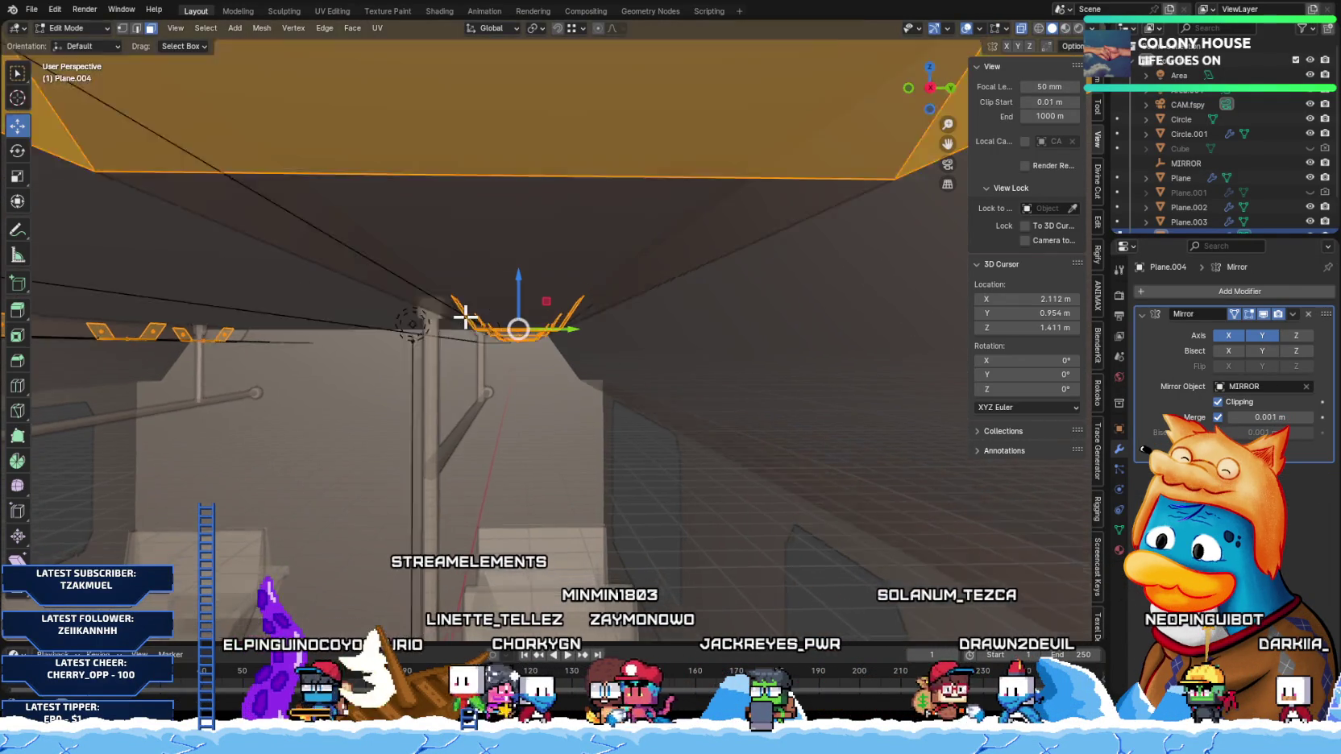
pyautogui.press('KP_3')
pyautogui.scroll(-1, 500, 353)
pyautogui.scroll(-3, 501, 354)
# Step: Thicken the strap by extruding its faces along their normals
pyautogui.scroll(3, 495, 370)
pyautogui.moveTo(495, 369)
pyautogui.mouseDown(button='middle')
pyautogui.moveTo(536, 398)
pyautogui.moveTo(592, 406)
pyautogui.mouseUp(button='middle')
pyautogui.press('KP_3')
pyautogui.scroll(-4, 548, 392)
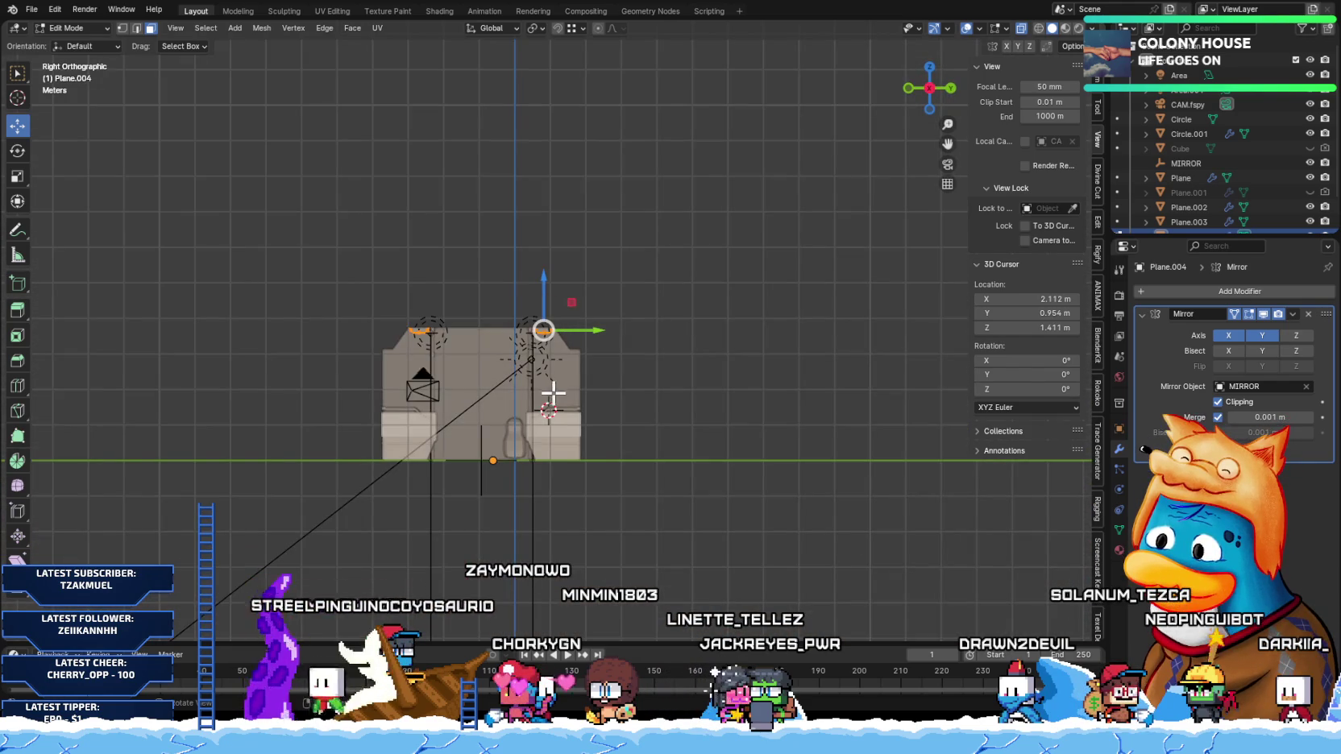
pyautogui.scroll(3, 561, 402)
pyautogui.scroll(2, 509, 379)
pyautogui.scroll(1, 550, 413)
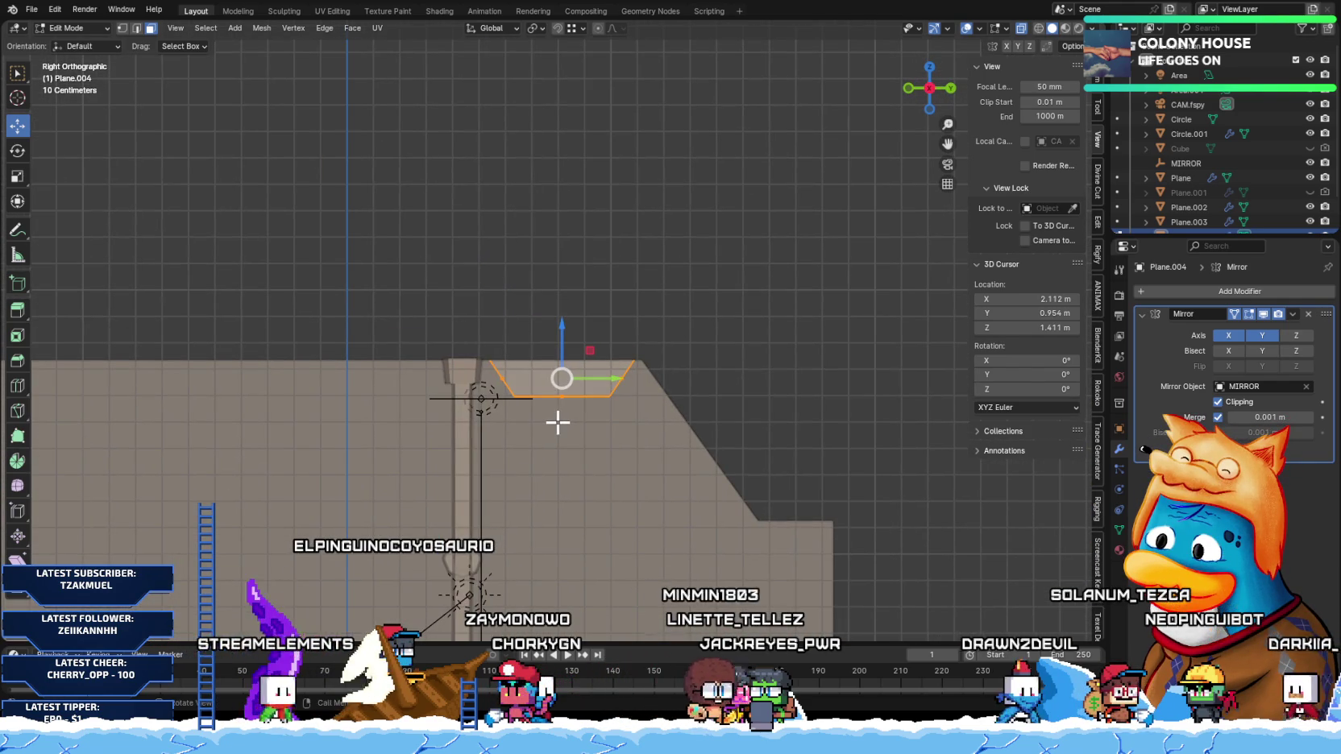
pyautogui.hotkey('alt', 'e')
pyautogui.click(561, 435)
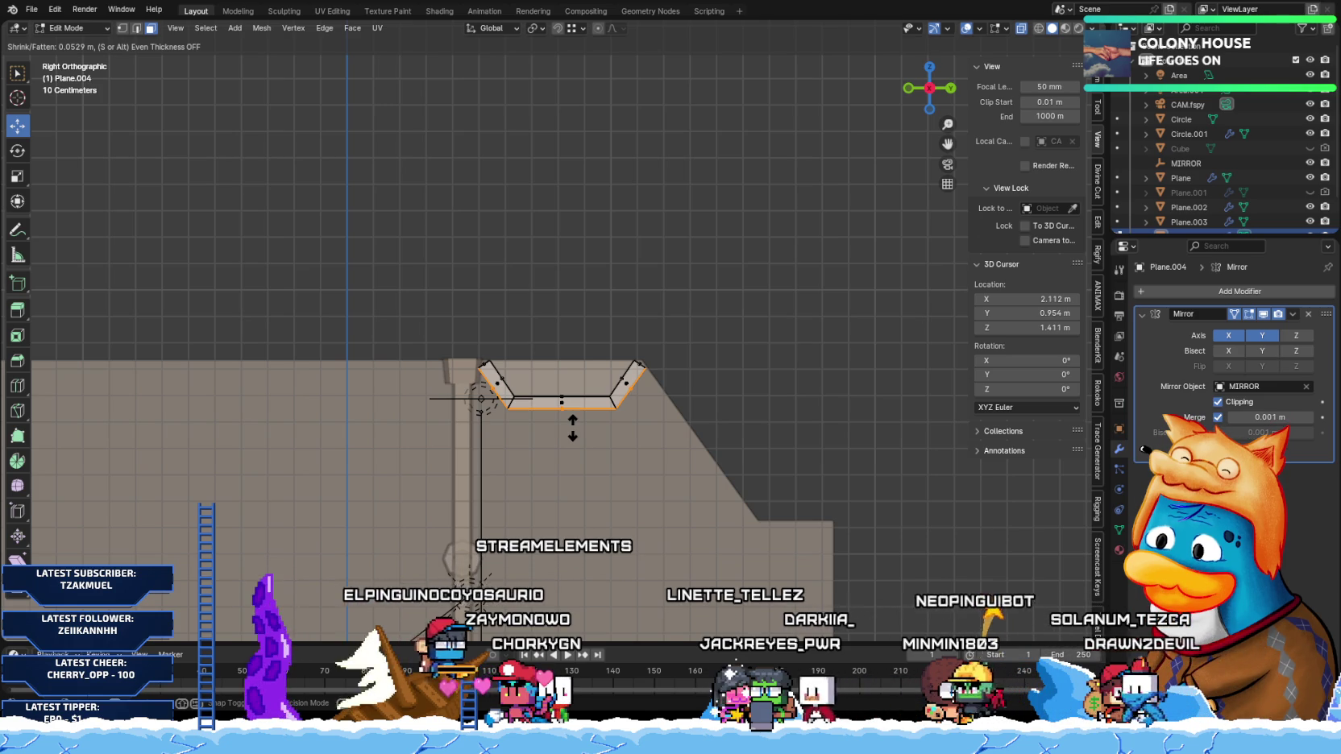
pyautogui.click(601, 439)
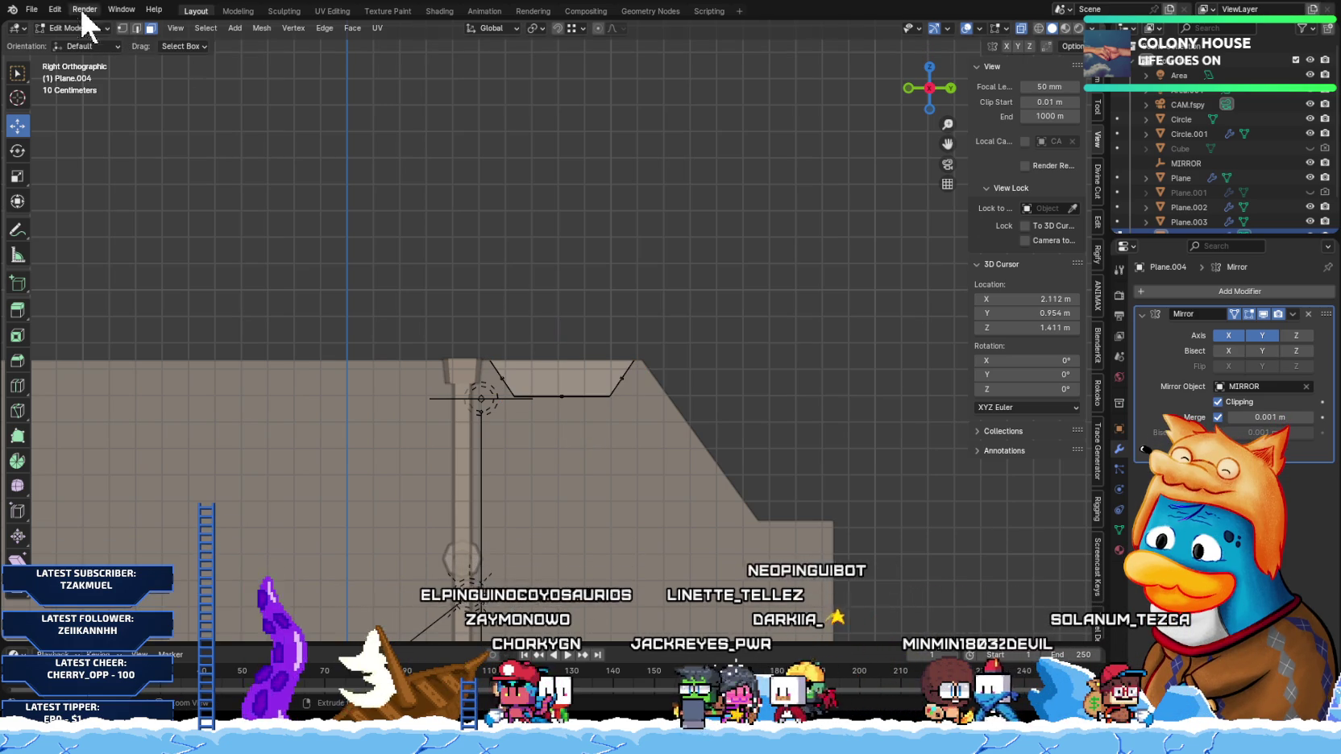
# Step: Extrude the strap's two top vertices straight up along Z
pyautogui.press('1')
pyautogui.moveTo(389, 304); pyautogui.dragTo(692, 376)
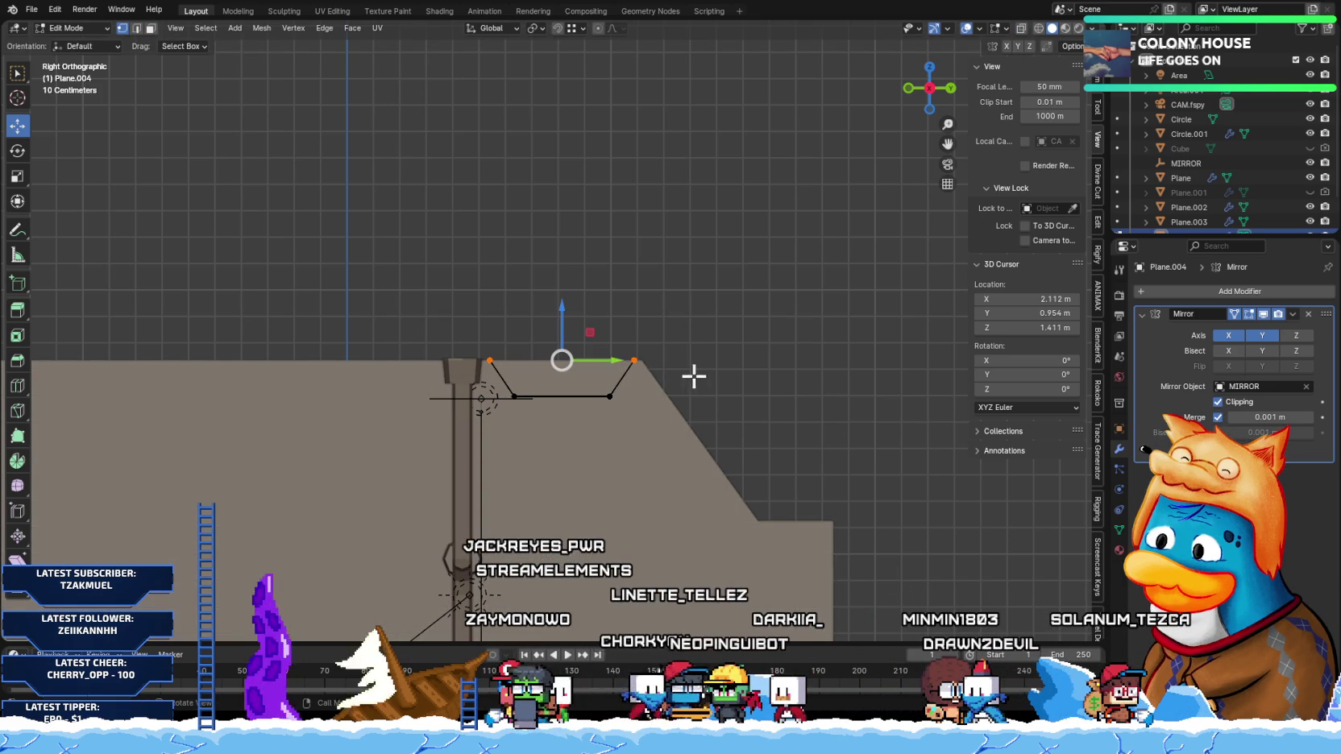
pyautogui.press('e')
pyautogui.press('z')
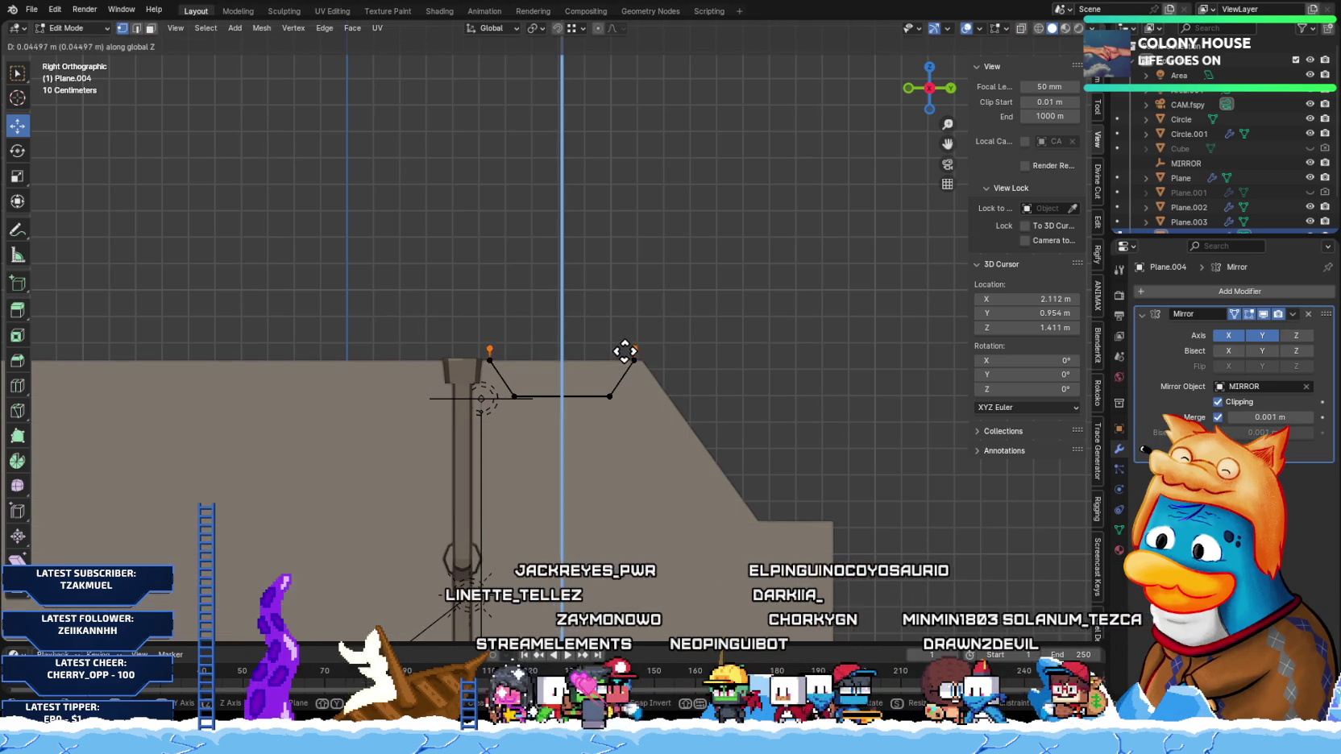
pyautogui.click(629, 342)
pyautogui.moveTo(611, 410); pyautogui.dragTo(627, 396, button='middle')
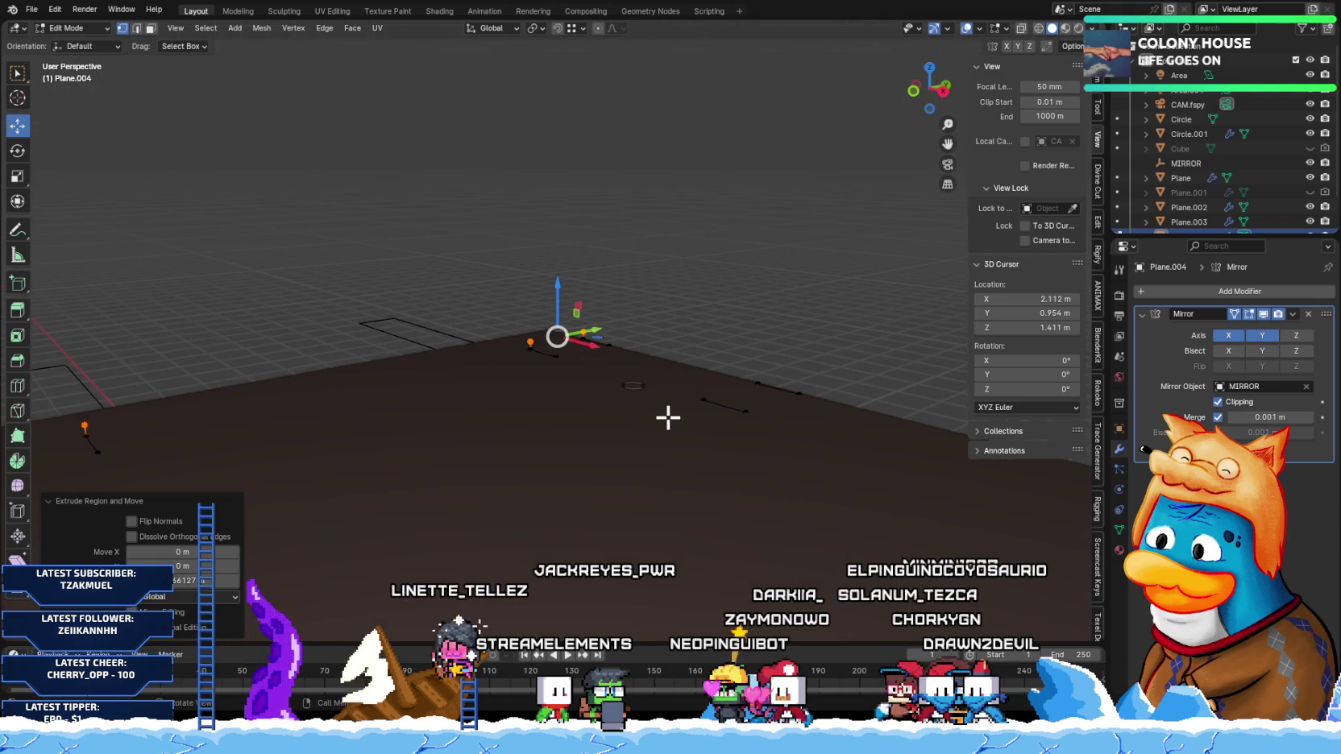
pyautogui.press('KP_3')
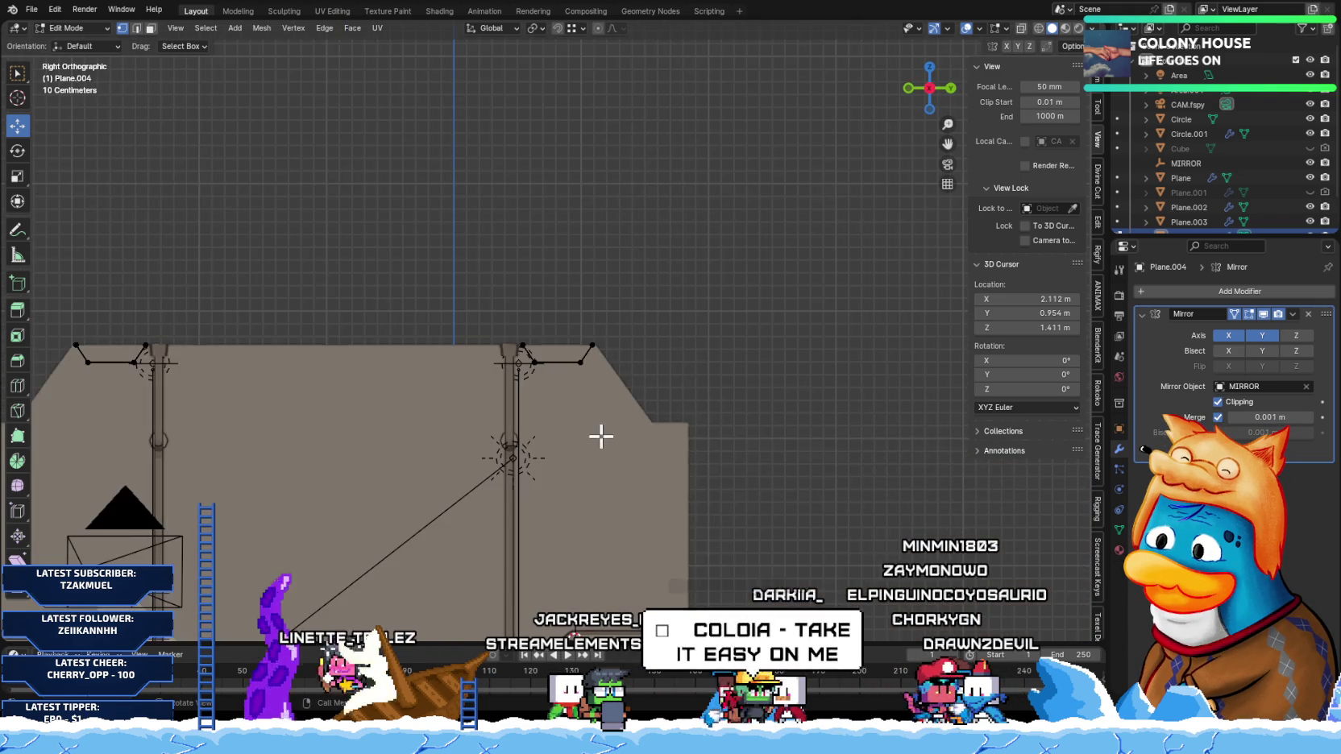
# Step: Extrude the top notch vertices upward again to form short upright ends
pyautogui.scroll(5, 601, 436)
pyautogui.moveTo(302, 287); pyautogui.dragTo(718, 381)
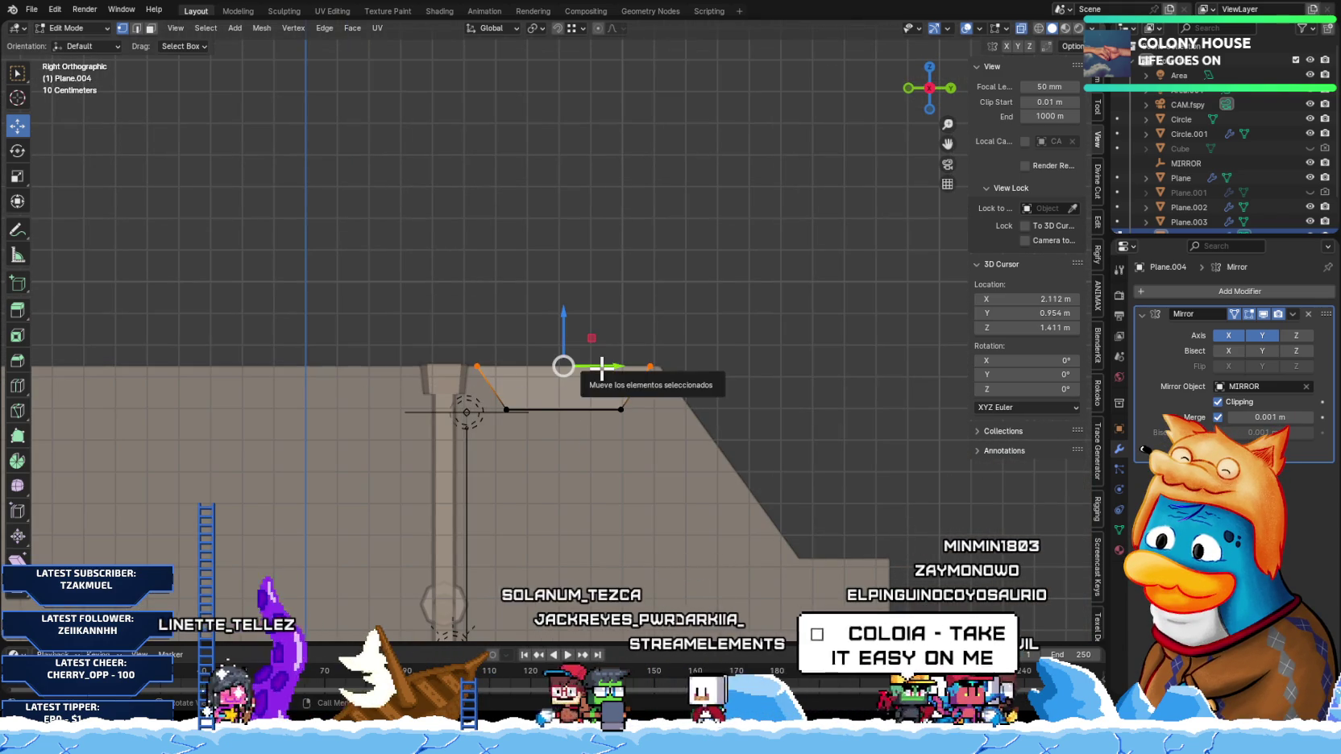
pyautogui.press('e')
pyautogui.click(632, 349)
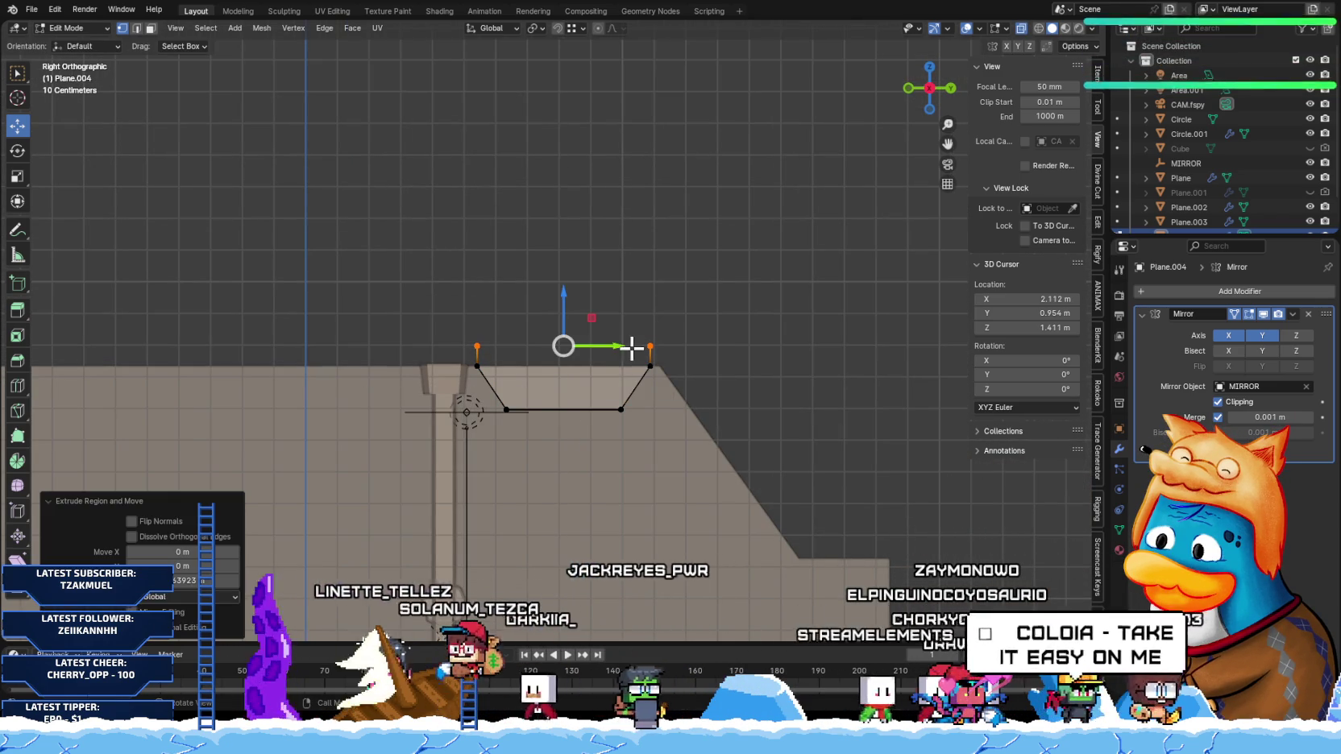
pyautogui.moveTo(536, 385)
pyautogui.mouseDown(button='middle')
pyautogui.moveTo(566, 369)
pyautogui.moveTo(608, 376)
pyautogui.mouseUp(button='middle')
pyautogui.press('KP_3')
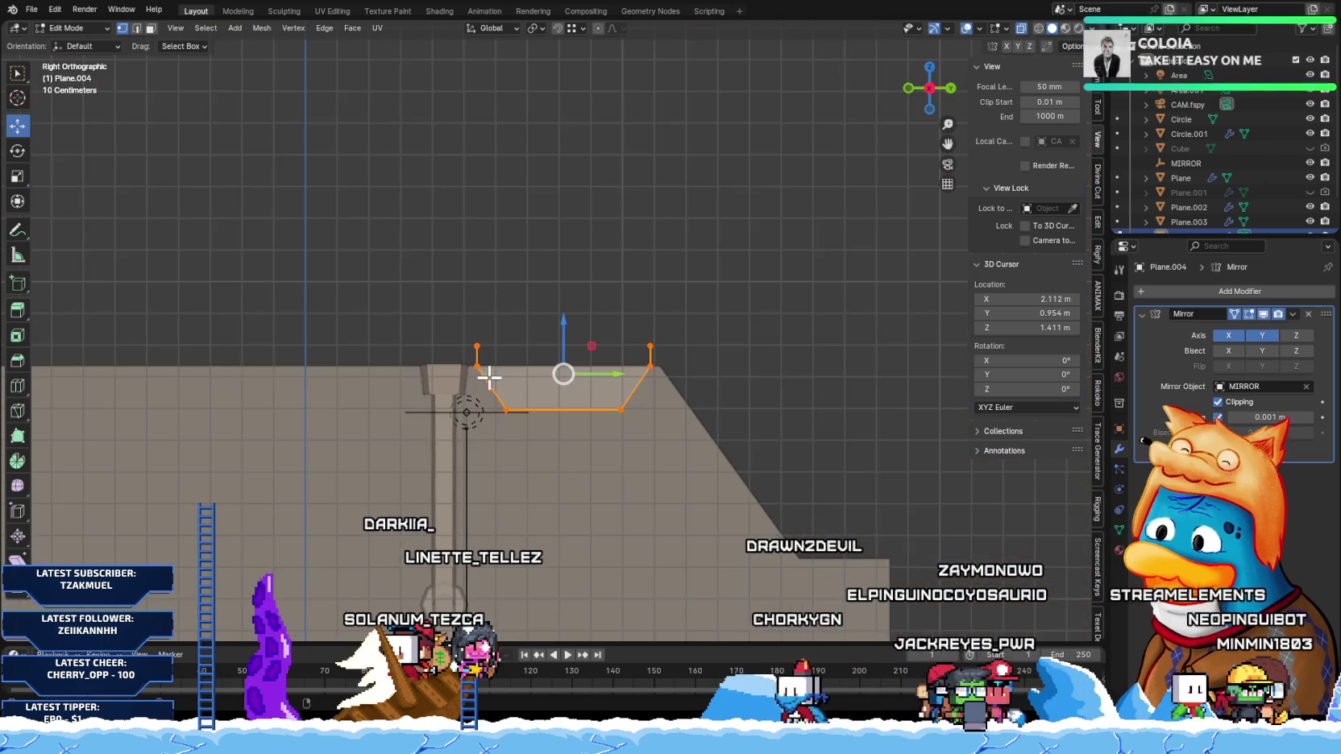
pyautogui.scroll(2, 532, 407)
pyautogui.hotkey('alt', 'e')
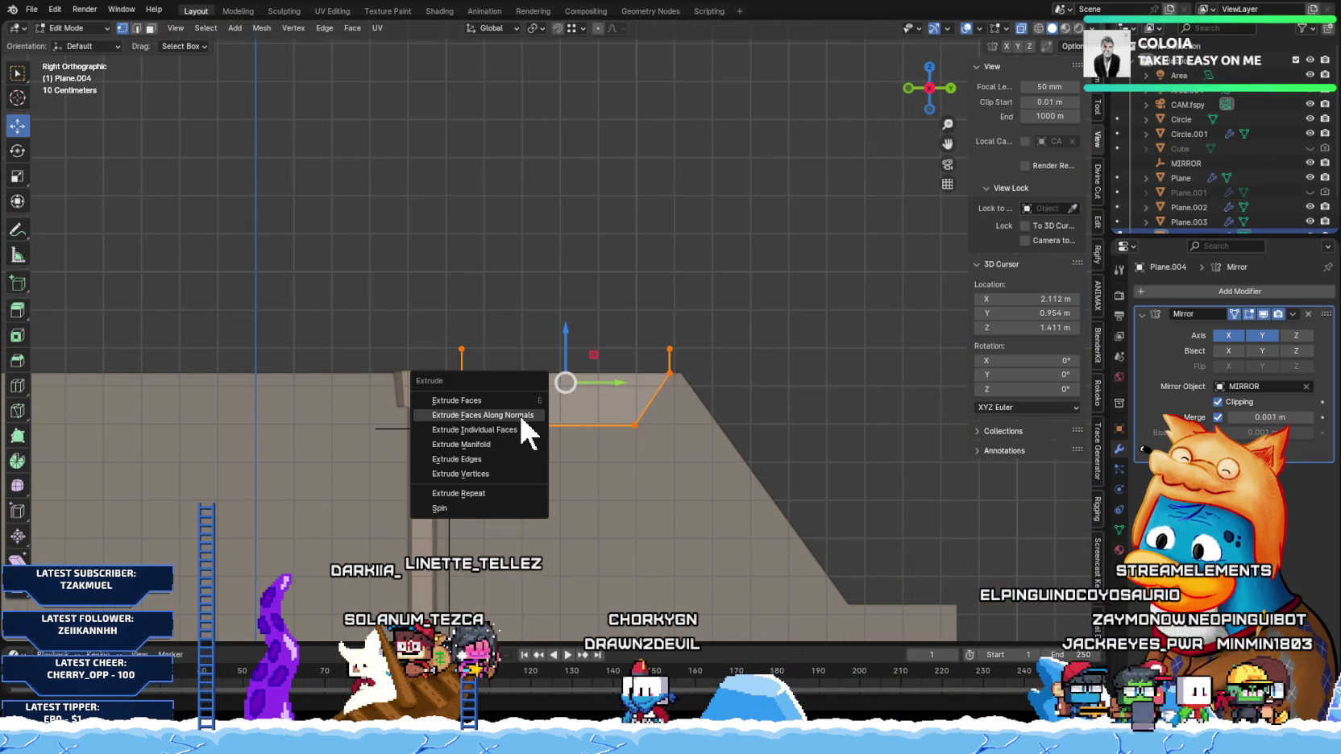
# Step: Extrude the U-shaped strap faces along normals to set the band thickness
pyautogui.click(520, 414)
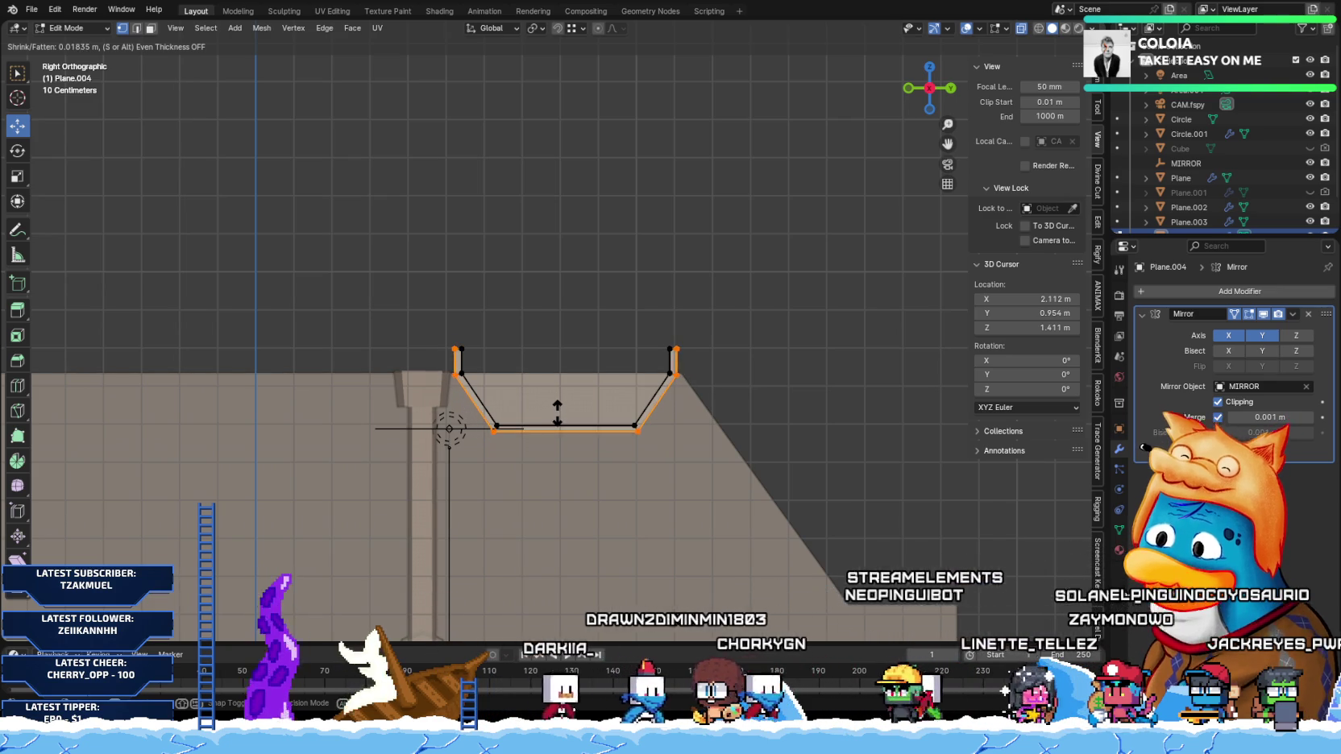
pyautogui.click(557, 407)
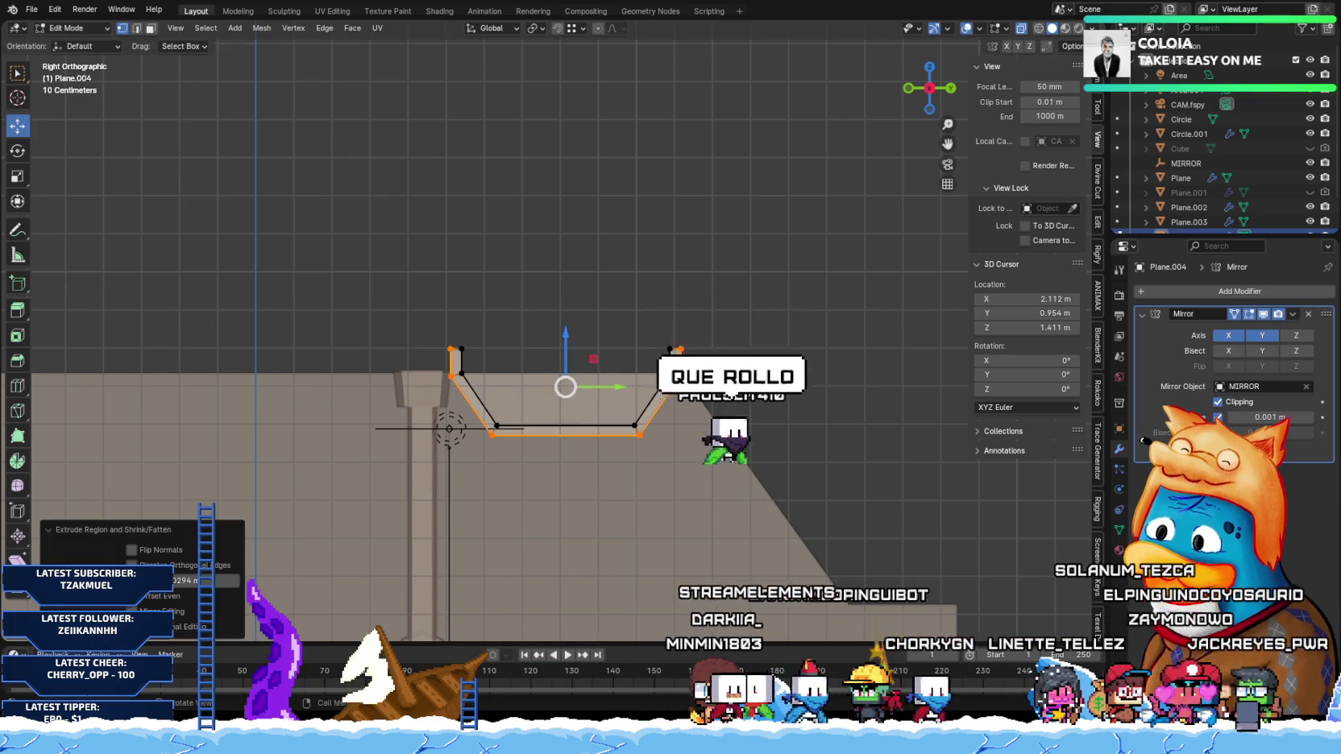
pyautogui.scroll(6, 555, 329)
pyautogui.moveTo(786, 441)
pyautogui.keyDown('shift'); pyautogui.mouseDown(button='middle')
pyautogui.moveTo(557, 392)
pyautogui.moveTo(637, 425)
pyautogui.moveTo(664, 473)
pyautogui.mouseUp(button='middle'); pyautogui.keyUp('shift')
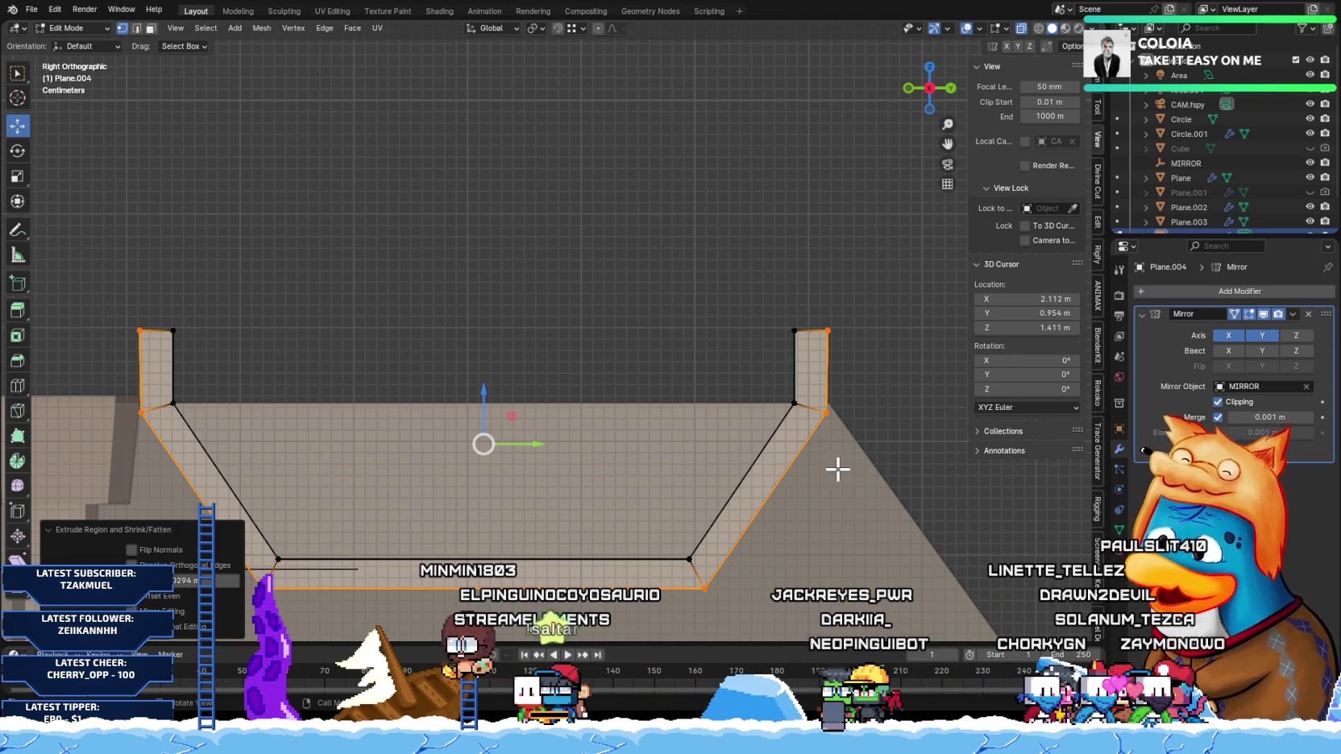
# Step: Select the edge of the strap's right upright and view it in 3D
pyautogui.scroll(2, 860, 422)
pyautogui.keyDown('shift'); pyautogui.moveTo(853, 422); pyautogui.dragTo(674, 383, button='middle'); pyautogui.keyUp('shift')
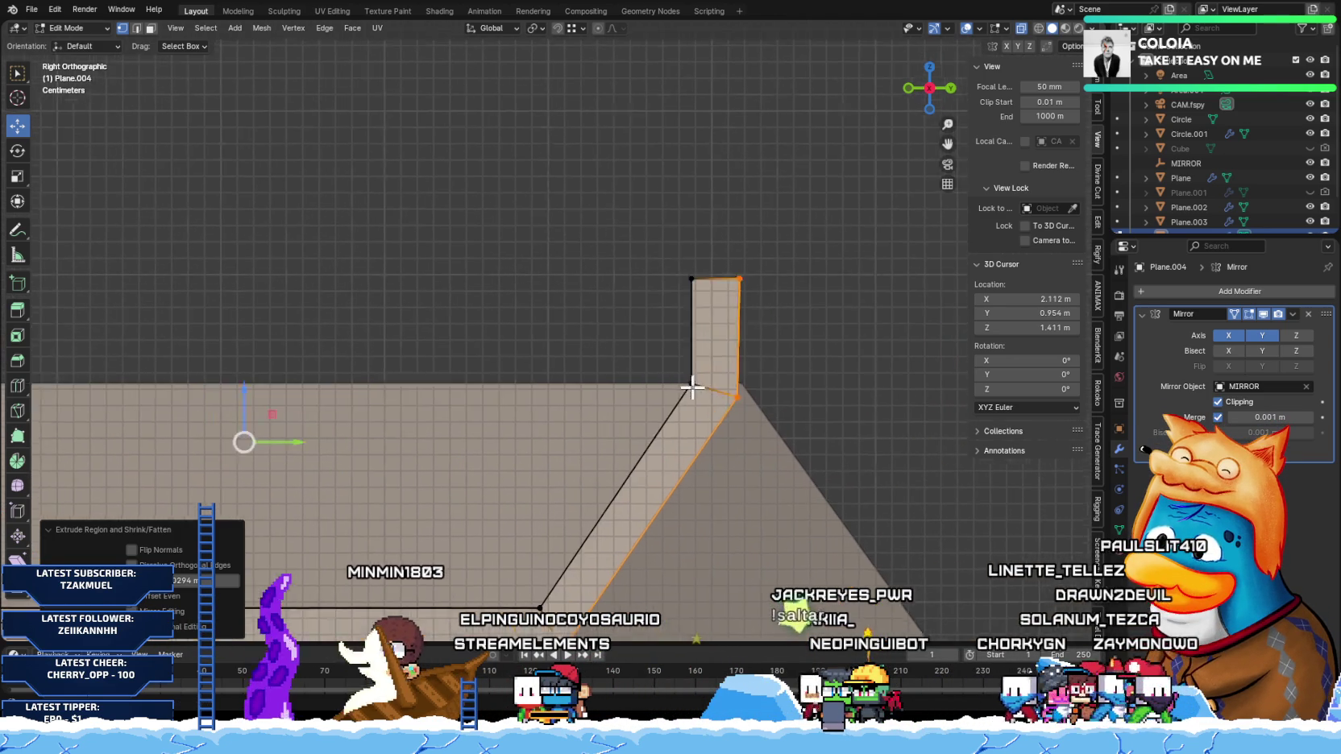
pyautogui.scroll(1, 642, 393)
pyautogui.scroll(1, 642, 393)
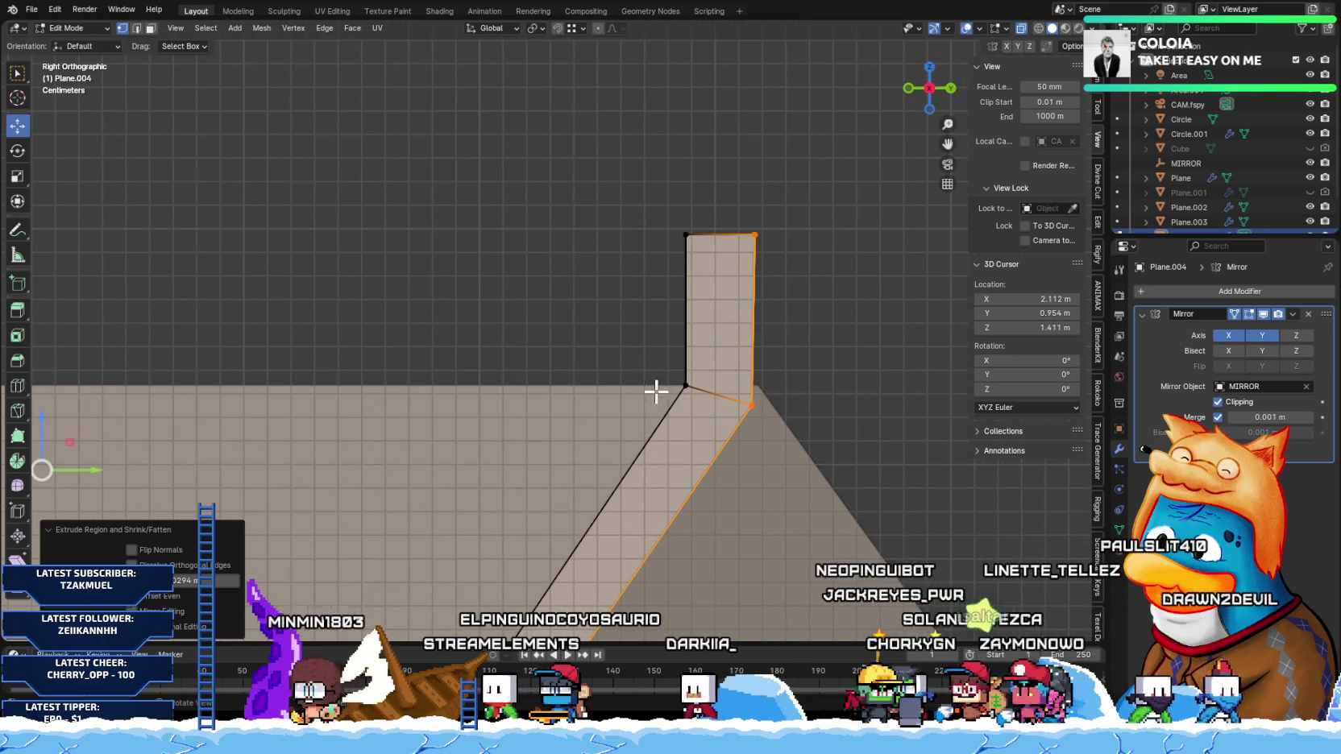
pyautogui.click(754, 235)
pyautogui.keyDown('shift'); pyautogui.click(751, 405); pyautogui.keyUp('shift')
pyautogui.moveTo(754, 322)
pyautogui.mouseDown(button='middle')
pyautogui.moveTo(664, 330)
pyautogui.moveTo(706, 338)
pyautogui.moveTo(694, 323)
pyautogui.moveTo(652, 362)
pyautogui.moveTo(670, 341)
pyautogui.moveTo(675, 351)
pyautogui.moveTo(646, 344)
pyautogui.mouseUp(button='middle')
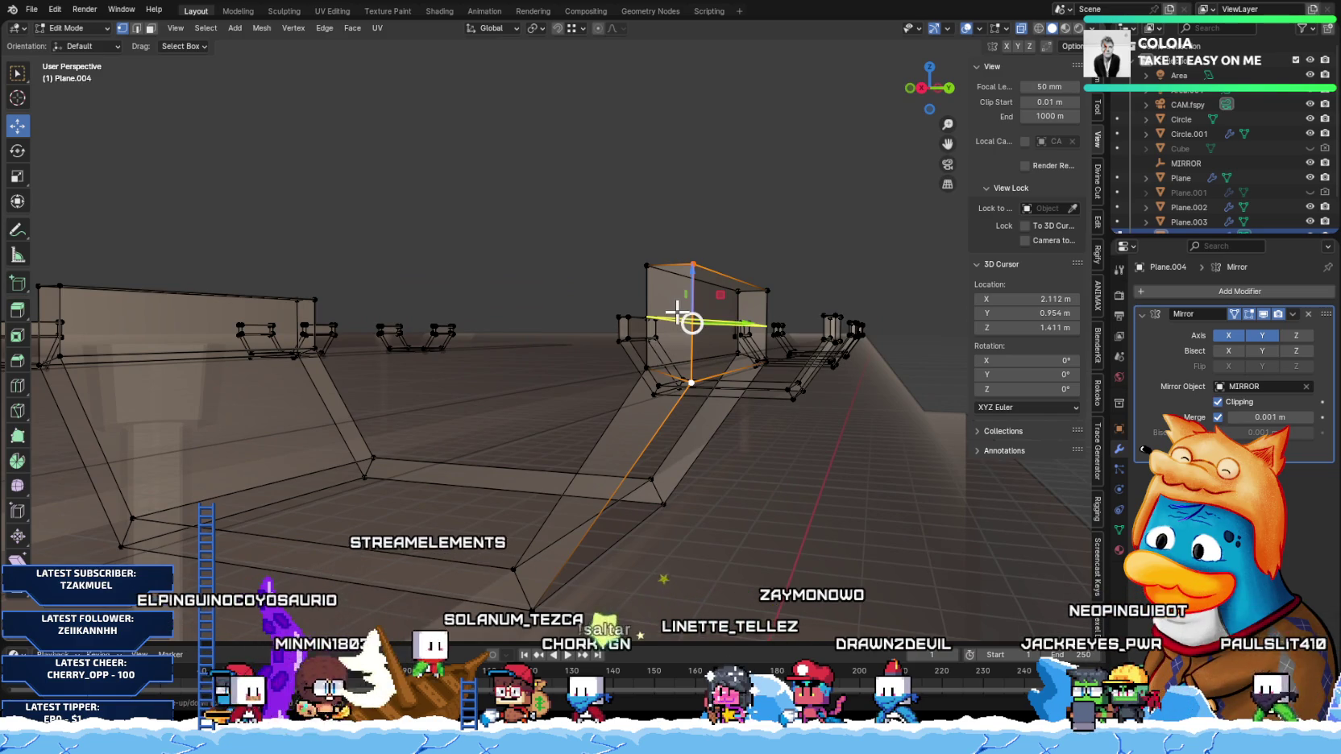
# Step: Add a centred loop cut across the upright and flatten it with Z scale 0
pyautogui.click(692, 300)
pyautogui.rightClick(656, 361)
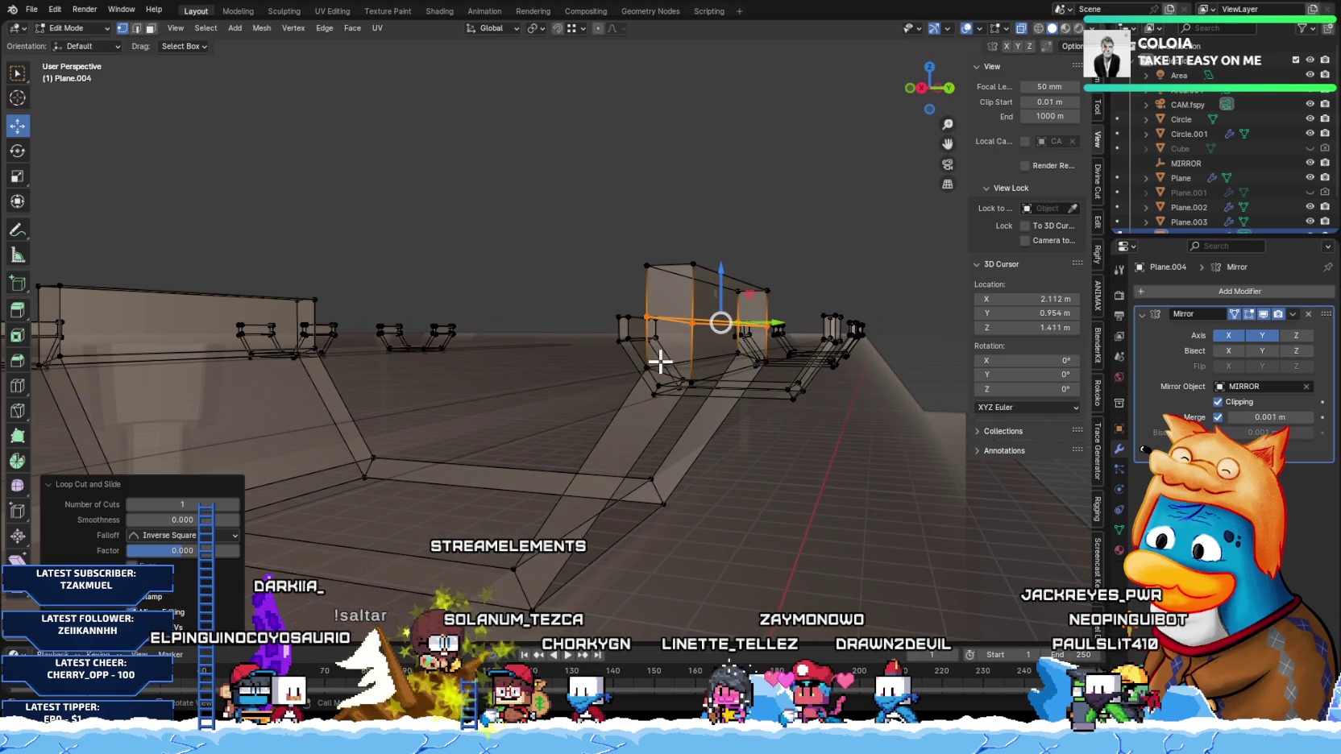
pyautogui.write('0')
pyautogui.press('Return')
pyautogui.moveTo(637, 325)
pyautogui.mouseDown(button='middle')
pyautogui.moveTo(707, 353)
pyautogui.moveTo(682, 363)
pyautogui.mouseUp(button='middle')
# Step: Select another edge loop and check the mirrored strap copies from the Right view
pyautogui.keyDown('alt'); pyautogui.click(723, 380); pyautogui.keyUp('alt')
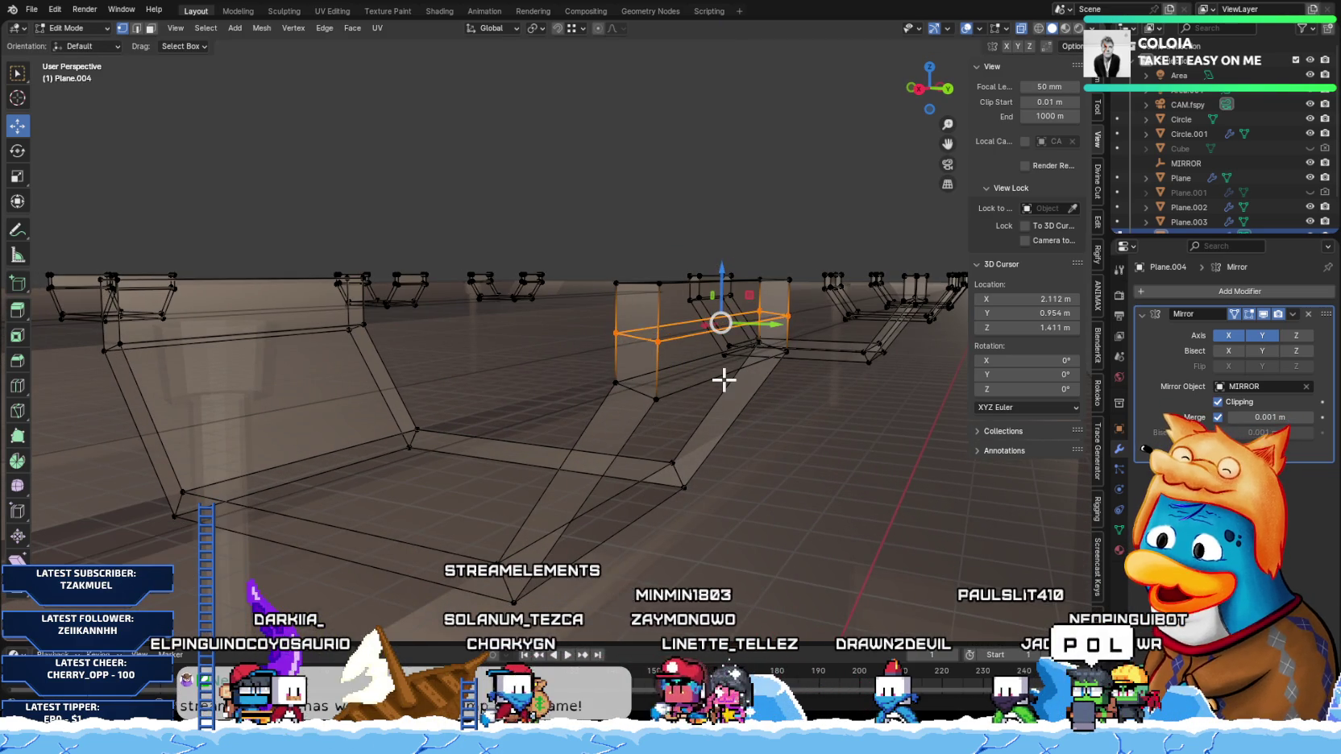
pyautogui.moveTo(724, 380)
pyautogui.keyDown('alt'); pyautogui.mouseDown(button='middle')
pyautogui.moveTo(693, 413)
pyautogui.moveTo(679, 401)
pyautogui.moveTo(666, 412)
pyautogui.mouseUp(button='middle'); pyautogui.keyUp('alt')
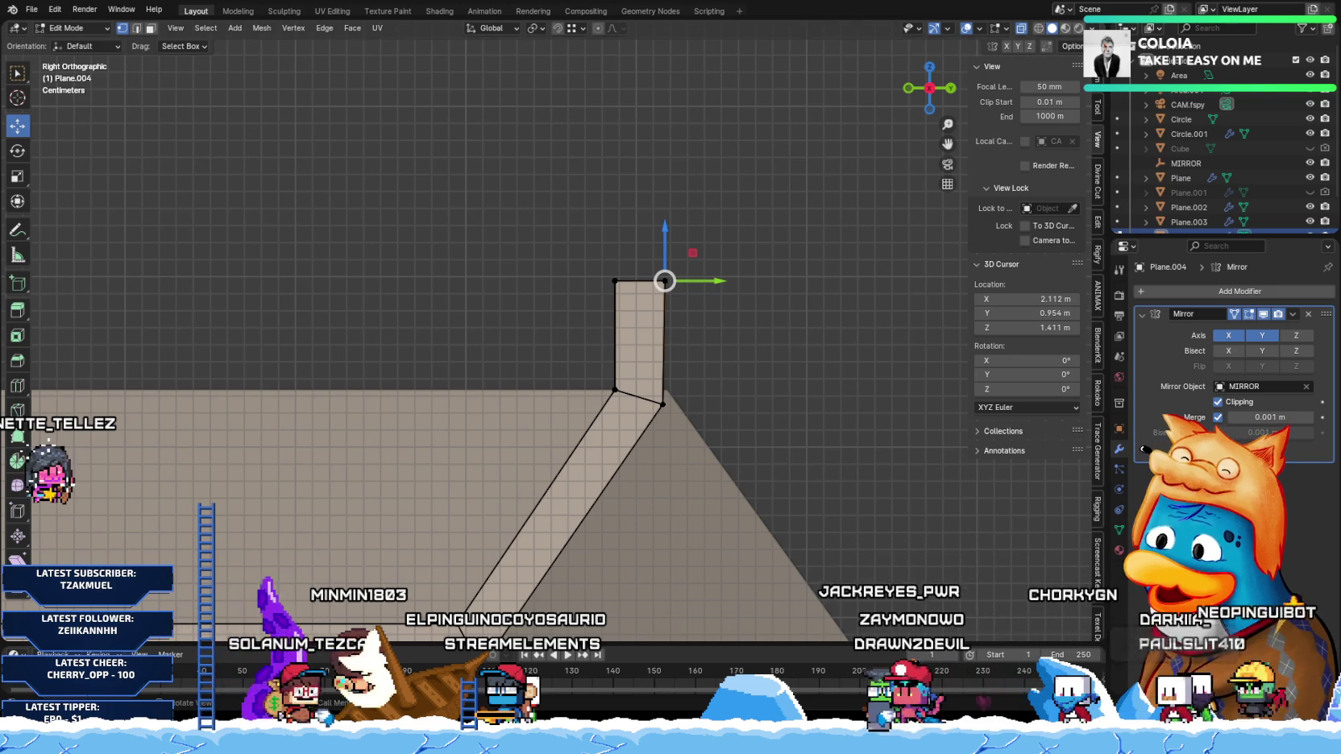
pyautogui.scroll(-3, 555, 329)
pyautogui.scroll(-2, 429, 424)
pyautogui.moveTo(429, 424)
pyautogui.keyDown('shift'); pyautogui.mouseDown(button='middle')
pyautogui.moveTo(573, 498)
pyautogui.moveTo(625, 458)
pyautogui.moveTo(541, 485)
pyautogui.moveTo(575, 424)
pyautogui.moveTo(668, 480)
pyautogui.moveTo(613, 485)
pyautogui.moveTo(615, 523)
pyautogui.mouseUp(button='middle'); pyautogui.keyUp('shift')
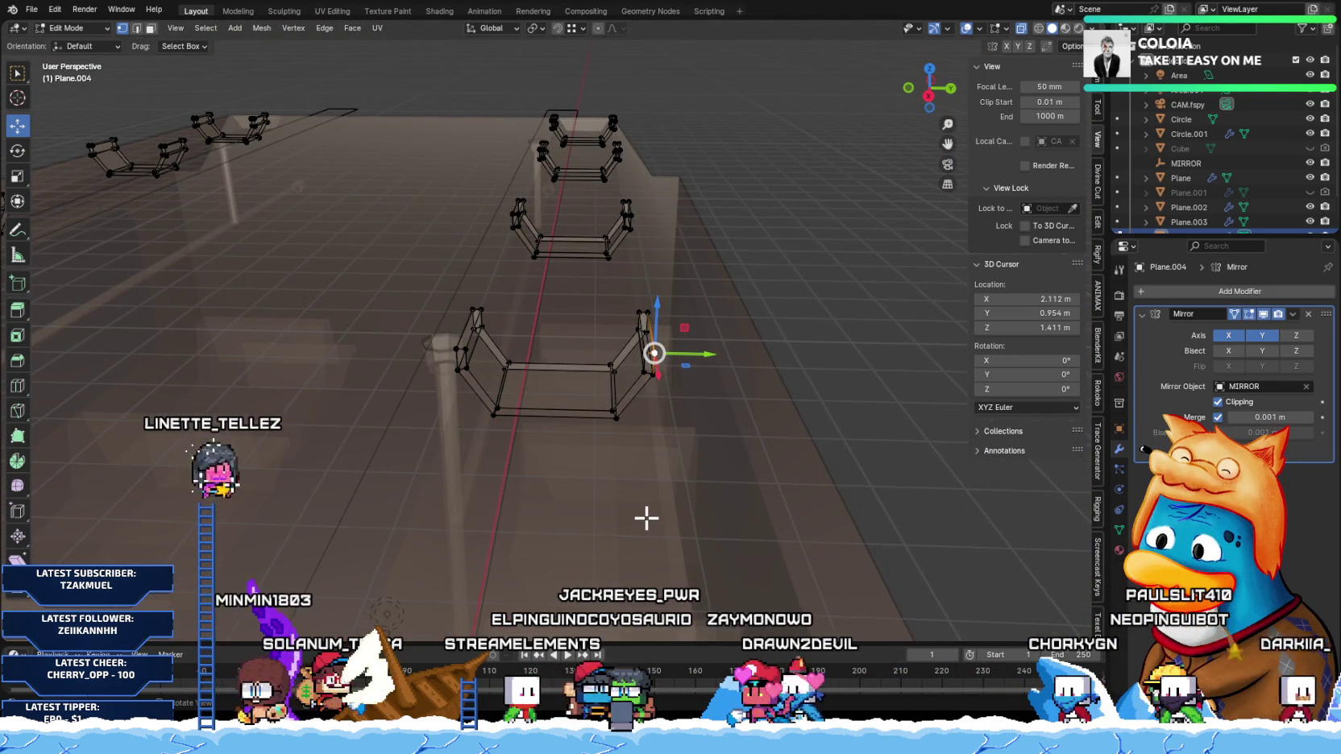
pyautogui.moveTo(553, 417)
pyautogui.mouseDown(button='middle')
pyautogui.moveTo(665, 372)
pyautogui.moveTo(533, 371)
pyautogui.moveTo(666, 399)
pyautogui.mouseUp(button='middle')
pyautogui.press('KP_3')
pyautogui.scroll(5, 658, 389)
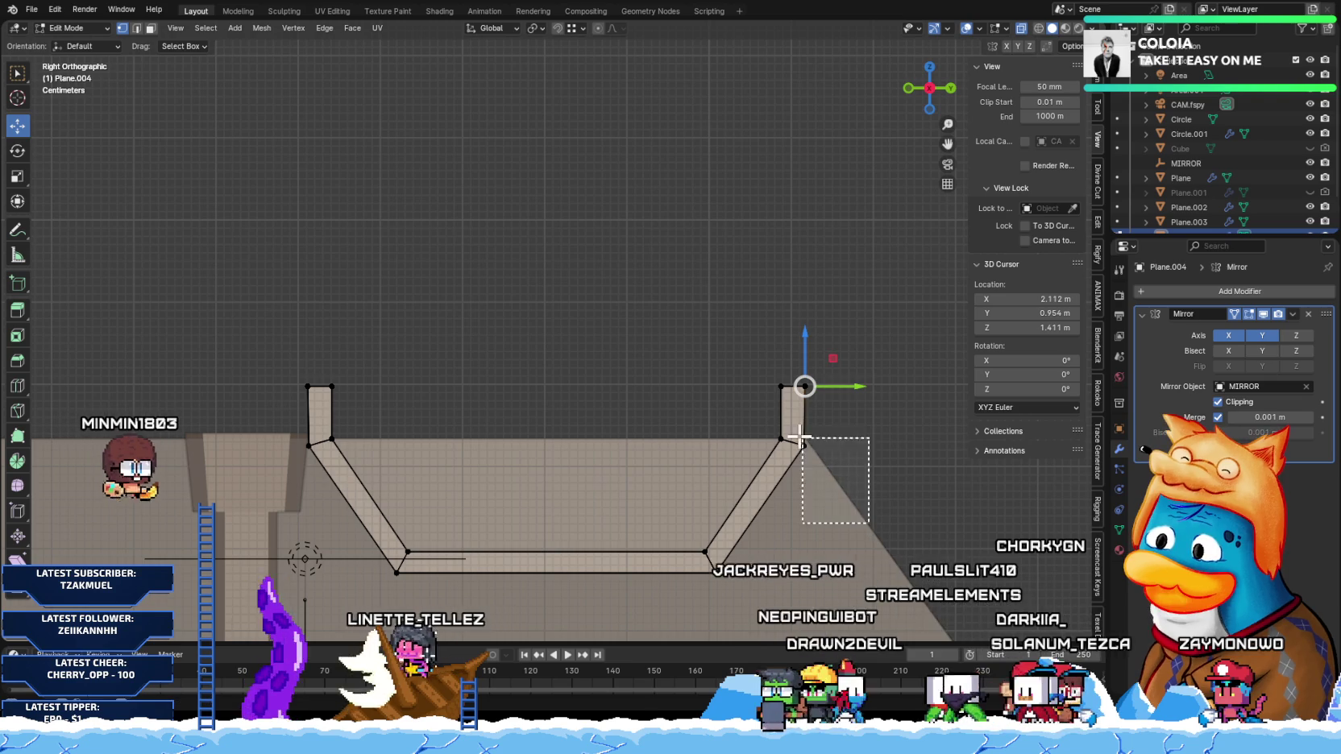
# Step: Move the selected half-handle vertex up level with the horizontal edge
pyautogui.scroll(3, 804, 469)
pyautogui.scroll(2, 551, 369)
pyautogui.keyDown('ctrl'); pyautogui.scroll(-3, 551, 369); pyautogui.keyUp('ctrl')
pyautogui.scroll(3, 628, 435)
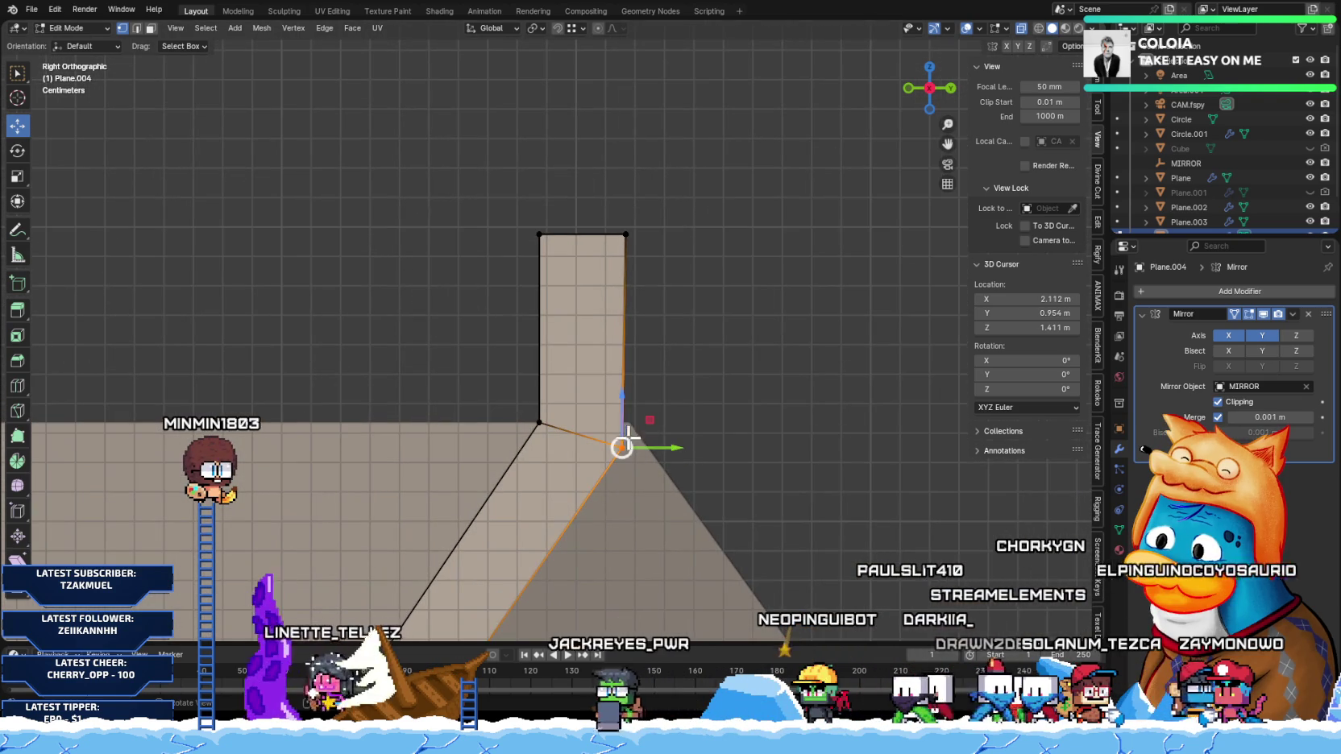
pyautogui.moveTo(619, 398); pyautogui.dragTo(542, 422)
pyautogui.moveTo(682, 425); pyautogui.dragTo(682, 425)
# Step: Add a centred loop cut across the bottom edge of the strap
pyautogui.scroll(-4, 682, 424)
pyautogui.keyDown('shift'); pyautogui.moveTo(409, 427); pyautogui.dragTo(757, 474, button='middle'); pyautogui.keyUp('shift')
pyautogui.scroll(-3, 757, 474)
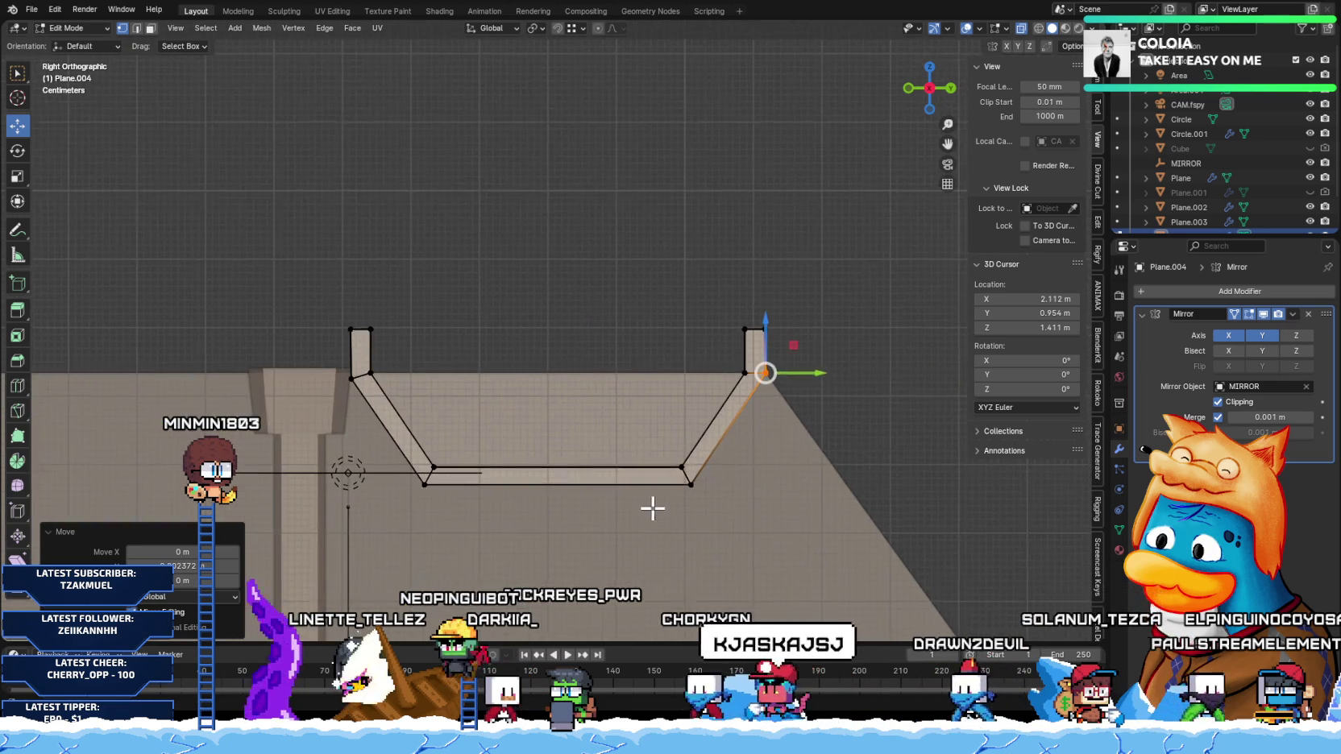
pyautogui.keyDown('shift'); pyautogui.scroll(-1, 625, 494); pyautogui.keyUp('shift')
pyautogui.hotkey('ctrl', 'r')
pyautogui.click(585, 449)
pyautogui.rightClick(586, 449)
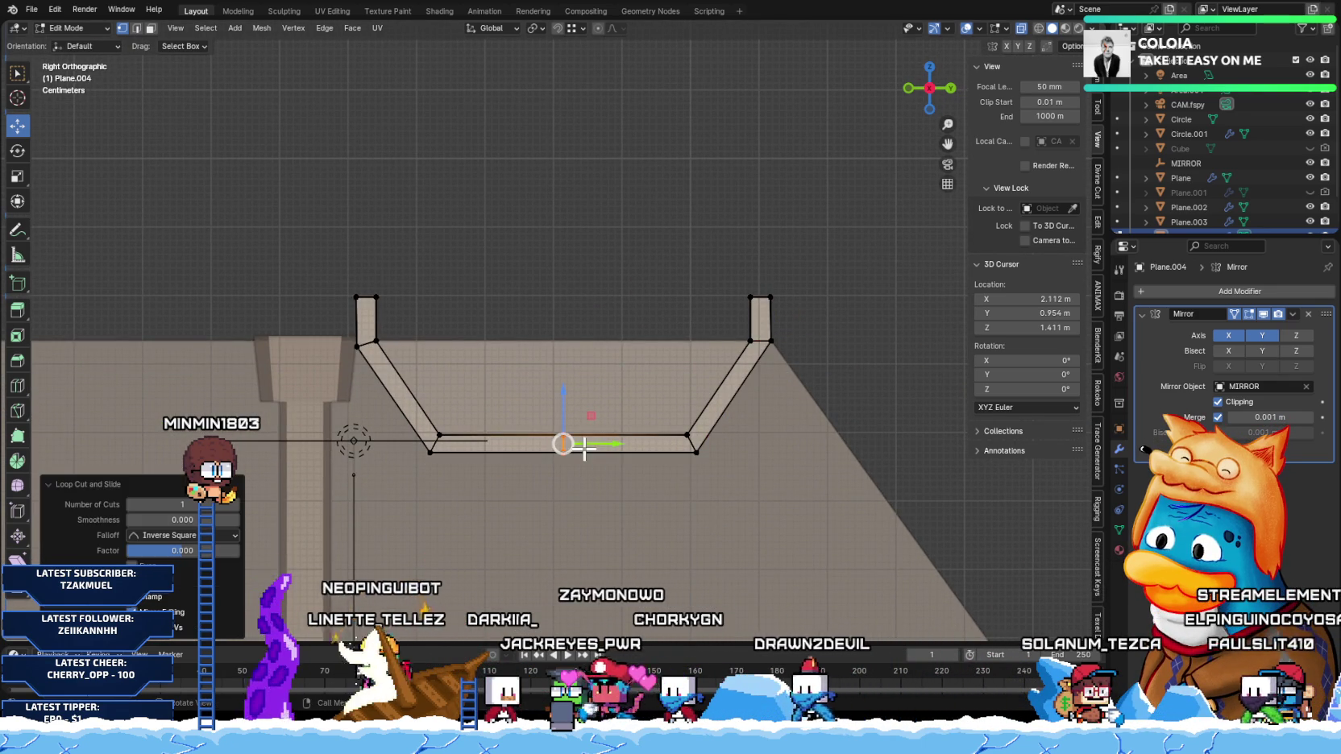
# Step: Delete the left-half vertices and snap the 3D cursor to the selected inner end vertex
pyautogui.scroll(-1, 464, 487)
pyautogui.scroll(-2, 381, 290)
pyautogui.moveTo(353, 239); pyautogui.dragTo(509, 494)
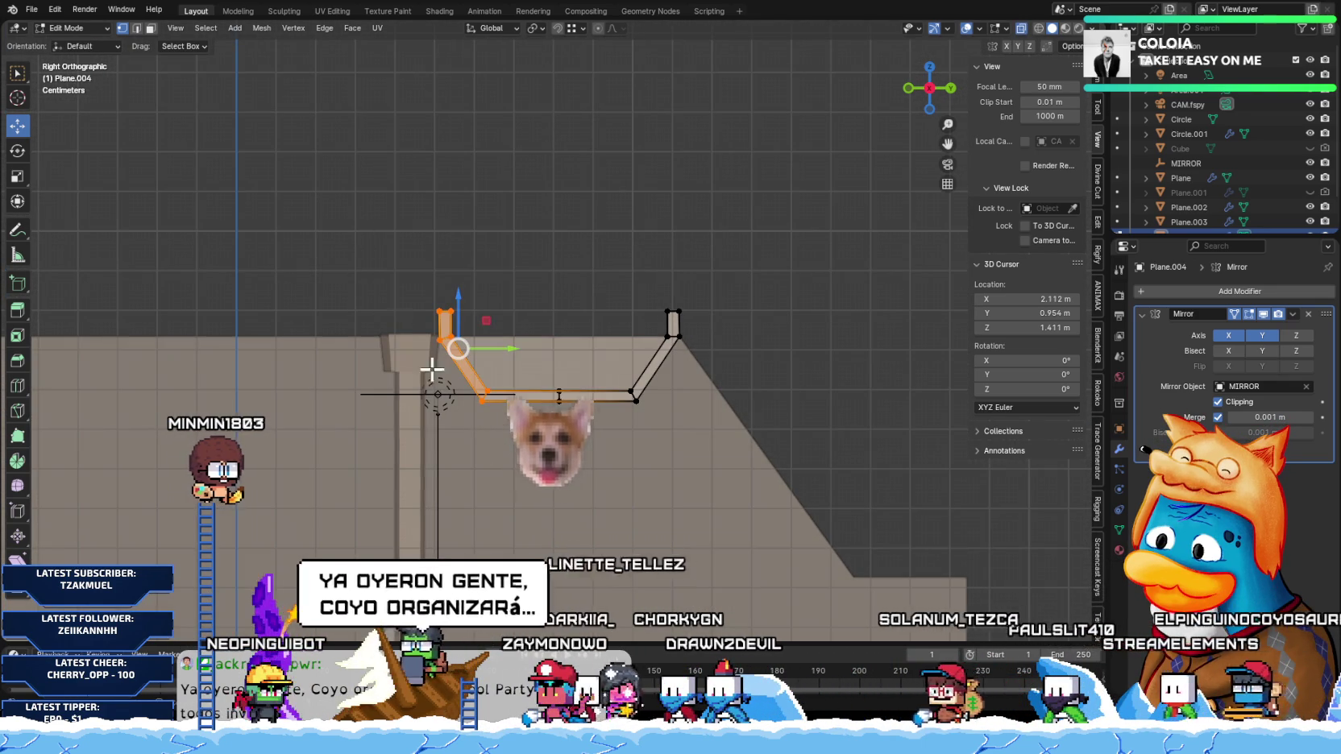
pyautogui.moveTo(374, 234); pyautogui.dragTo(514, 494)
pyautogui.press('x')
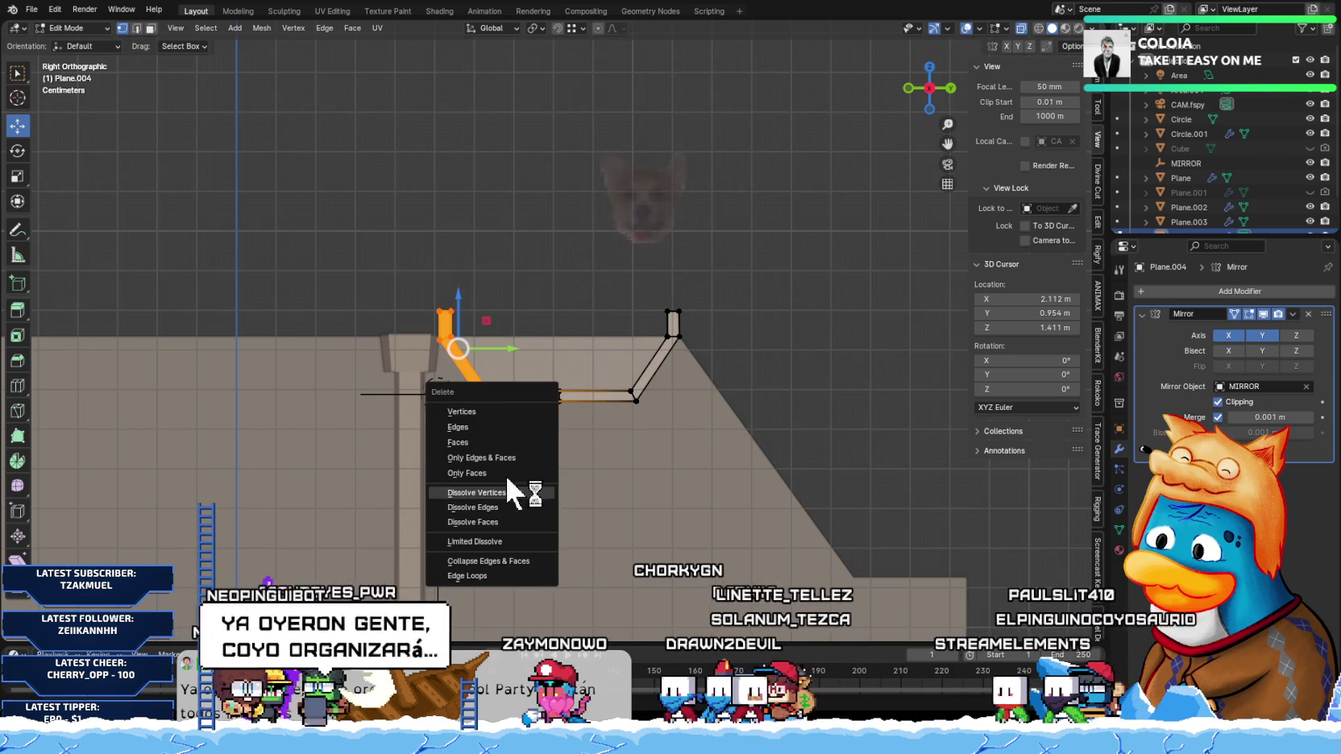
pyautogui.click(517, 418)
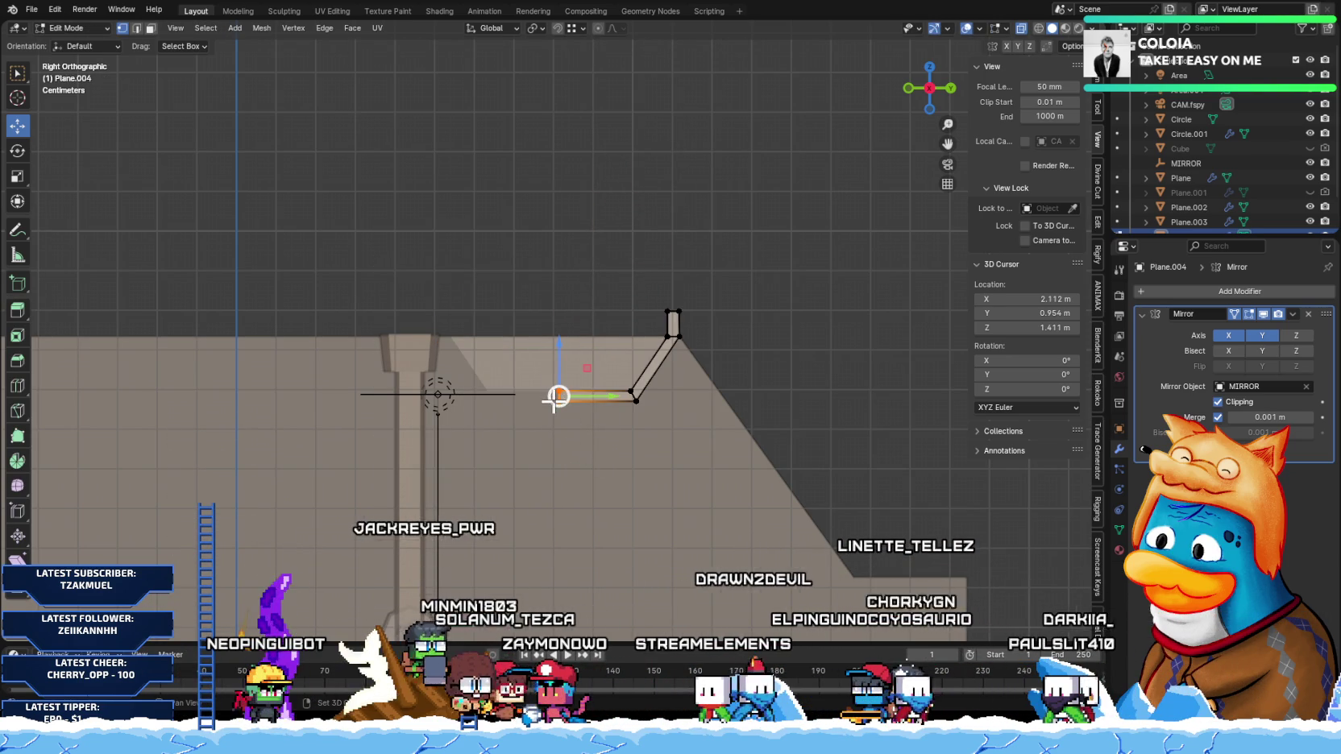
pyautogui.hotkey('shift', 's')
pyautogui.click(552, 478)
# Step: In Object Mode, set the handle's origin to the 3D cursor
pyautogui.press('Tab')
pyautogui.rightClick(595, 387)
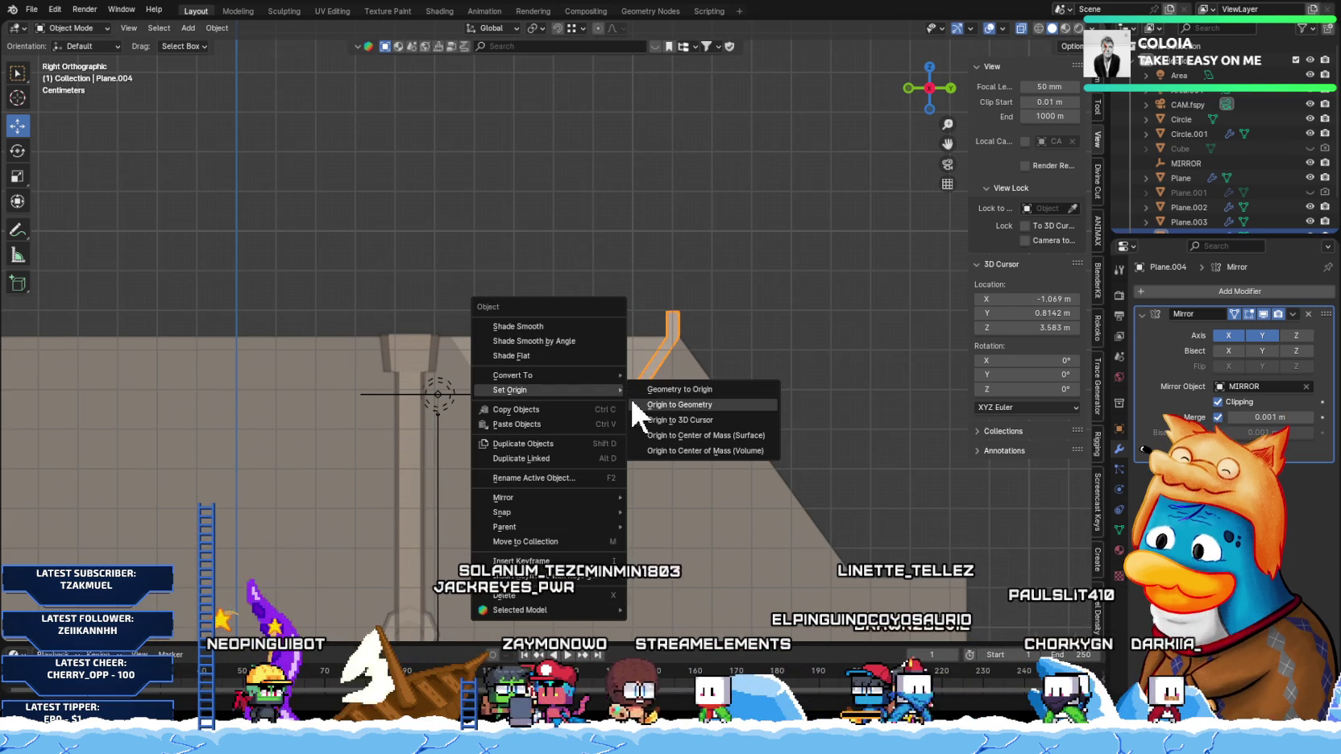
pyautogui.click(709, 419)
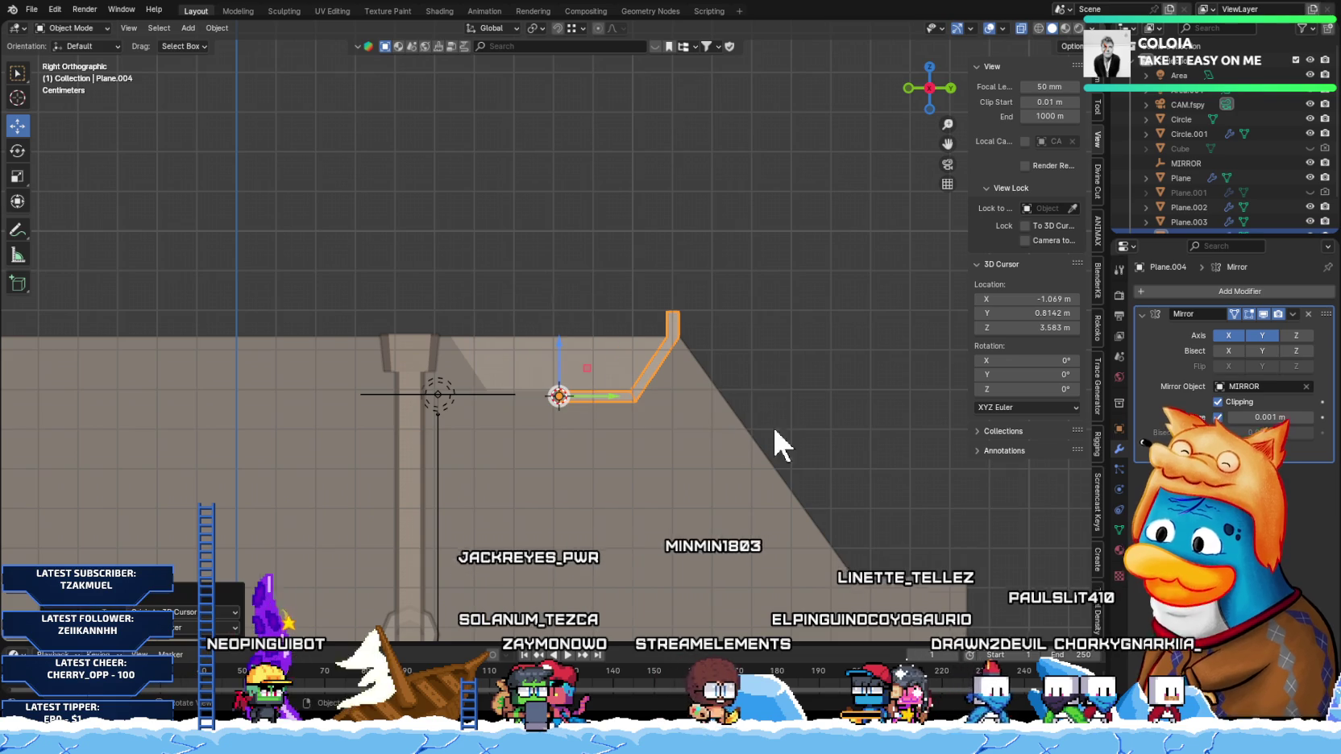
# Step: Add a second Mirror modifier at the top of the stack, on the Y axis with Clipping enabled
pyautogui.click(1240, 290)
pyautogui.click(1047, 415)
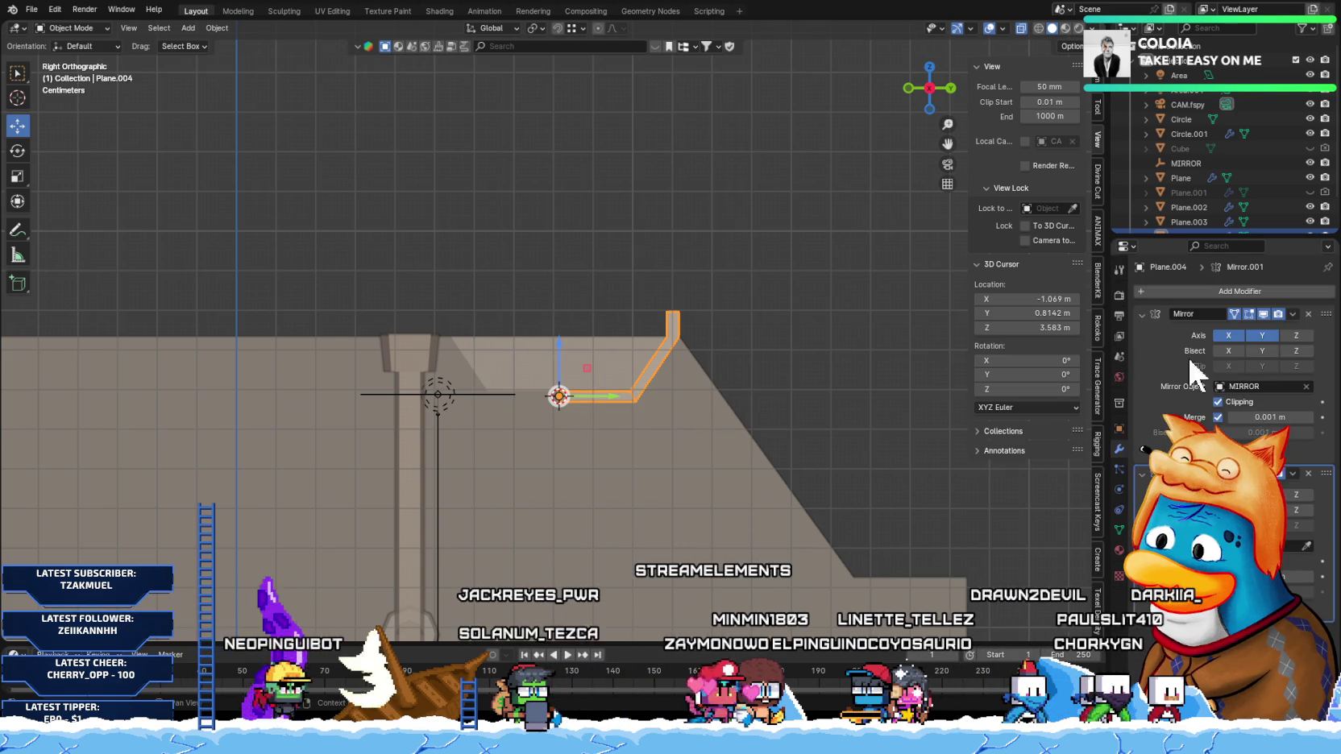
pyautogui.moveTo(1325, 474); pyautogui.dragTo(1326, 315)
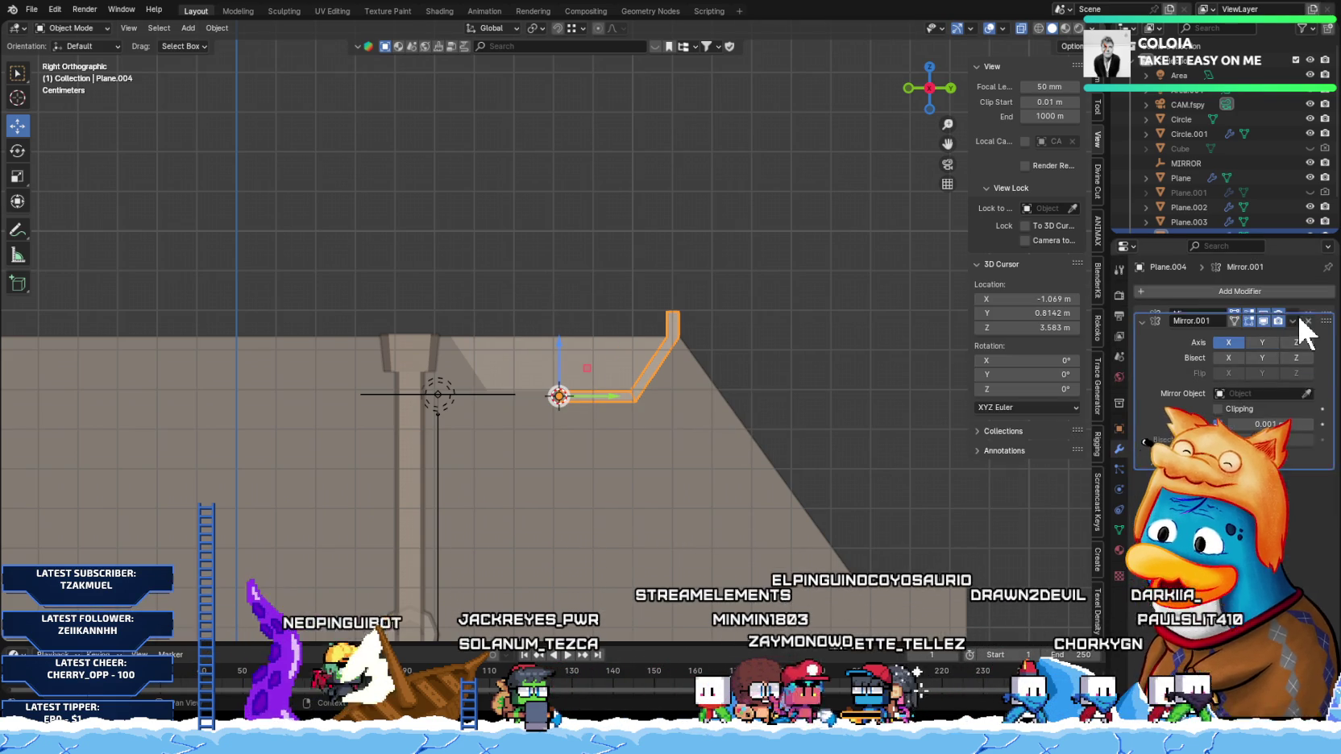
pyautogui.click(1227, 336)
pyautogui.click(1259, 333)
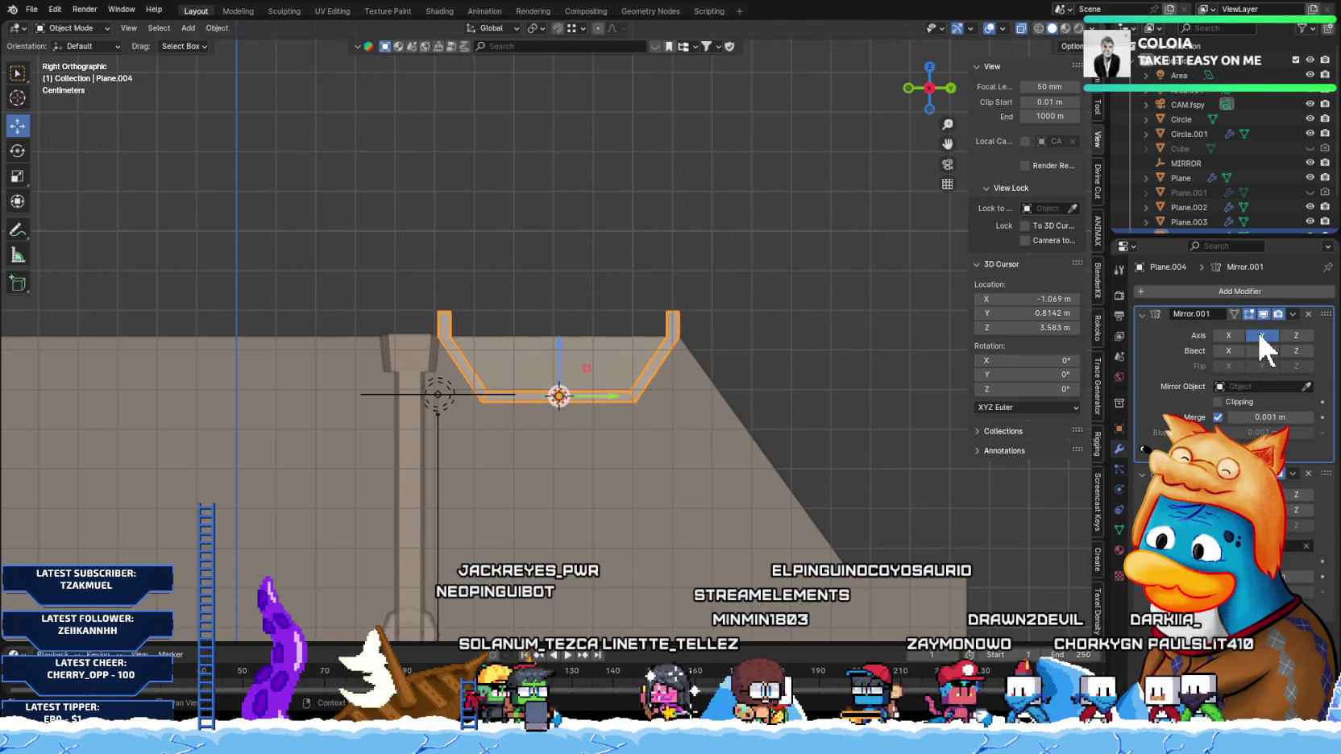
pyautogui.click(1218, 402)
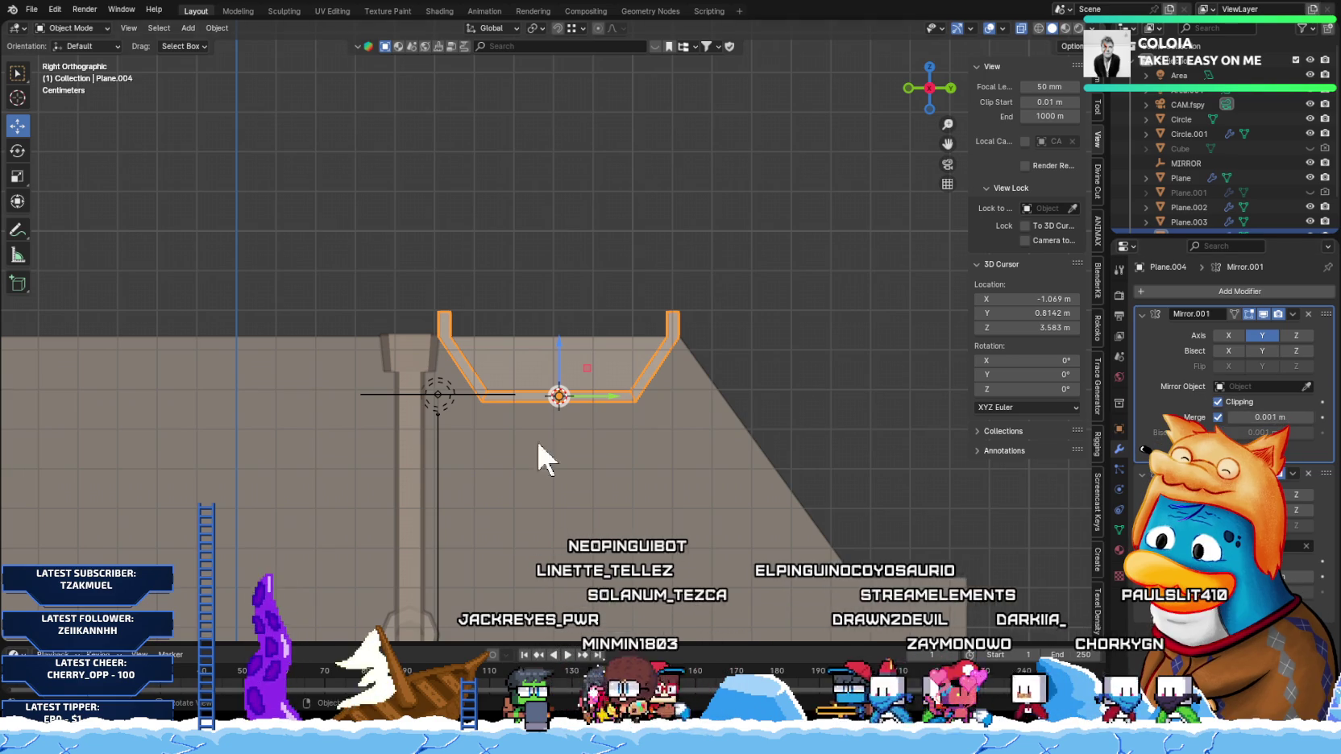
pyautogui.press('Tab')
pyautogui.scroll(4, 499, 460)
pyautogui.scroll(1, 618, 487)
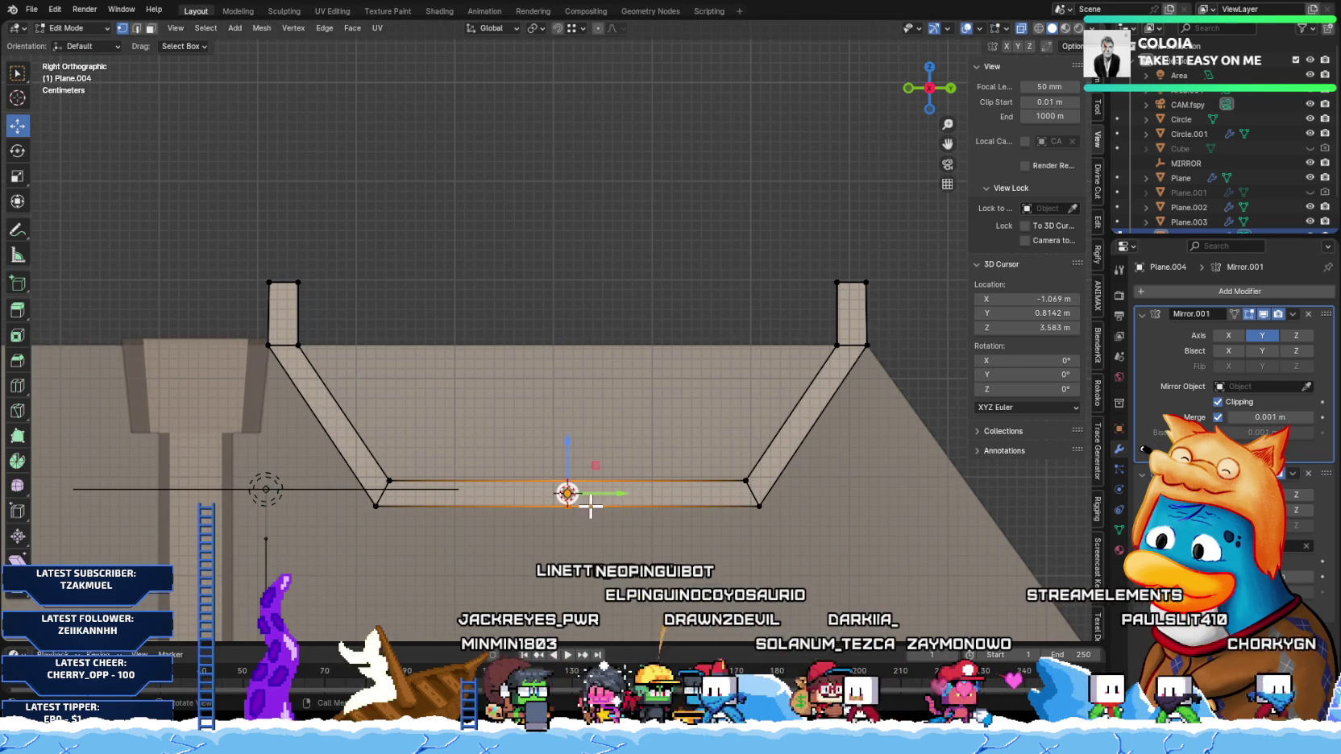
# Step: Delete the handle's two vertical tip vertices
pyautogui.moveTo(611, 493); pyautogui.dragTo(886, 336)
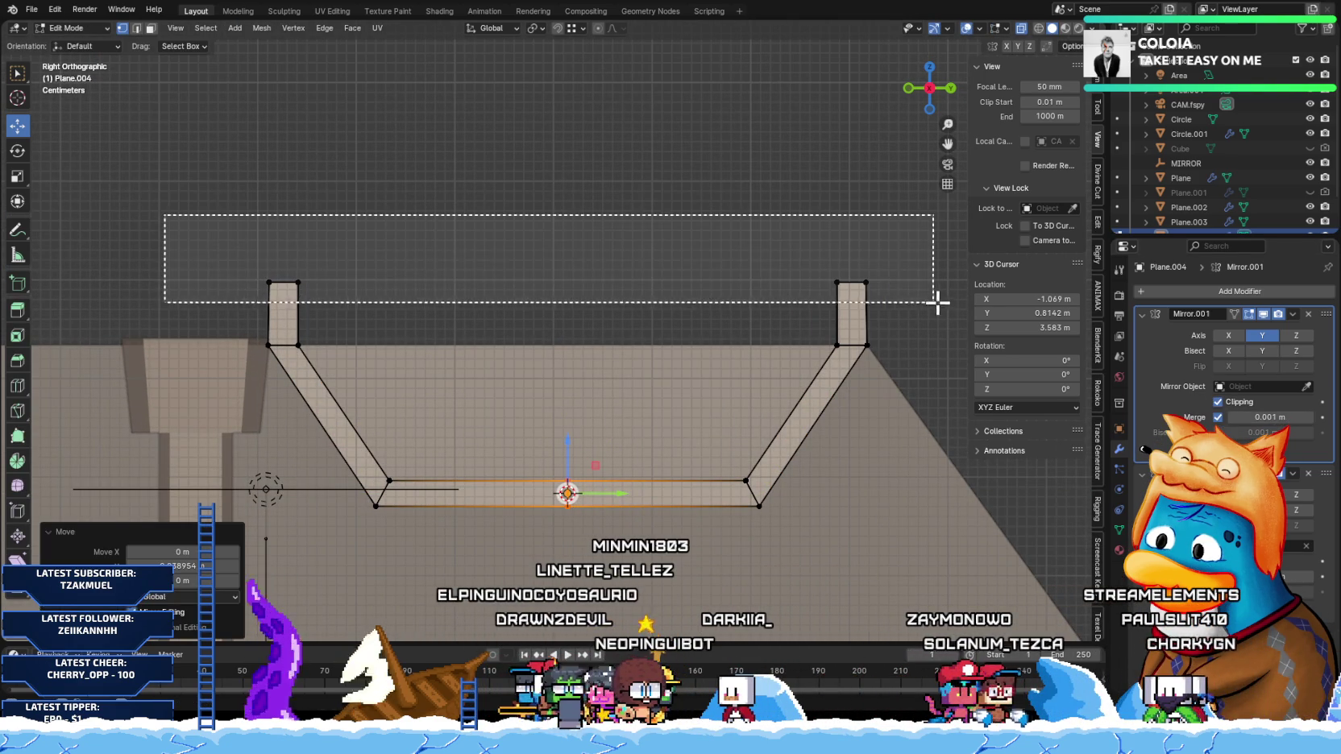
pyautogui.moveTo(165, 215); pyautogui.dragTo(941, 306)
pyautogui.press('x')
pyautogui.click(588, 348)
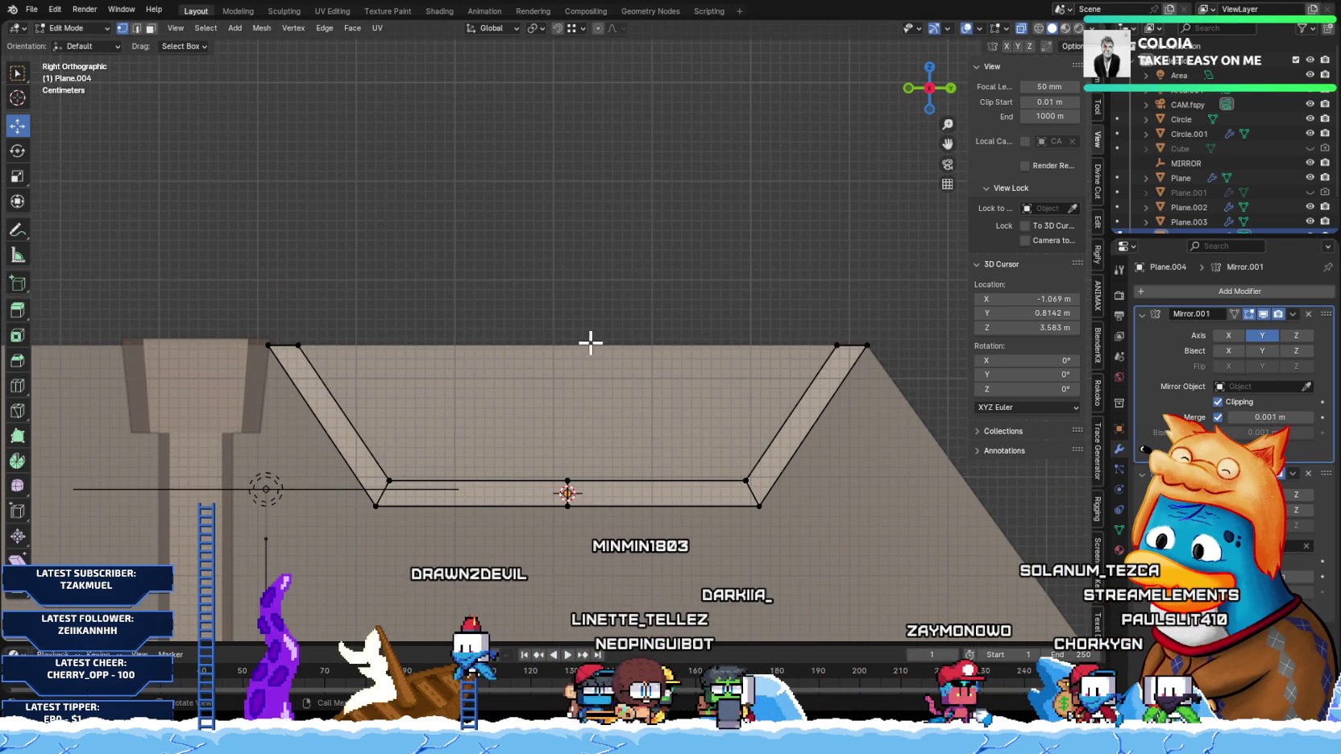
# Step: Slide the top-right vertex along Y until it ends at the sloped ceiling corner
pyautogui.scroll(-1, 624, 355)
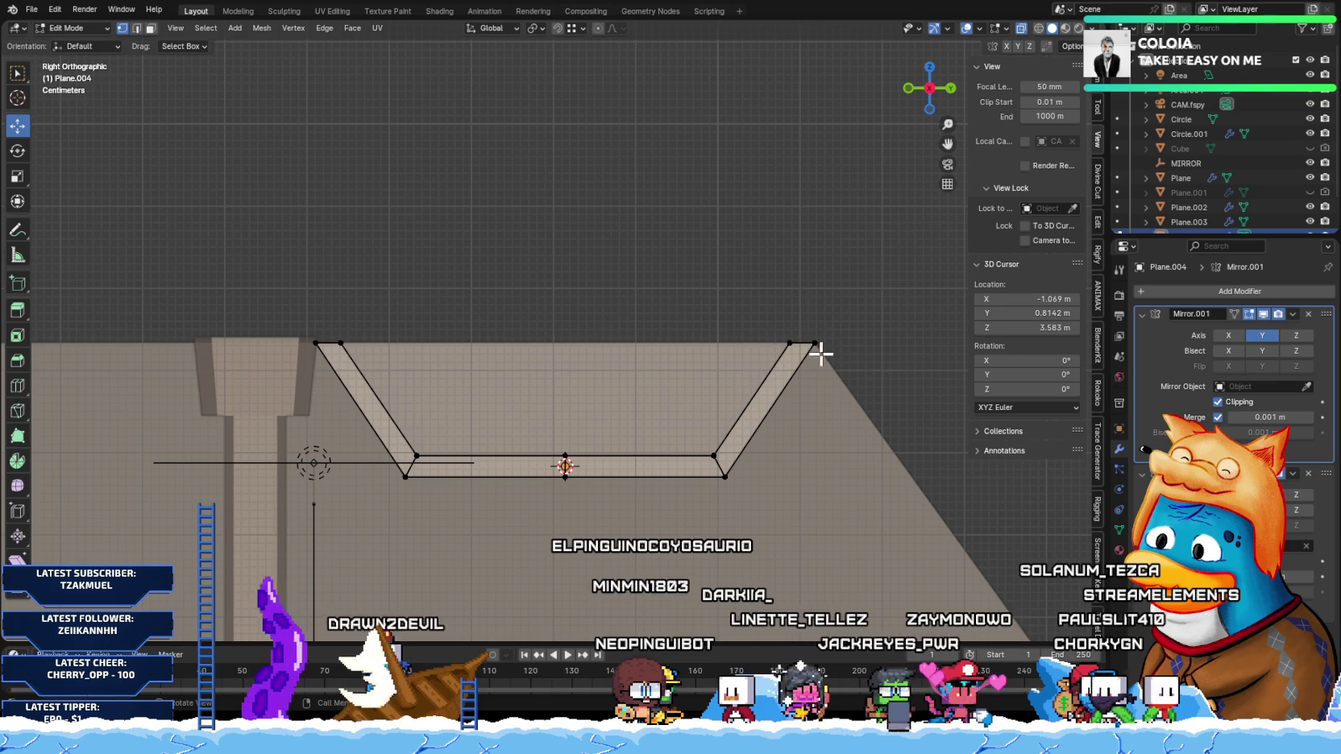
pyautogui.click(814, 343)
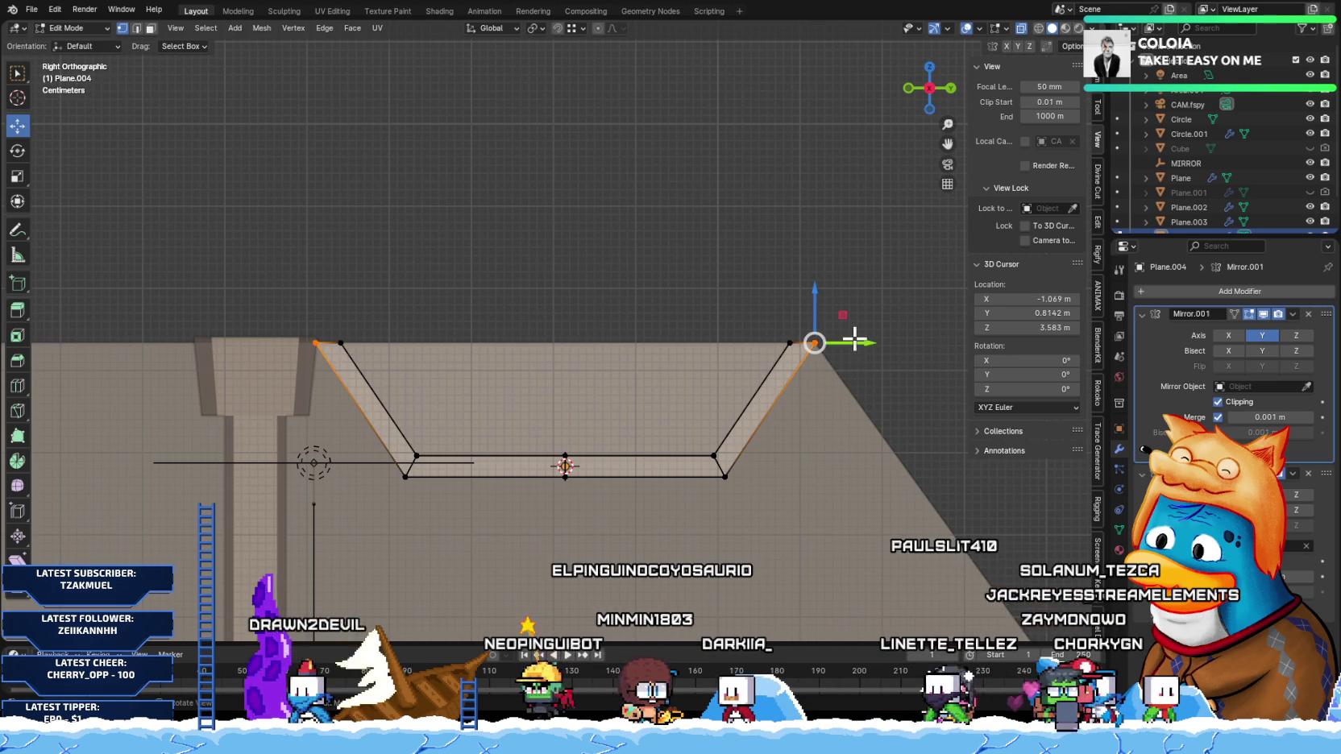
pyautogui.scroll(4, 906, 383)
pyautogui.scroll(2, 723, 351)
pyautogui.press('g')
pyautogui.press('y')
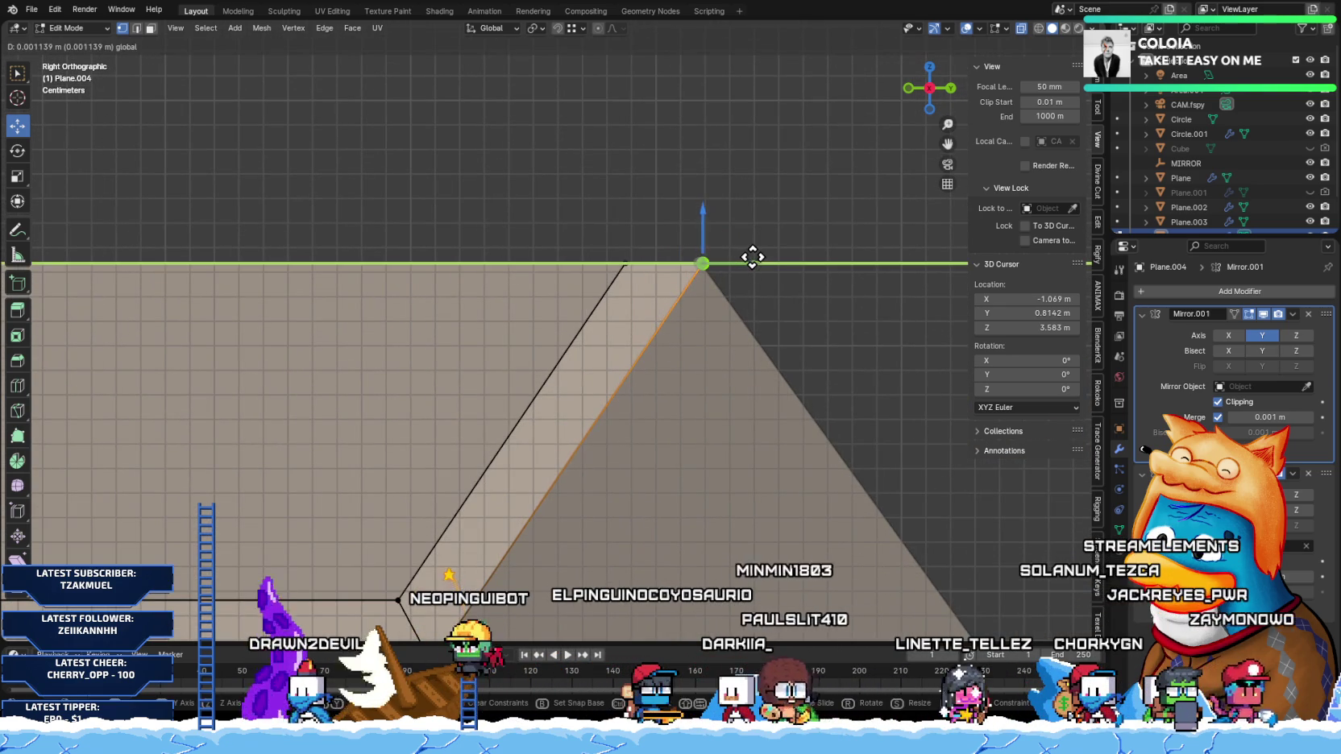
pyautogui.click(749, 256)
pyautogui.keyDown('shift'); pyautogui.moveTo(747, 269); pyautogui.dragTo(445, 334, button='middle'); pyautogui.keyUp('shift')
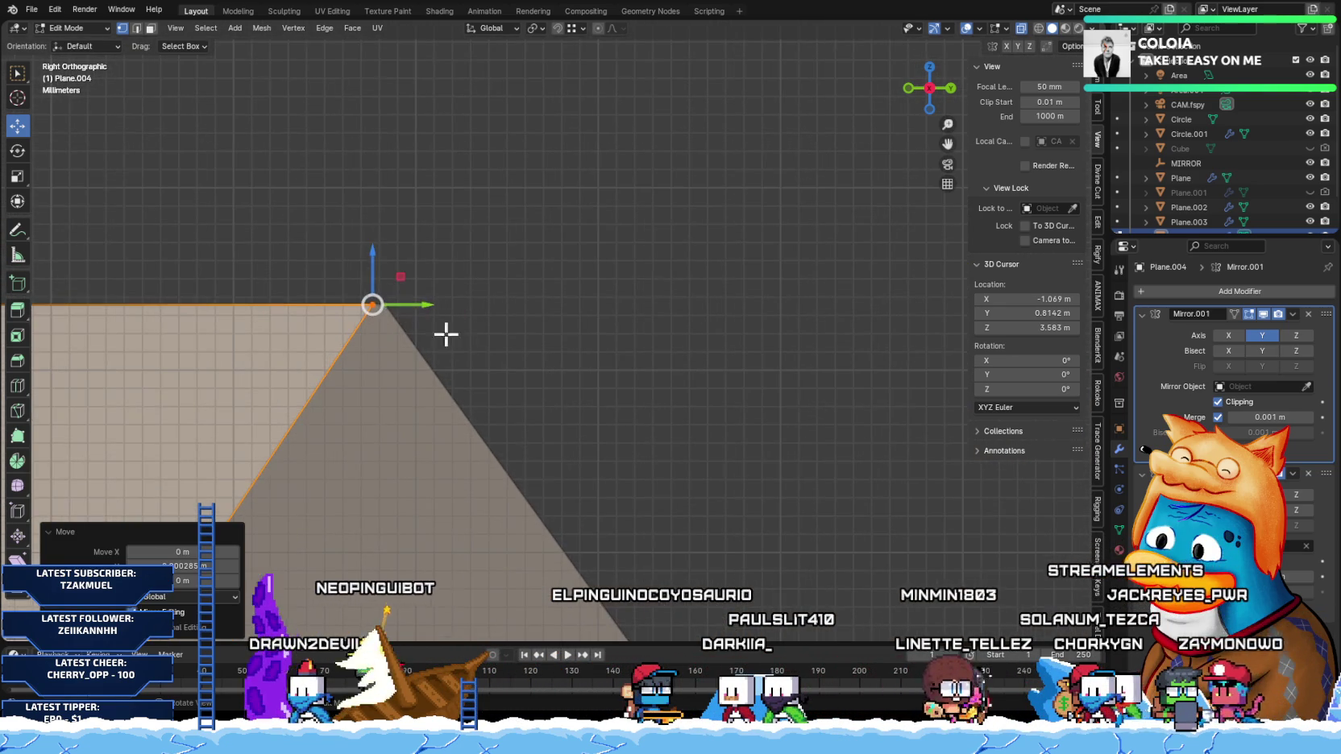
pyautogui.press('g')
pyautogui.press('y')
pyautogui.click(415, 304)
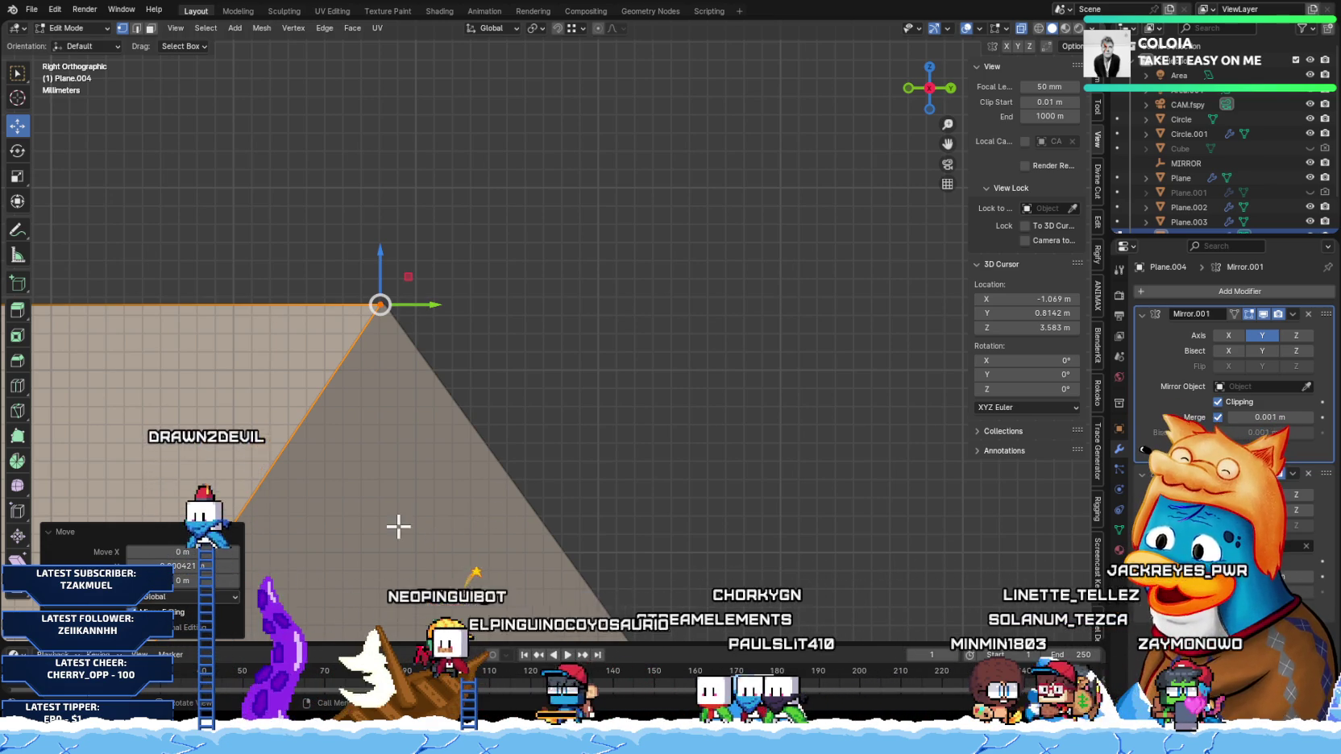
# Step: Return to Object Mode and check the handles through the camera view
pyautogui.keyDown('shift'); pyautogui.moveTo(451, 532); pyautogui.dragTo(416, 528, button='middle'); pyautogui.keyUp('shift')
pyautogui.hscroll(-5, 428, 529)
pyautogui.scroll(-1, 428, 530)
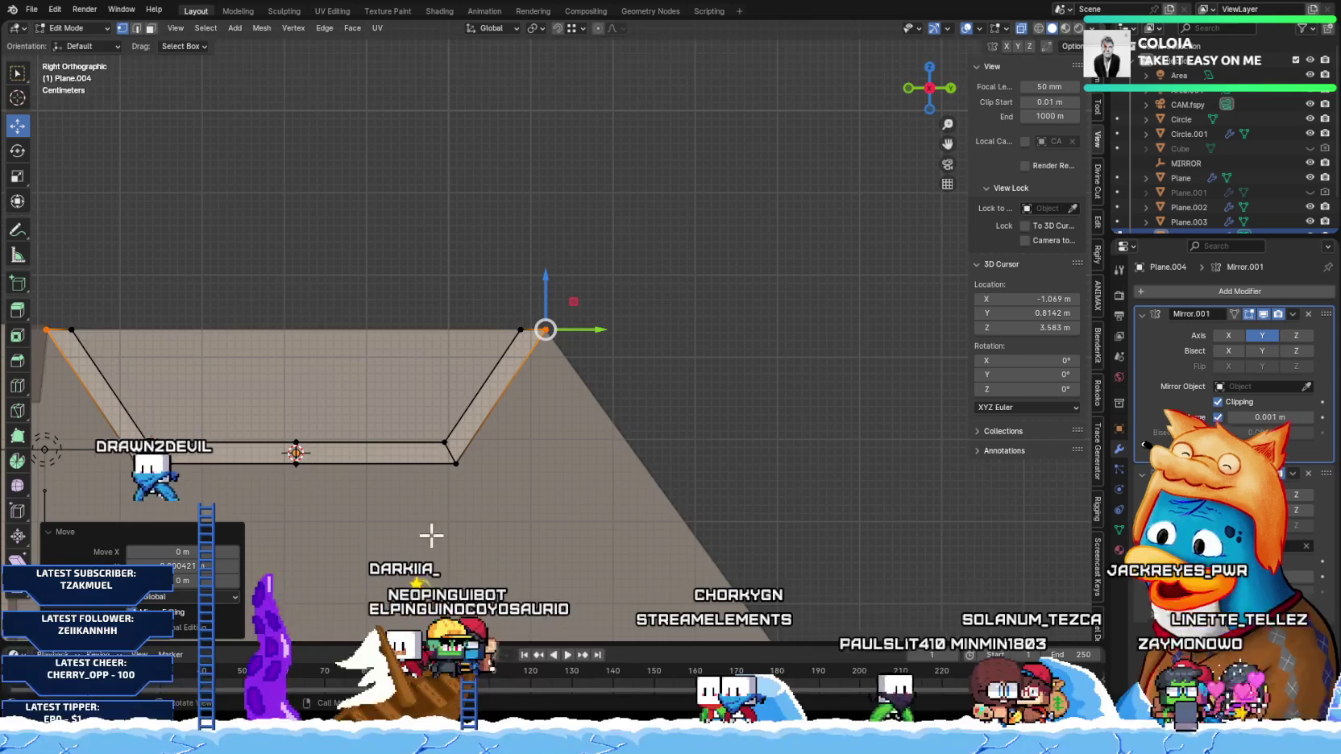
pyautogui.scroll(-2, 489, 510)
pyautogui.keyDown('shift'); pyautogui.moveTo(478, 503); pyautogui.dragTo(634, 473, button='middle'); pyautogui.keyUp('shift')
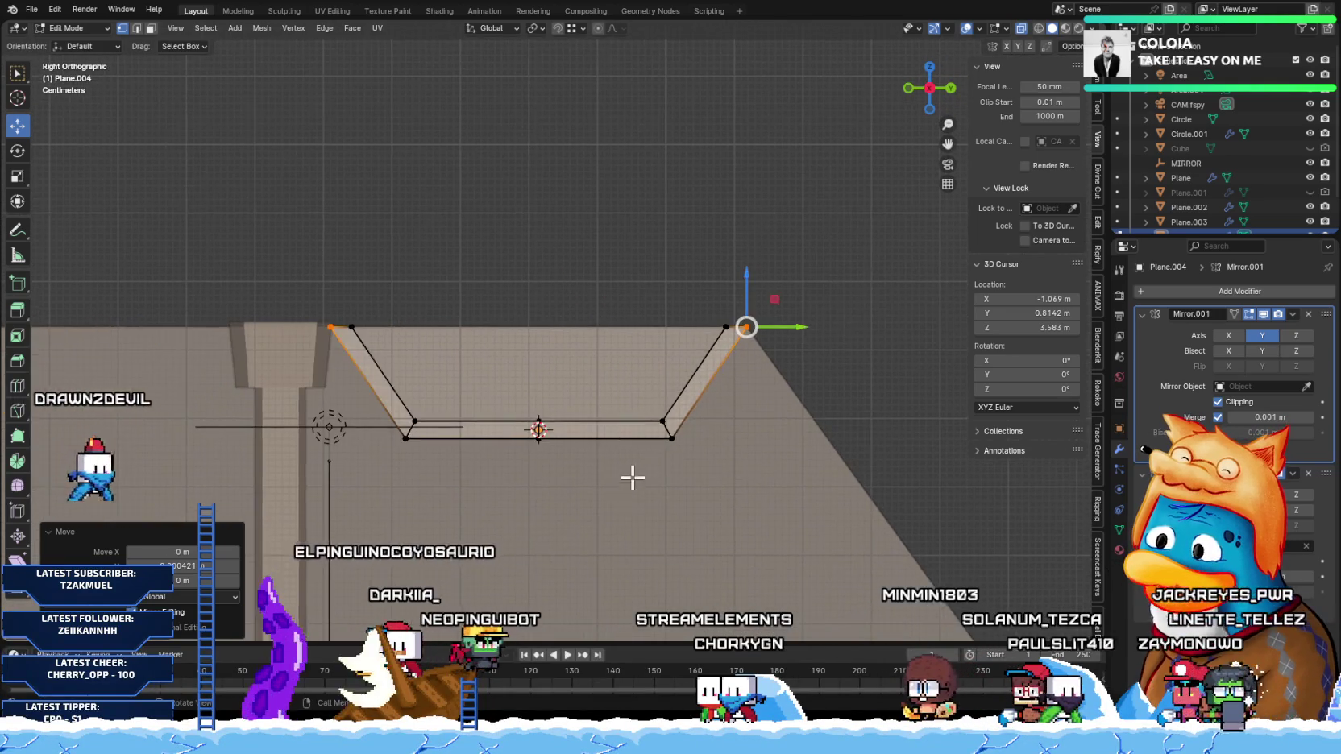
pyautogui.scroll(-3, 634, 473)
pyautogui.press('Tab')
pyautogui.moveTo(569, 395)
pyautogui.mouseDown(button='middle')
pyautogui.moveTo(584, 407)
pyautogui.moveTo(497, 395)
pyautogui.moveTo(500, 414)
pyautogui.mouseUp(button='middle')
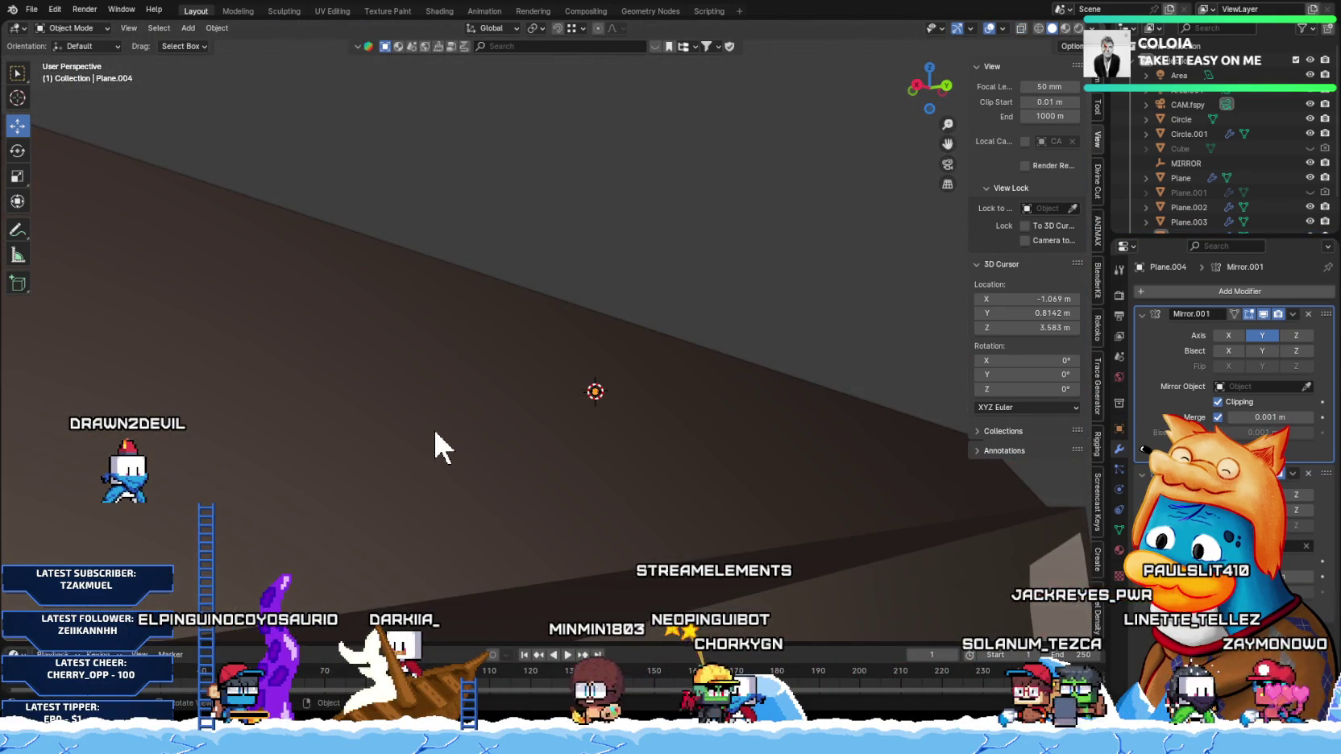
pyautogui.press('KP_0')
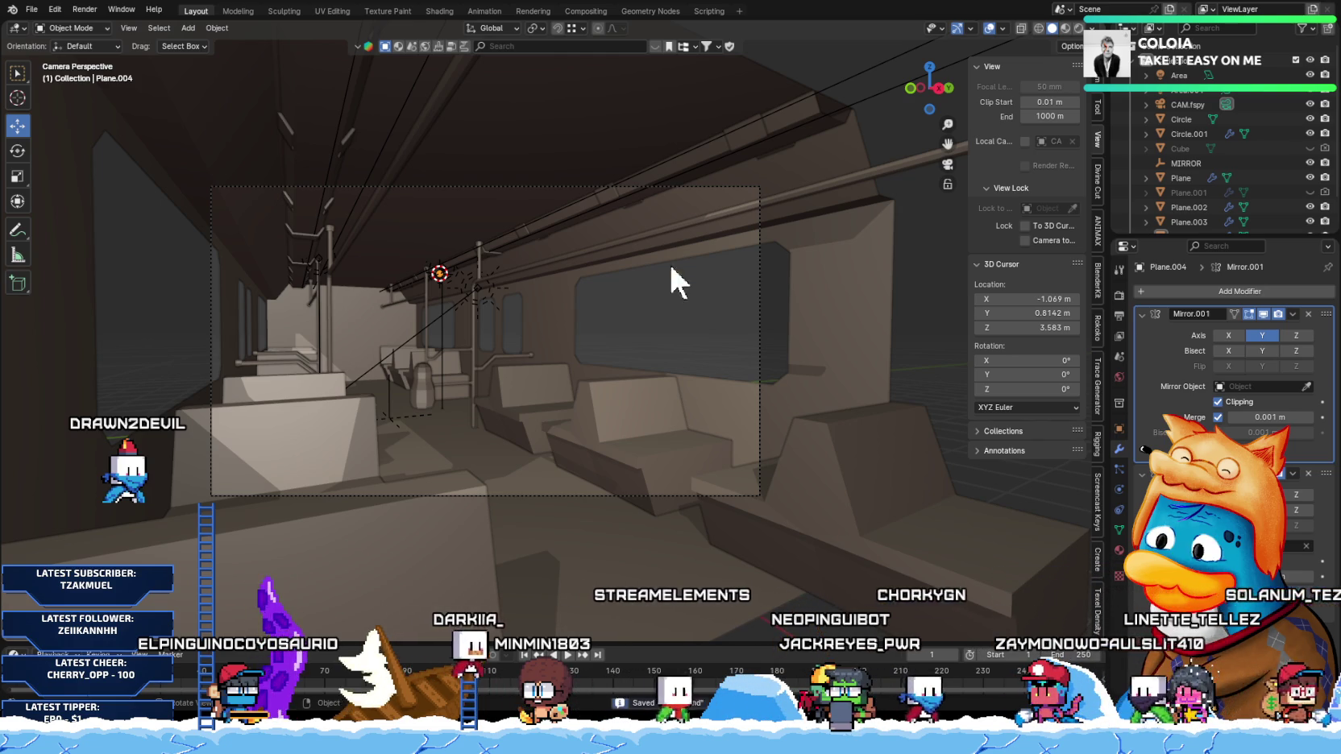
# Step: Leave the camera view and reopen Plane.004 in Edit Mode to inspect the ceiling handle rows
pyautogui.moveTo(689, 224)
pyautogui.mouseDown(button='middle')
pyautogui.moveTo(684, 171)
pyautogui.moveTo(531, 182)
pyautogui.moveTo(503, 252)
pyautogui.moveTo(479, 248)
pyautogui.moveTo(493, 179)
pyautogui.moveTo(523, 185)
pyautogui.moveTo(503, 188)
pyautogui.moveTo(515, 164)
pyautogui.mouseUp(button='middle')
pyautogui.press('Tab')
pyautogui.moveTo(586, 187)
pyautogui.mouseDown(button='middle')
pyautogui.moveTo(498, 231)
pyautogui.moveTo(539, 234)
pyautogui.mouseUp(button='middle')
pyautogui.hotkey('ctrl', 'z')
pyautogui.hotkey('ctrl', 'z')
pyautogui.hotkey('ctrl', 'z')
pyautogui.press('Tab')
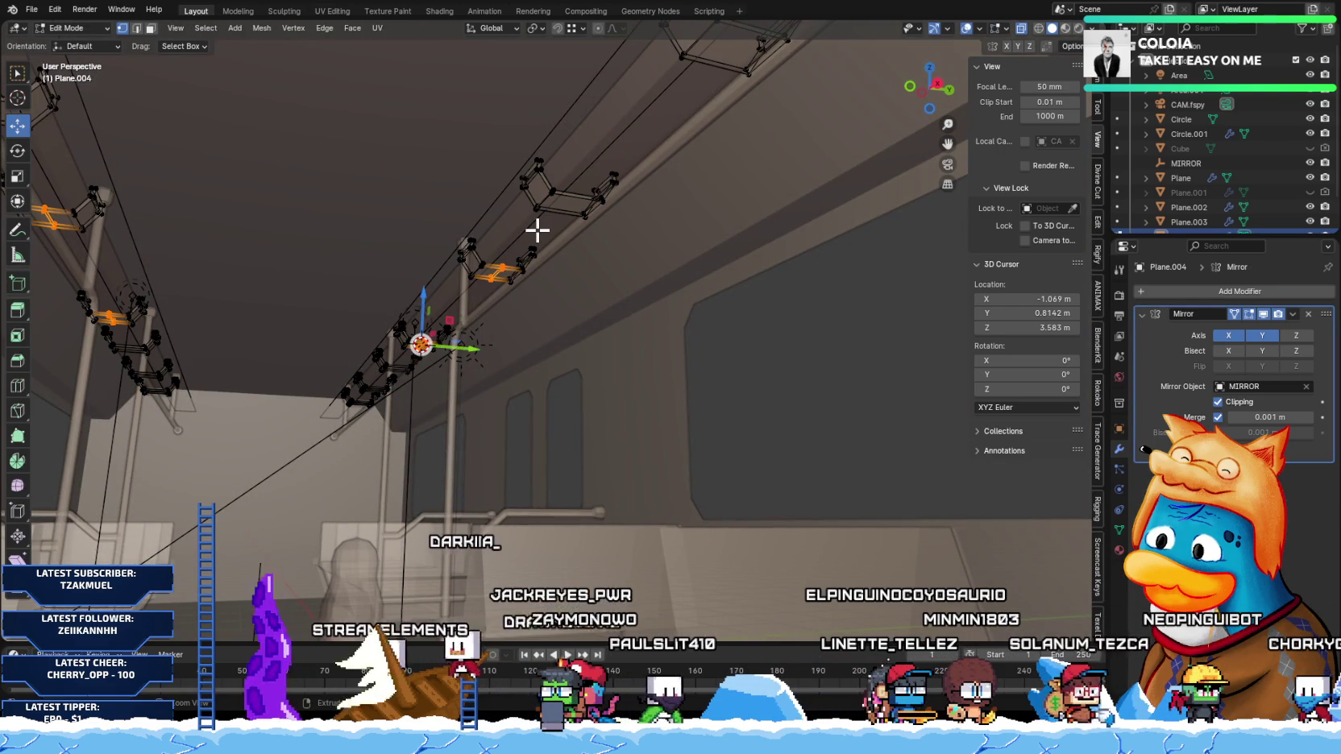
pyautogui.moveTo(536, 232)
pyautogui.mouseDown(button='middle')
pyautogui.moveTo(499, 240)
pyautogui.moveTo(502, 255)
pyautogui.moveTo(520, 234)
pyautogui.moveTo(588, 241)
pyautogui.moveTo(590, 278)
pyautogui.moveTo(569, 278)
pyautogui.moveTo(575, 308)
pyautogui.moveTo(707, 422)
pyautogui.moveTo(691, 431)
pyautogui.moveTo(684, 407)
pyautogui.moveTo(515, 357)
pyautogui.mouseUp(button='middle')
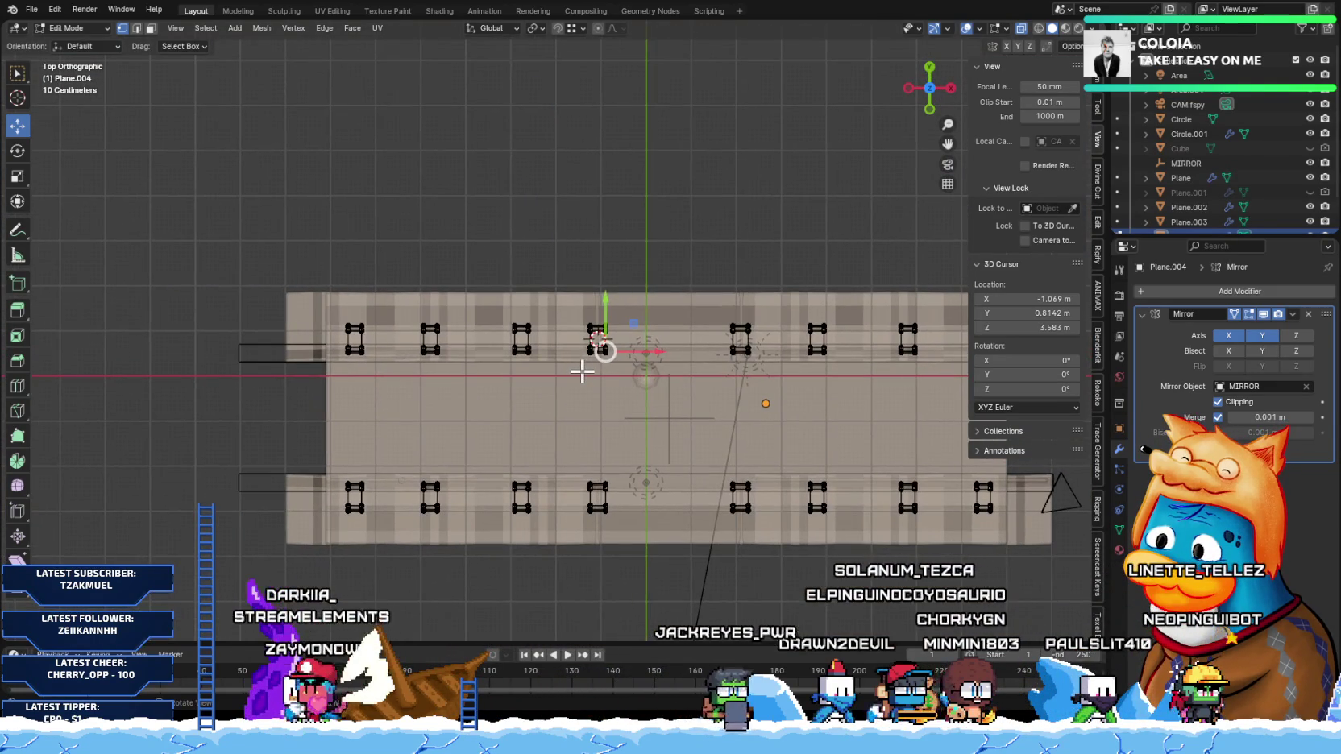
# Step: Confirm a loop cut on the handle and select the leftmost handle
pyautogui.scroll(1, 583, 370)
pyautogui.scroll(-2, 584, 379)
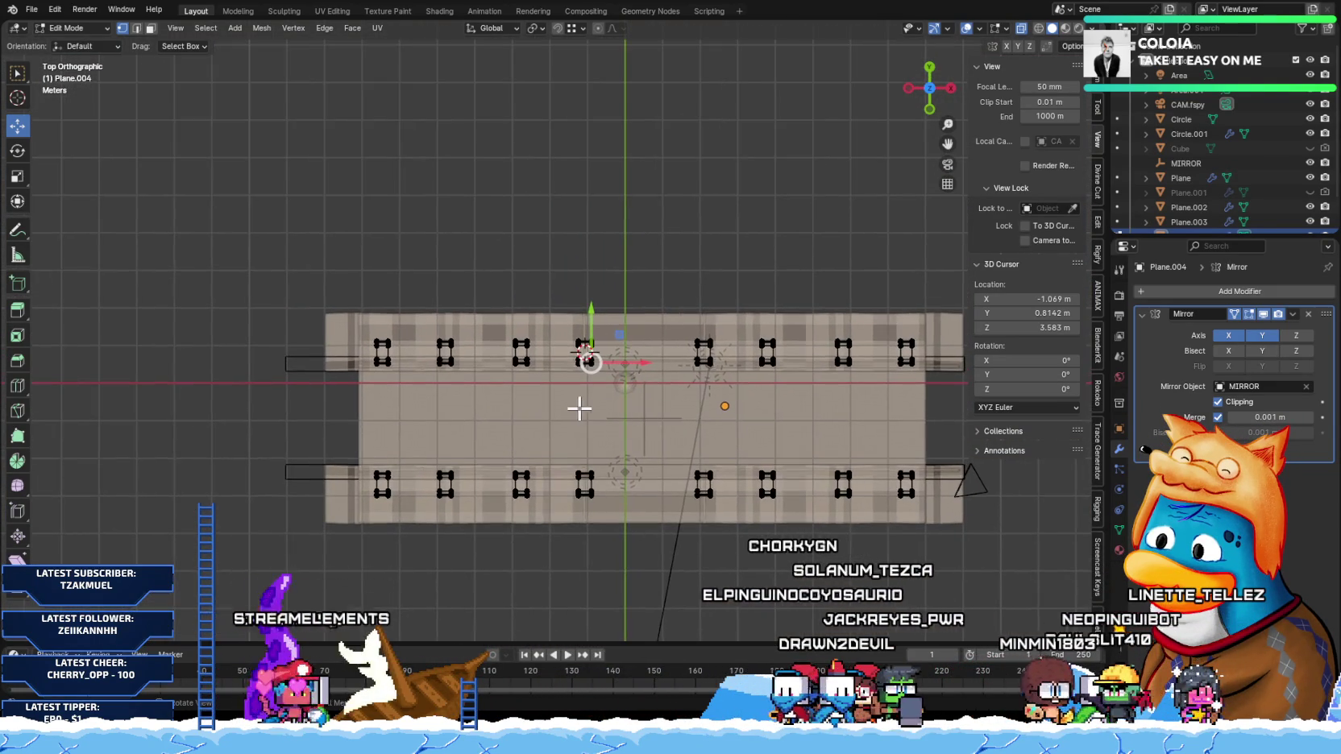
pyautogui.scroll(3, 577, 407)
pyautogui.scroll(2, 588, 407)
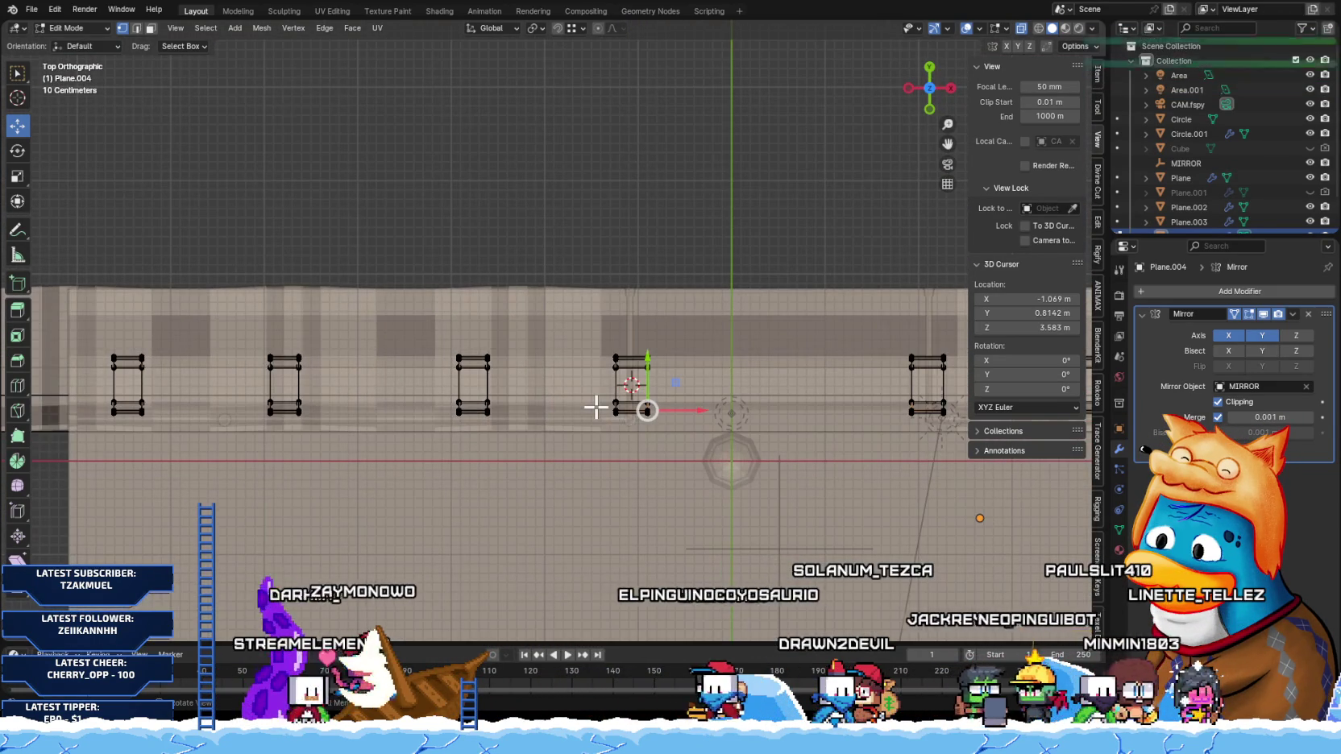
pyautogui.click(632, 385)
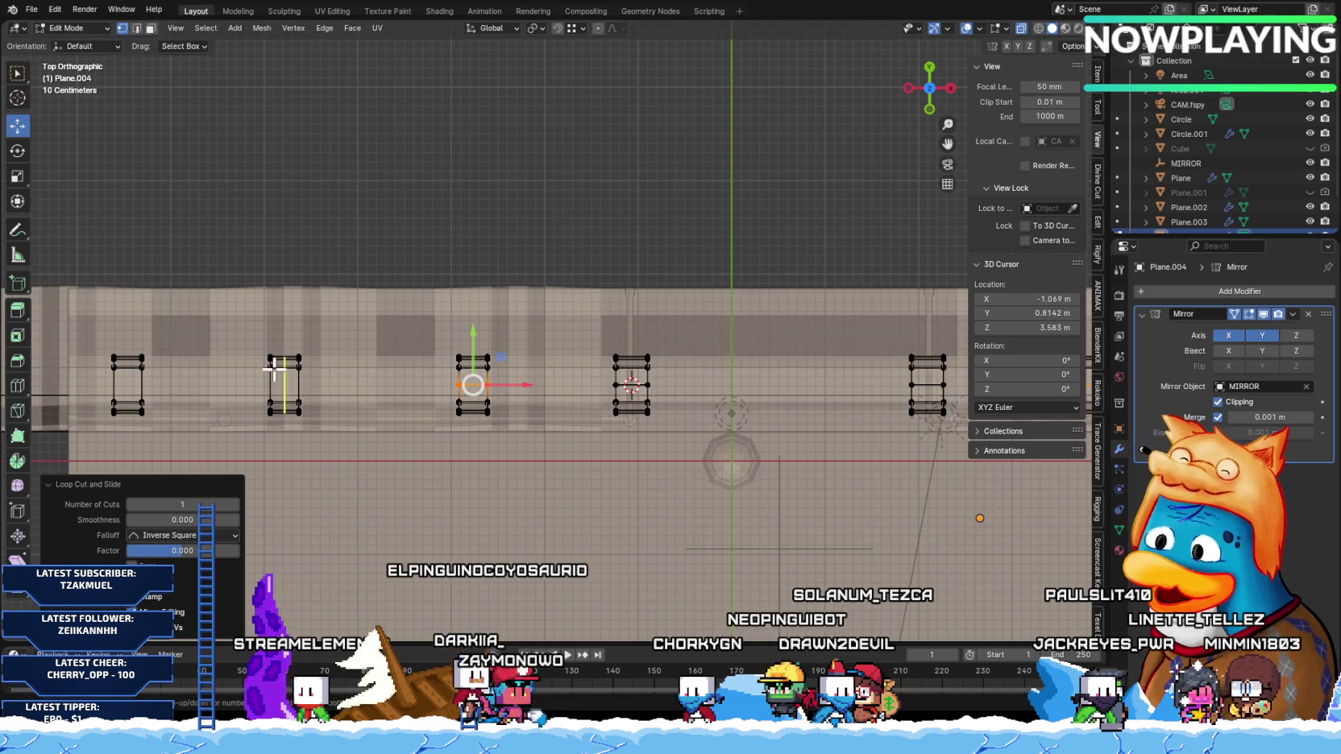
pyautogui.click(128, 385)
# Step: From a side-on view, delete the handle's top tip vertices
pyautogui.scroll(-2, 500, 398)
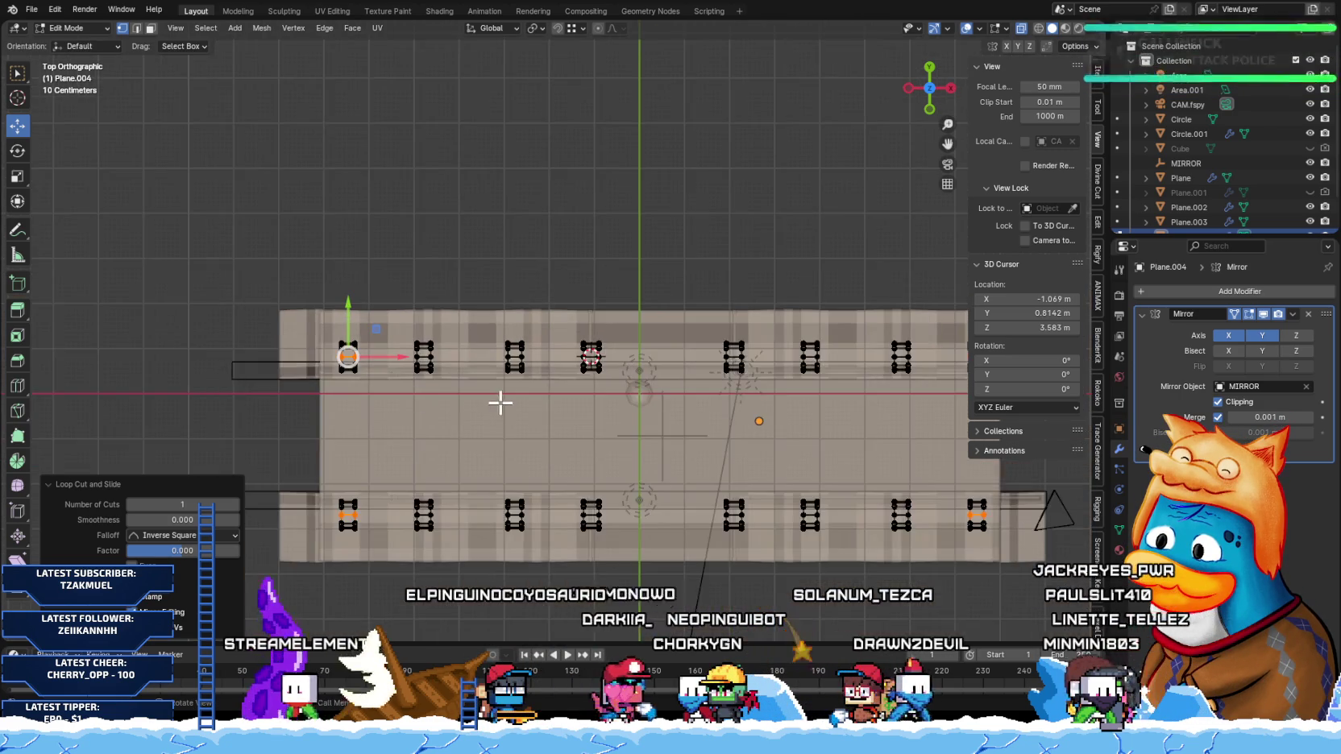
pyautogui.moveTo(519, 403)
pyautogui.mouseDown(button='middle')
pyautogui.moveTo(386, 293)
pyautogui.moveTo(433, 308)
pyautogui.moveTo(442, 279)
pyautogui.moveTo(464, 368)
pyautogui.moveTo(307, 302)
pyautogui.moveTo(526, 353)
pyautogui.mouseUp(button='middle')
pyautogui.scroll(5, 442, 279)
pyautogui.moveTo(340, 248)
pyautogui.mouseDown()
pyautogui.moveTo(761, 292)
pyautogui.moveTo(770, 306)
pyautogui.mouseUp()
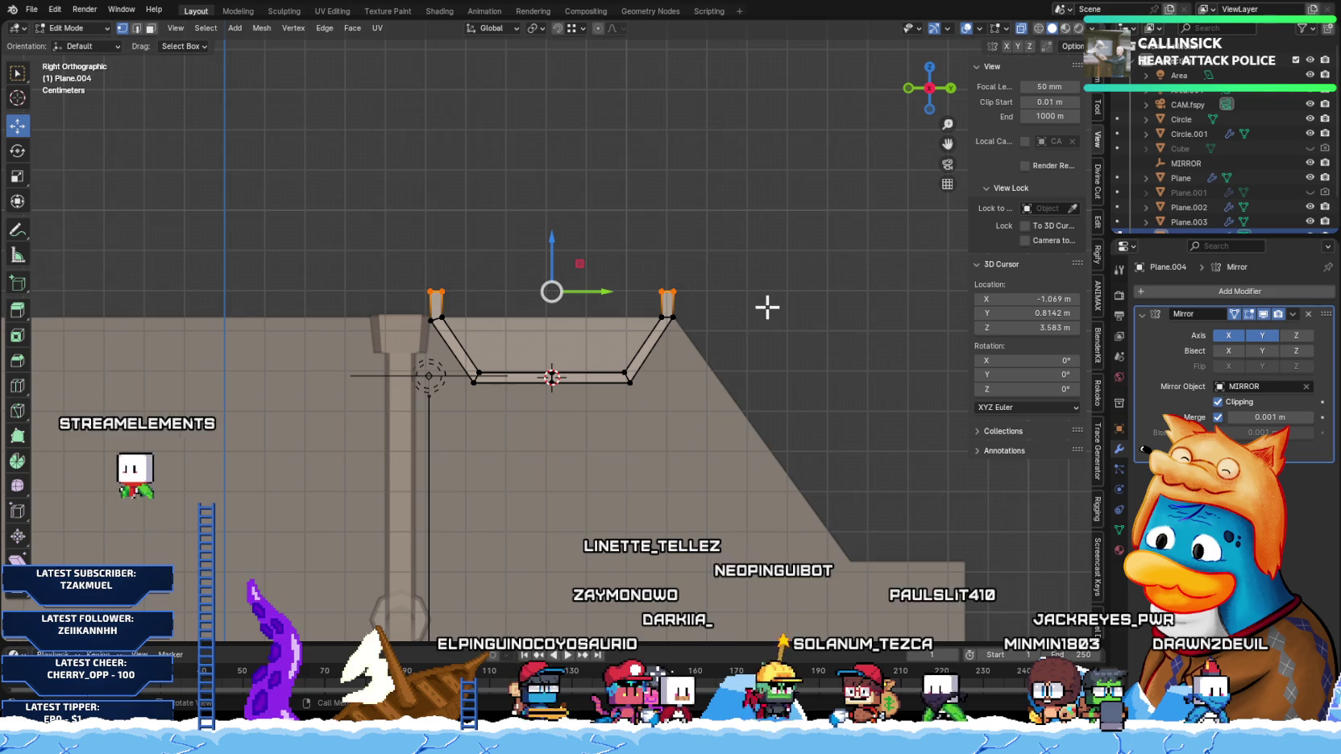
pyautogui.press('x')
pyautogui.click(771, 320)
# Step: Delete the left arm's vertices, leaving the flat bar and one rising arm
pyautogui.moveTo(302, 197); pyautogui.dragTo(541, 492)
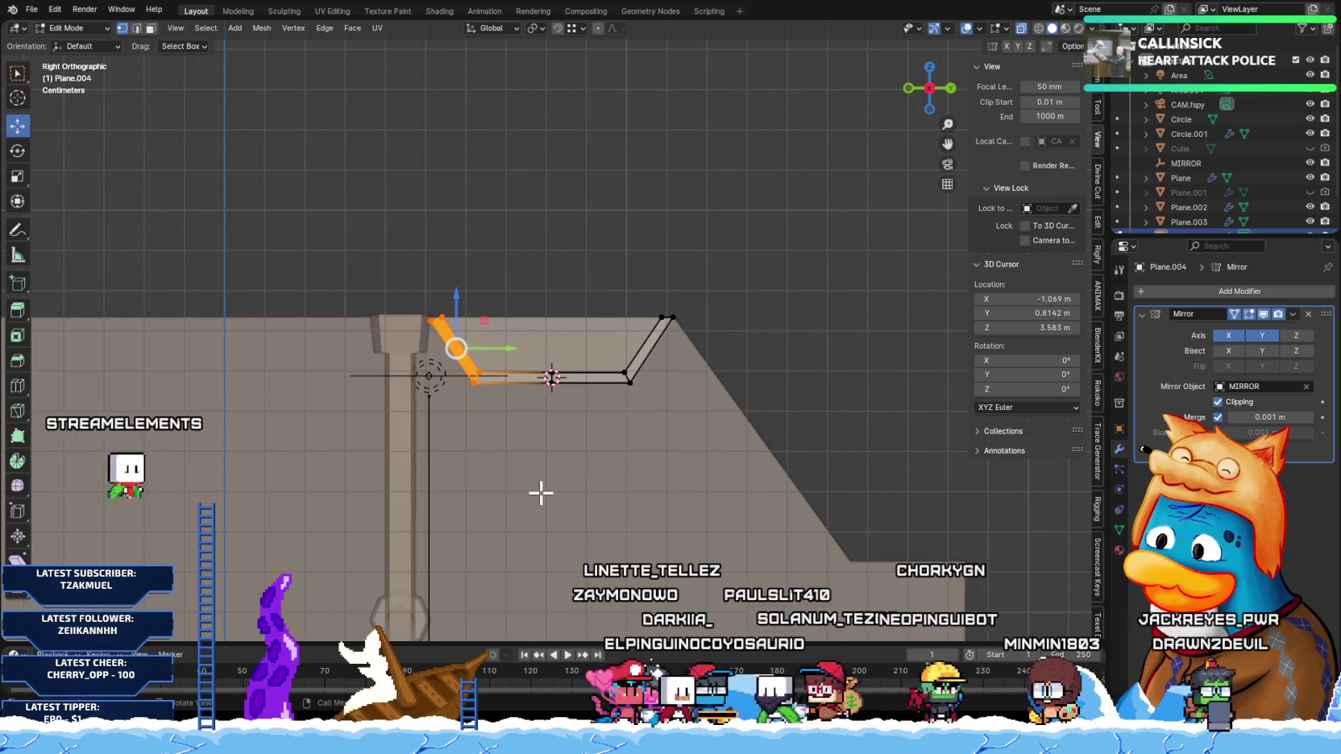
pyautogui.press('x')
pyautogui.click(547, 501)
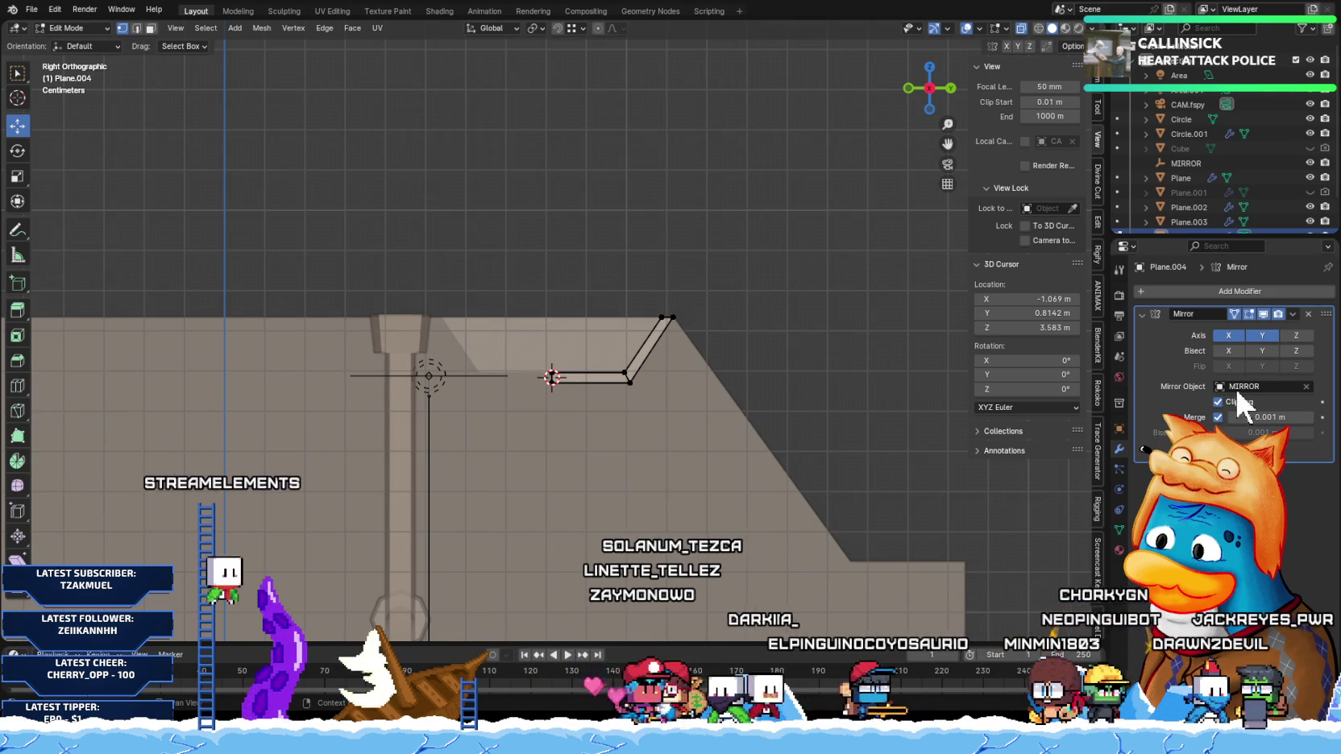
pyautogui.click(1241, 291)
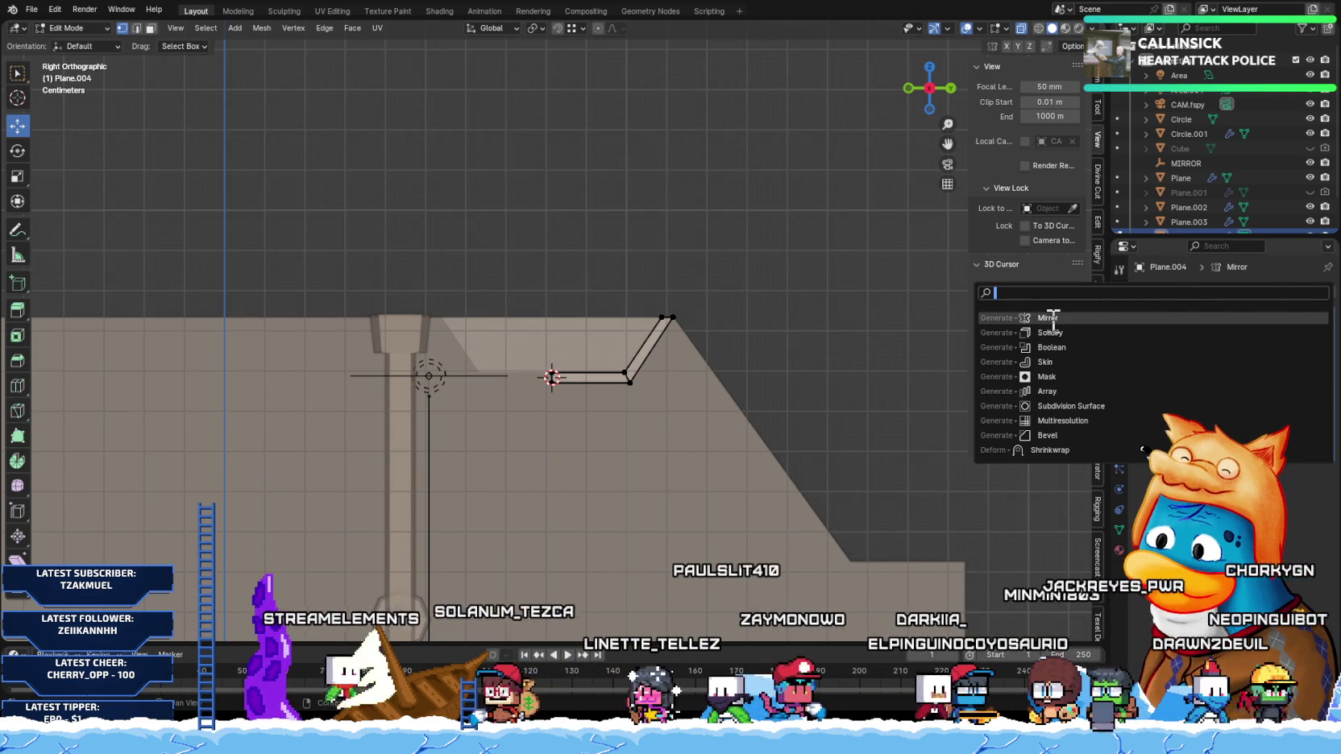
# Step: Add a Mirror modifier at the top of the stack, mirroring the bracket across Y
pyautogui.click(1208, 417)
pyautogui.moveTo(1325, 473); pyautogui.dragTo(1297, 307)
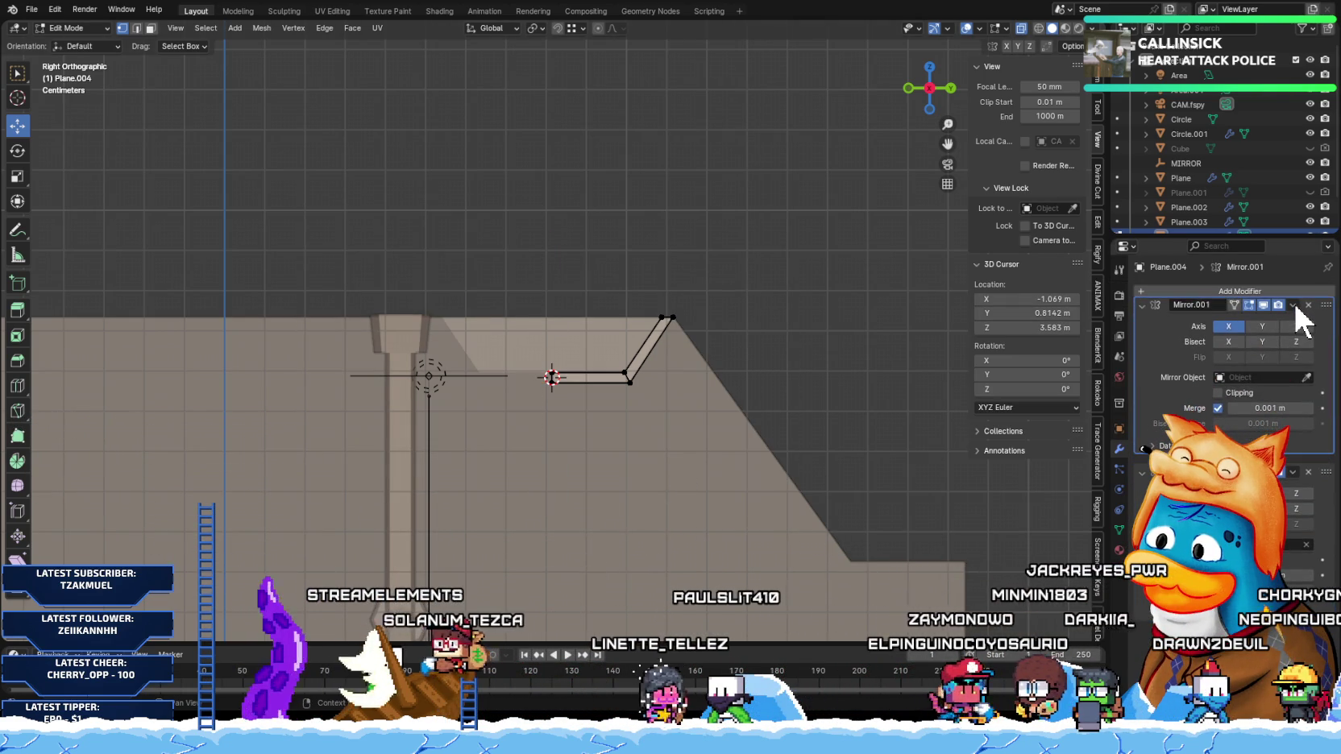
pyautogui.click(1224, 334)
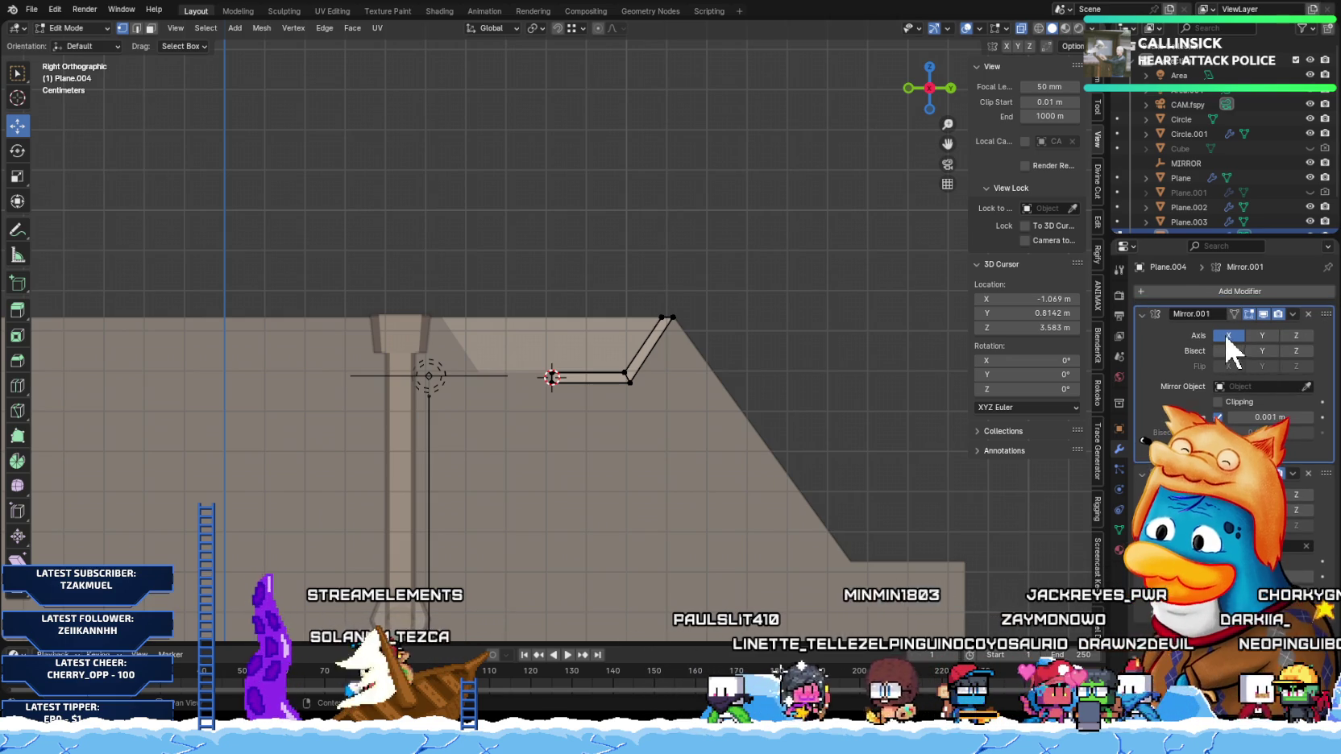
pyautogui.click(1258, 334)
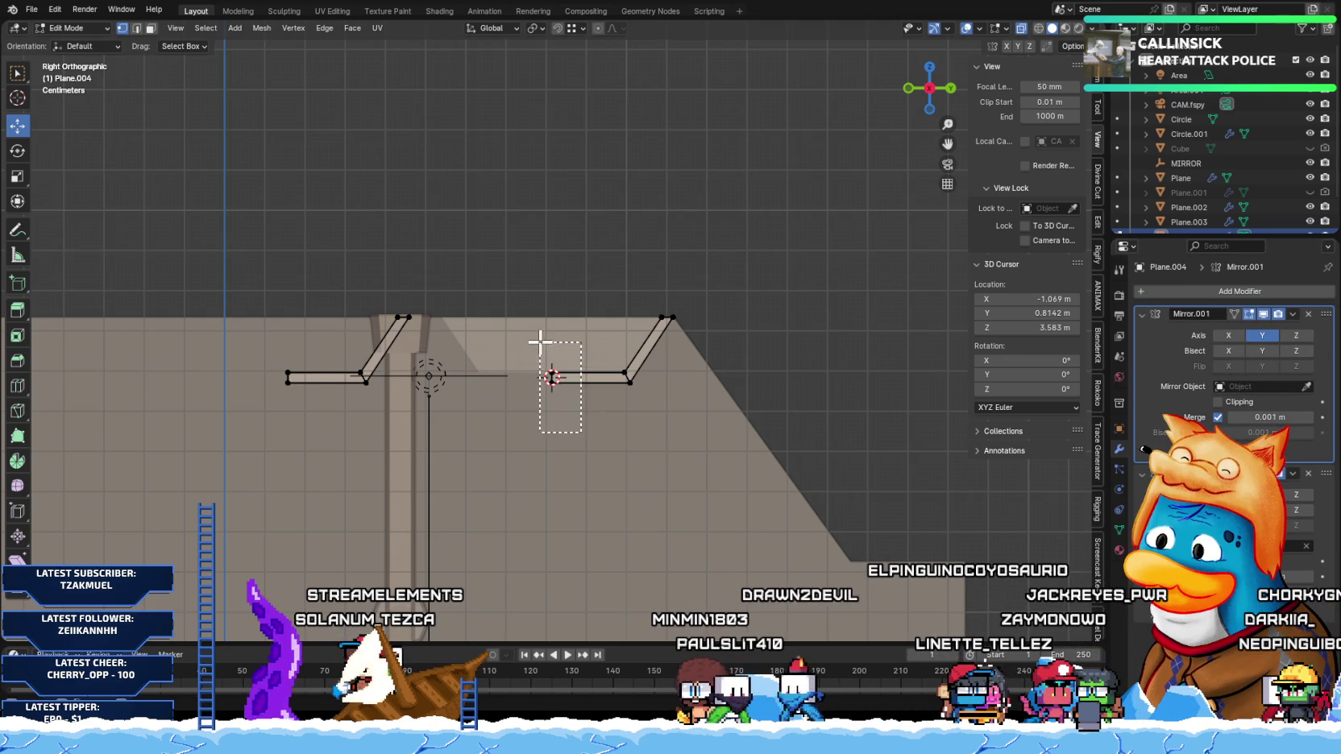
# Step: Snap the 3D cursor to the selection and set Plane.004's origin there in Object Mode
pyautogui.hotkey('shift', 's')
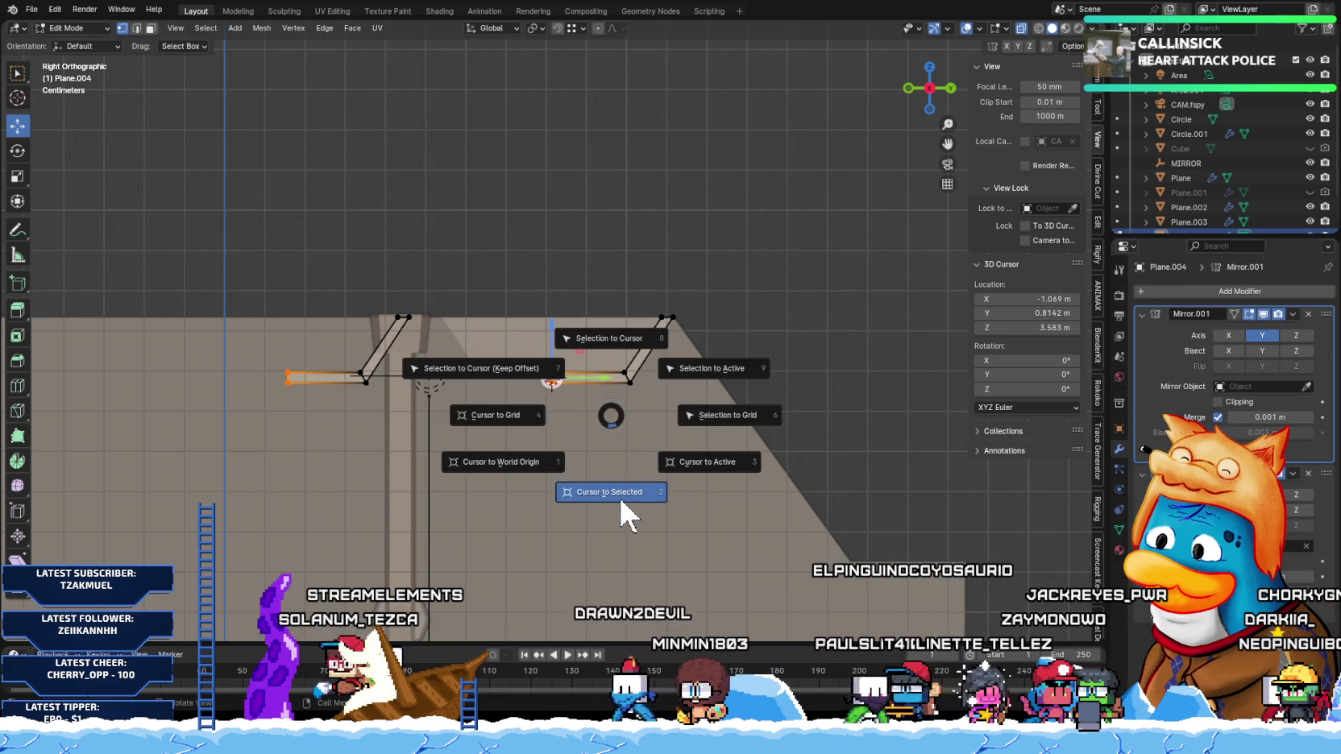
pyautogui.click(621, 503)
pyautogui.press('Tab')
pyautogui.rightClick(629, 363)
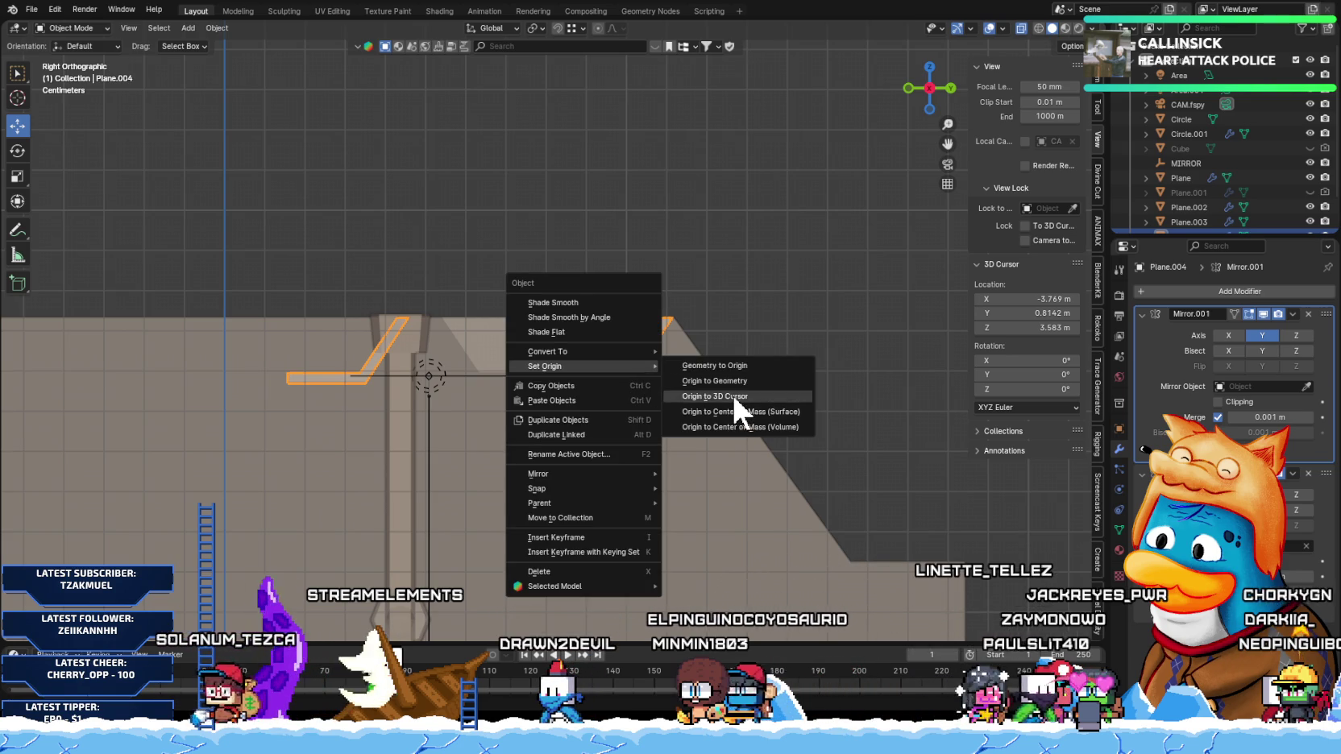
pyautogui.click(733, 394)
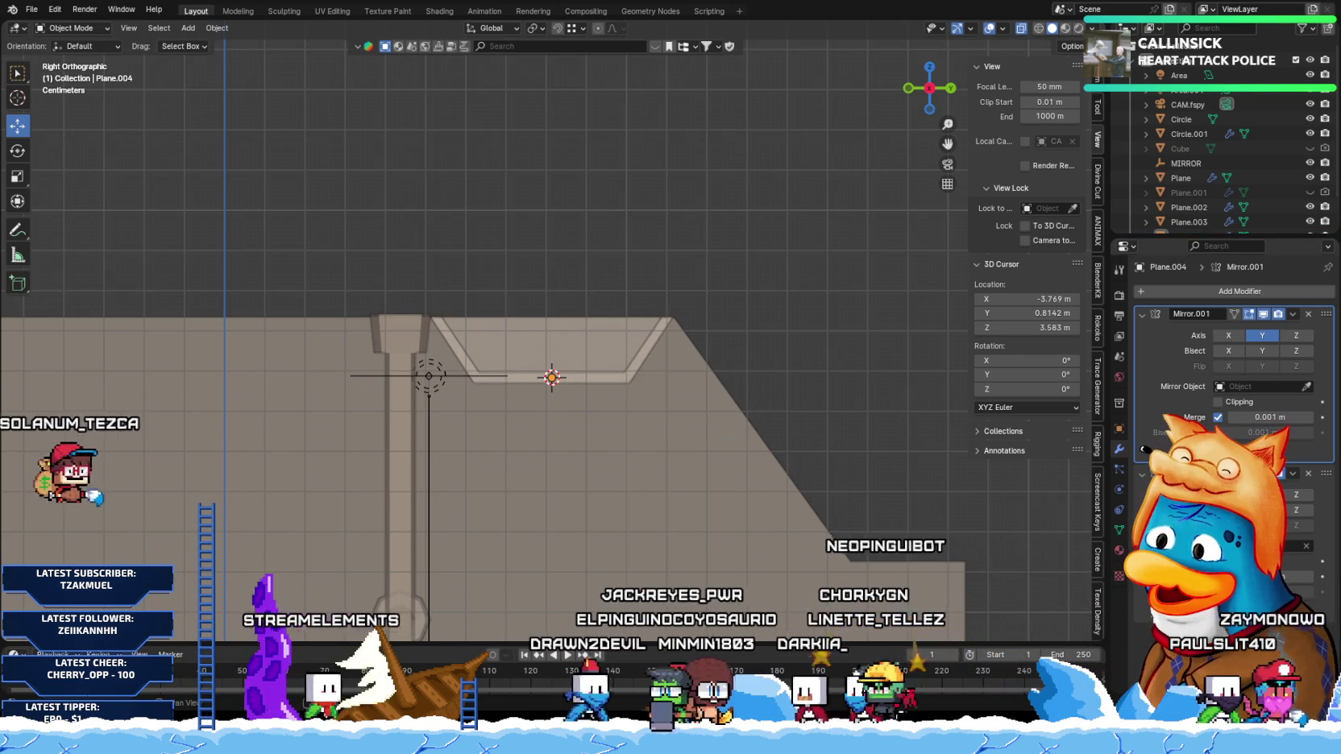
pyautogui.moveTo(562, 381)
pyautogui.mouseDown(button='middle')
pyautogui.moveTo(589, 428)
pyautogui.moveTo(511, 592)
pyautogui.moveTo(547, 419)
pyautogui.moveTo(492, 629)
pyautogui.mouseUp(button='middle')
# Step: Orbit and zoom inside the bus to look up at the ceiling brackets
pyautogui.moveTo(495, 574)
pyautogui.mouseDown(button='middle')
pyautogui.moveTo(479, 451)
pyautogui.moveTo(588, 342)
pyautogui.moveTo(581, 366)
pyautogui.mouseUp(button='middle')
pyautogui.scroll(-2, 583, 370)
pyautogui.scroll(-1, 594, 355)
pyautogui.moveTo(604, 363)
pyautogui.mouseDown(button='middle')
pyautogui.moveTo(559, 360)
pyautogui.moveTo(580, 367)
pyautogui.moveTo(567, 367)
pyautogui.mouseUp(button='middle')
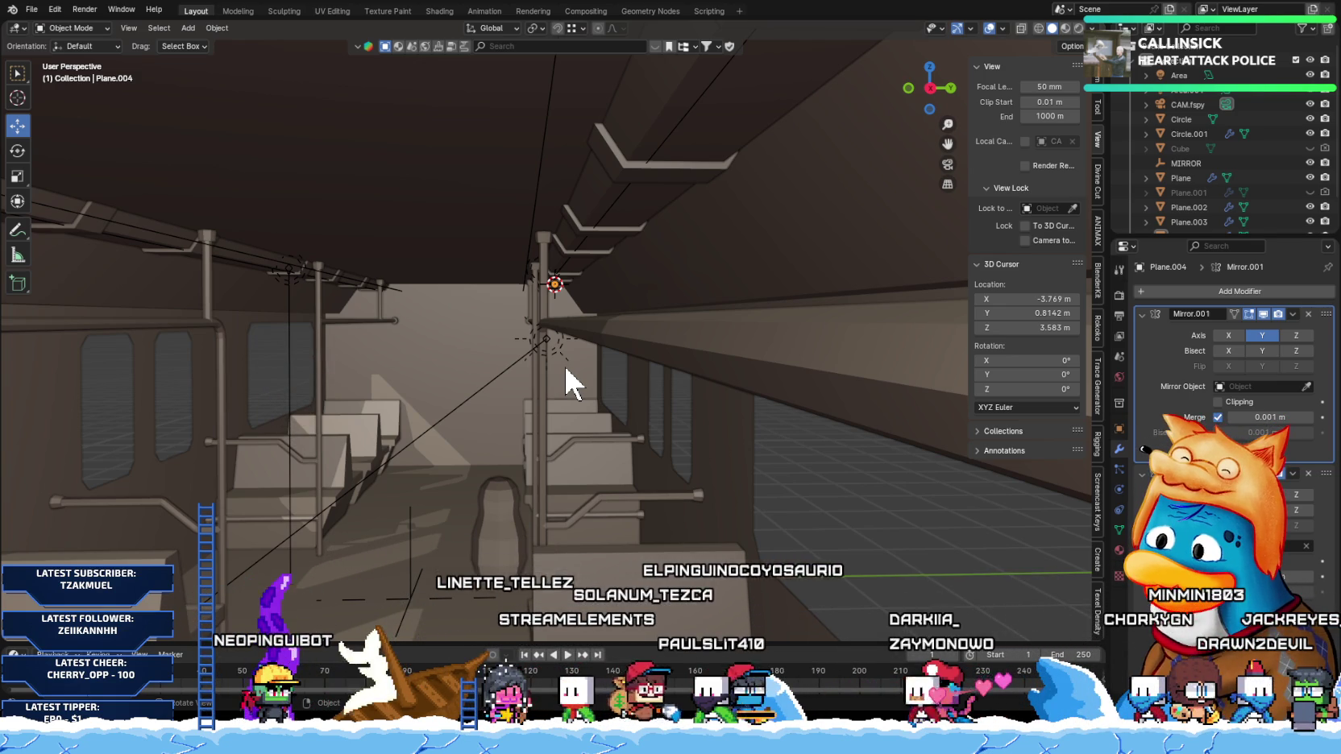
pyautogui.moveTo(542, 377)
pyautogui.mouseDown(button='middle')
pyautogui.moveTo(583, 294)
pyautogui.moveTo(664, 286)
pyautogui.moveTo(479, 299)
pyautogui.moveTo(584, 275)
pyautogui.mouseUp(button='middle')
pyautogui.moveTo(785, 374)
pyautogui.mouseDown(button='middle')
pyautogui.moveTo(654, 303)
pyautogui.moveTo(562, 379)
pyautogui.mouseUp(button='middle')
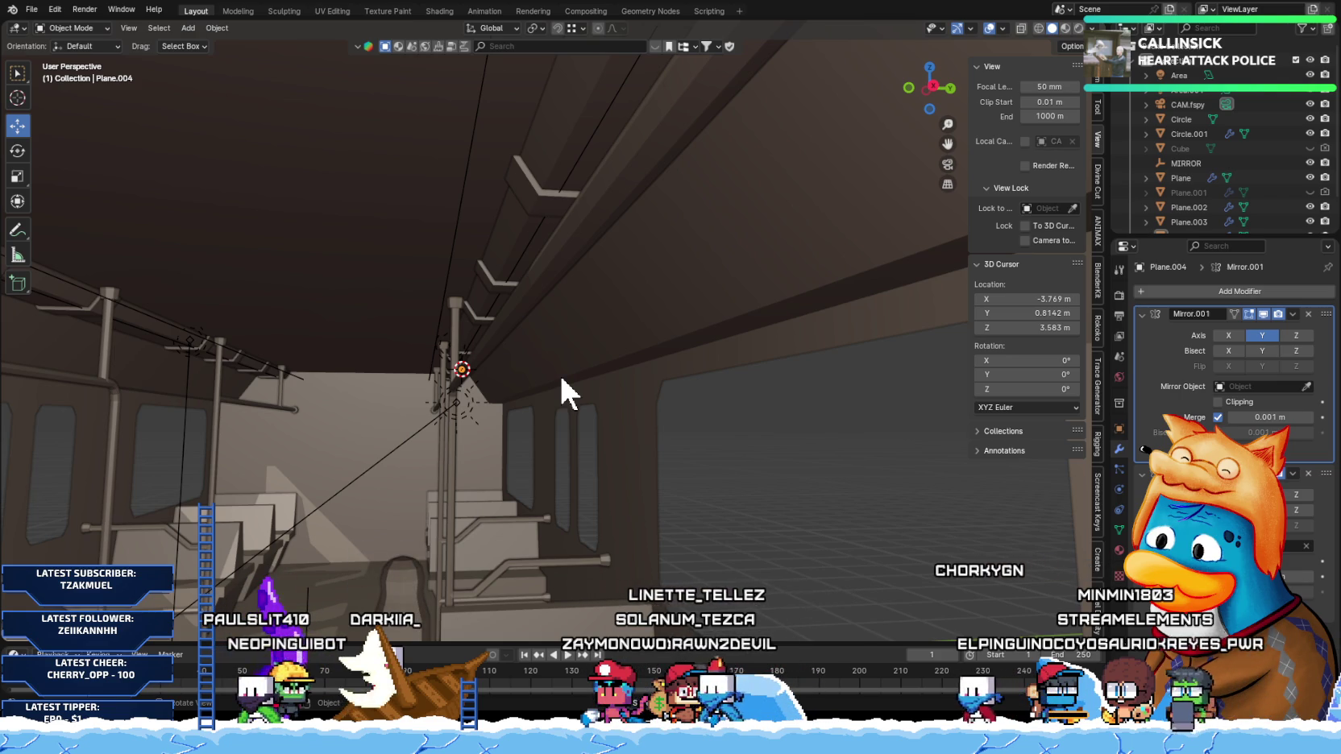
# Step: Select all of Plane.004's mesh in Edit Mode, return to Object Mode, then deselect everything
pyautogui.press('Tab')
pyautogui.moveTo(508, 290); pyautogui.dragTo(563, 367, button='middle')
pyautogui.press('a')
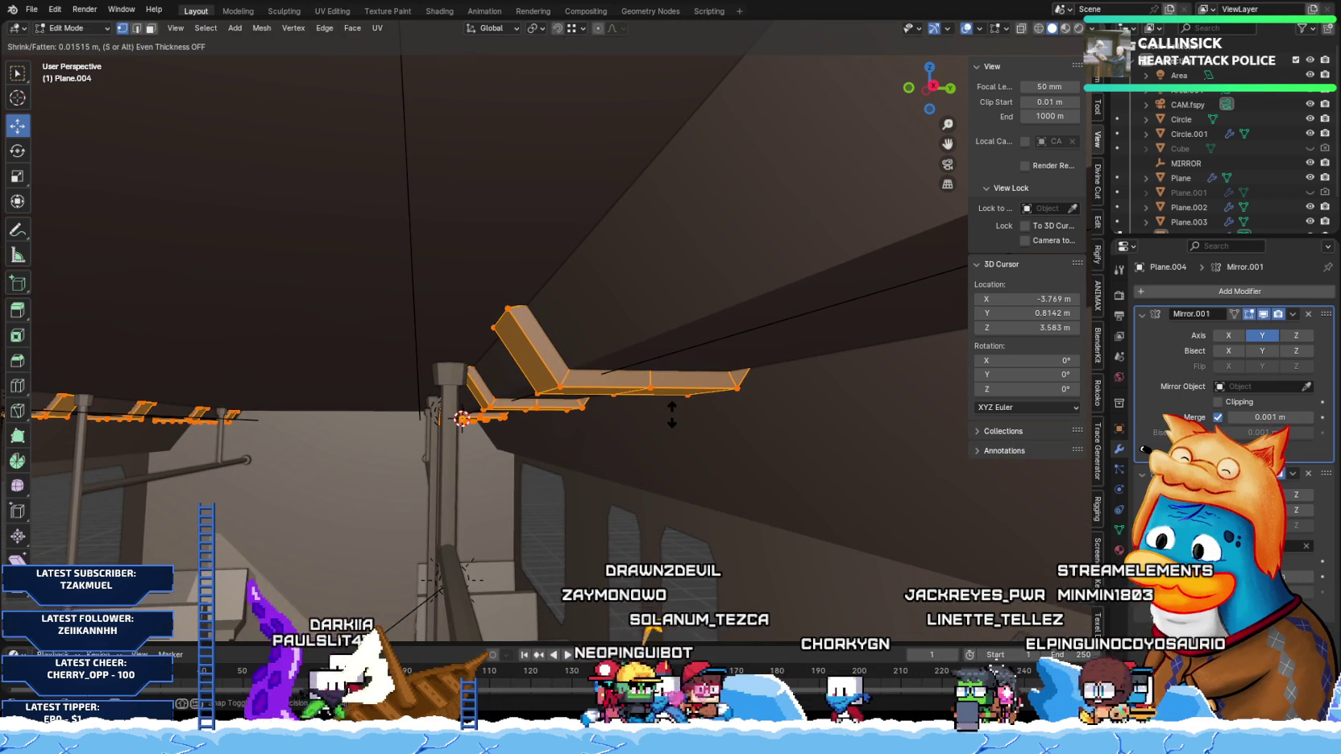
pyautogui.press('Tab')
pyautogui.moveTo(660, 439)
pyautogui.mouseDown(button='middle')
pyautogui.moveTo(664, 529)
pyautogui.moveTo(499, 484)
pyautogui.moveTo(509, 493)
pyautogui.moveTo(538, 299)
pyautogui.mouseUp(button='middle')
pyautogui.click(633, 298)
pyautogui.moveTo(633, 298)
pyautogui.mouseDown(button='middle')
pyautogui.moveTo(634, 347)
pyautogui.moveTo(673, 290)
pyautogui.moveTo(732, 372)
pyautogui.mouseUp(button='middle')
pyautogui.hotkey('alt', 'a')
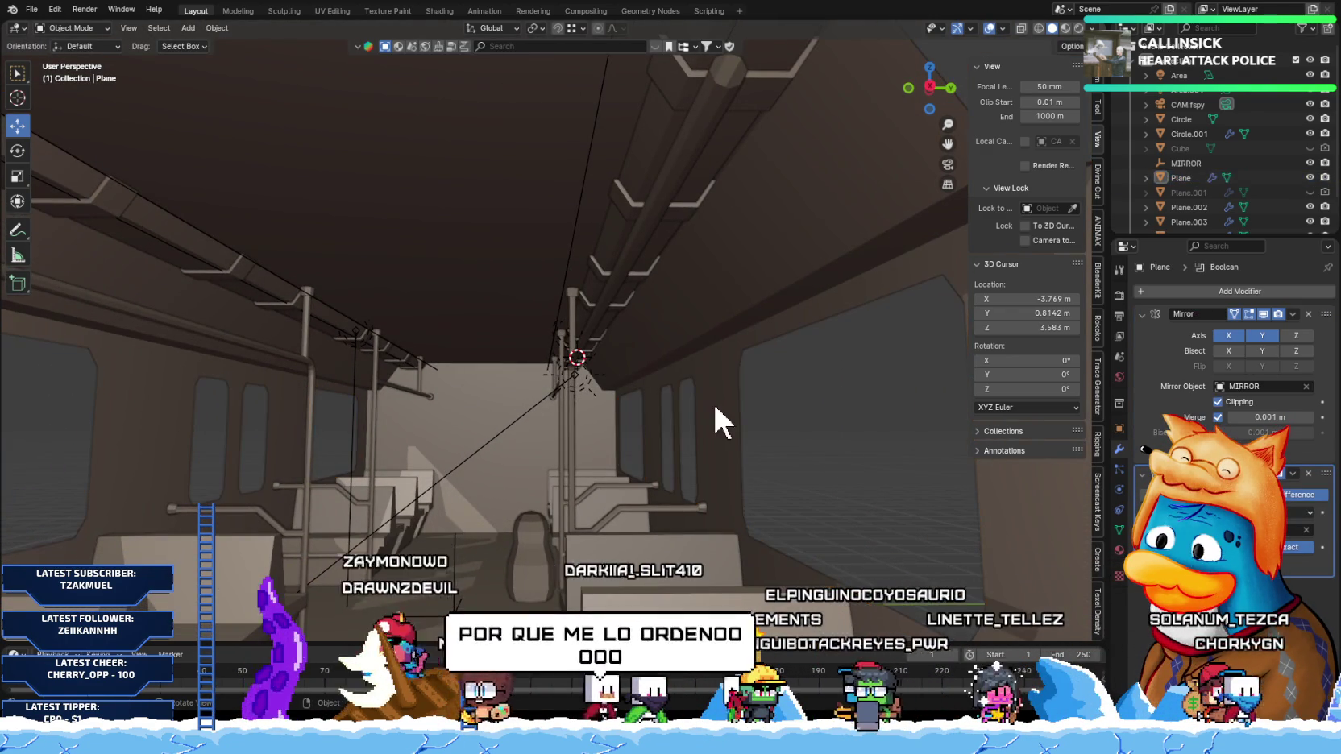
# Step: Give Plane.003 a new material with an Emission surface shader
pyautogui.click(603, 233)
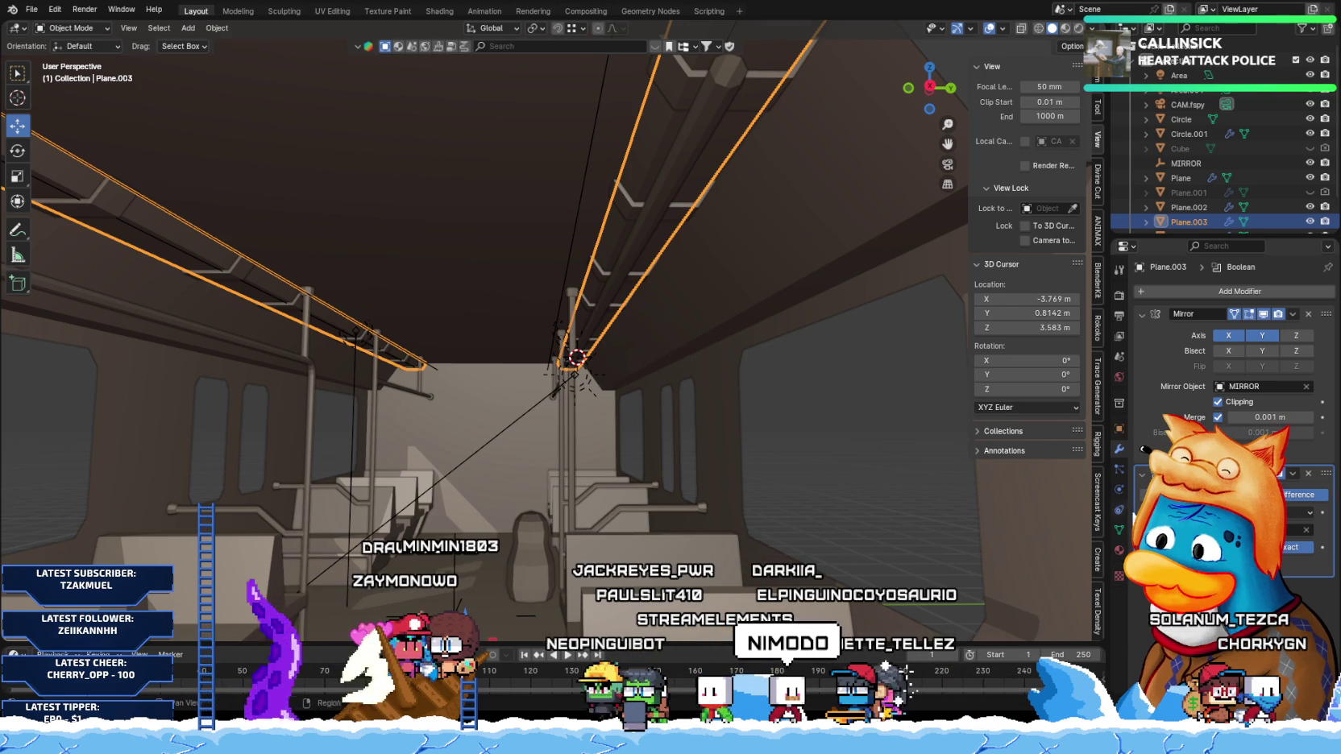
pyautogui.click(1119, 551)
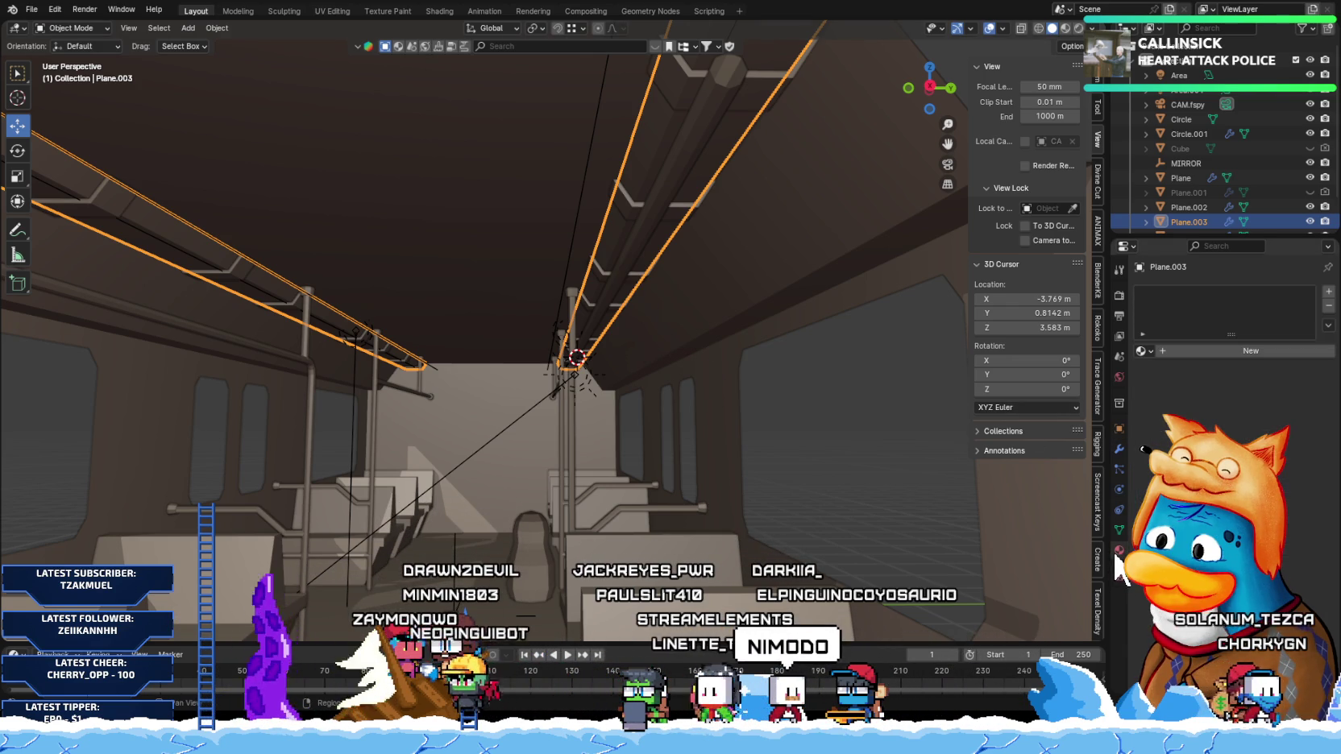
pyautogui.click(1199, 350)
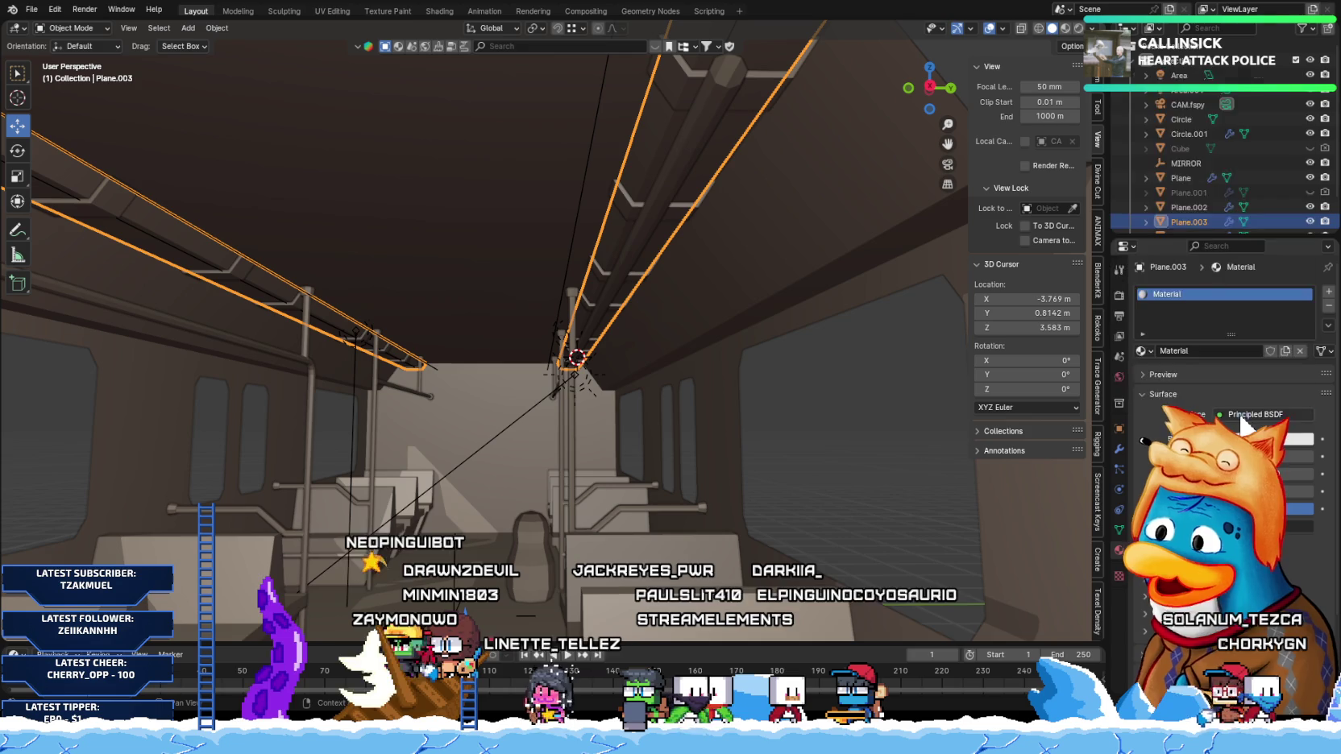
pyautogui.click(1256, 414)
pyautogui.click(1138, 137)
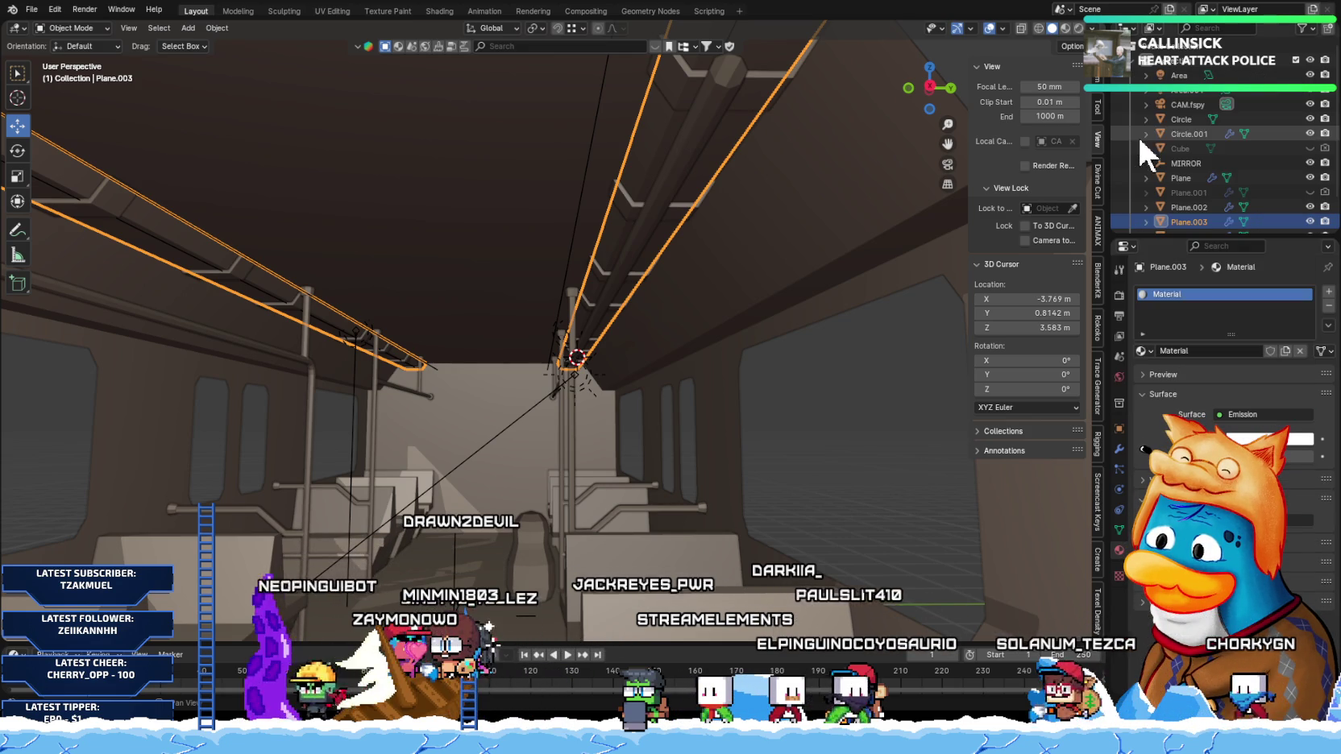
# Step: Preview the bus in Rendered shading and select the Area.001 light
pyautogui.click(1076, 27)
pyautogui.moveTo(763, 303)
pyautogui.mouseDown(button='middle')
pyautogui.moveTo(580, 359)
pyautogui.moveTo(583, 345)
pyautogui.moveTo(608, 342)
pyautogui.moveTo(561, 373)
pyautogui.mouseUp(button='middle')
pyautogui.click(563, 387)
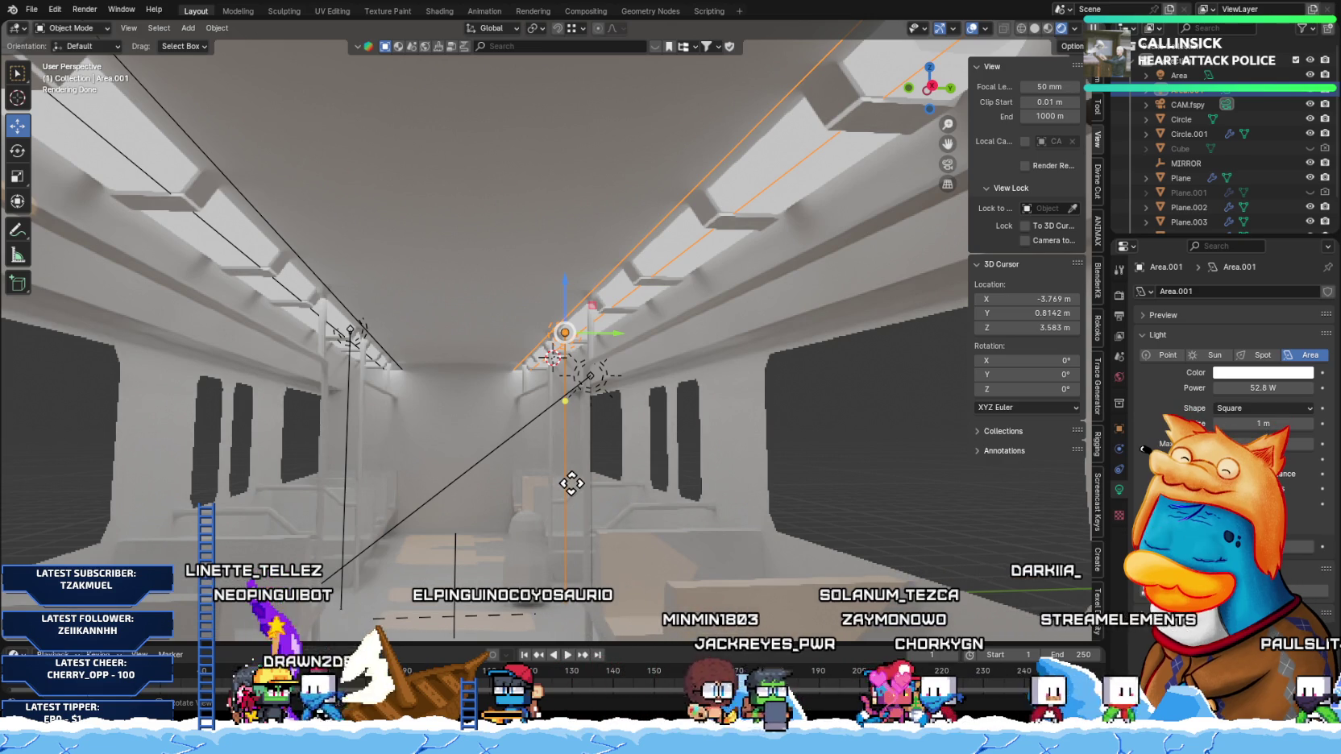
# Step: Delete Area.001 and the second area light
pyautogui.click(571, 481)
pyautogui.click(348, 419)
pyautogui.press('x')
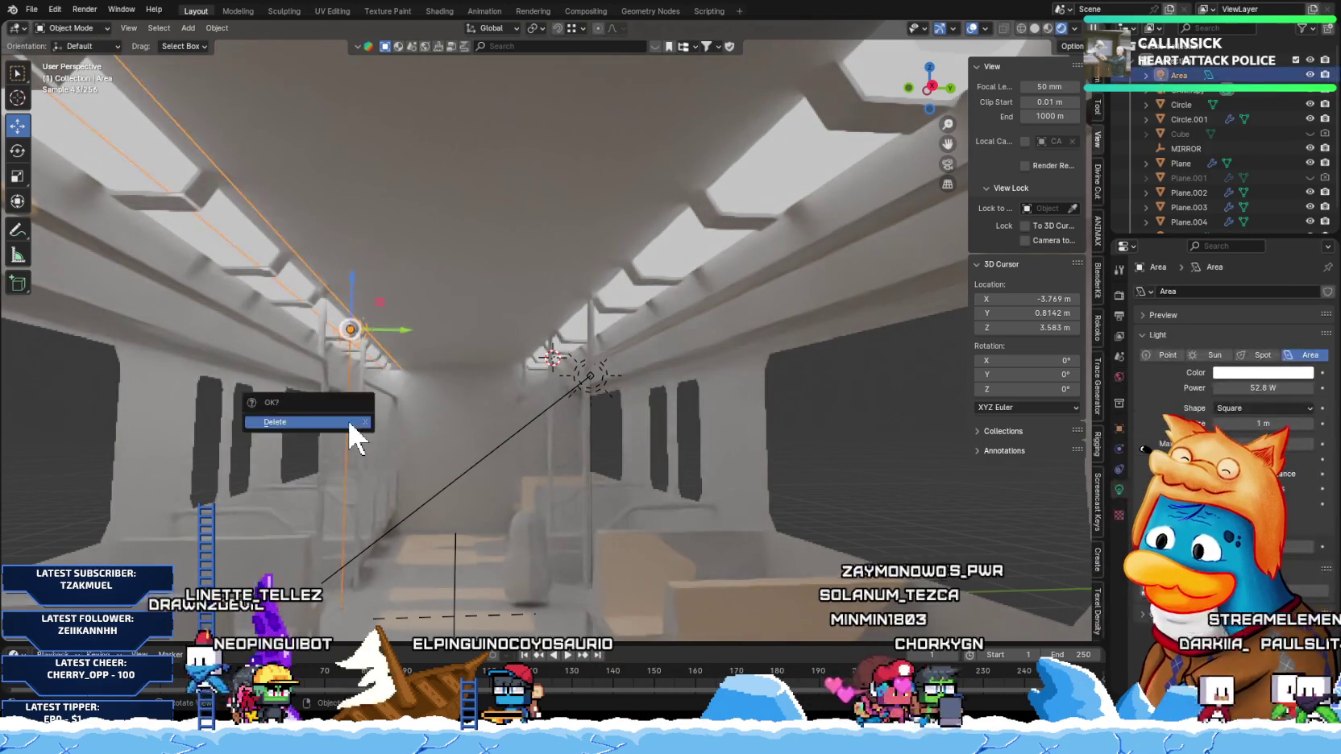
pyautogui.click(348, 419)
# Step: Hide and unhide the Plane.003 ceiling strips to compare the lighting, then adjust their emission value
pyautogui.click(778, 202)
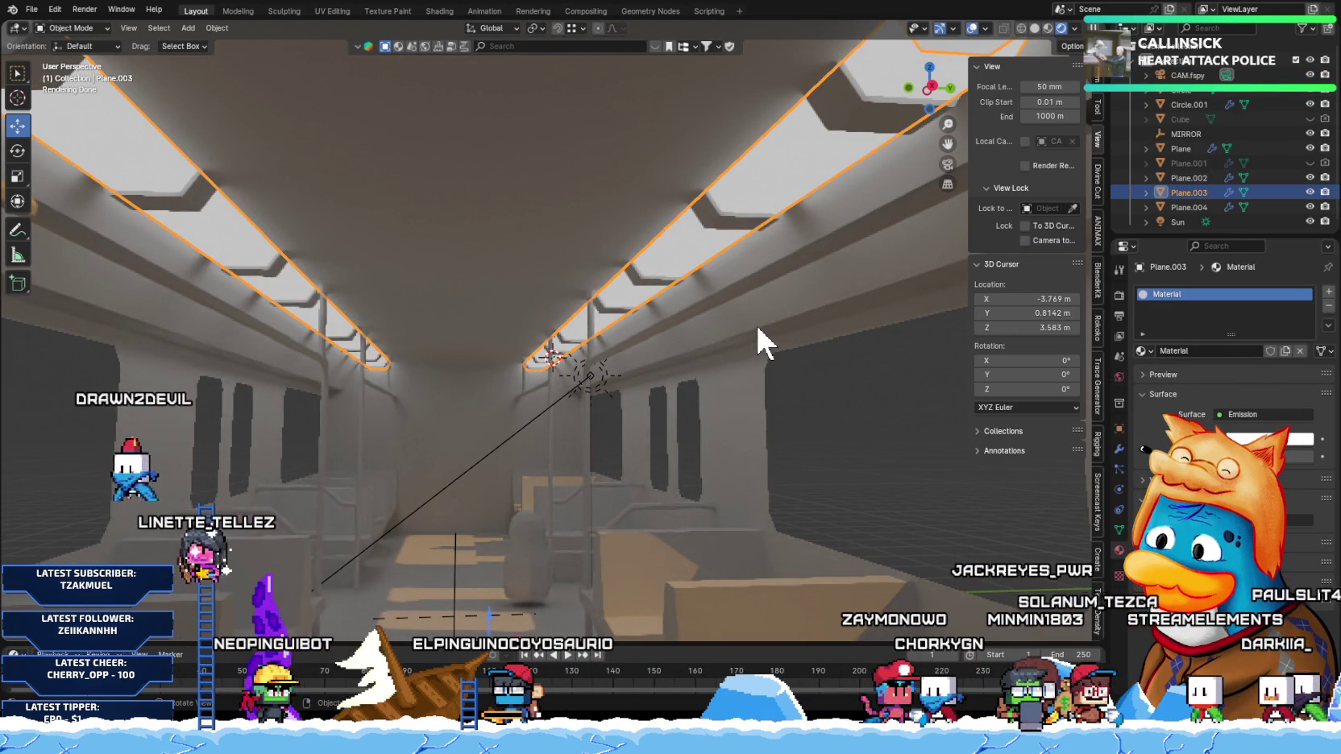
pyautogui.press('h')
pyautogui.hotkey('alt', 'h')
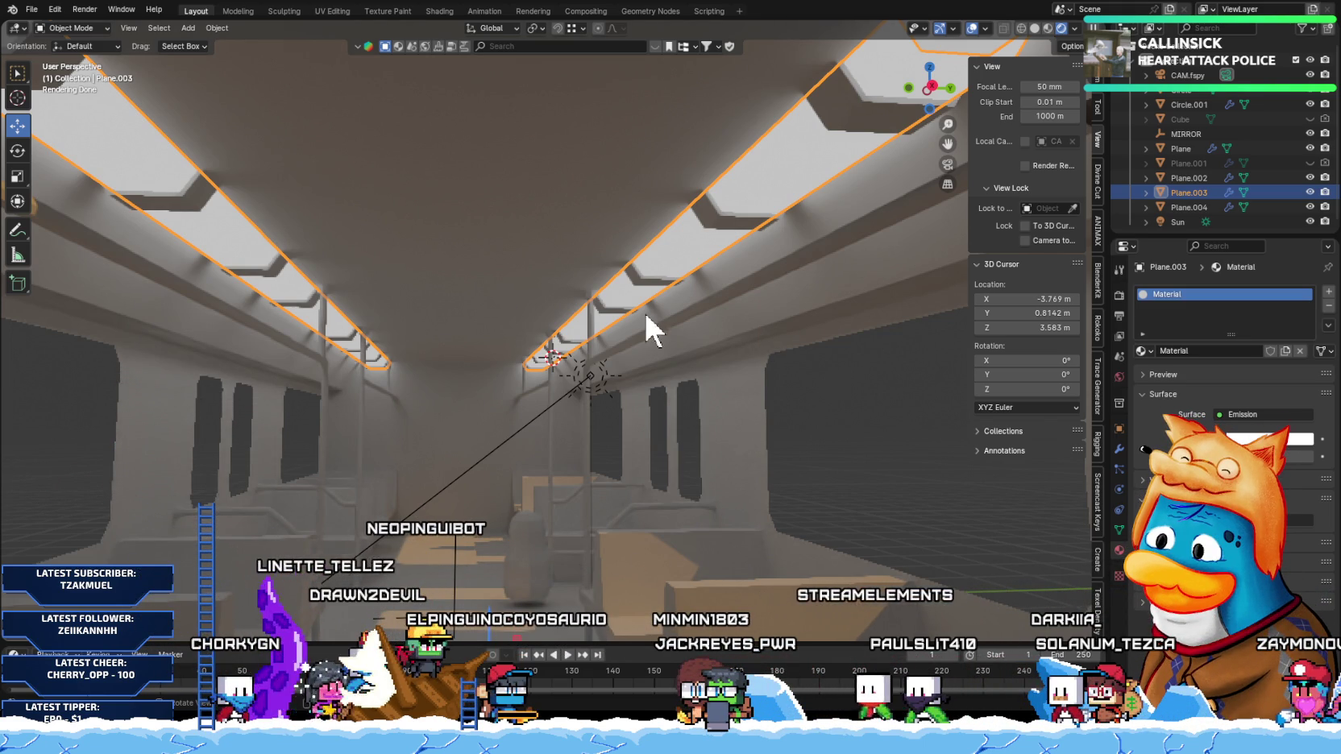
pyautogui.moveTo(1286, 456); pyautogui.dragTo(1291, 449)
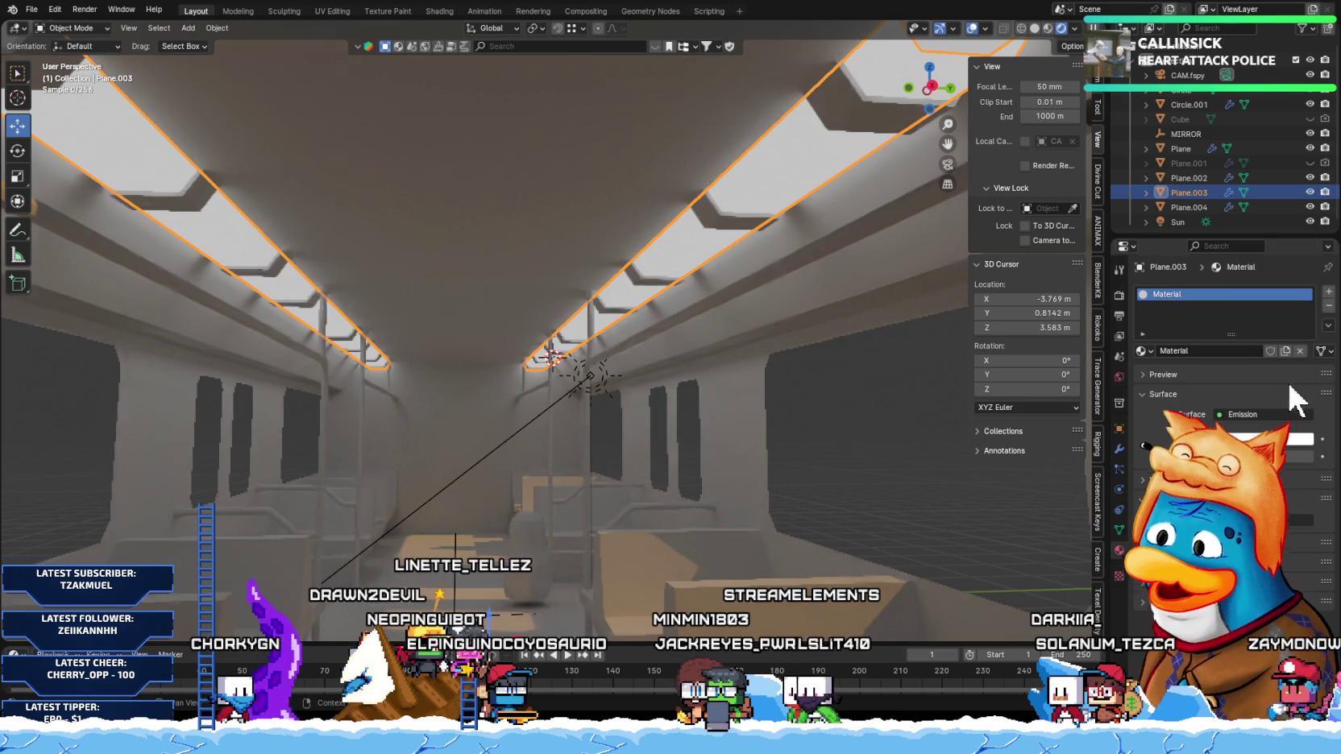
# Step: Set the strips' emission colour to a pale warm yellow at full brightness
pyautogui.click(1288, 448)
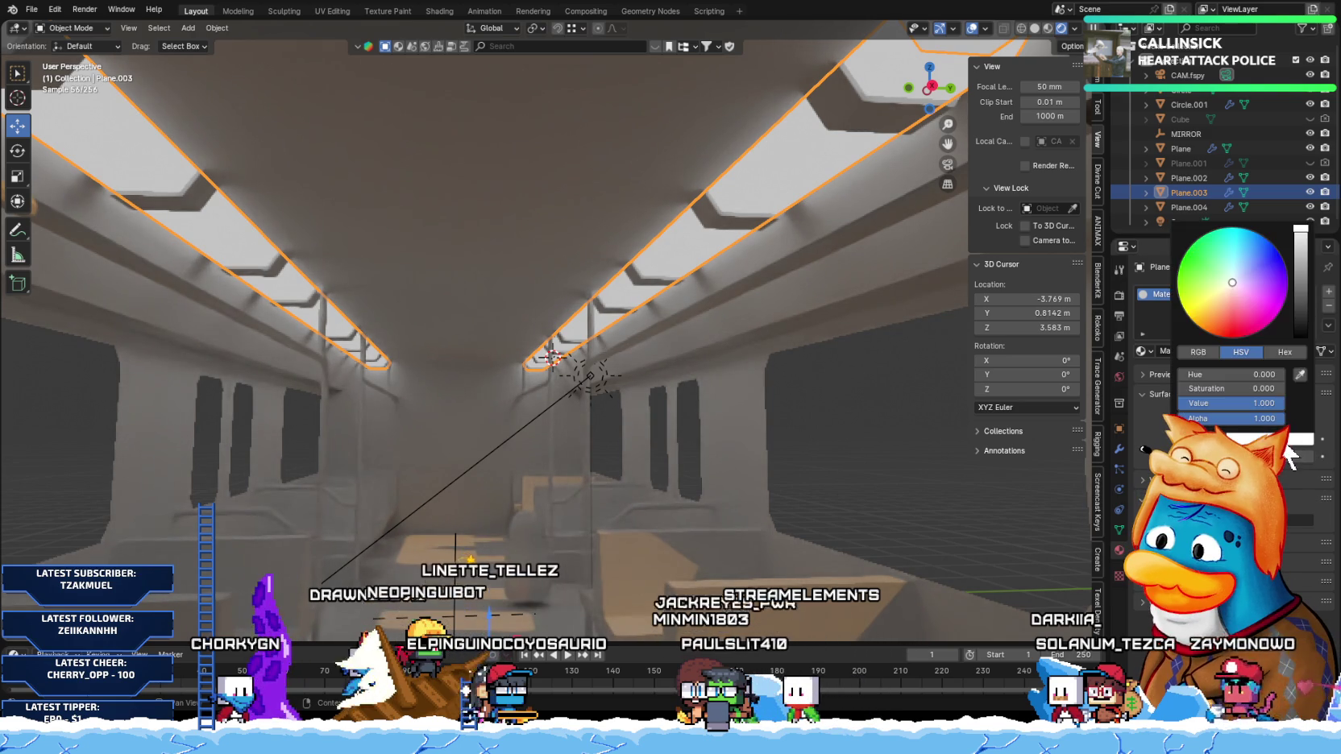
pyautogui.click(1226, 432)
pyautogui.click(1281, 439)
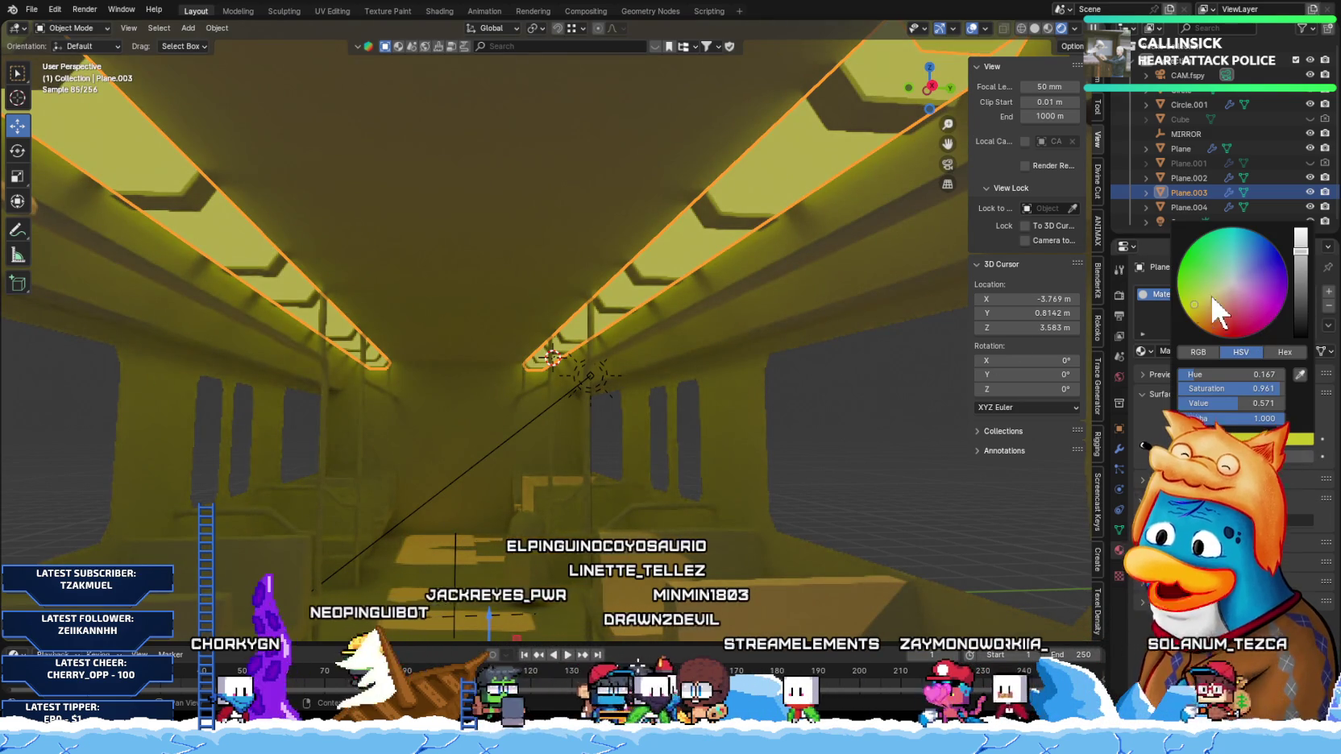
pyautogui.moveTo(1297, 258); pyautogui.dragTo(1299, 229)
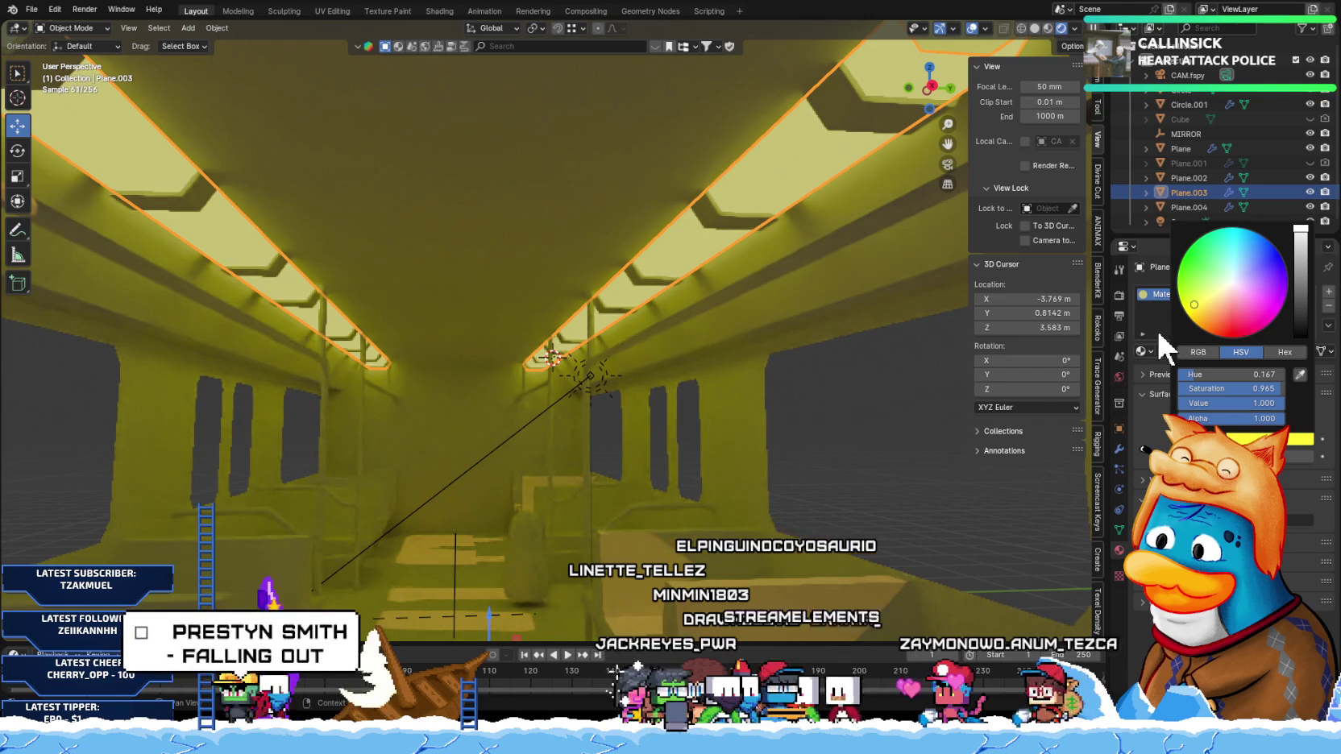
pyautogui.click(1220, 293)
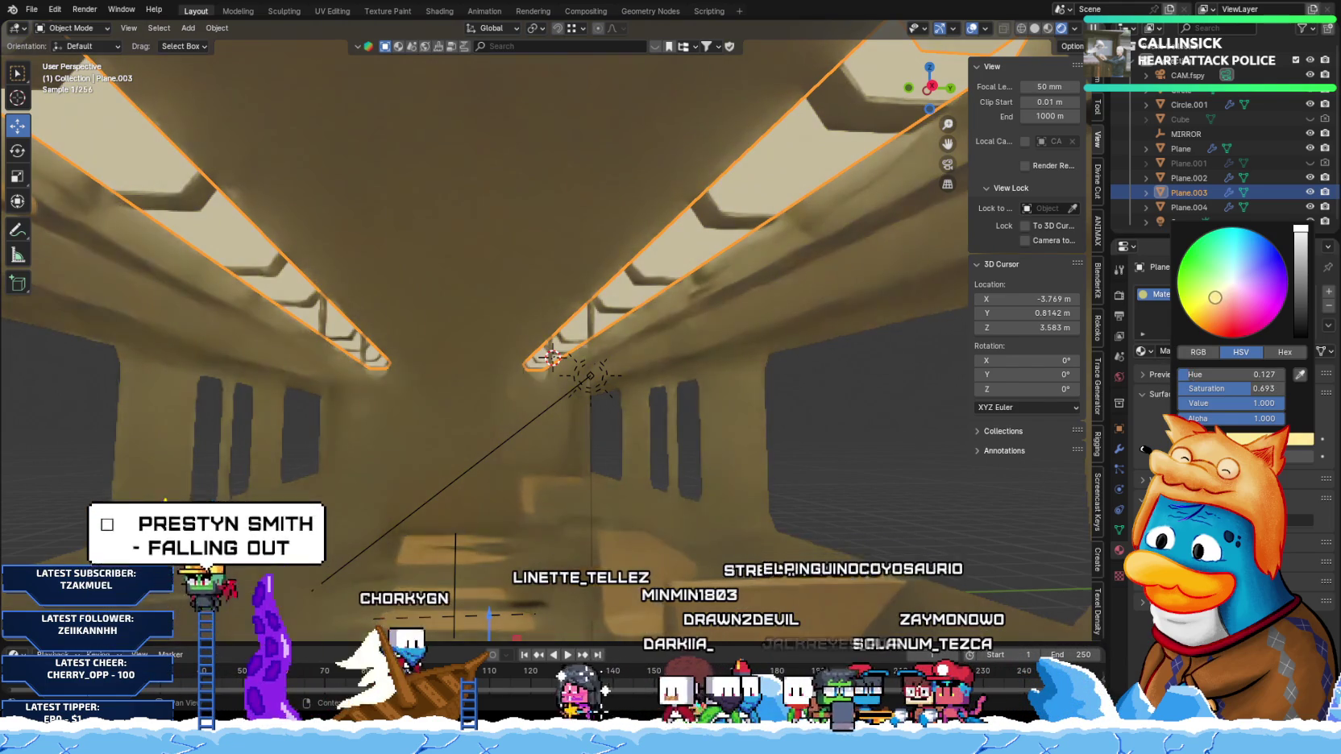
pyautogui.moveTo(1220, 293); pyautogui.dragTo(1212, 297)
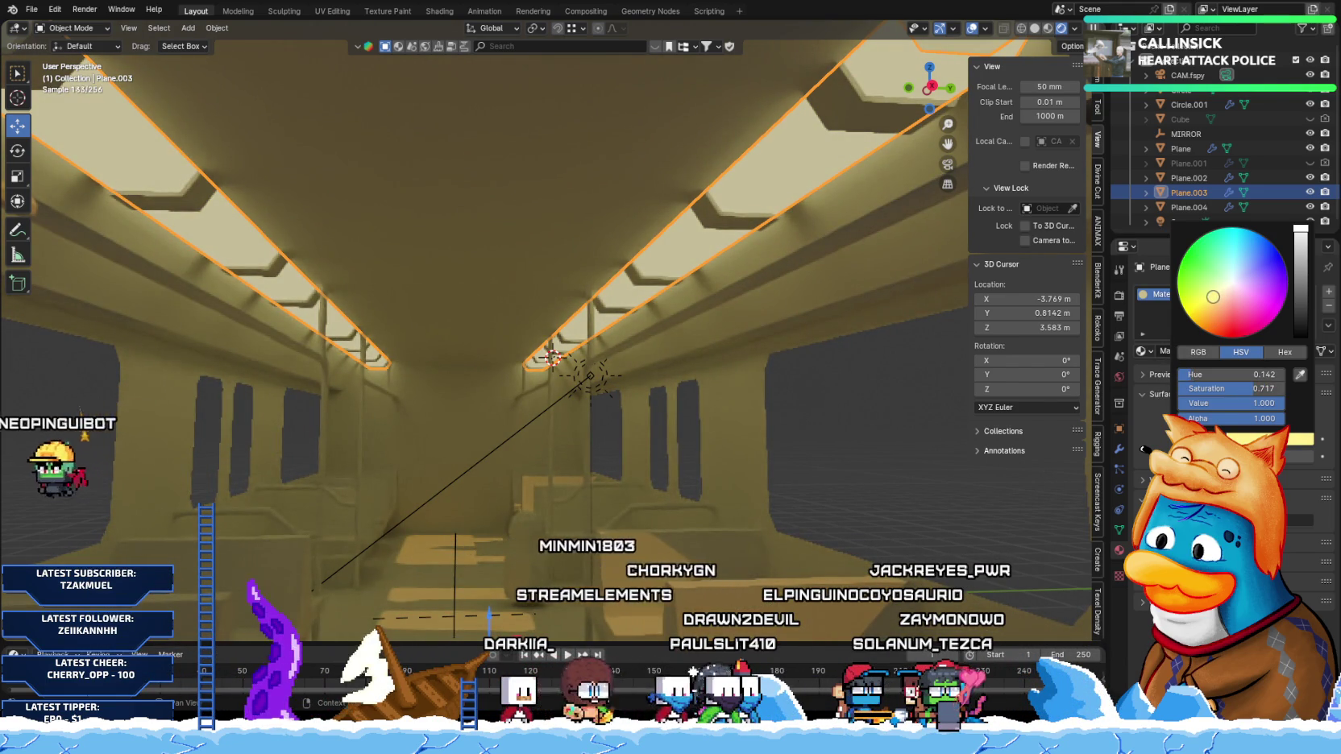
pyautogui.moveTo(1212, 296)
pyautogui.mouseDown()
pyautogui.moveTo(1188, 315)
pyautogui.moveTo(1217, 293)
pyautogui.mouseUp()
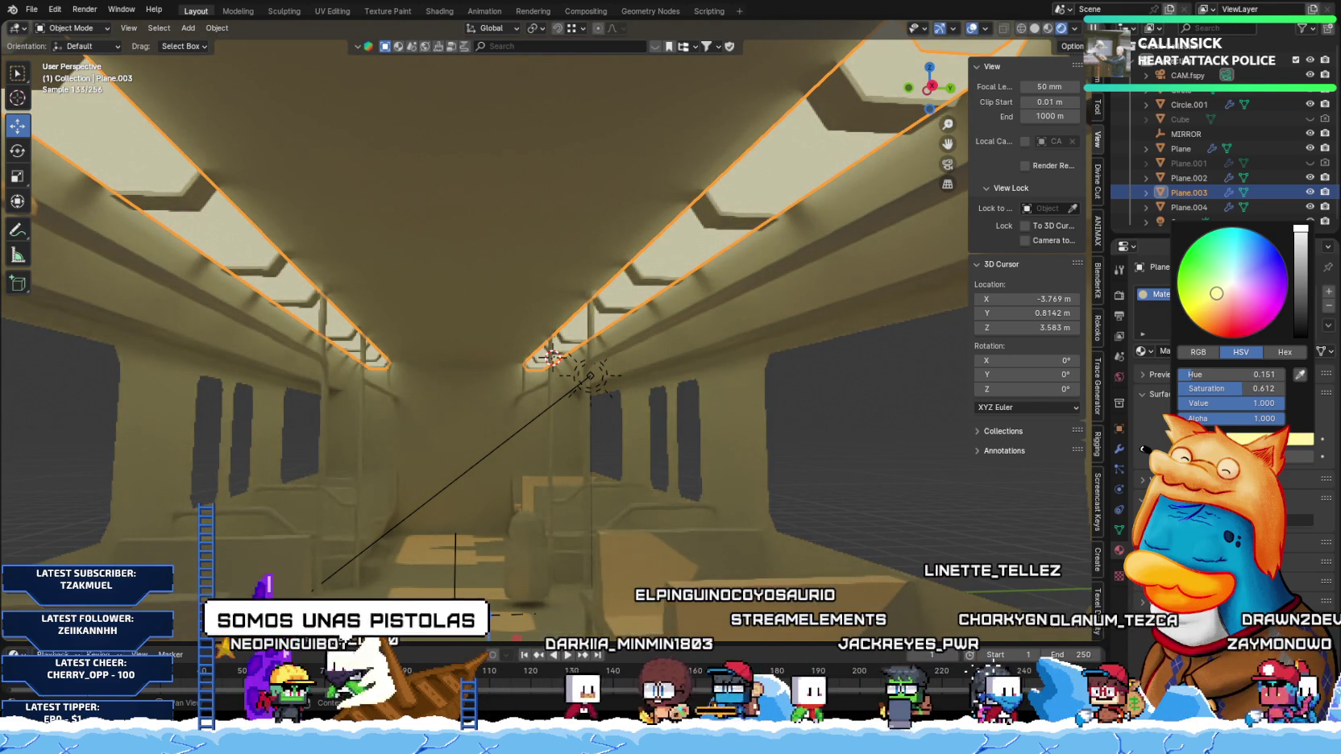
pyautogui.moveTo(1217, 294); pyautogui.dragTo(1216, 295)
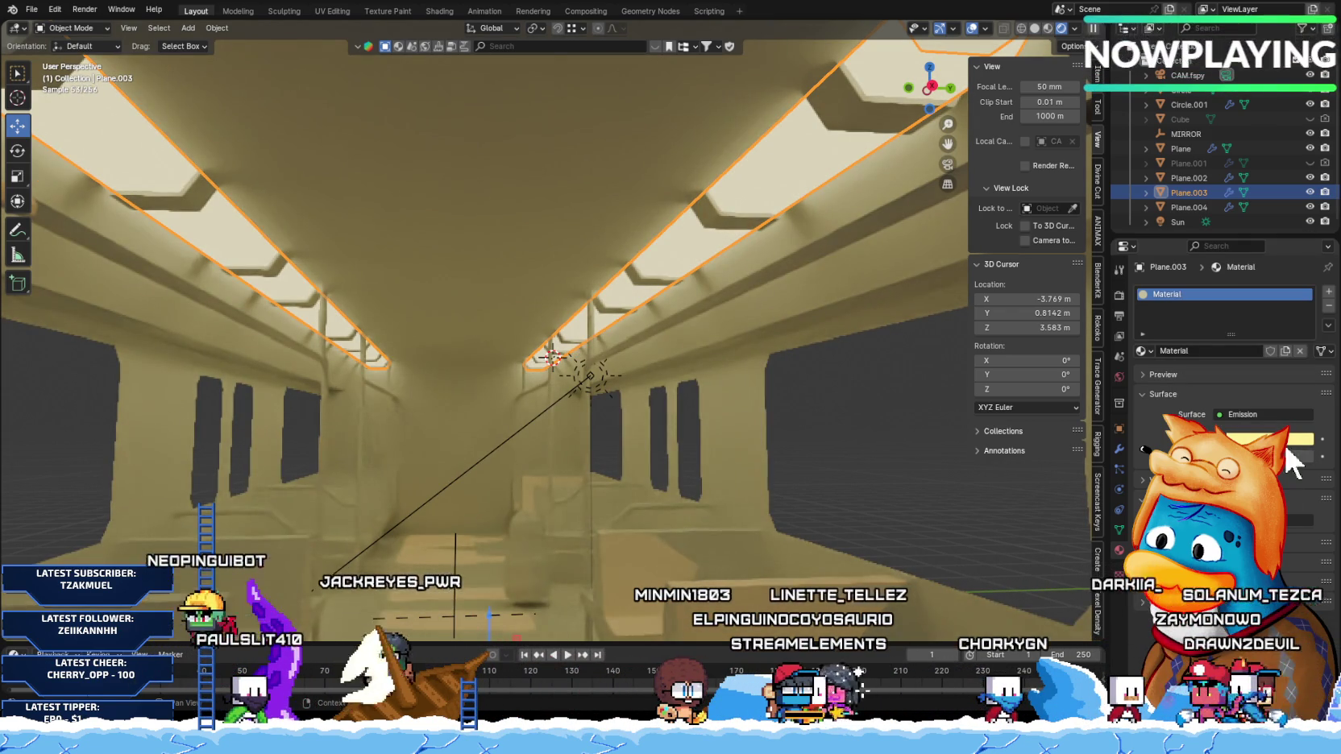
# Step: Shift the emission tint slightly warmer and view the interior through the camera
pyautogui.click(1273, 439)
pyautogui.moveTo(1220, 308); pyautogui.dragTo(1215, 300)
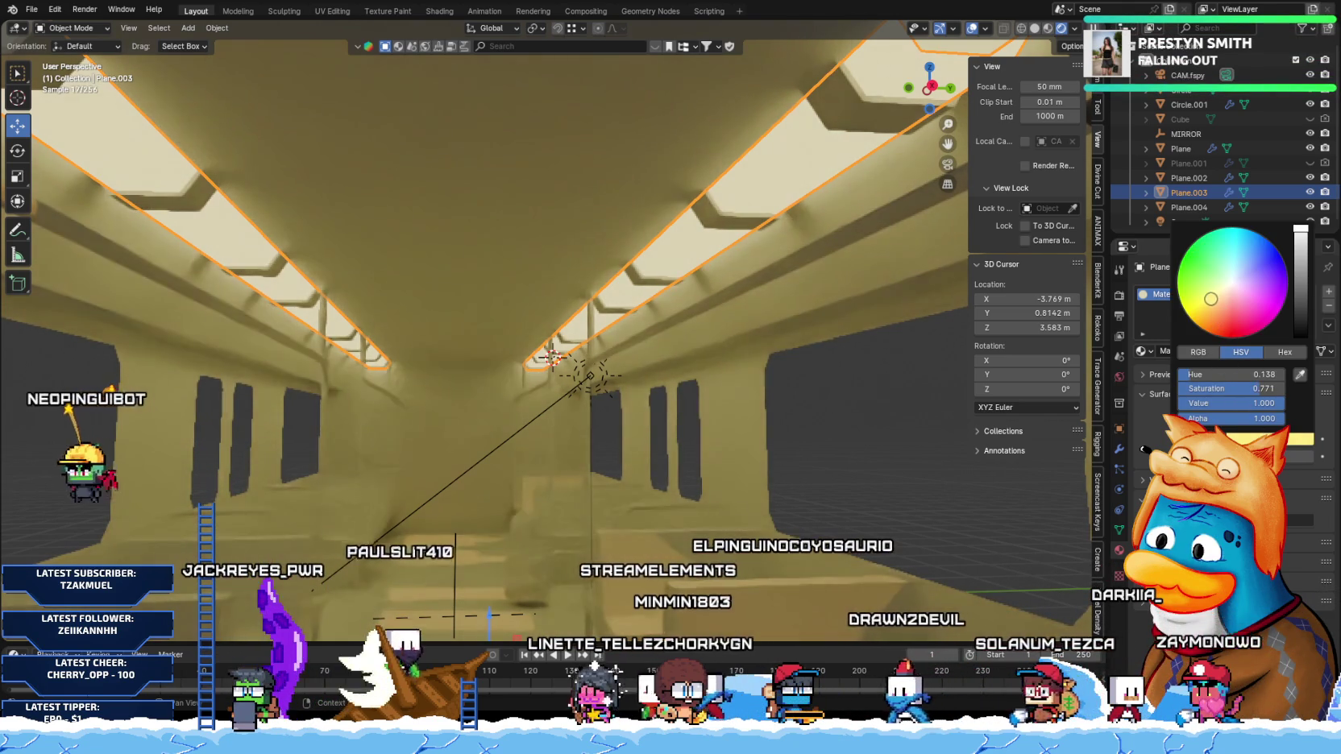
pyautogui.press('KP_0')
pyautogui.scroll(1, 509, 360)
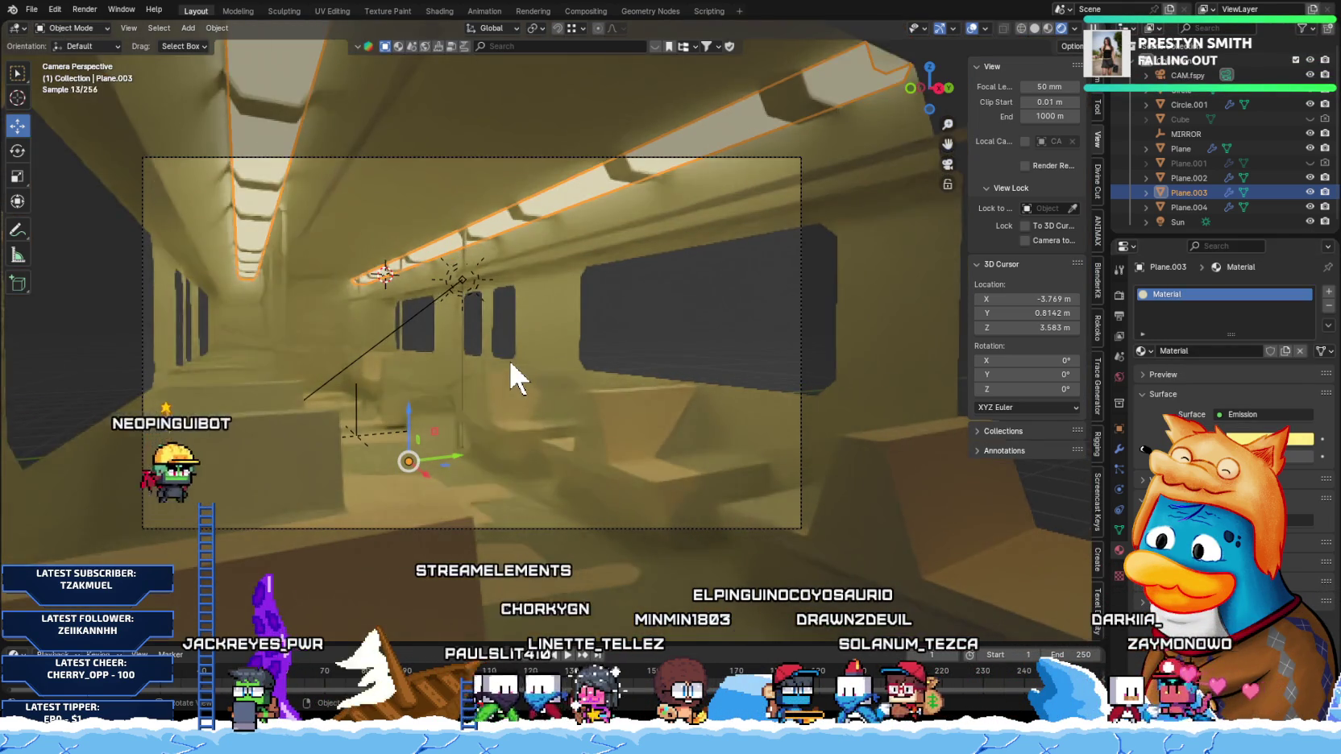
pyautogui.scroll(1, 520, 363)
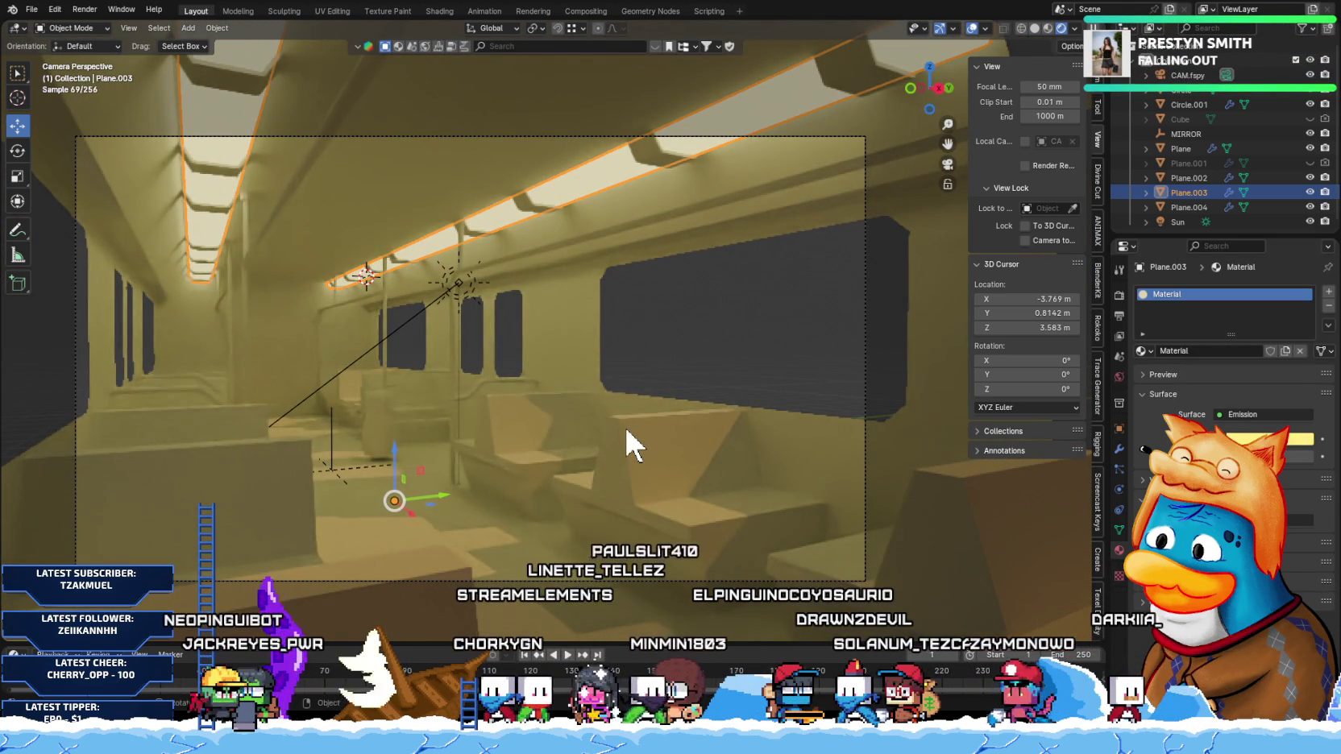